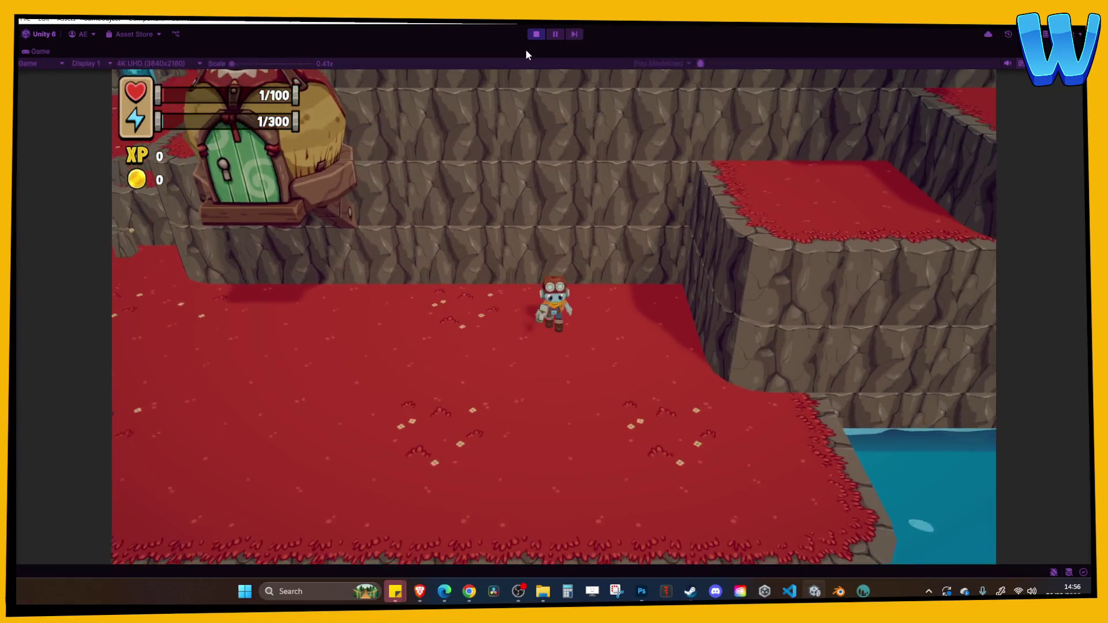
# Step: Walk the character around the red crag below the cliff wall, then exit Play mode
pyautogui.press('s')
pyautogui.press('w')
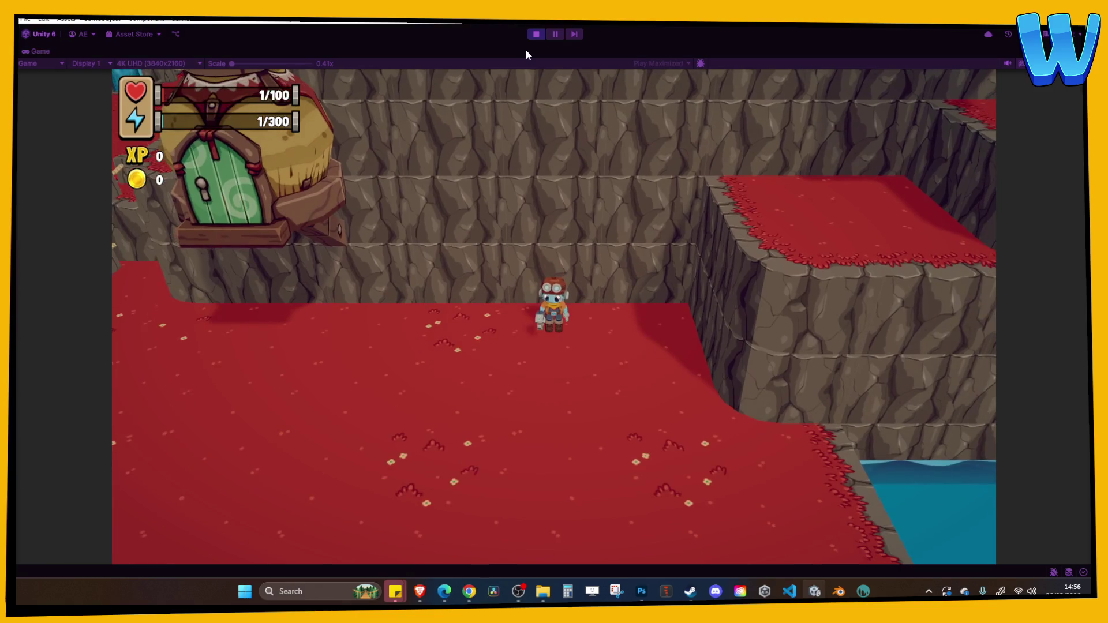
pyautogui.press('a')
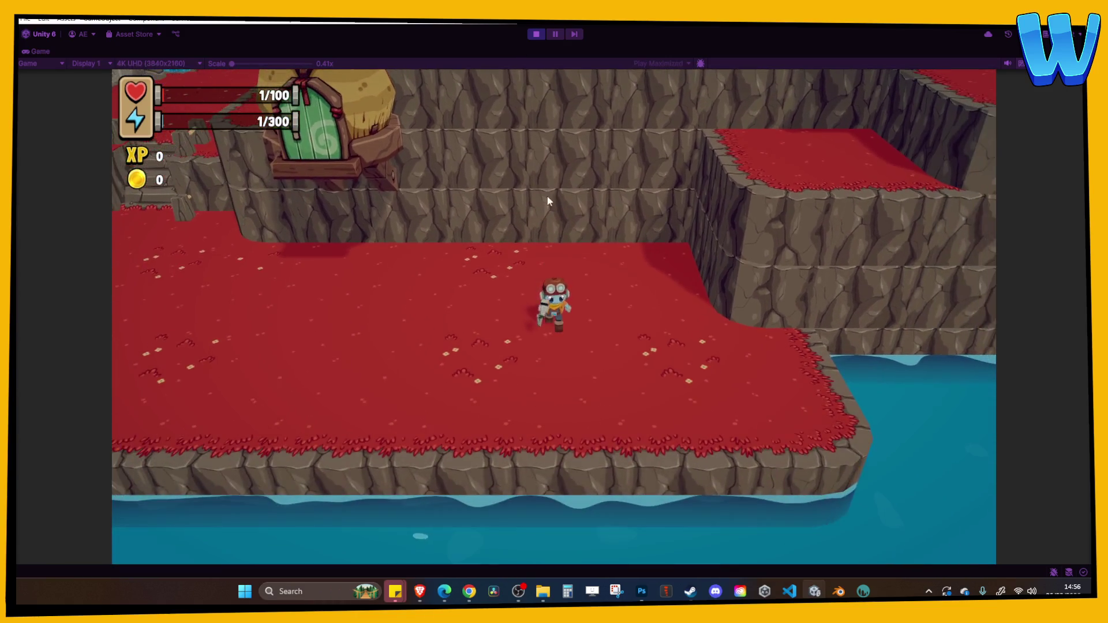
pyautogui.press('w')
pyautogui.press('a')
pyautogui.hotkey('ctrl', 'p')
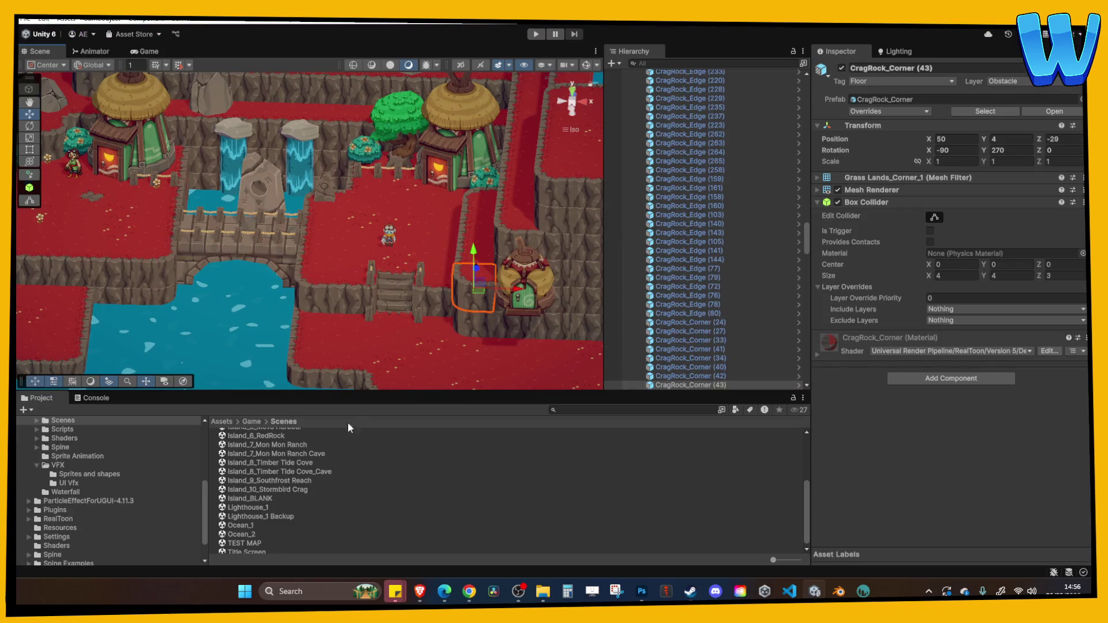
# Step: Open the Island_8_Timber Tide Cove scene from the Scenes folder
pyautogui.doubleClick(290, 471)
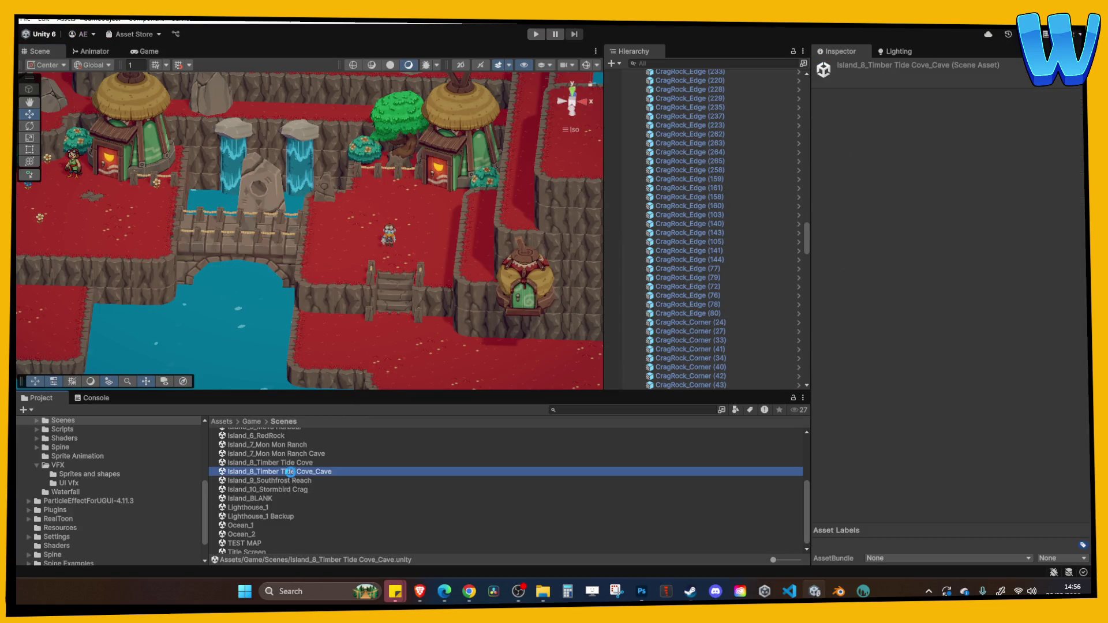
pyautogui.click(288, 463)
pyautogui.doubleClick(288, 463)
# Step: Run a quick playtest, select the Player, then start Play mode again
pyautogui.click(536, 34)
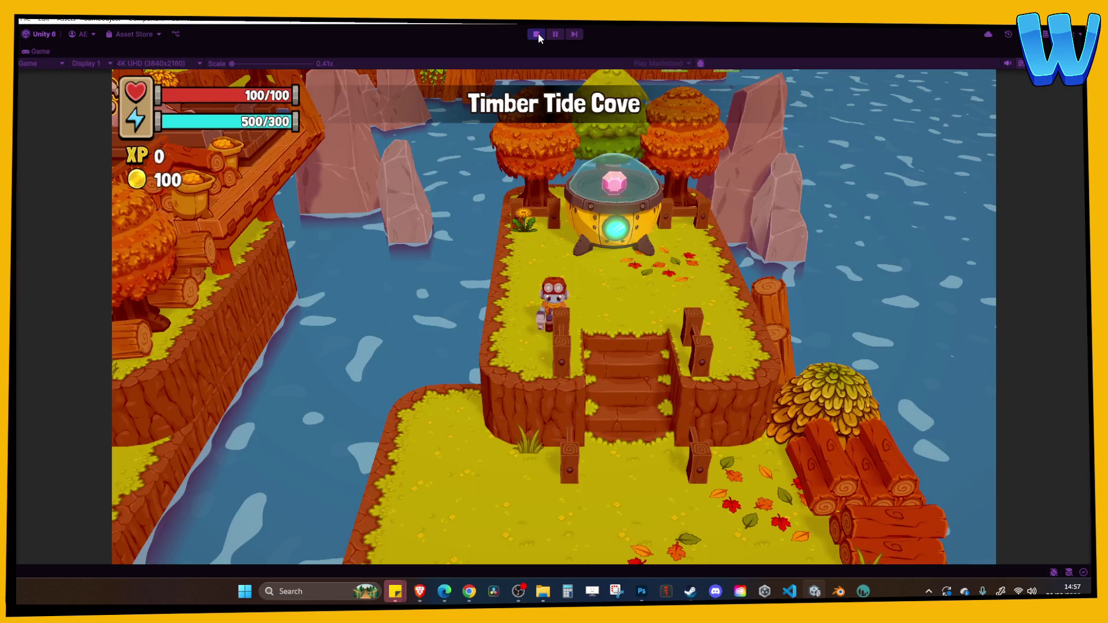
pyautogui.click(537, 35)
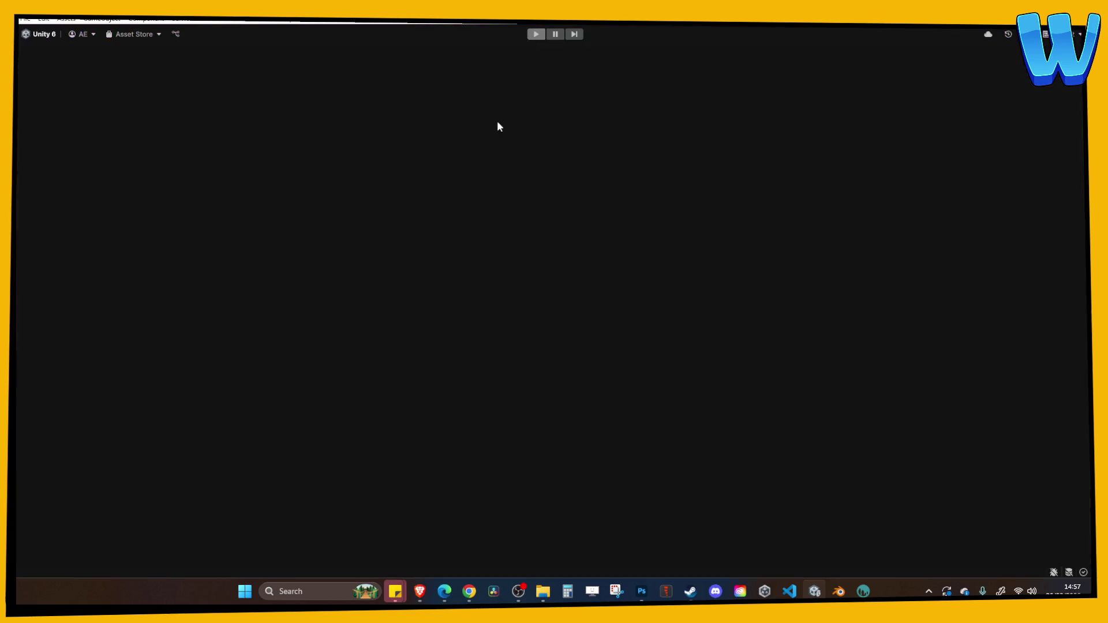
pyautogui.click(458, 180)
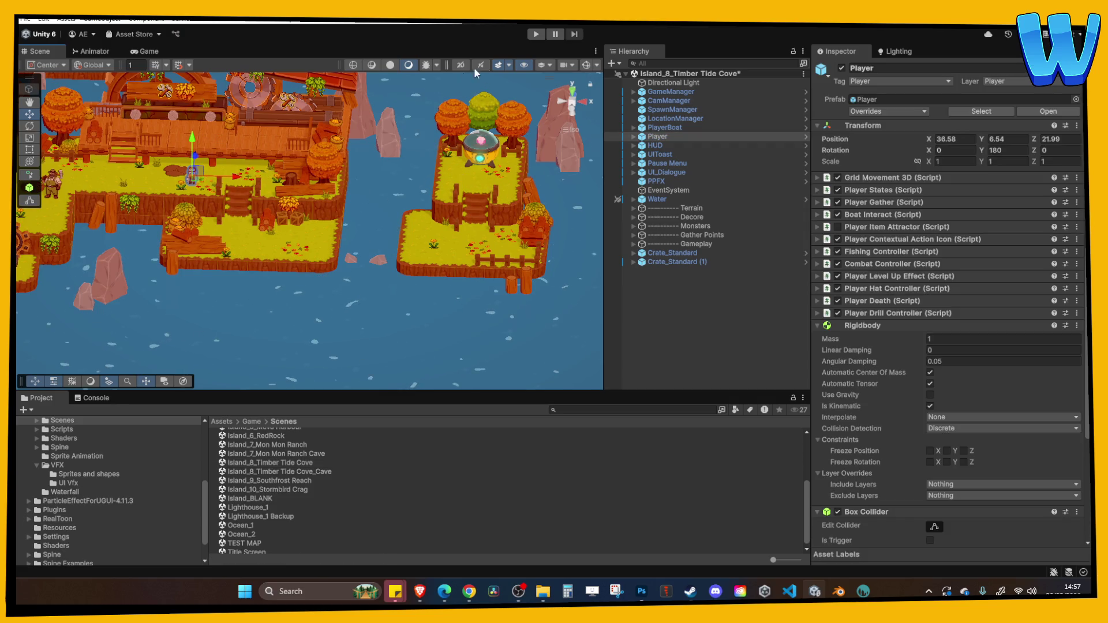
pyautogui.click(536, 34)
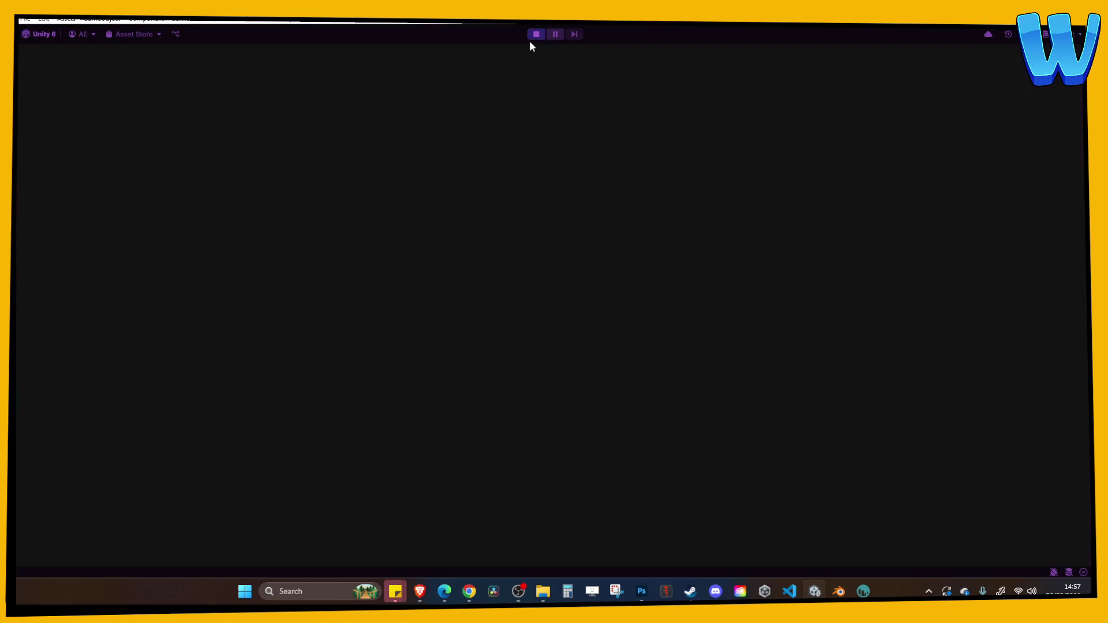
# Step: Walk to the water pump, accept its repair job and review the repair requirements
pyautogui.press('a')
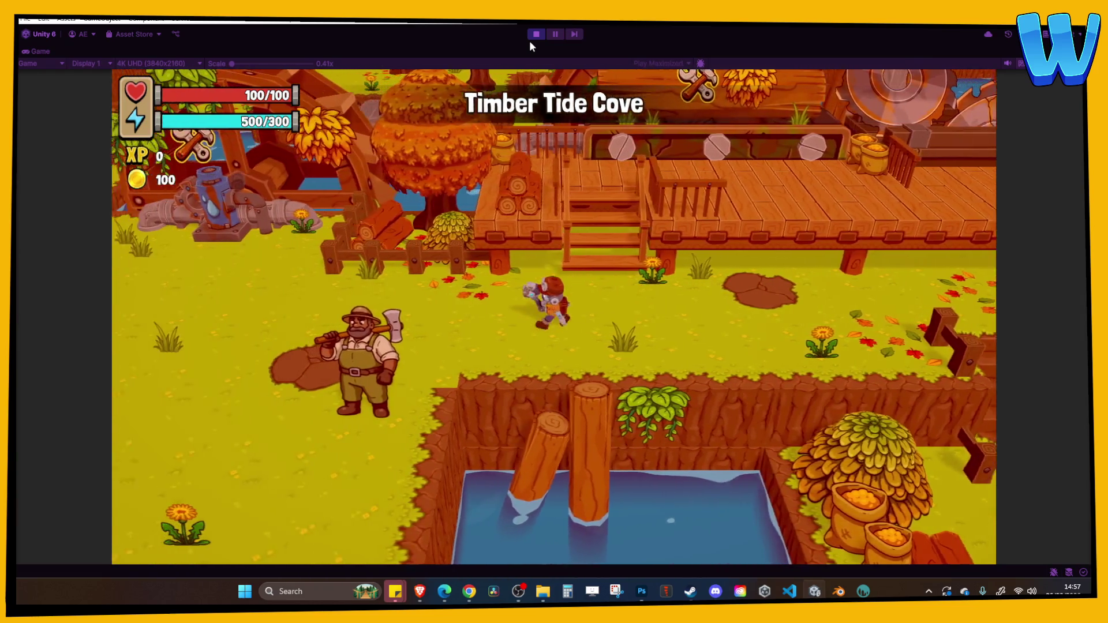
pyautogui.press('a')
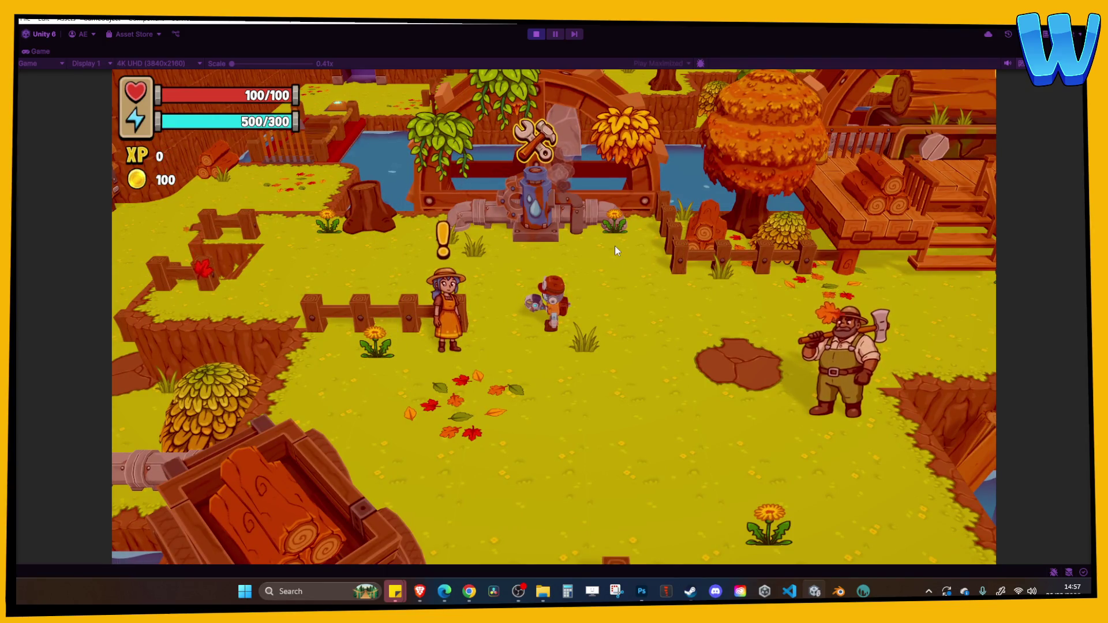
pyautogui.press('w')
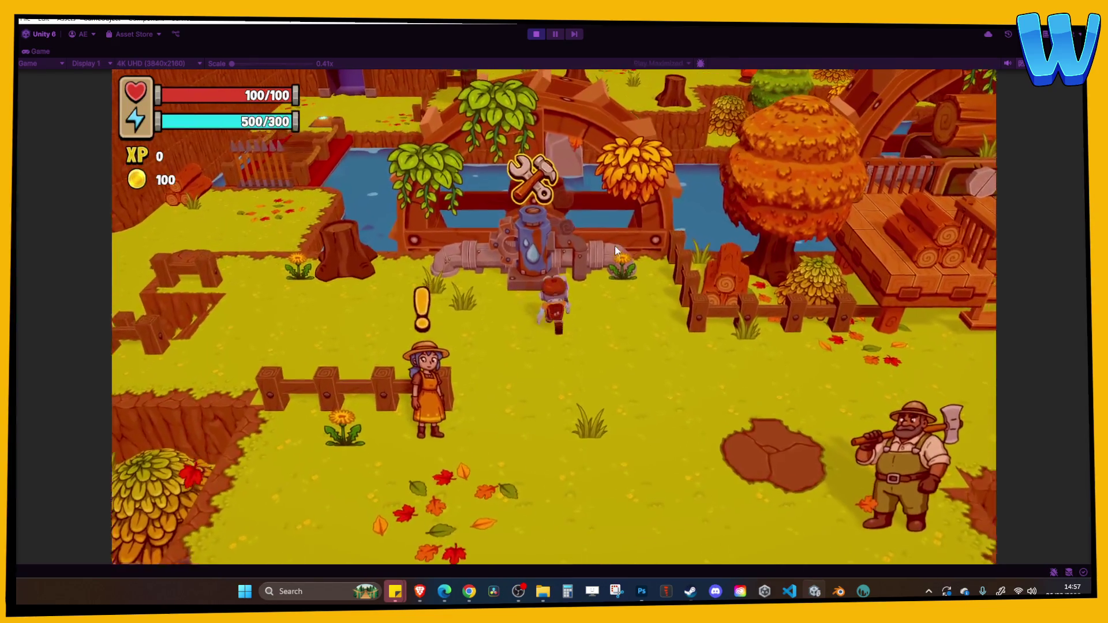
pyautogui.press('e')
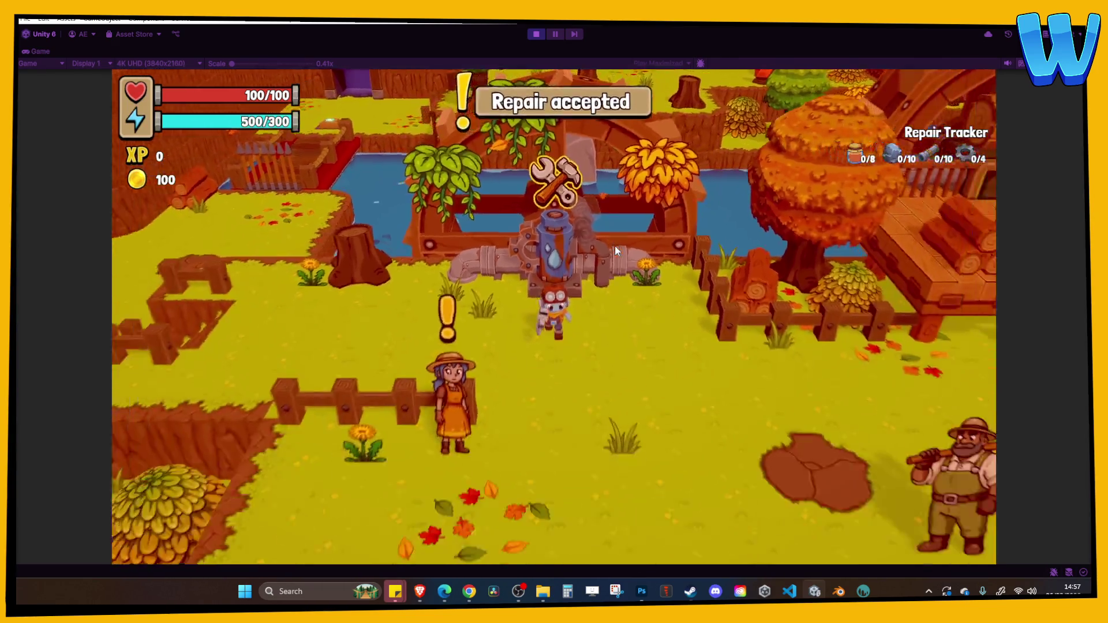
pyautogui.press('e')
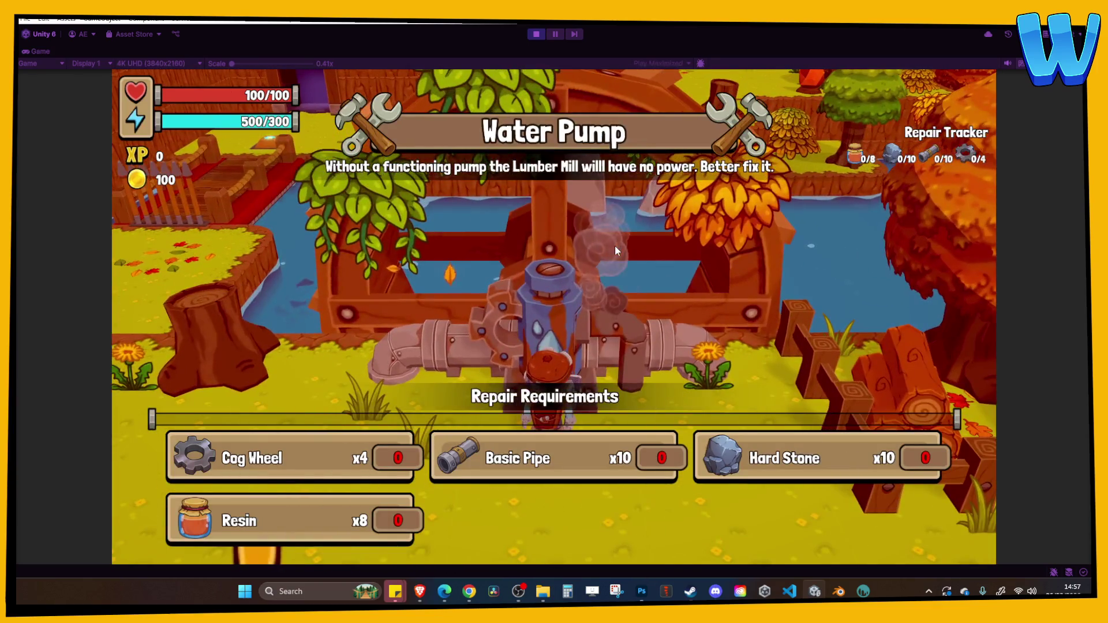
pyautogui.press('e')
# Step: Explore the wooden porch past the mill wheels, then walk back across the grass toward the pump
pyautogui.press('d')
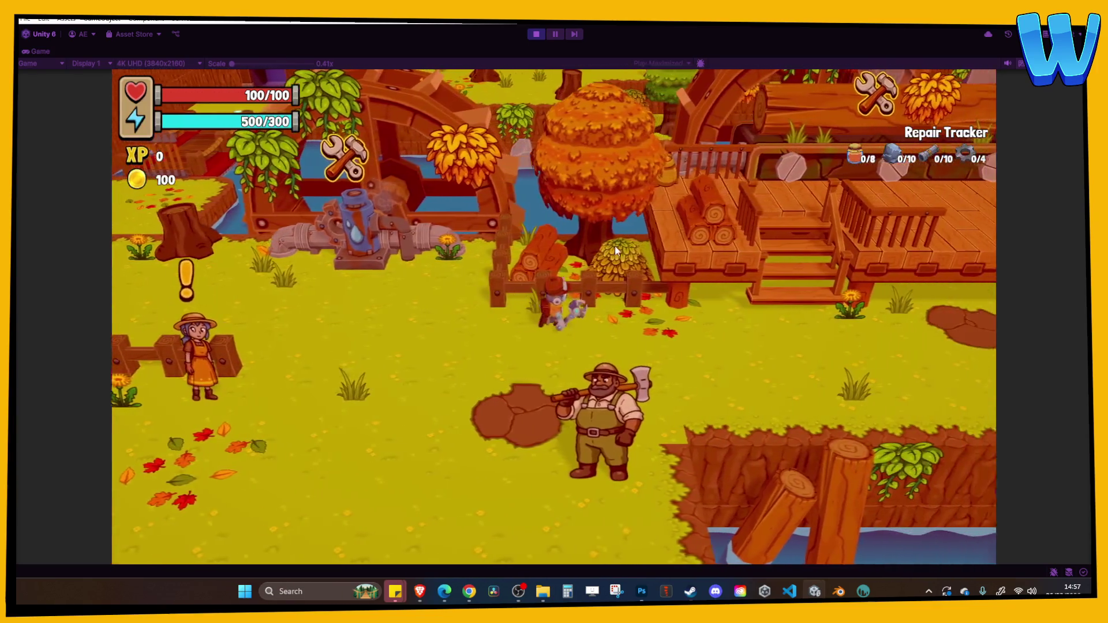
pyautogui.press('w')
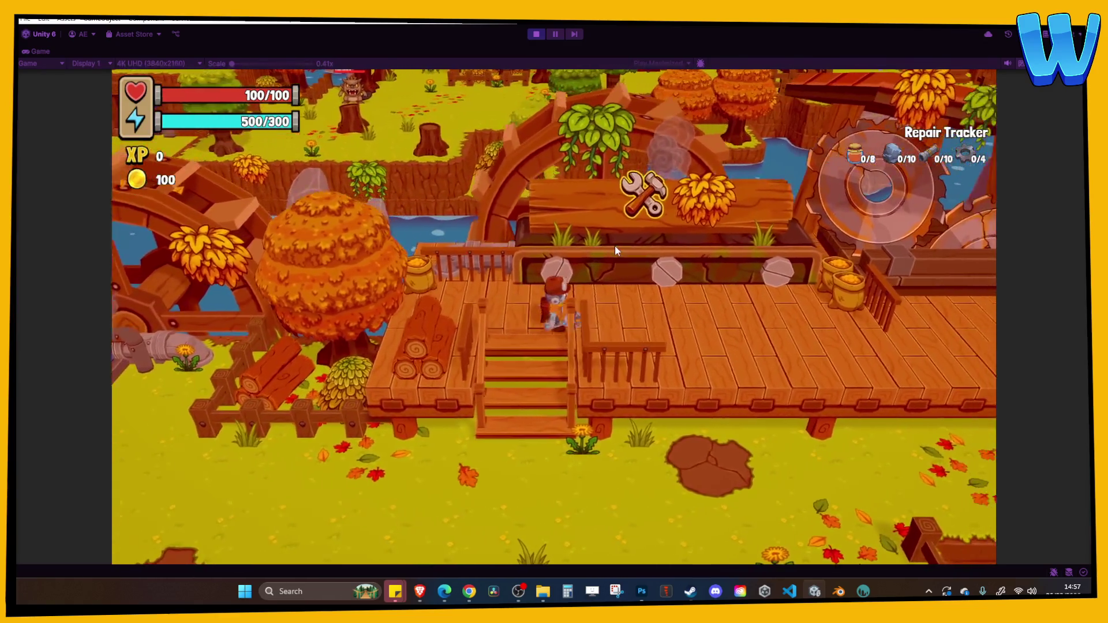
pyautogui.press('d')
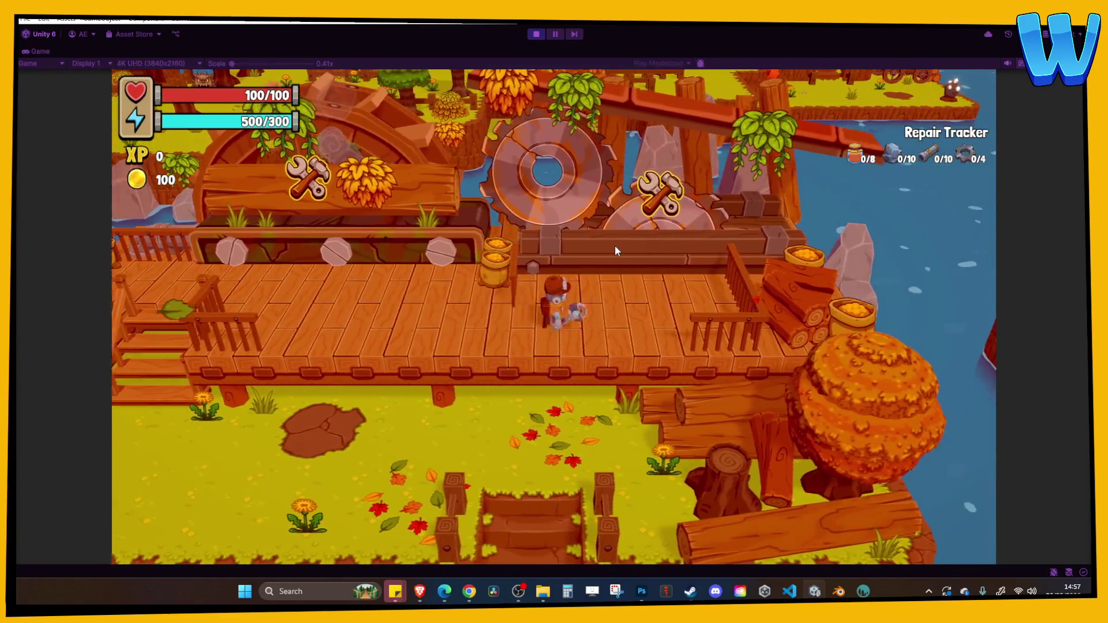
pyautogui.press('a')
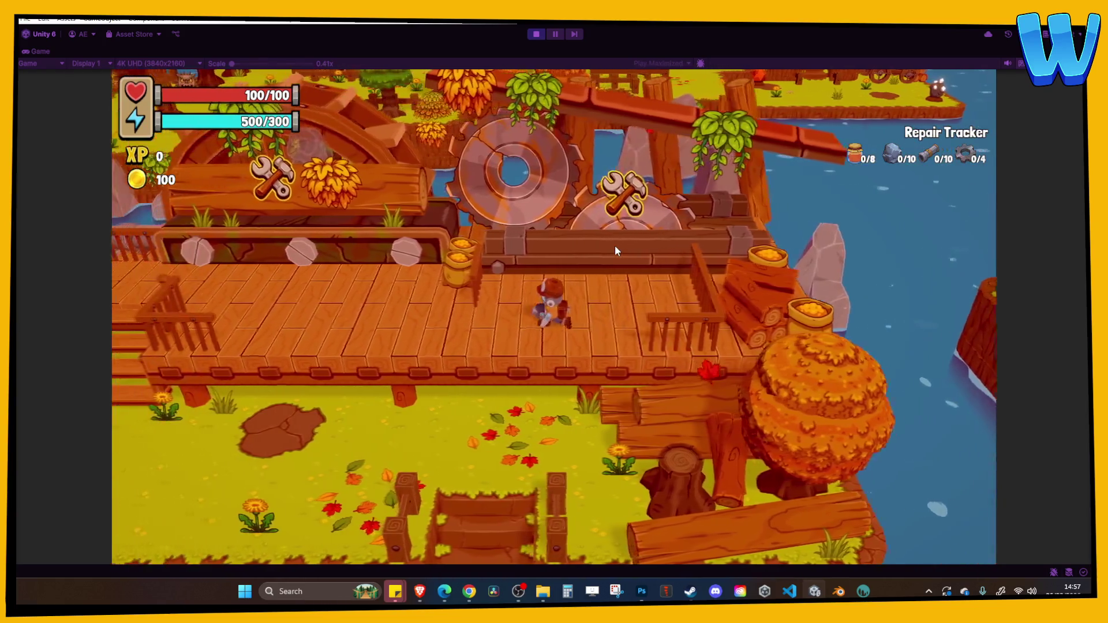
pyautogui.press('a')
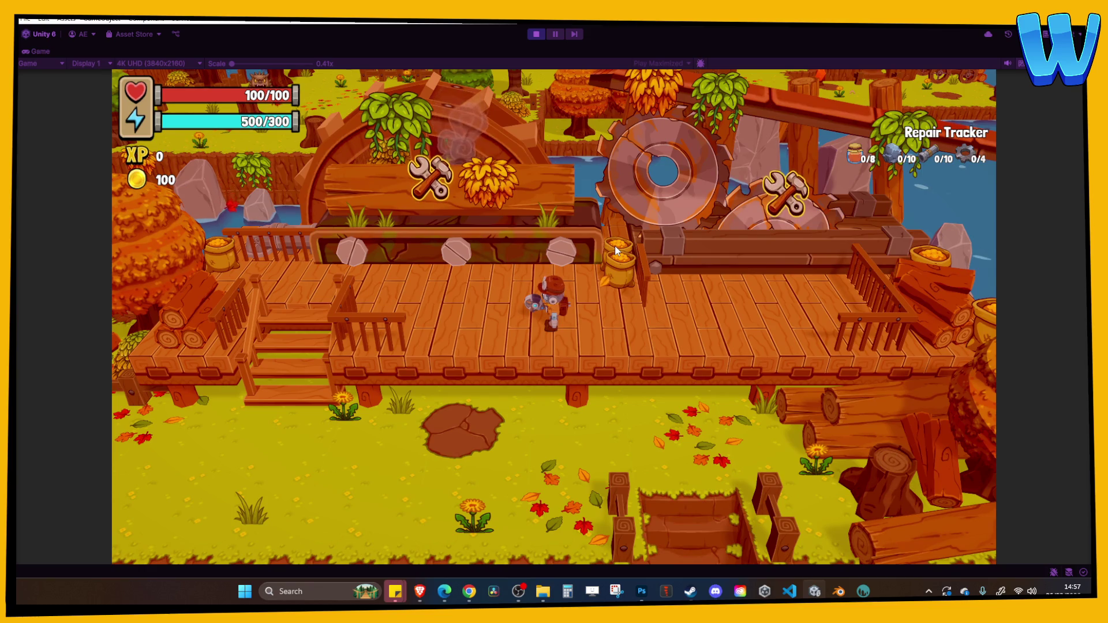
pyautogui.press('a')
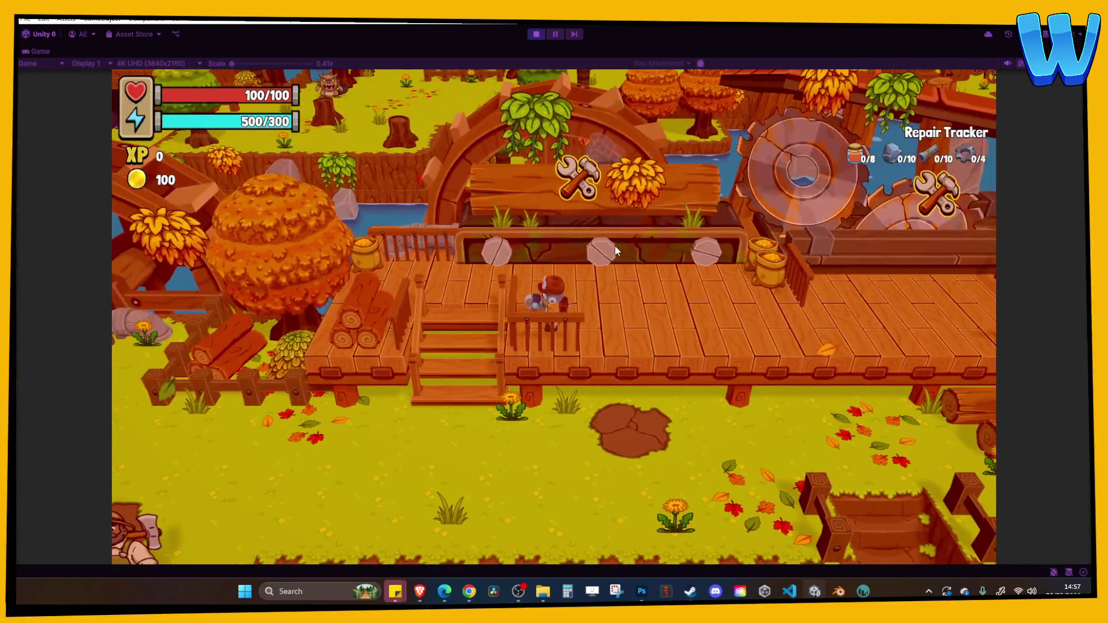
pyautogui.press('s')
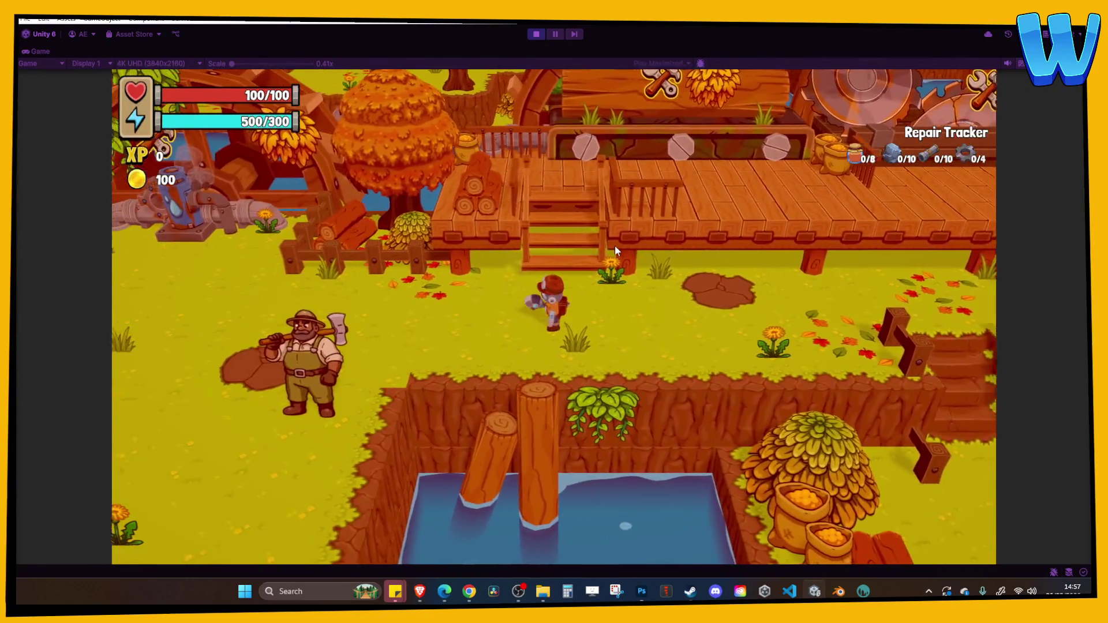
pyautogui.press('a')
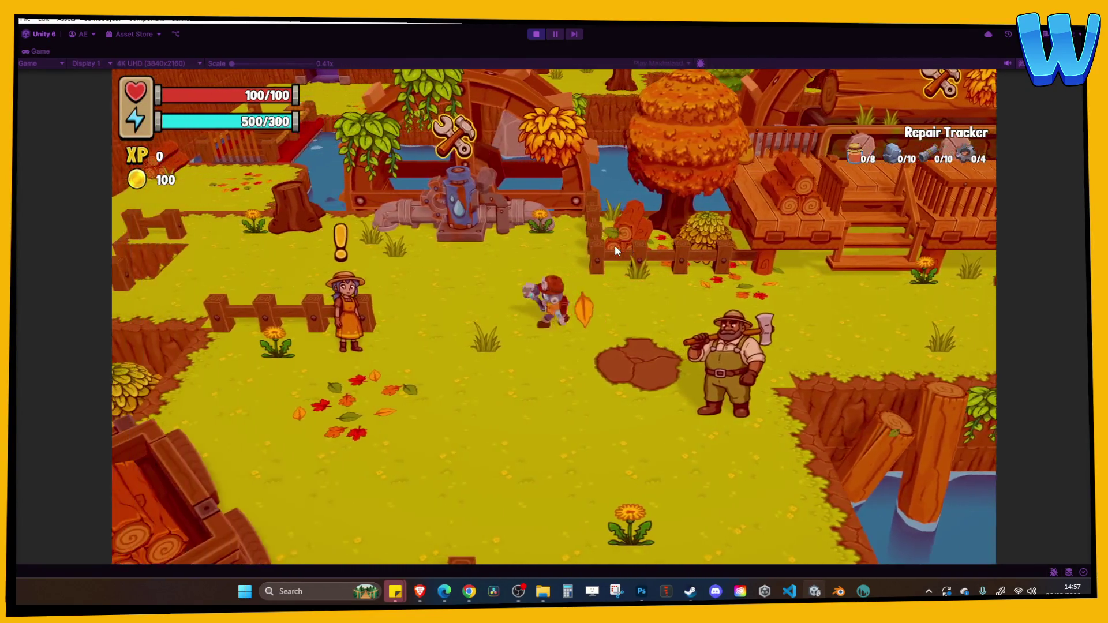
pyautogui.press('s')
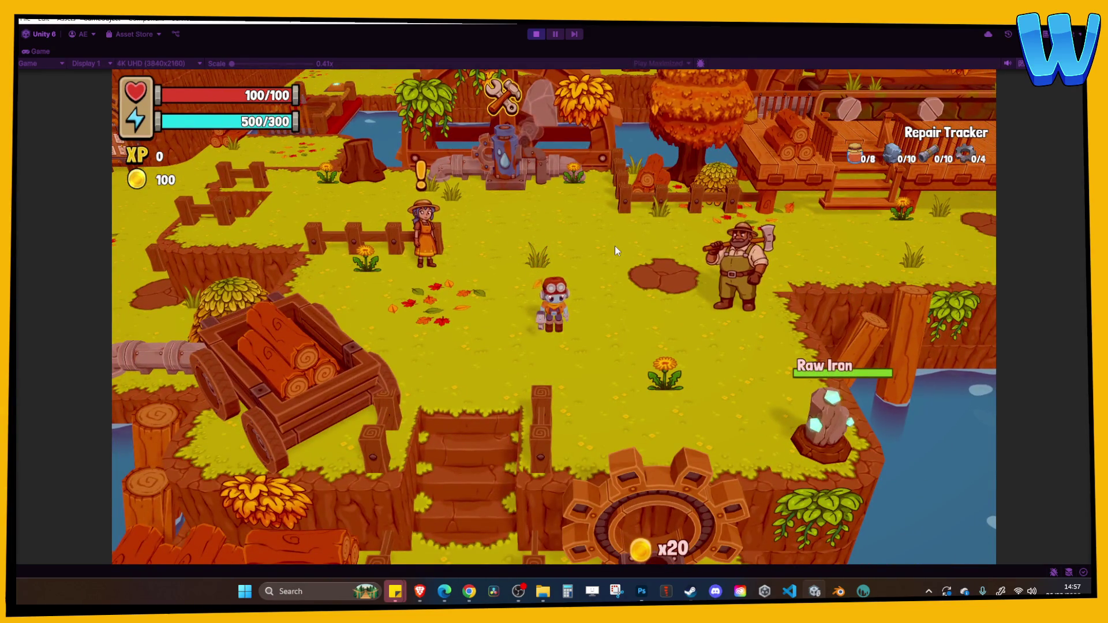
pyautogui.press('s')
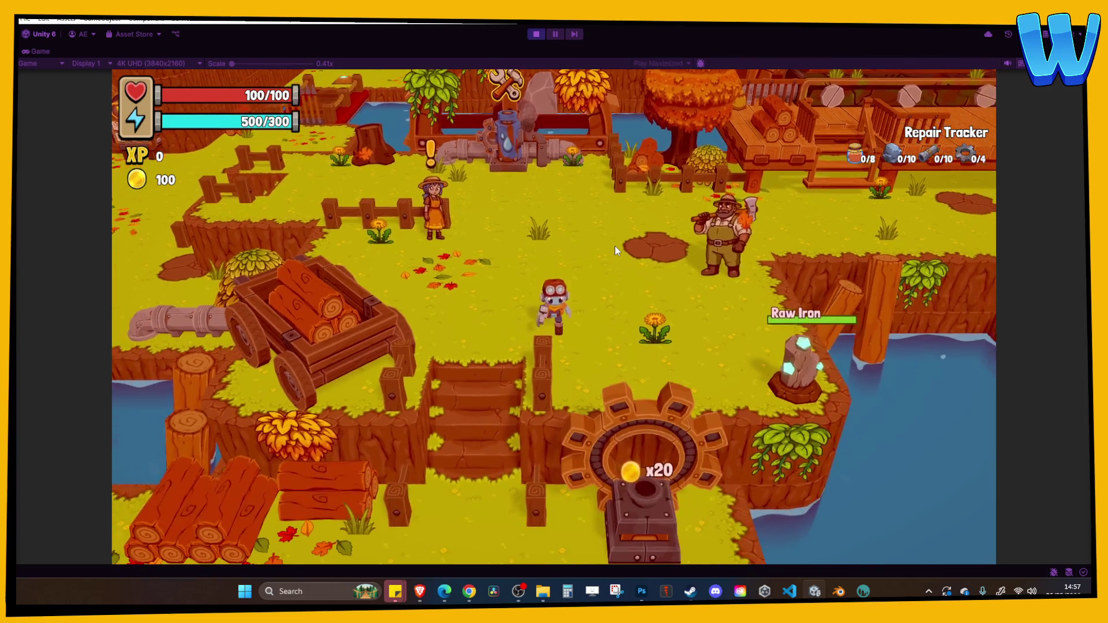
pyautogui.press('w')
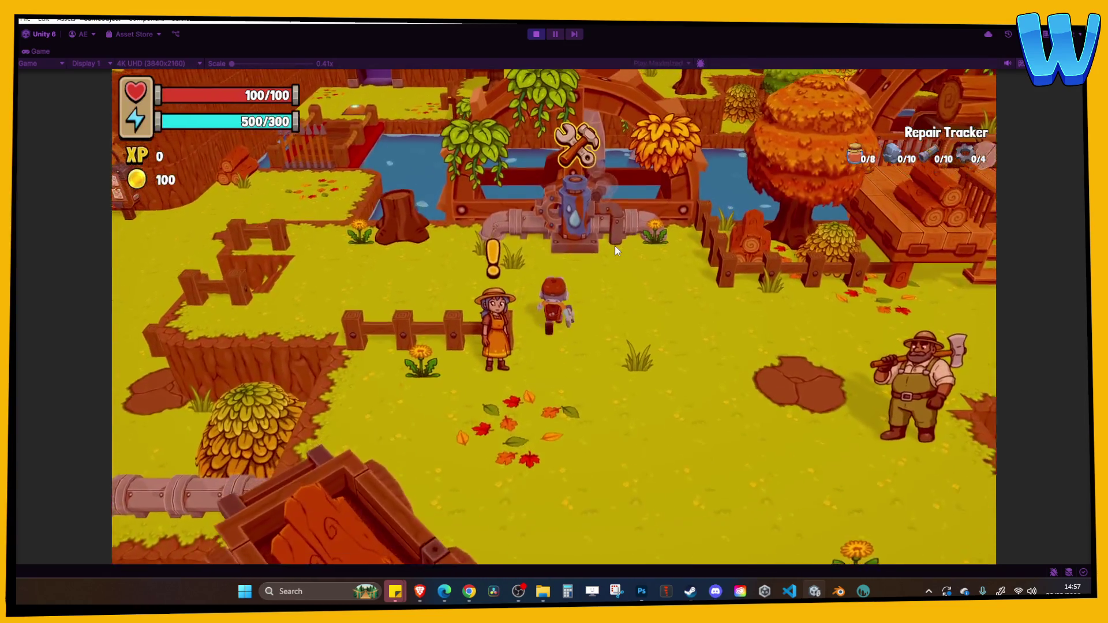
# Step: Browse the in-game Inventory, Crafting, Tasks and Map pages, then close the menu
pyautogui.press('a')
pyautogui.press('i')
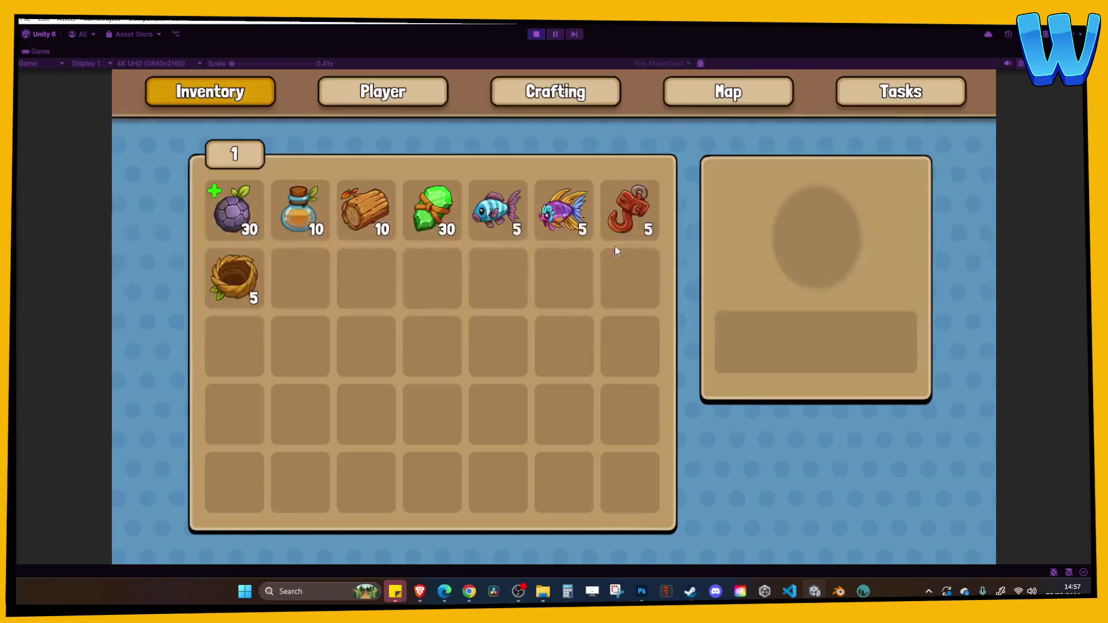
pyautogui.press('Right')
pyautogui.press('c')
pyautogui.press('t')
pyautogui.press('m')
pyautogui.press('c')
pyautogui.press('Escape')
# Step: Walk up to the red bridge gate, then back left past the quest board
pyautogui.press('a')
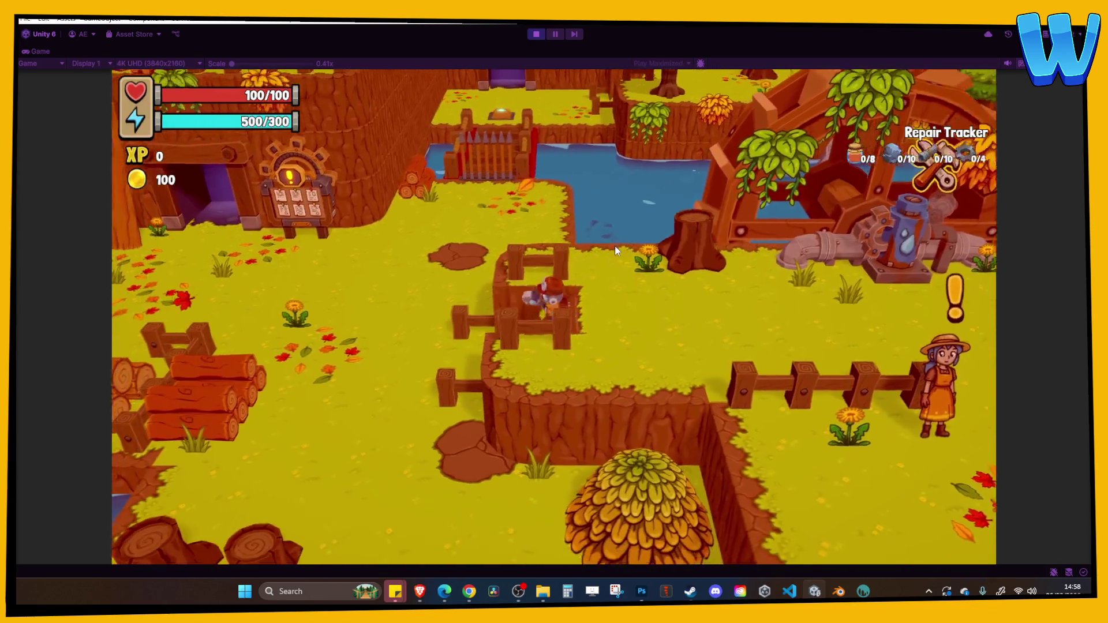
pyautogui.press('w')
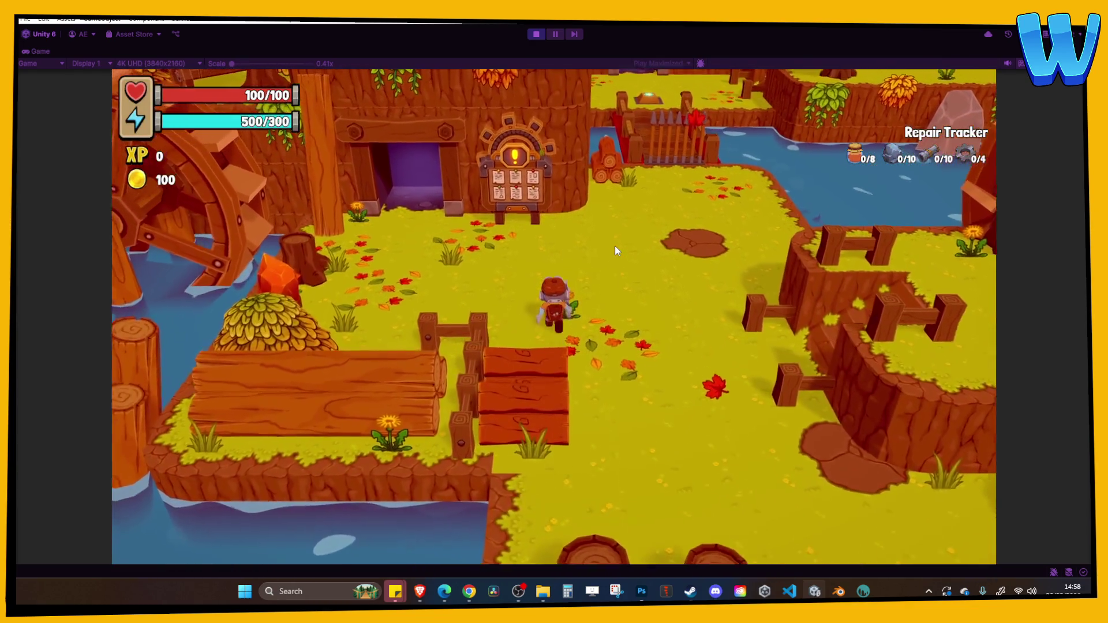
pyautogui.press('d')
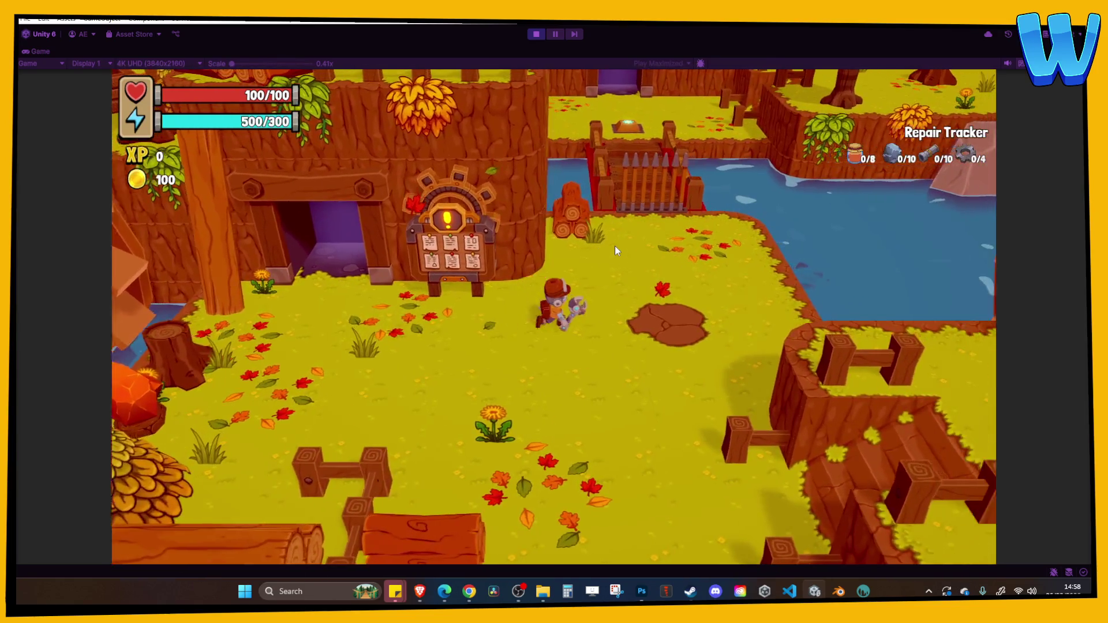
pyautogui.press('w')
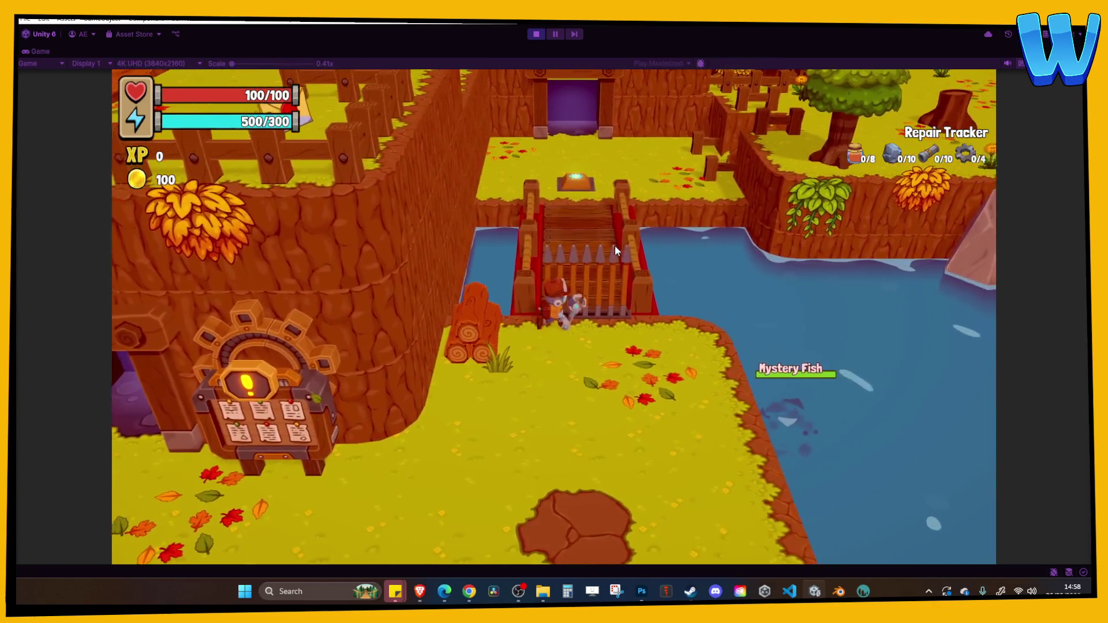
pyautogui.press('s')
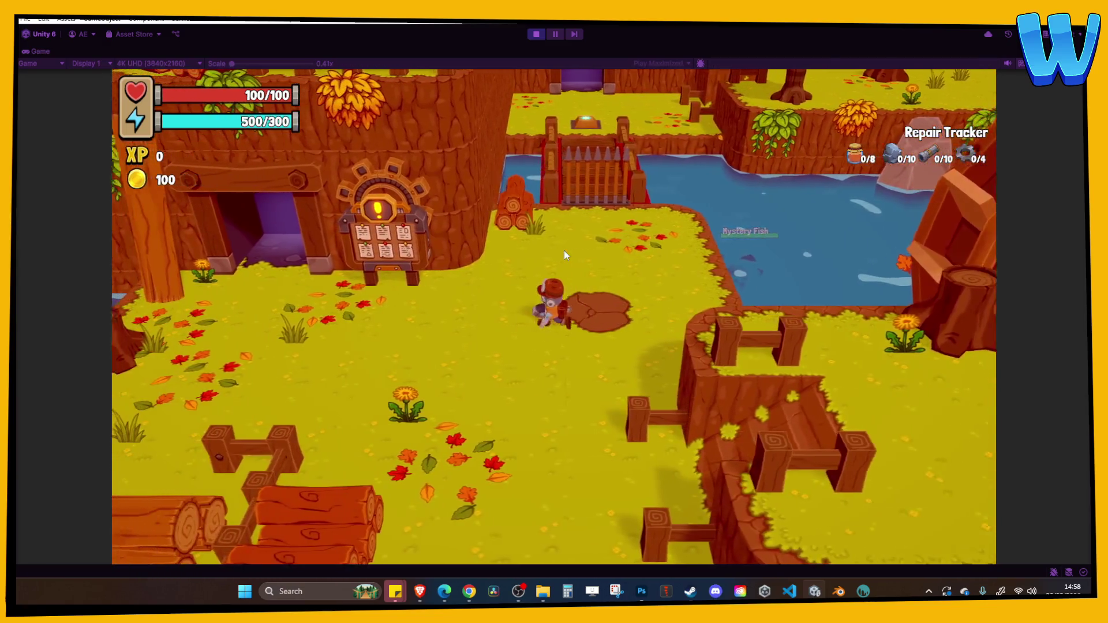
pyautogui.press('a')
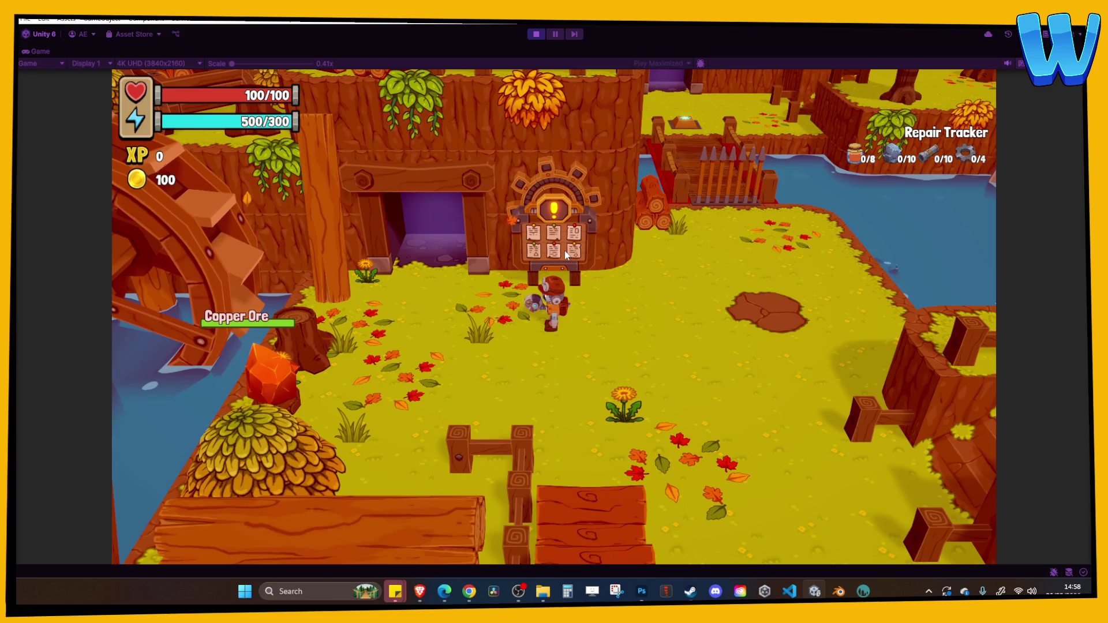
pyautogui.press('a')
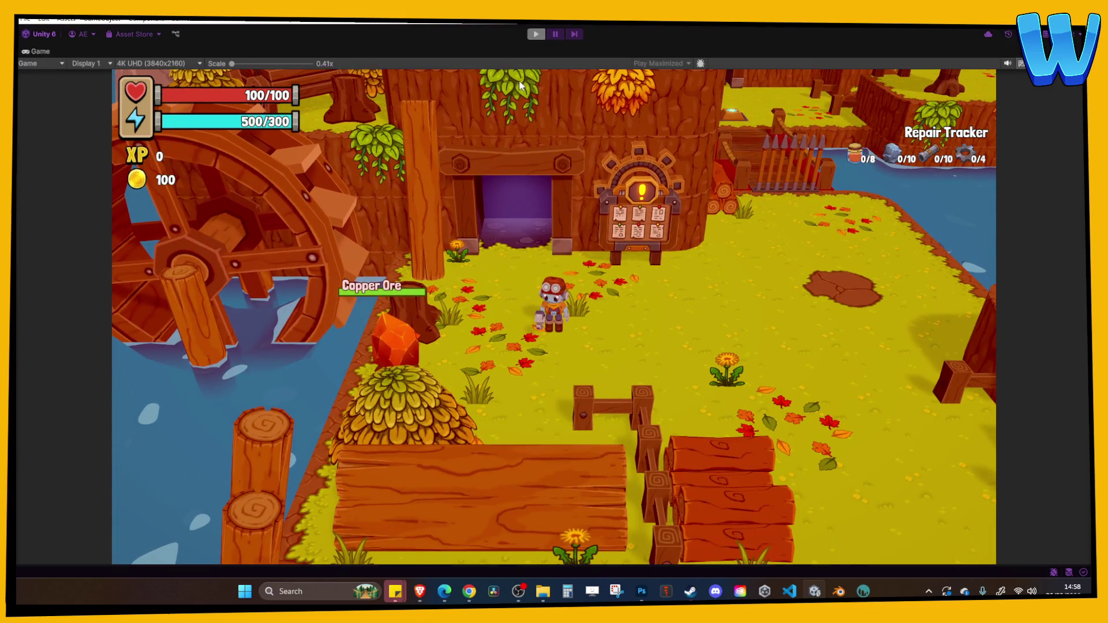
# Step: Stop play, open Ocean_1 saving the Timber Tide Cove changes, and playtest Ocean_1
pyautogui.click(536, 33)
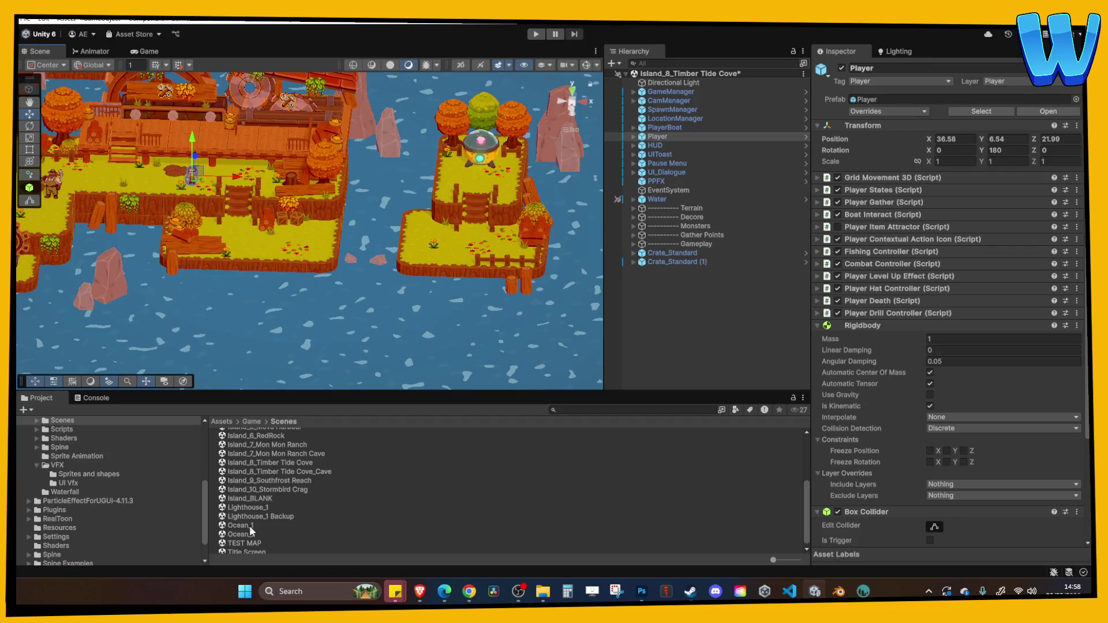
pyautogui.doubleClick(250, 525)
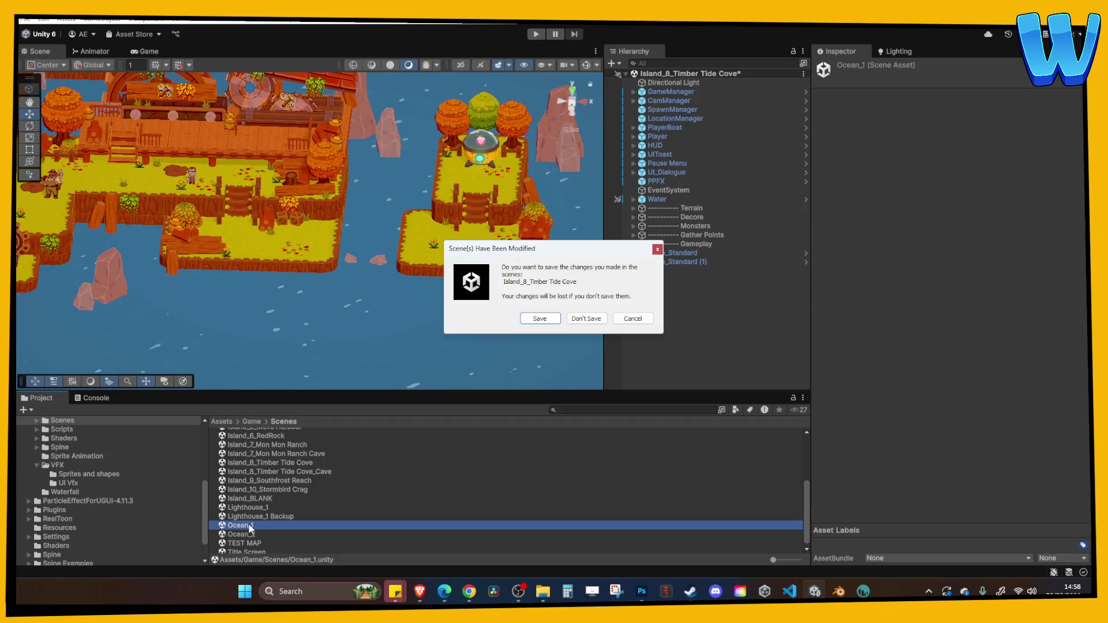
pyautogui.click(550, 320)
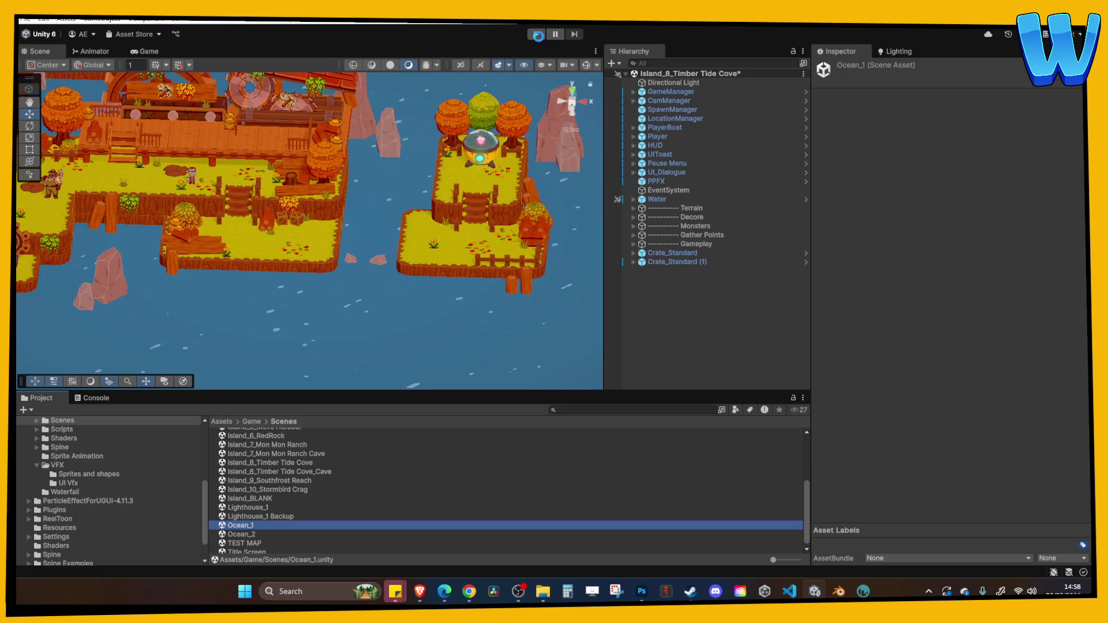
pyautogui.click(536, 34)
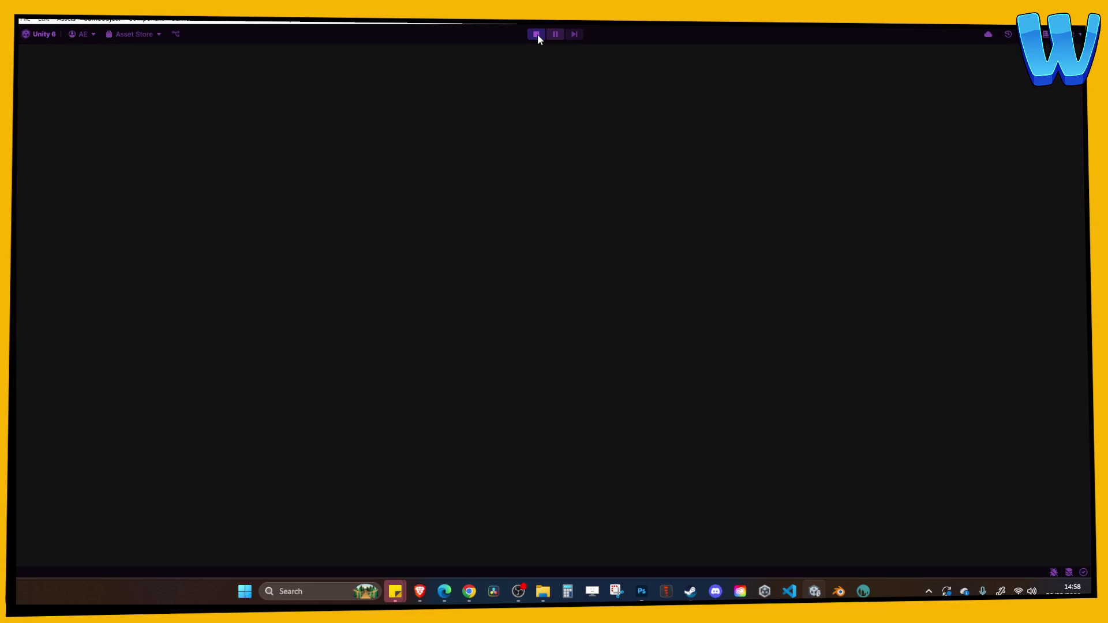
# Step: Turn the boat around, glance at the in-game menu, and sail toward the windmill island
pyautogui.press('d')
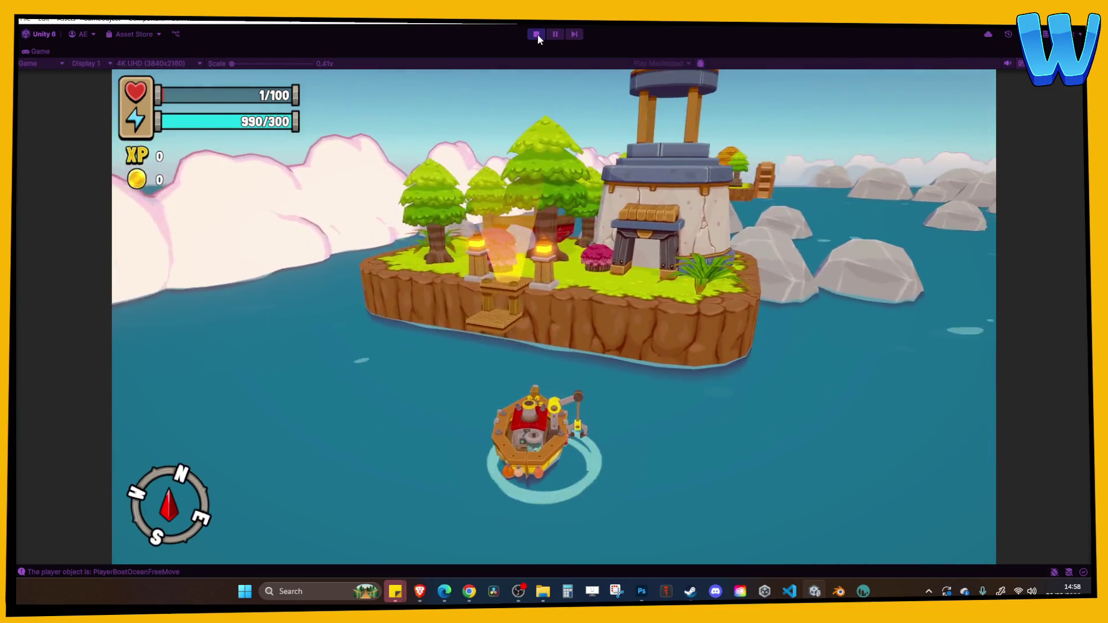
pyautogui.press('i')
pyautogui.press('i')
pyautogui.press('d')
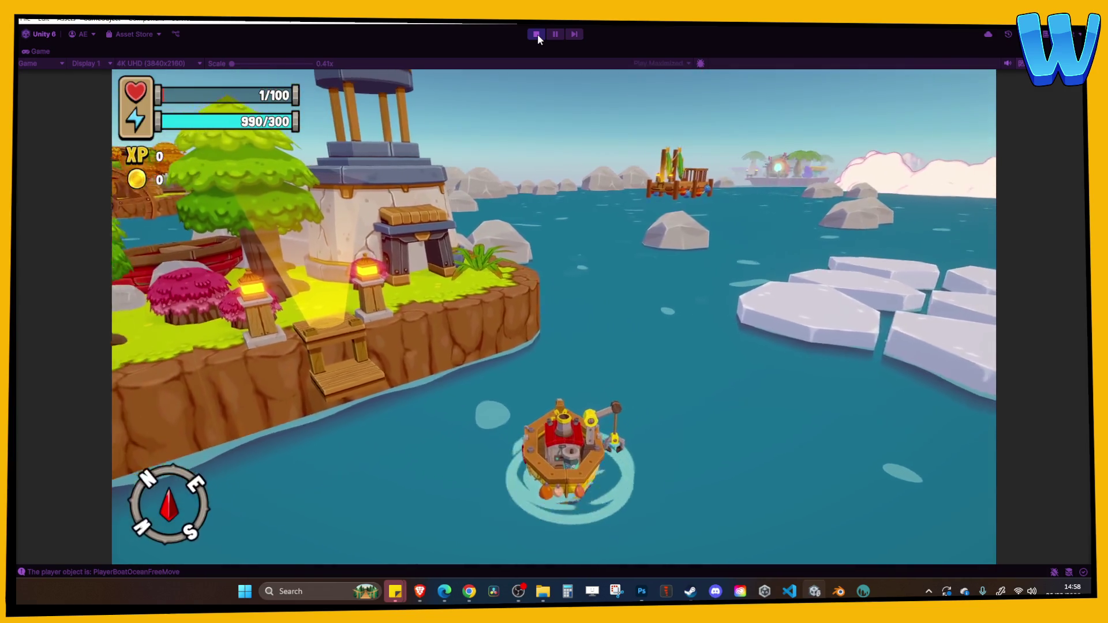
pyautogui.press('w')
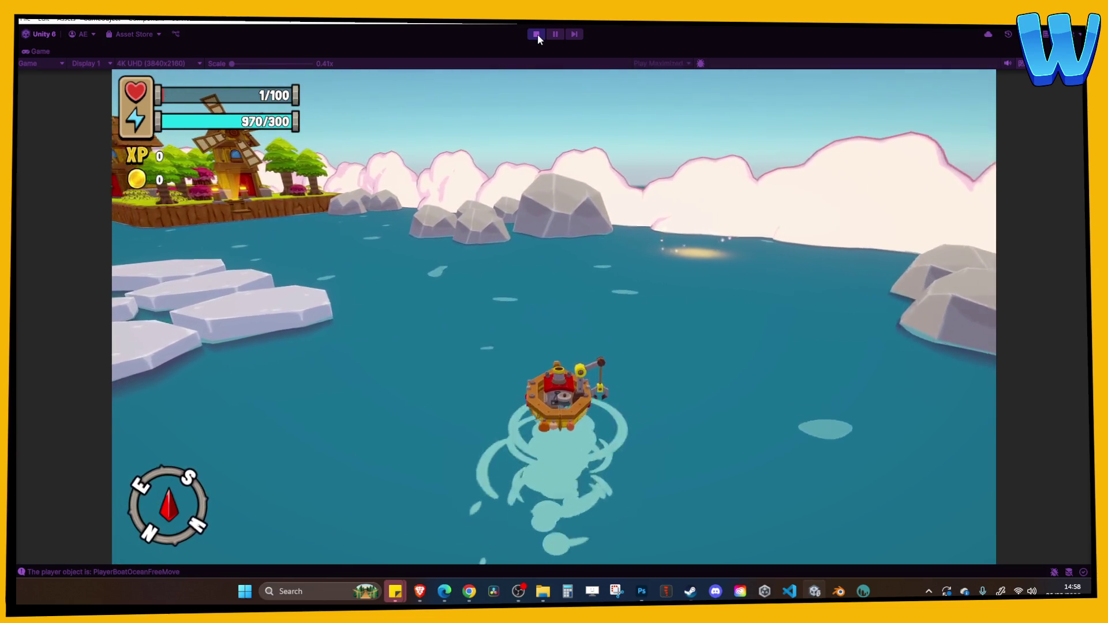
pyautogui.press('w')
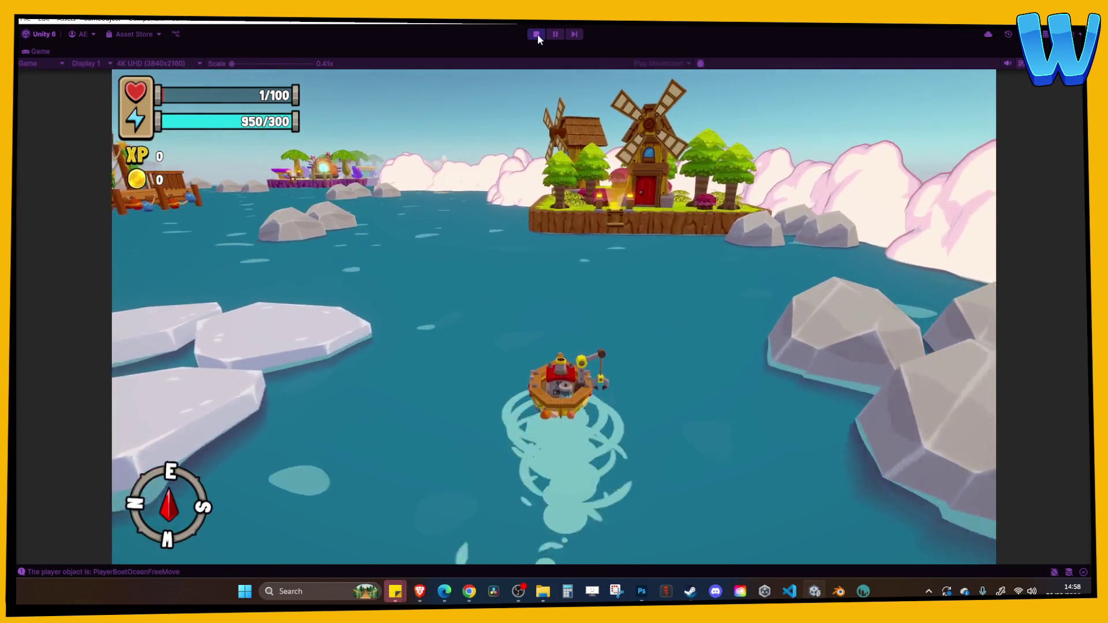
pyautogui.press('w')
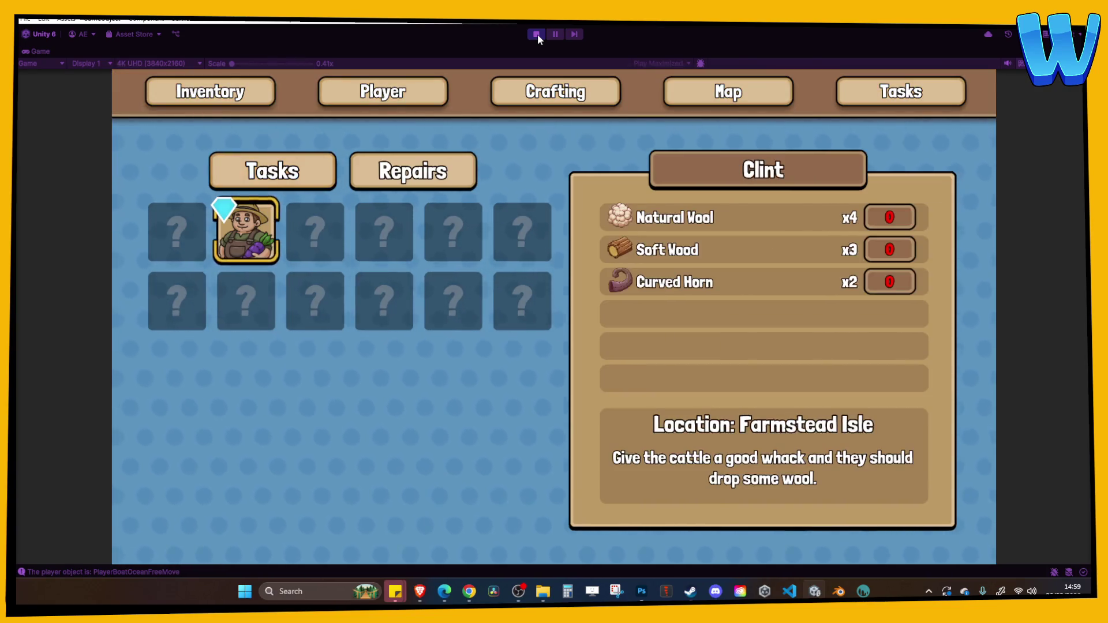
# Step: Accept the farmer's task, then strike the Rough Copper rock until it breaks
pyautogui.press('Escape')
pyautogui.press('w')
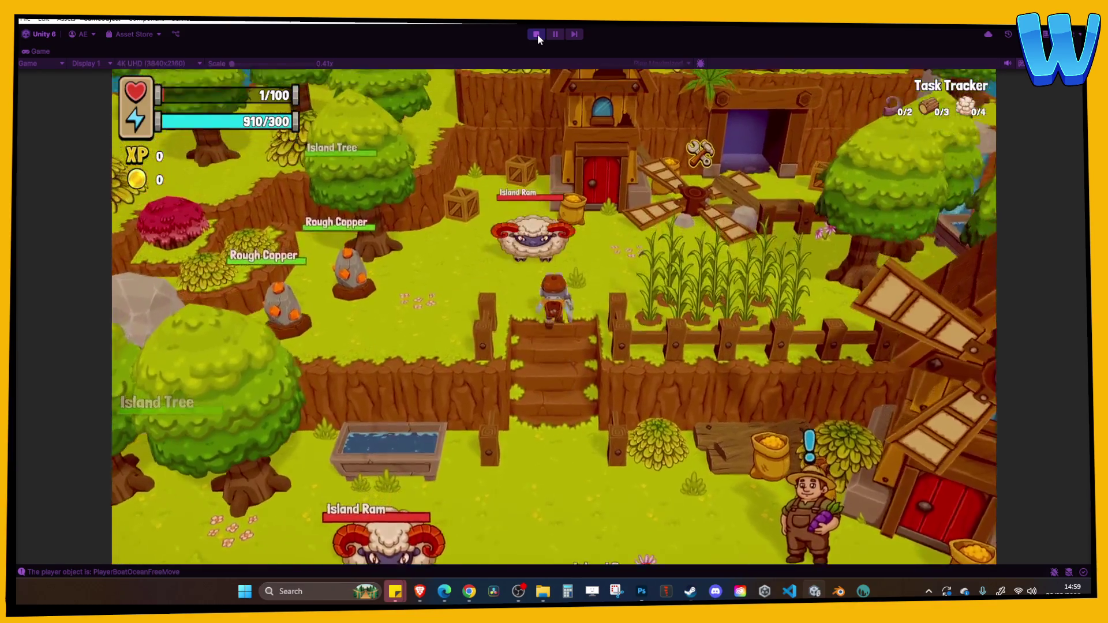
pyautogui.press('a')
pyautogui.press('e')
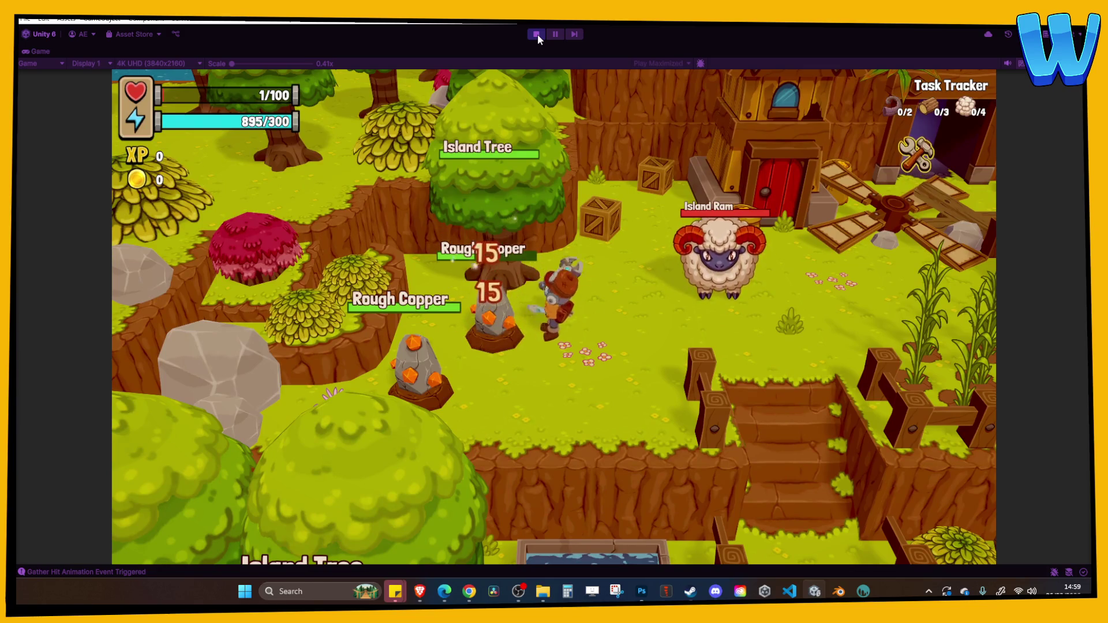
pyautogui.press('e')
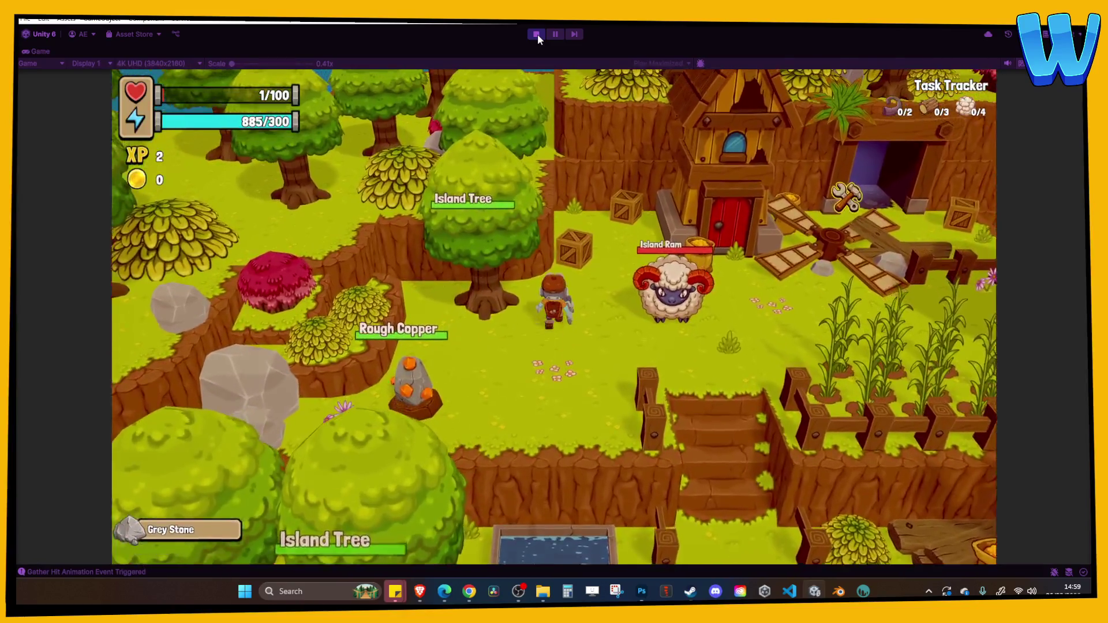
# Step: Walk north, come back to collect the coin and horn drops, and stop the playtest
pyautogui.press('w')
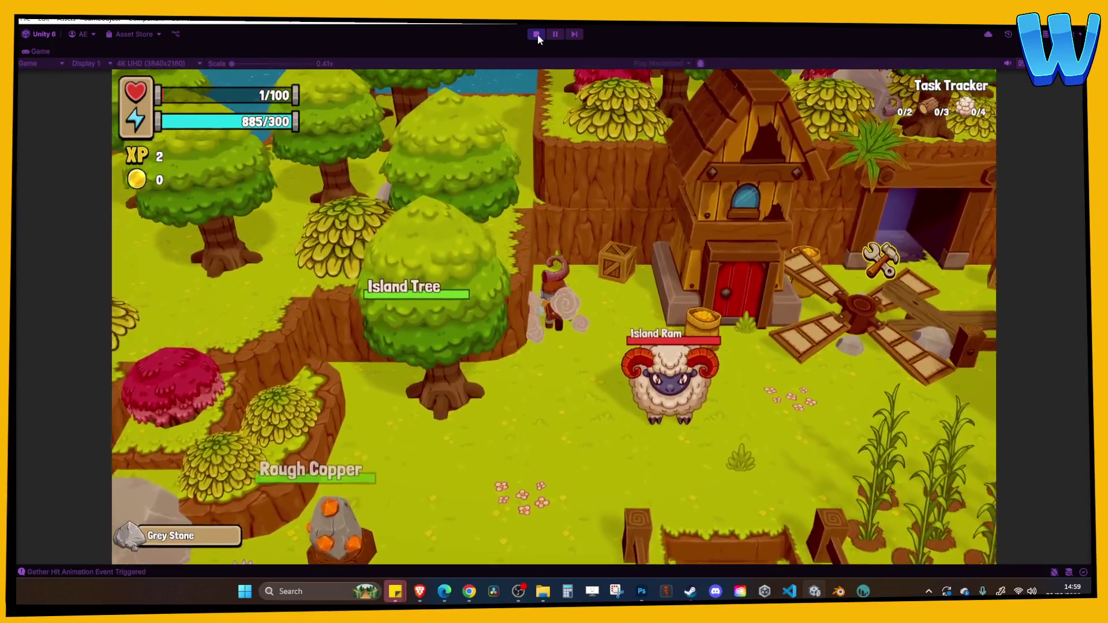
pyautogui.press('e')
pyautogui.press('s')
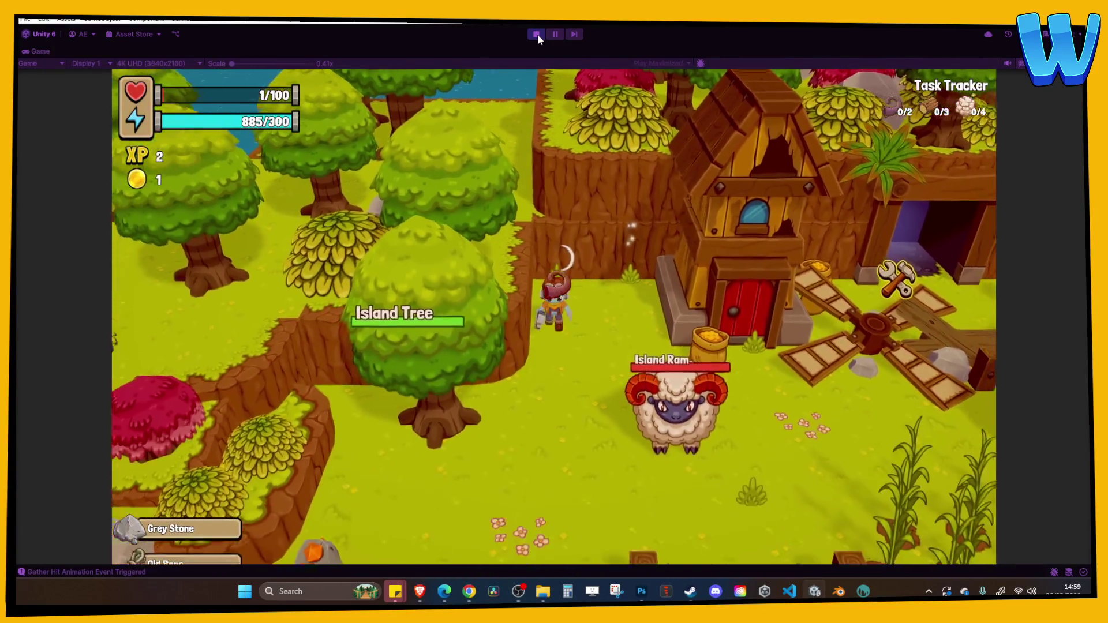
pyautogui.press('s')
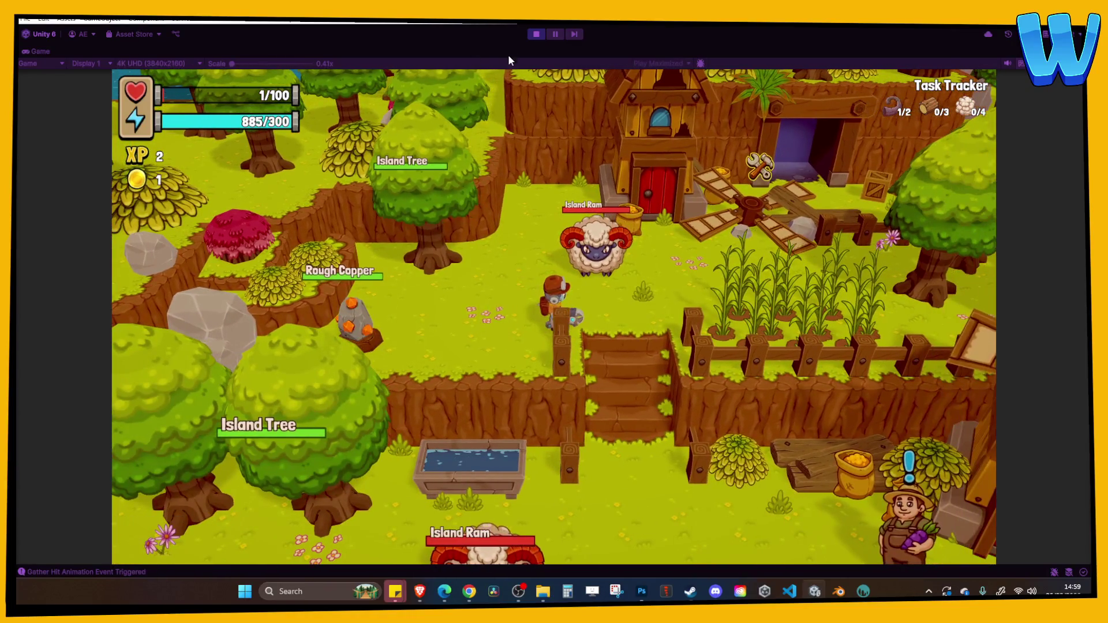
pyautogui.click(536, 34)
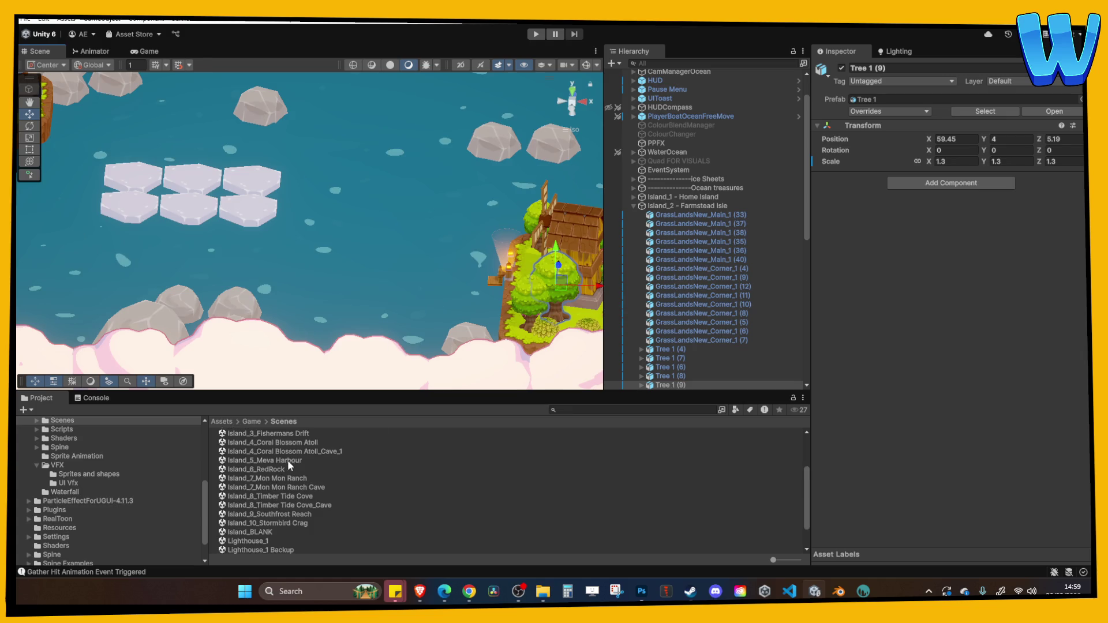
# Step: Open the Island_5_Meva Harbour scene and start playtesting it
pyautogui.doubleClick(277, 462)
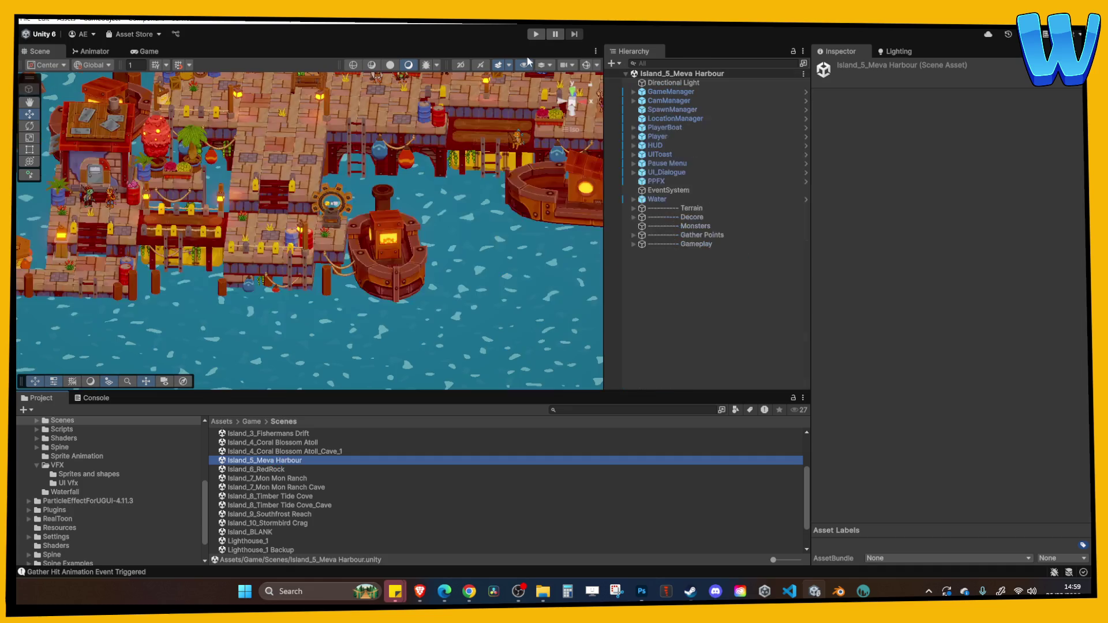
pyautogui.click(539, 37)
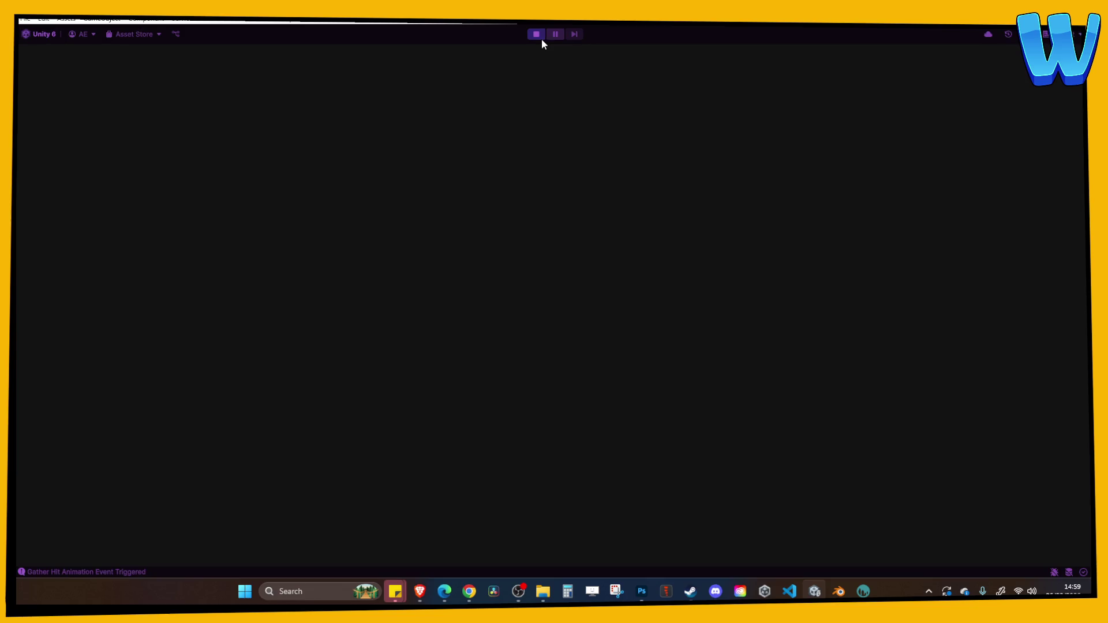
pyautogui.press('a')
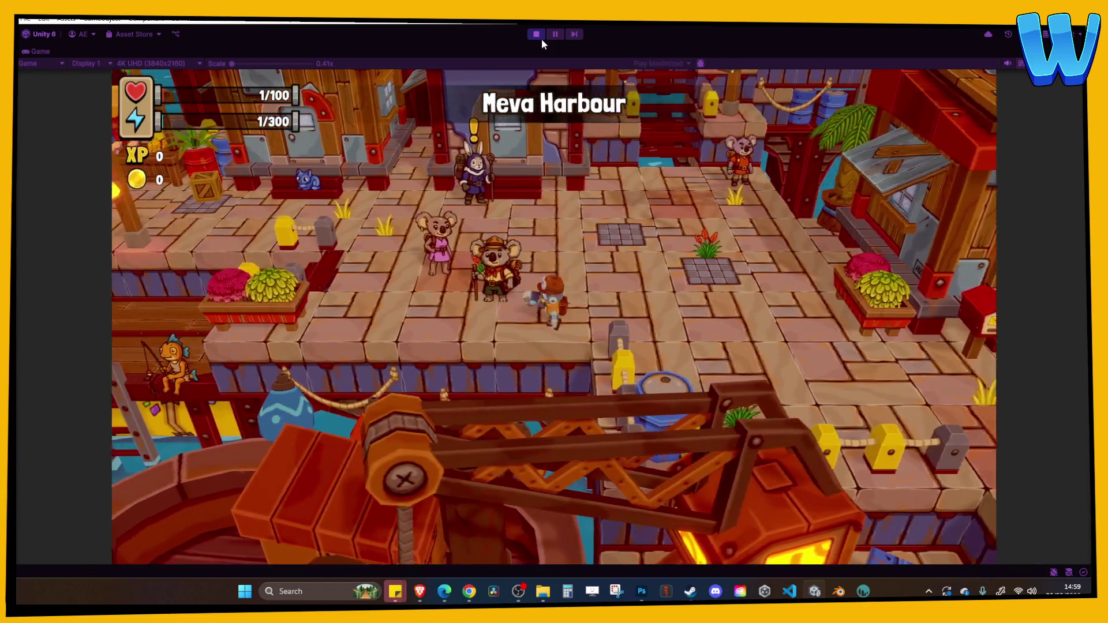
# Step: Walk past the shops and market stalls down the dock, open the menu, then stop play
pyautogui.press('d')
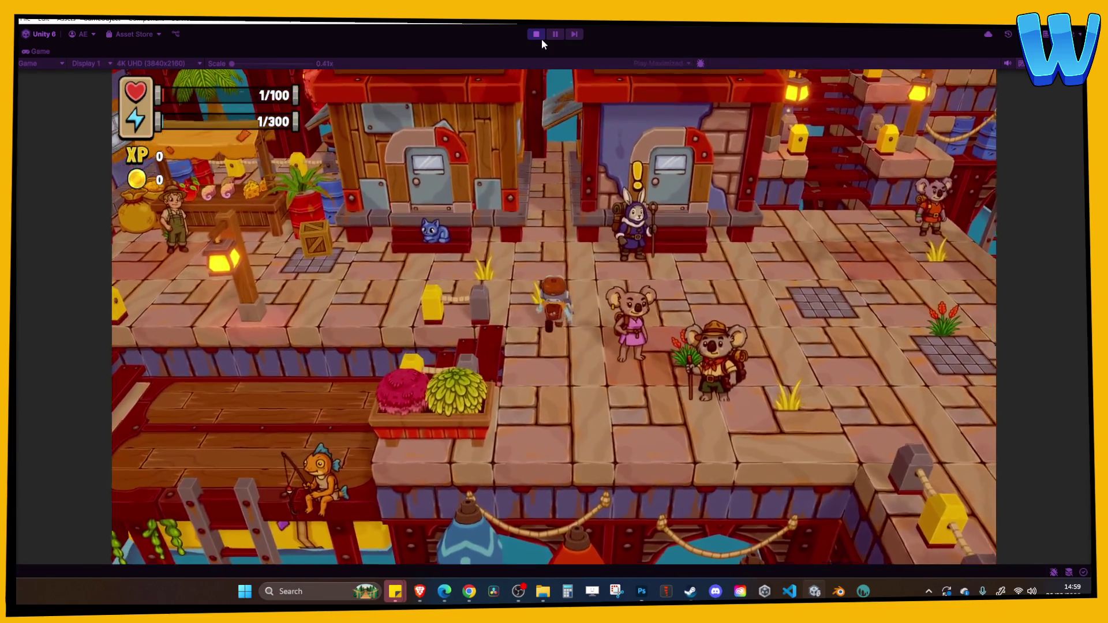
pyautogui.press('a')
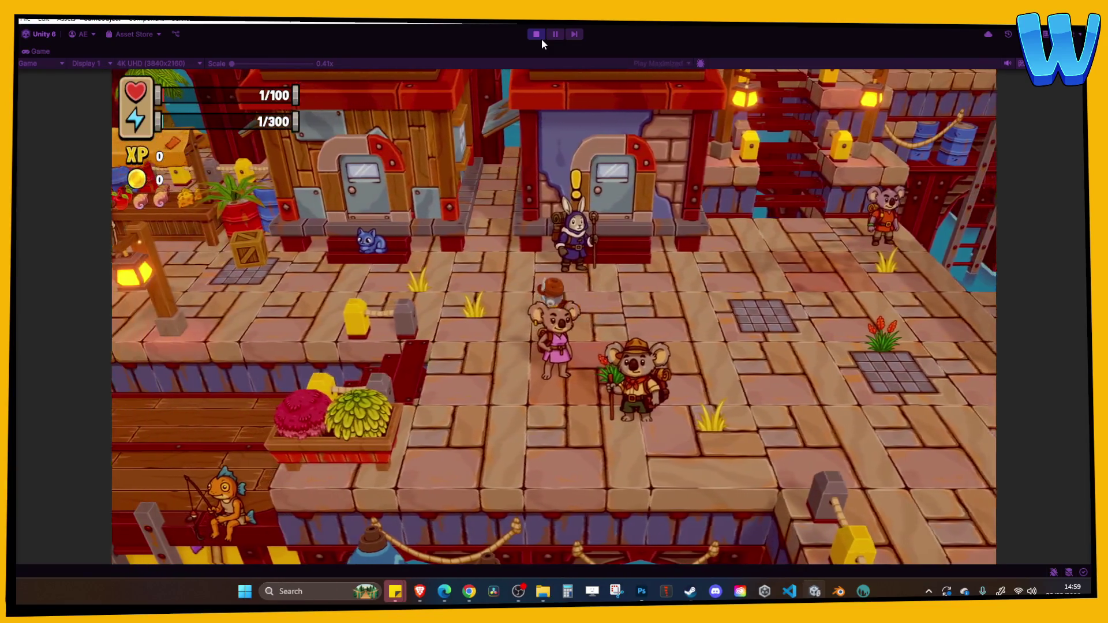
pyautogui.press('a')
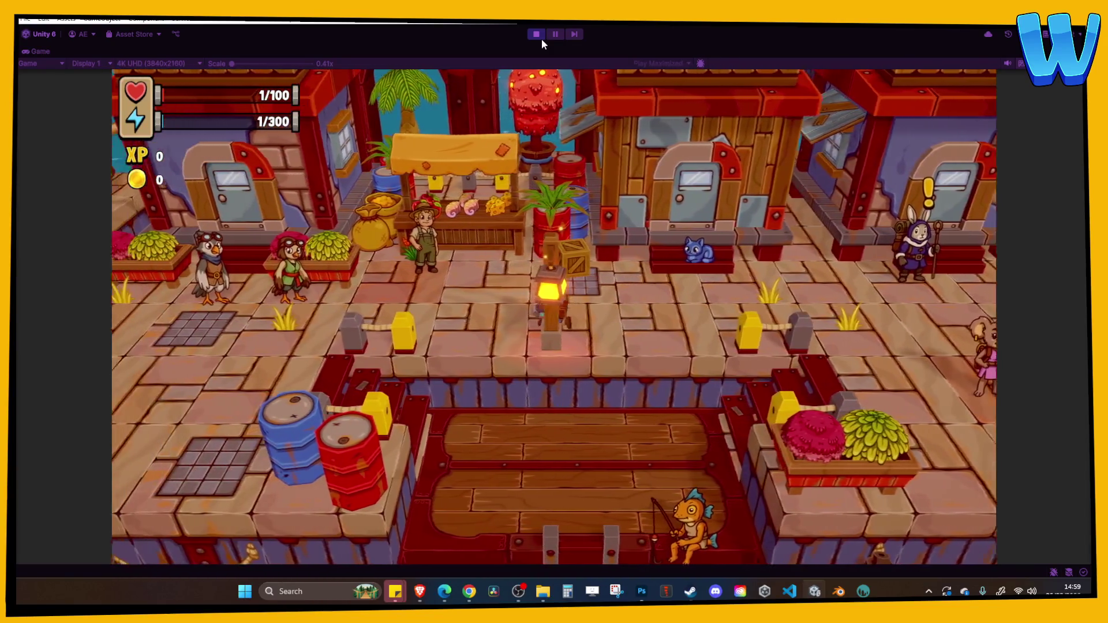
pyautogui.press('a')
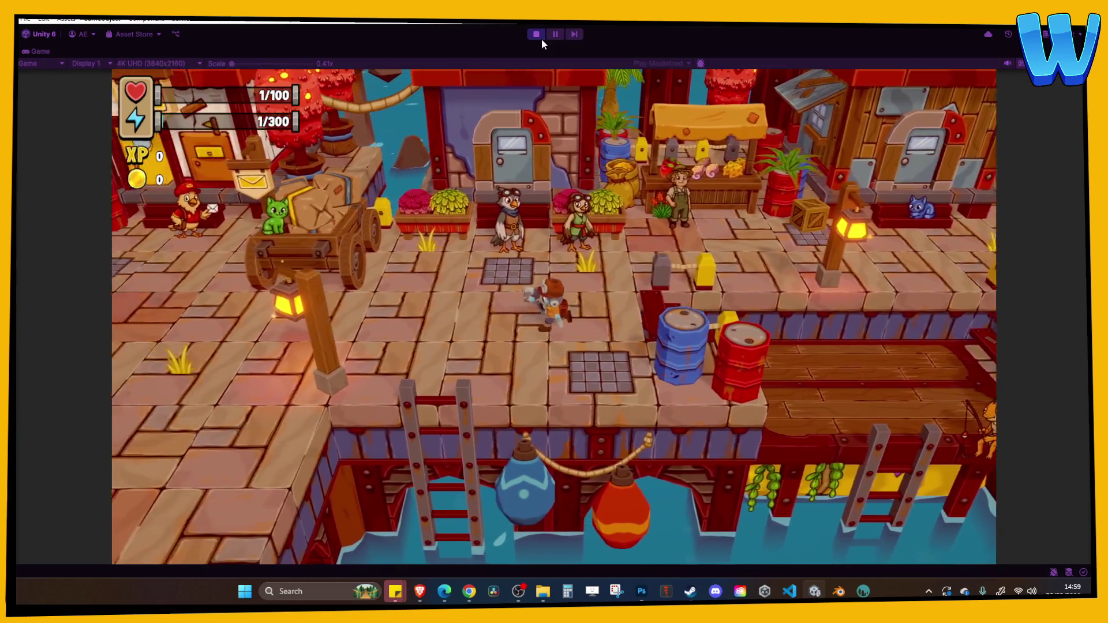
pyautogui.press('s')
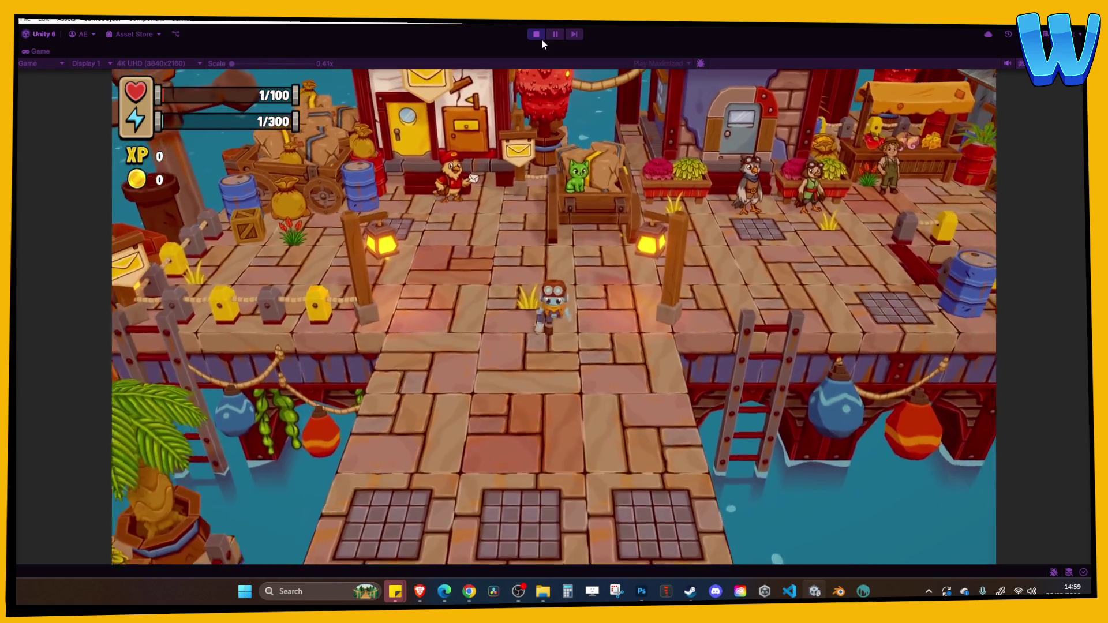
pyautogui.press('i')
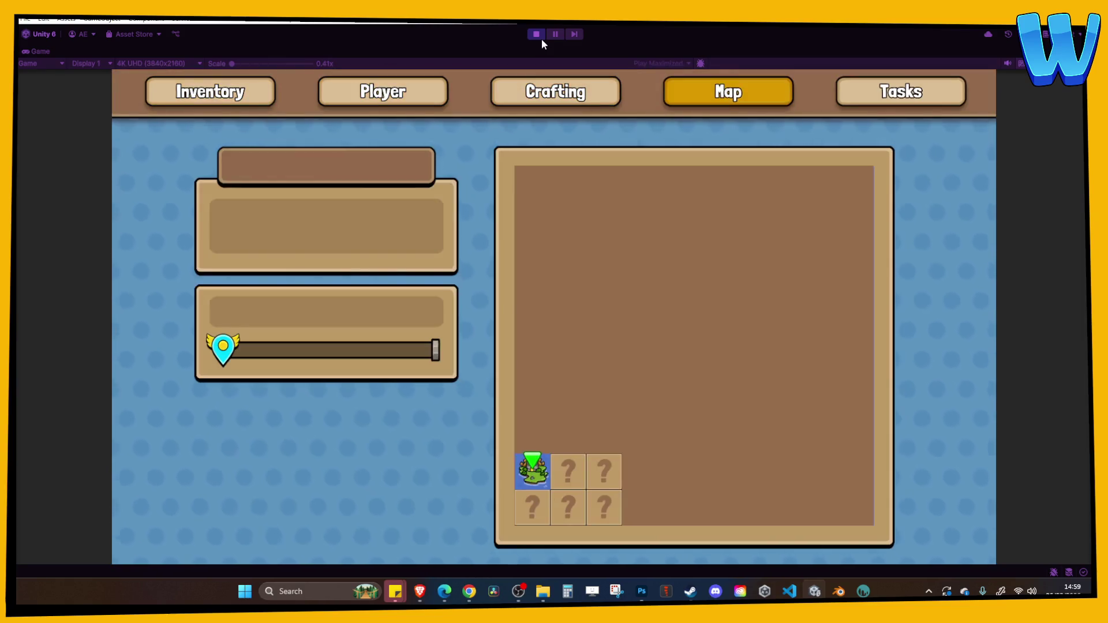
pyautogui.click(540, 32)
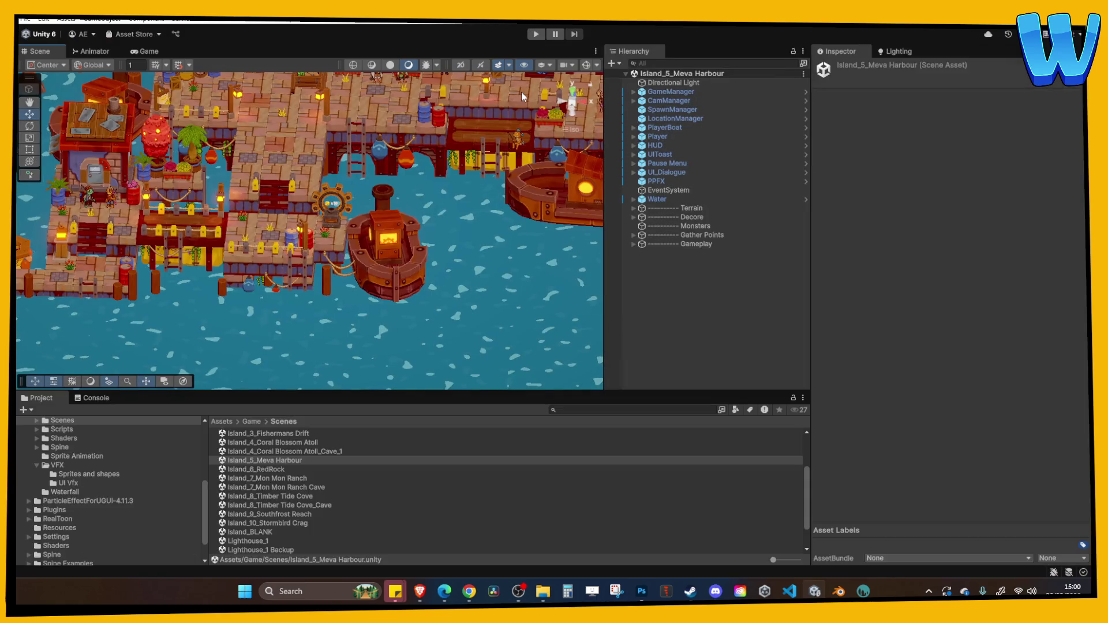
pyautogui.scroll(5, 421, 188)
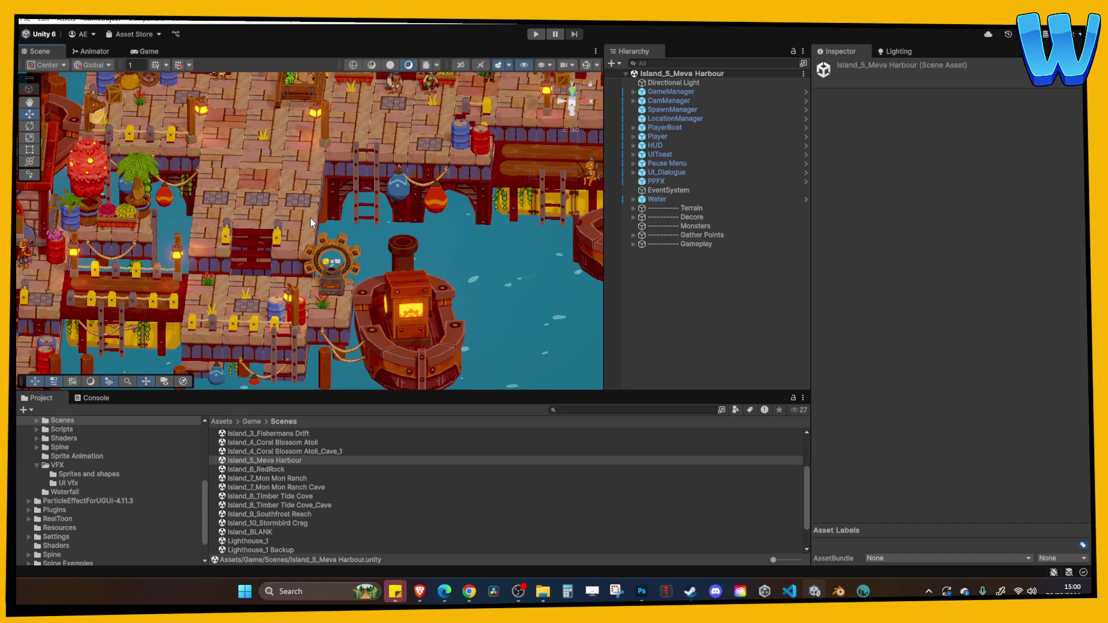
pyautogui.click(283, 514)
pyautogui.doubleClick(283, 523)
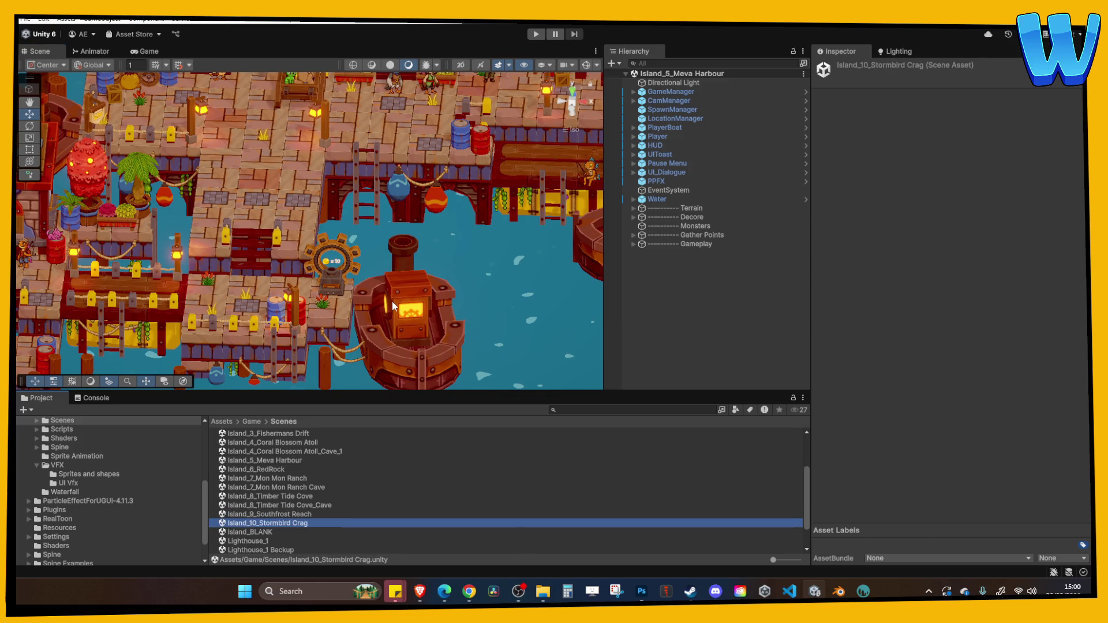
pyautogui.scroll(-3, 403, 286)
pyautogui.scroll(5, 304, 213)
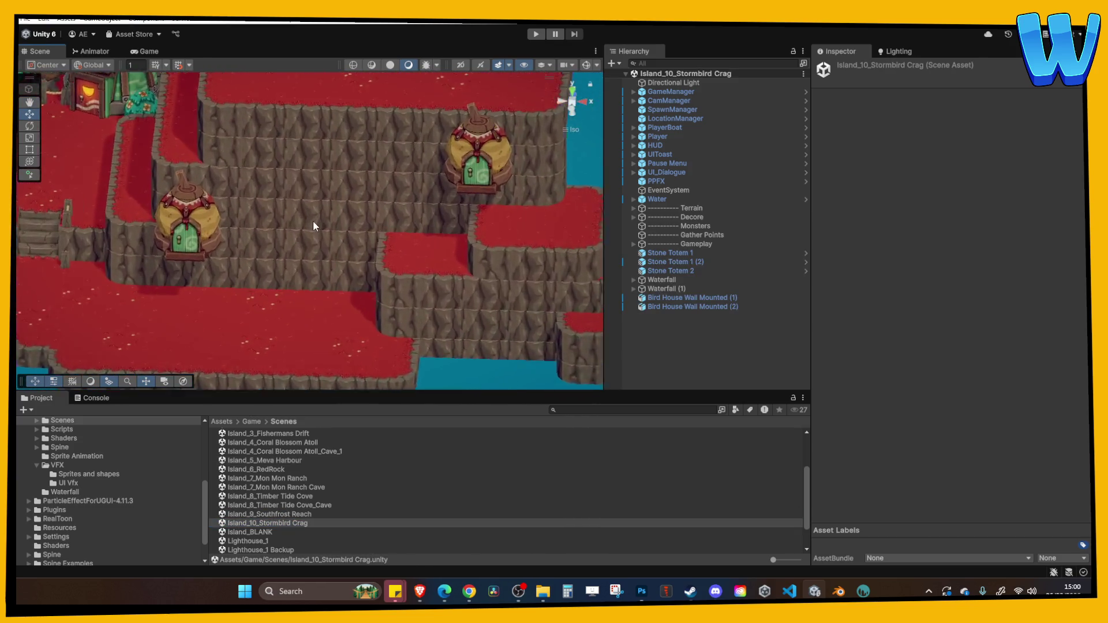
pyautogui.press('w')
pyautogui.click(313, 275)
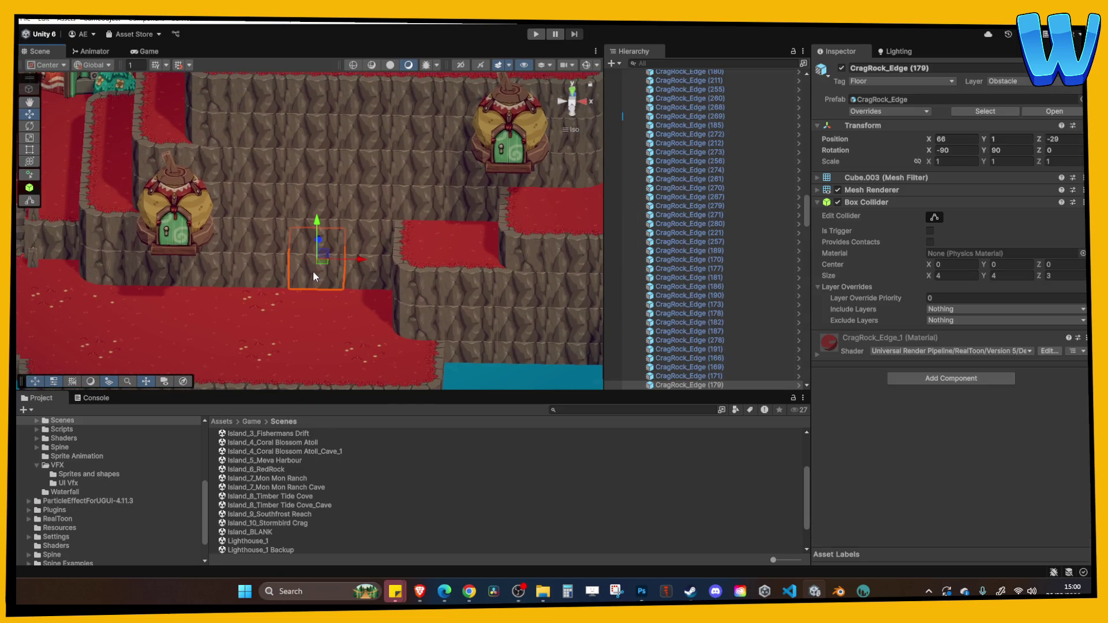
pyautogui.click(356, 262)
pyautogui.moveTo(764, 590)
pyautogui.scroll(-8, 264, 299)
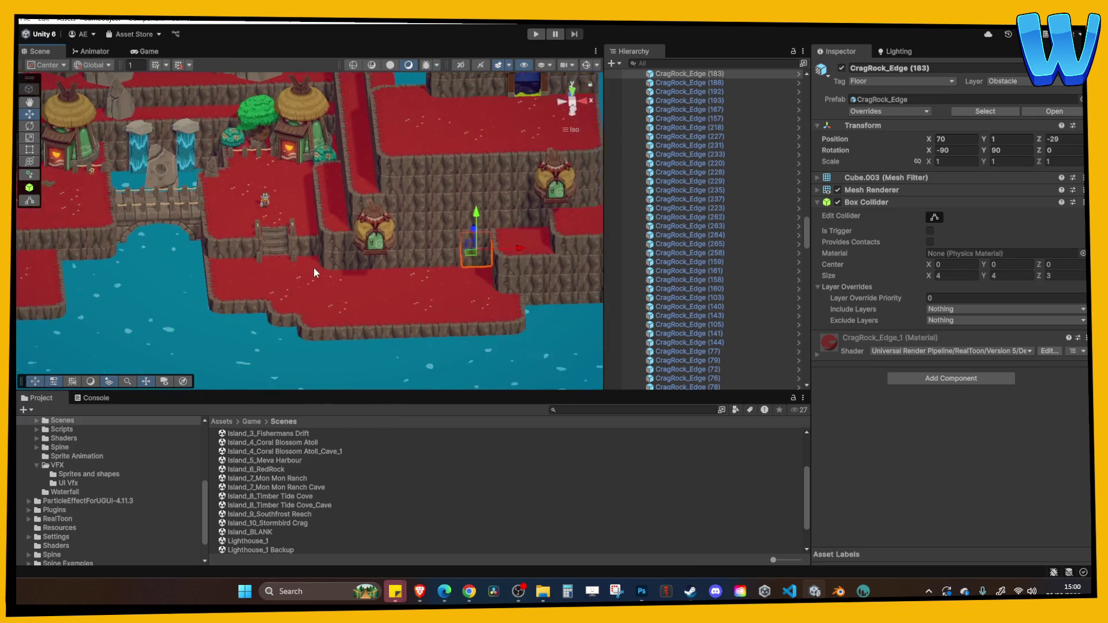
pyautogui.scroll(10, 464, 273)
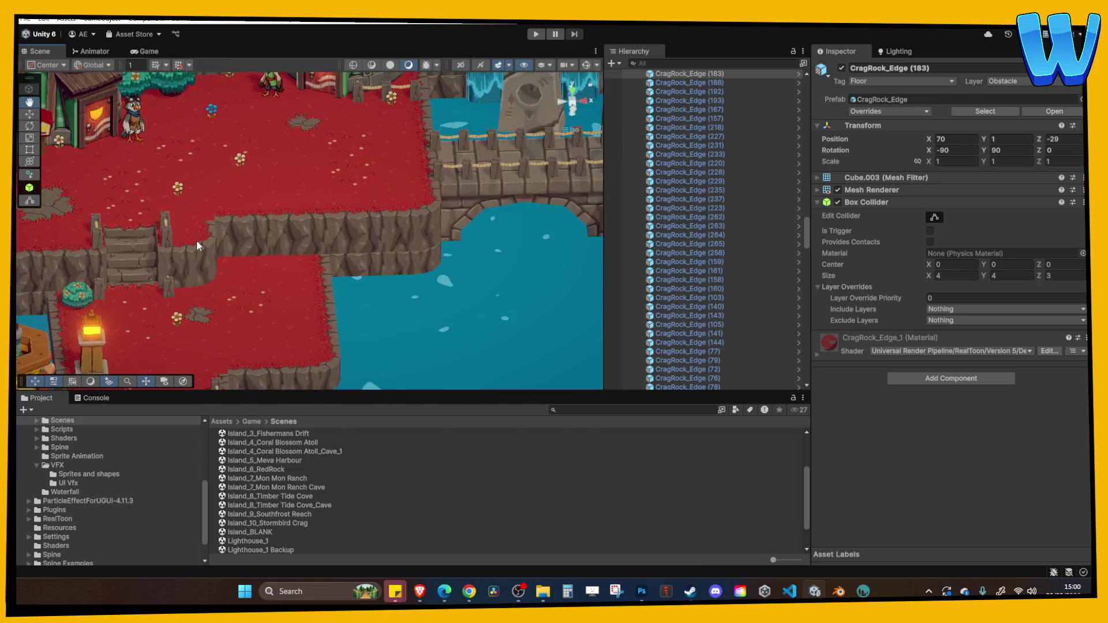
pyautogui.scroll(5, 411, 285)
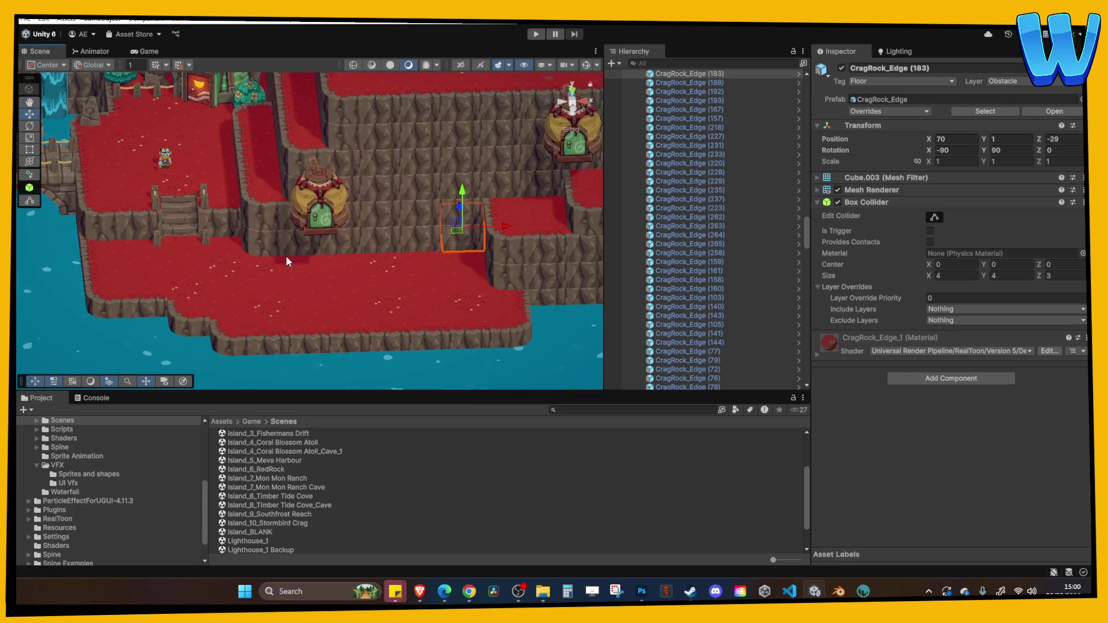
pyautogui.moveTo(690, 591)
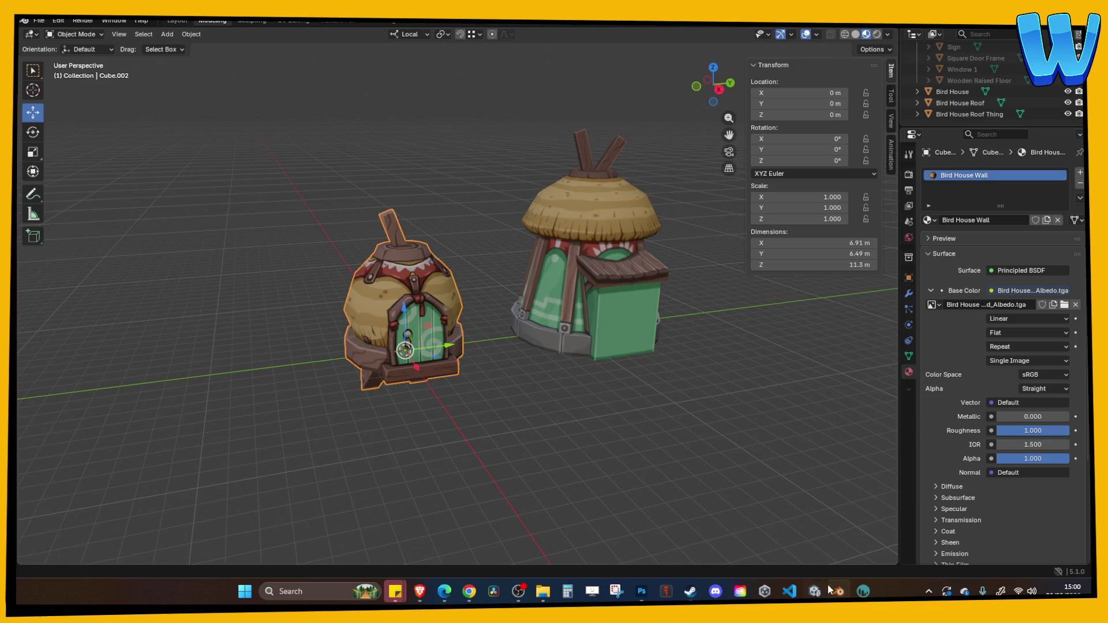
# Step: Save Modular House Designer and move the small bird house 20.775 m along Y
pyautogui.click(544, 363)
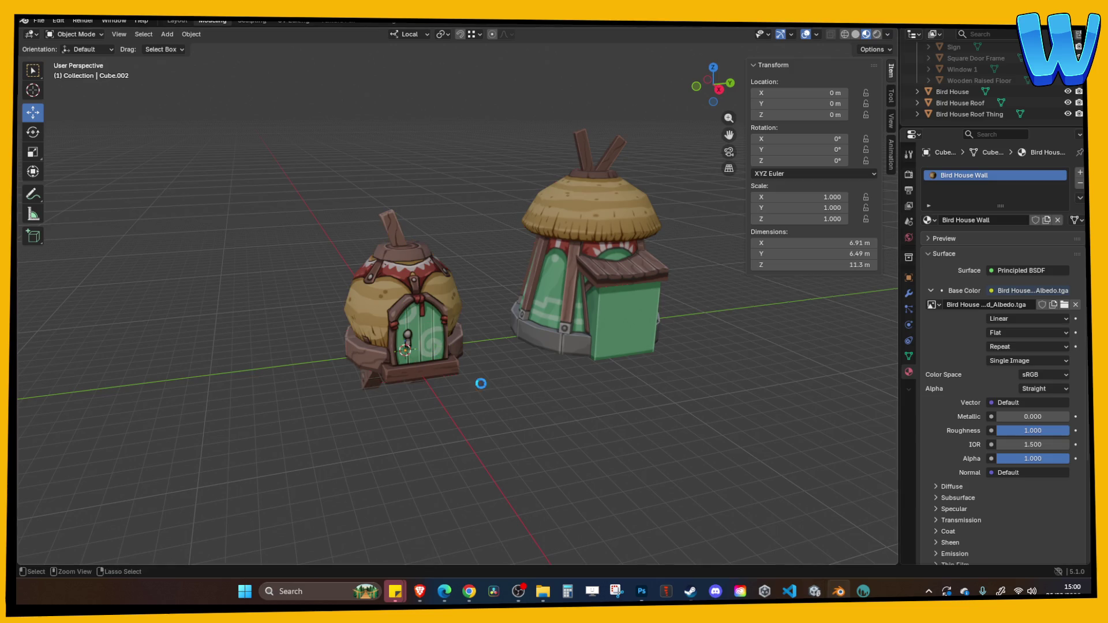
pyautogui.hotkey('ctrl', 's')
pyautogui.click(442, 361)
pyautogui.scroll(-4, 445, 341)
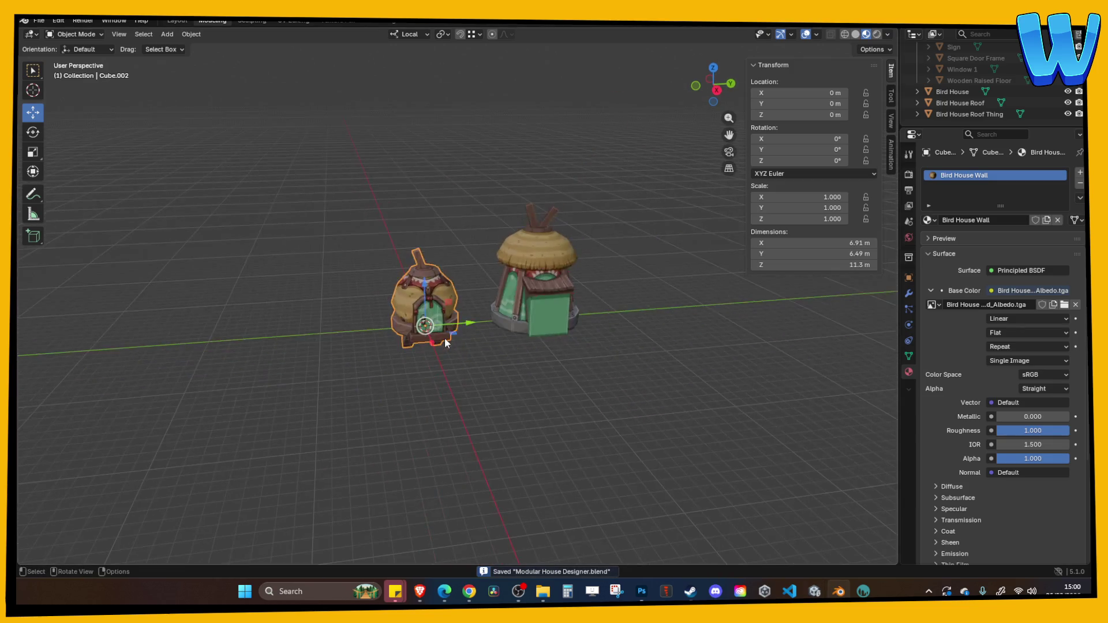
pyautogui.scroll(4, 442, 345)
pyautogui.moveTo(438, 347)
pyautogui.mouseDown()
pyautogui.moveTo(692, 334)
pyautogui.moveTo(708, 353)
pyautogui.mouseUp()
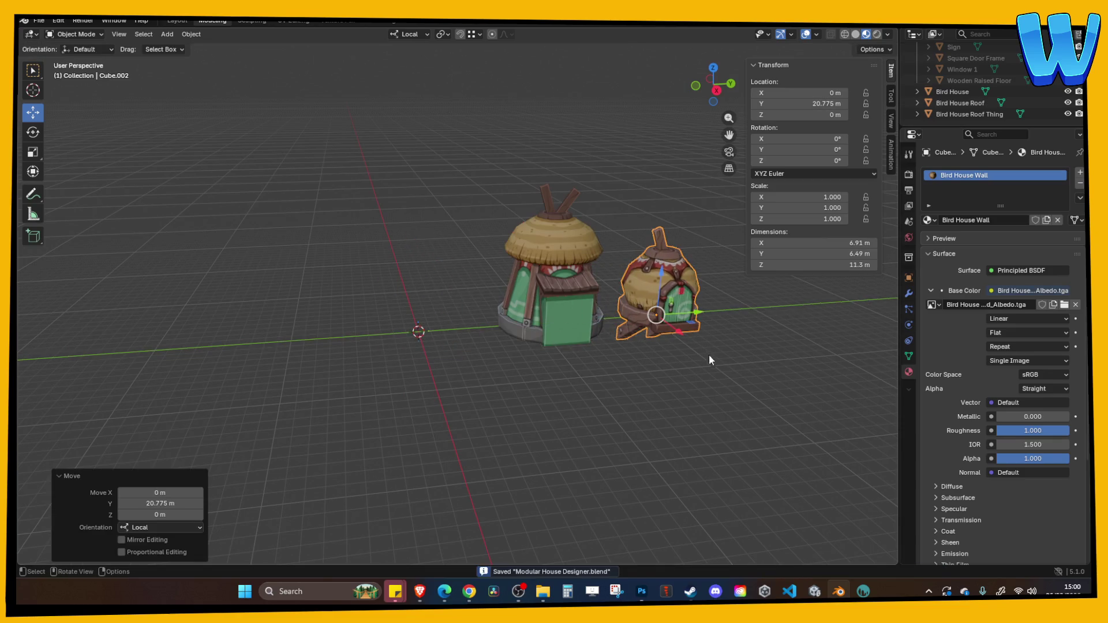
pyautogui.rightClick(670, 410)
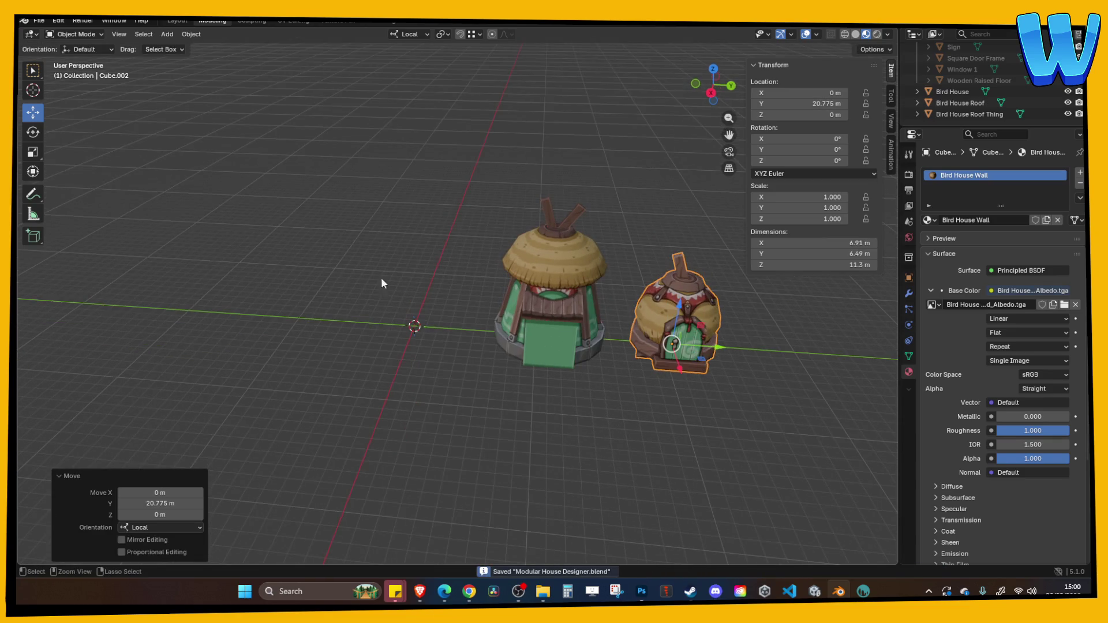
# Step: Open Decore Designer.blend from the recent files list
pyautogui.click(24, 20)
pyautogui.moveTo(39, 20)
pyautogui.moveTo(66, 55)
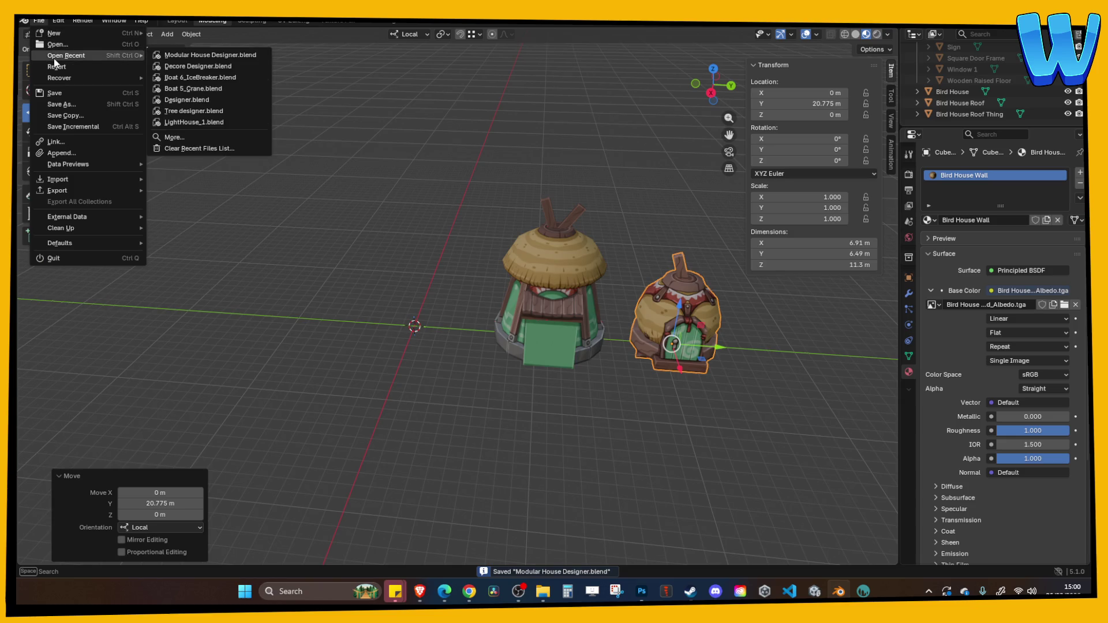
pyautogui.click(201, 67)
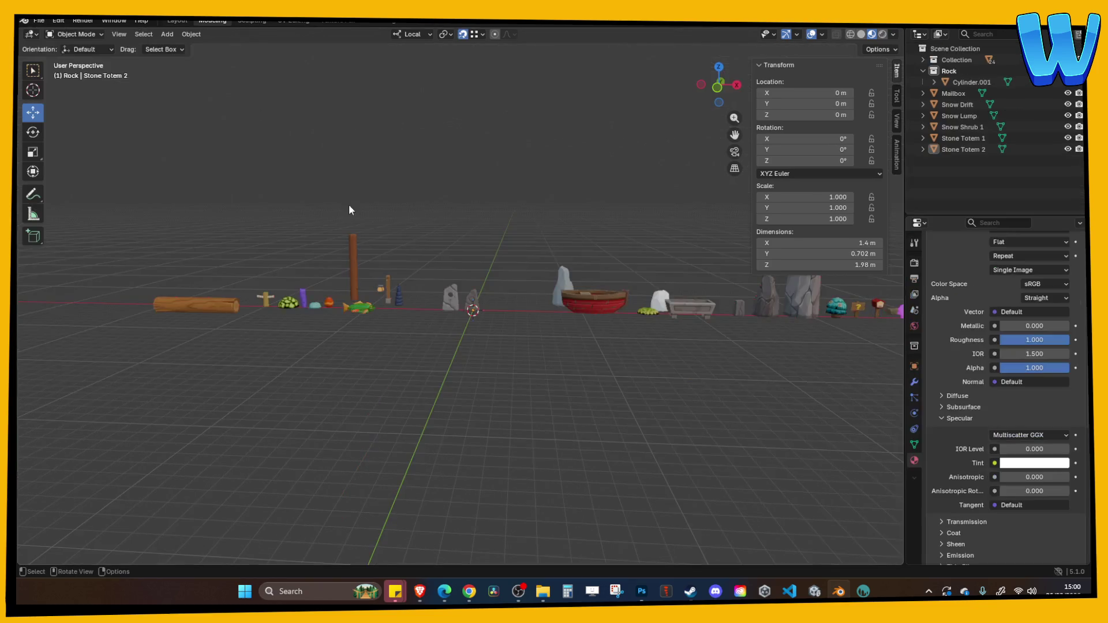
# Step: Orbit along the asset row and select Stone Totem 1 and Stone Totem 2
pyautogui.scroll(5, 377, 212)
pyautogui.moveTo(379, 206)
pyautogui.mouseDown()
pyautogui.moveTo(409, 232)
pyautogui.moveTo(470, 223)
pyautogui.moveTo(448, 217)
pyautogui.moveTo(498, 225)
pyautogui.moveTo(418, 223)
pyautogui.moveTo(566, 198)
pyautogui.moveTo(539, 185)
pyautogui.moveTo(299, 174)
pyautogui.moveTo(685, 182)
pyautogui.moveTo(338, 173)
pyautogui.moveTo(271, 188)
pyautogui.moveTo(369, 215)
pyautogui.mouseUp()
pyautogui.scroll(-4, 348, 253)
pyautogui.moveTo(352, 252); pyautogui.dragTo(420, 232)
pyautogui.scroll(3, 437, 237)
pyautogui.click(392, 327)
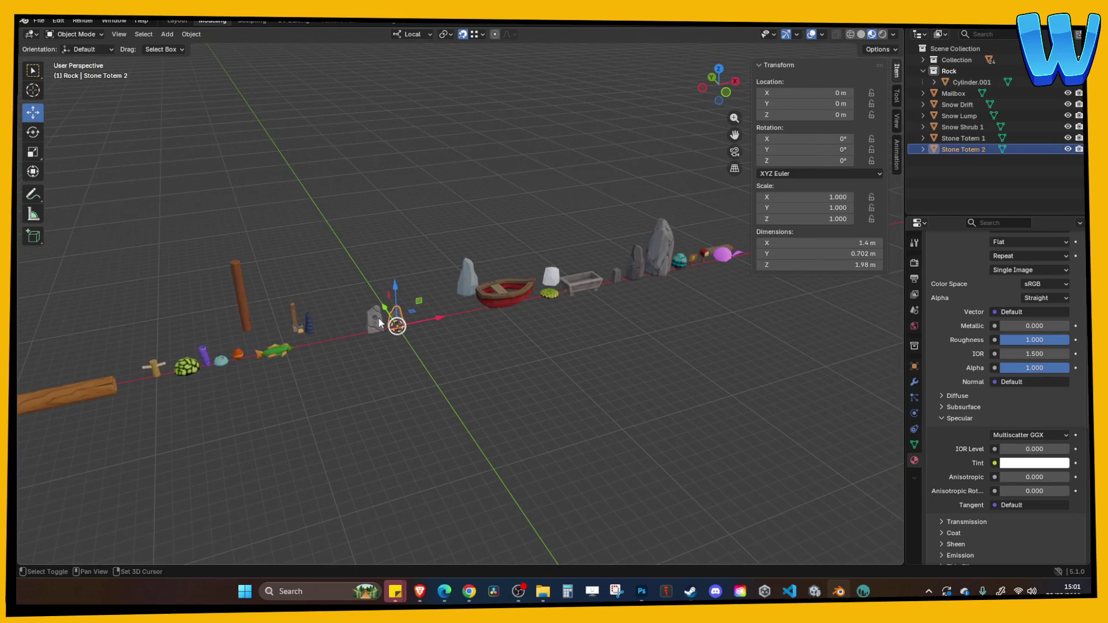
pyautogui.keyDown('shift'); pyautogui.click(375, 318); pyautogui.keyUp('shift')
pyautogui.rightClick(274, 293)
pyautogui.press('Escape')
pyautogui.moveTo(295, 275); pyautogui.dragTo(397, 300)
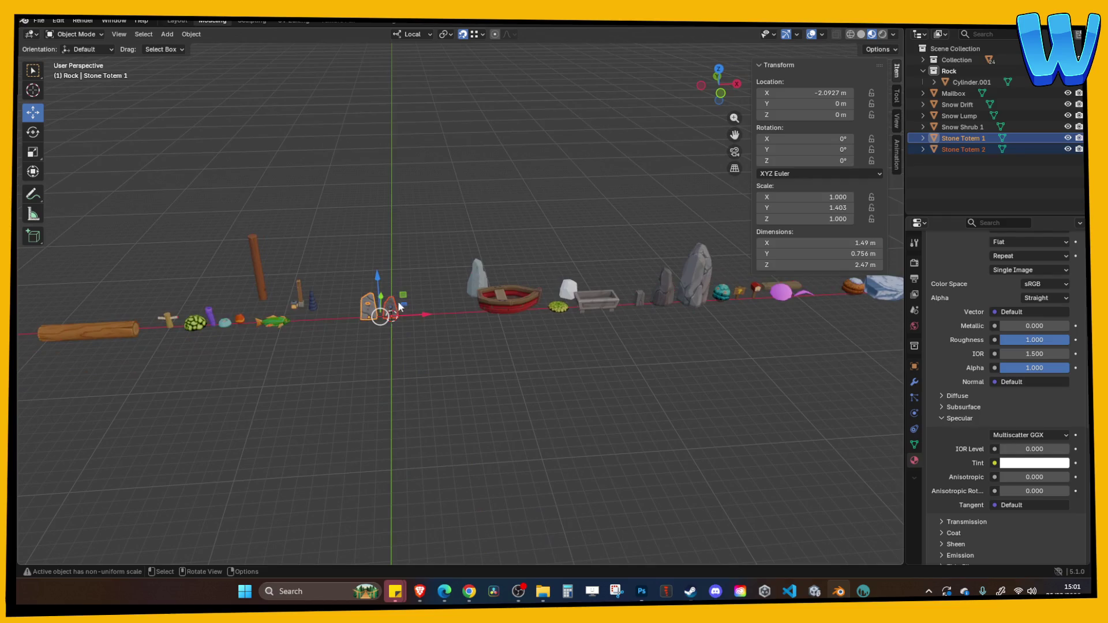
pyautogui.scroll(4, 425, 314)
pyautogui.moveTo(149, 287)
pyautogui.mouseDown()
pyautogui.moveTo(358, 291)
pyautogui.moveTo(230, 300)
pyautogui.moveTo(473, 325)
pyautogui.moveTo(283, 322)
pyautogui.moveTo(409, 307)
pyautogui.moveTo(346, 303)
pyautogui.moveTo(380, 296)
pyautogui.moveTo(506, 302)
pyautogui.moveTo(386, 293)
pyautogui.mouseUp()
# Step: Inspect the Wooden Pillar, save Decore Designer.blend, and switch back to Unity
pyautogui.click(325, 300)
pyautogui.click(386, 294)
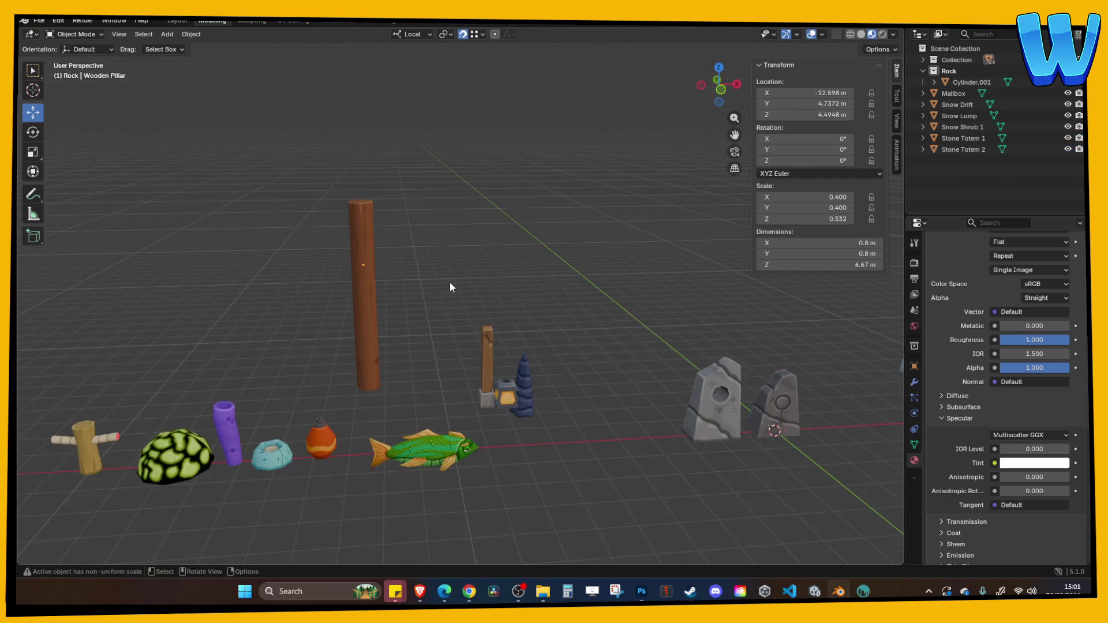
pyautogui.hotkey('ctrl', 'z')
pyautogui.hotkey('ctrl', 'shift', 'z')
pyautogui.moveTo(476, 292)
pyautogui.mouseDown()
pyautogui.moveTo(419, 310)
pyautogui.moveTo(421, 333)
pyautogui.mouseUp()
pyautogui.hotkey('ctrl', 's')
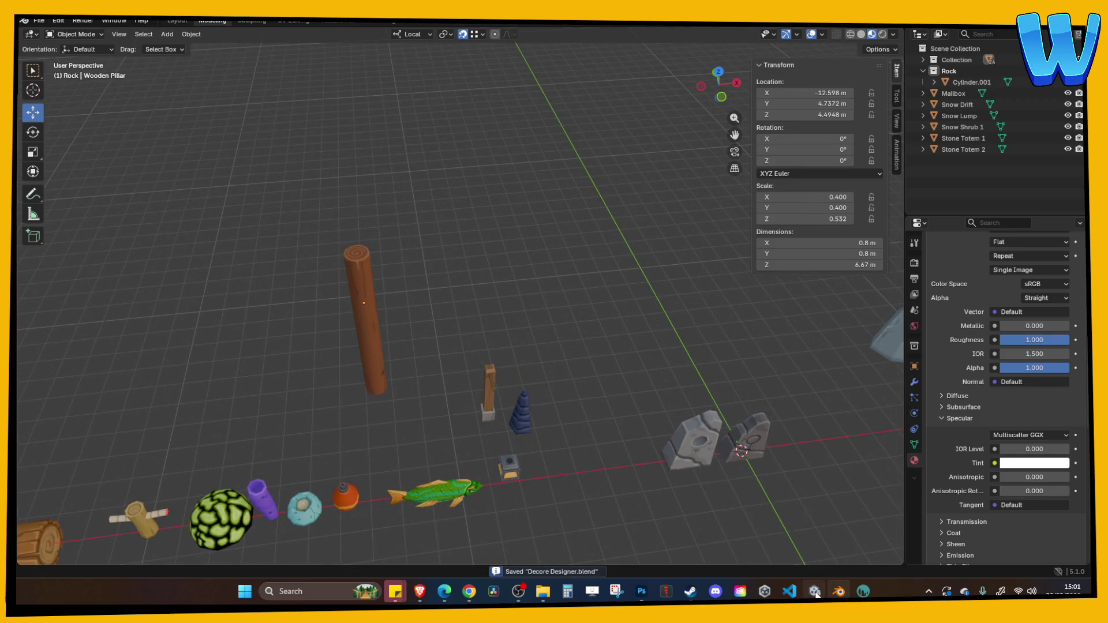
pyautogui.click(814, 591)
pyautogui.scroll(5, 410, 321)
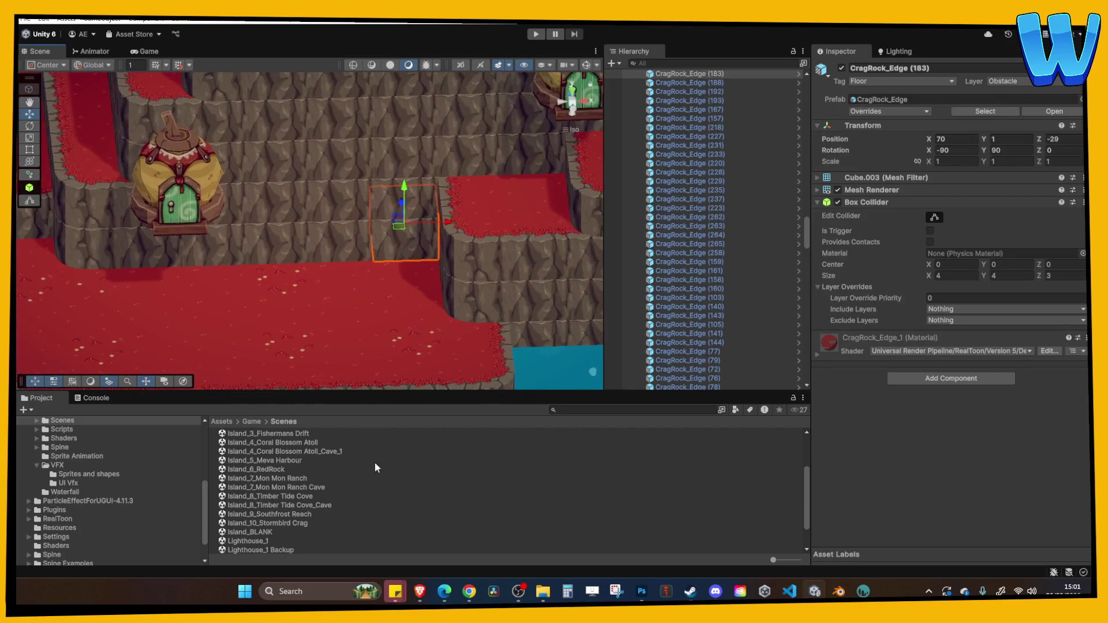
# Step: Drag the WoodenPillar model from Assets > Game > 3D Art > Zone_Wooden Island into the Scene view
pyautogui.scroll(5, 123, 486)
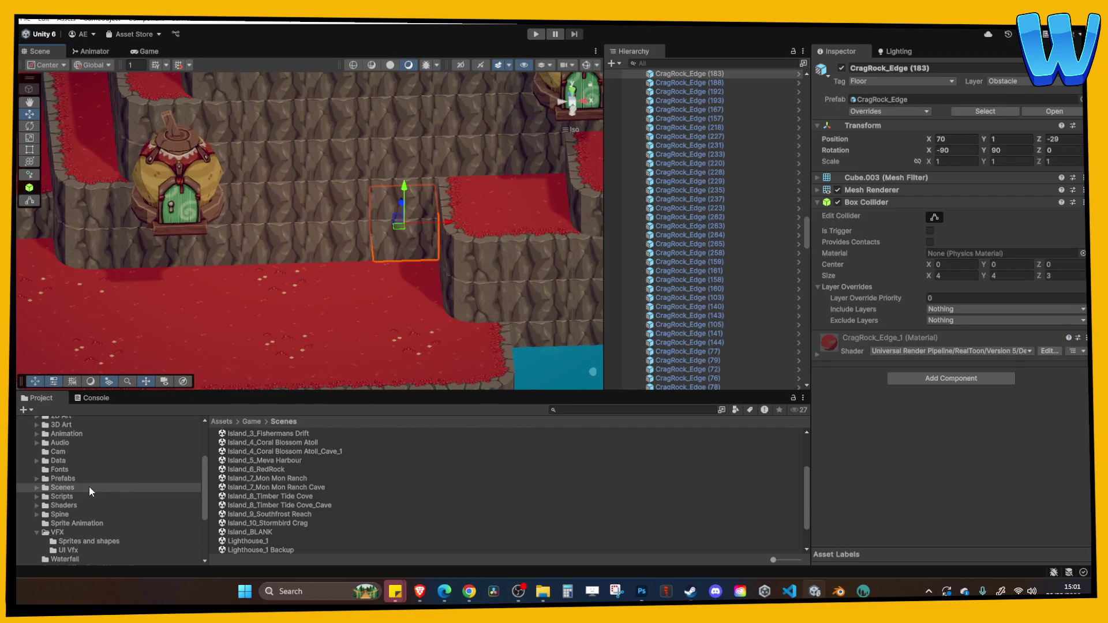
pyautogui.click(61, 492)
pyautogui.scroll(-5, 274, 488)
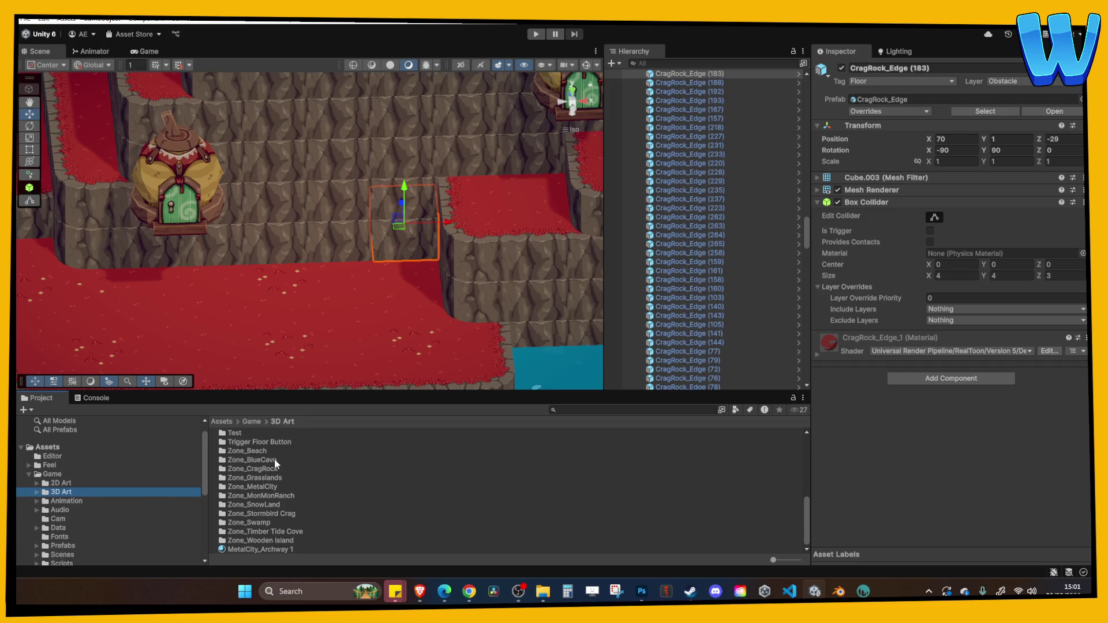
pyautogui.doubleClick(271, 540)
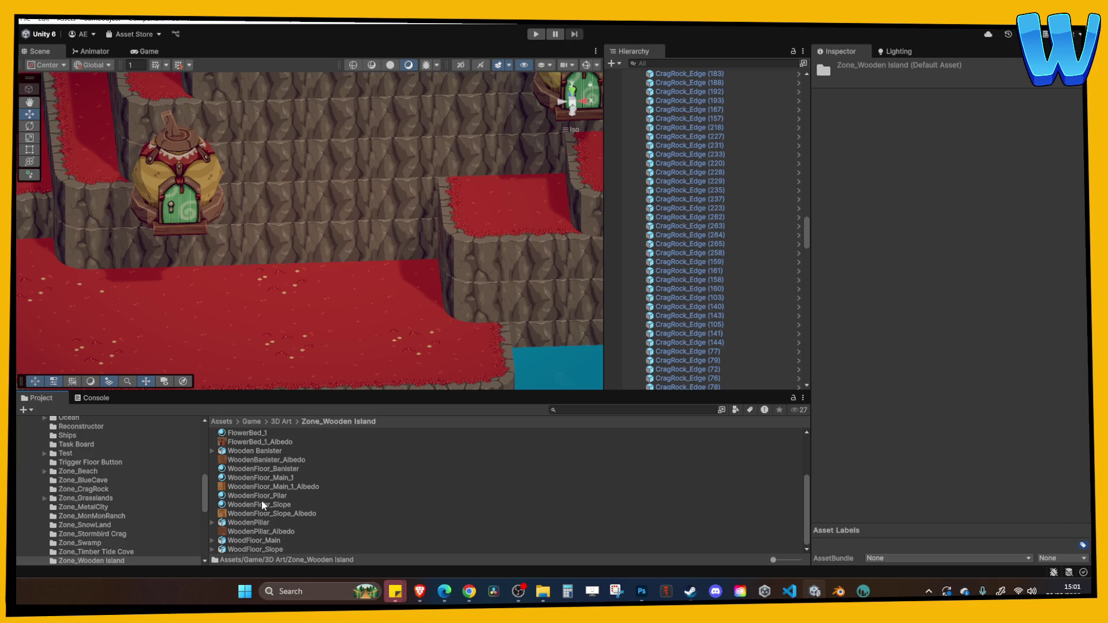
pyautogui.scroll(3, 252, 510)
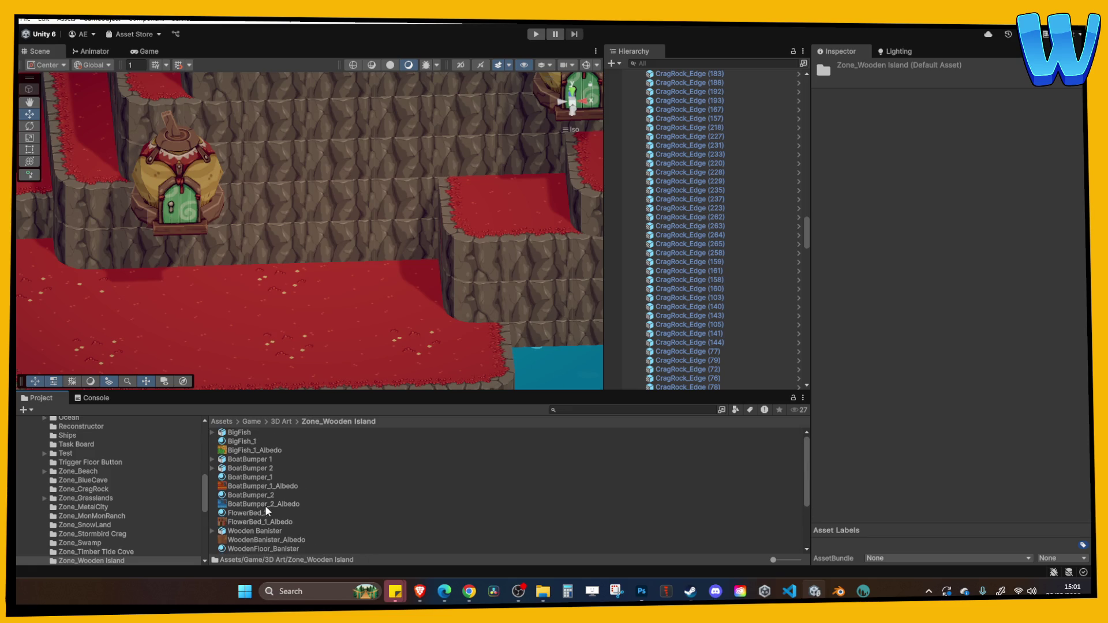
pyautogui.scroll(-2, 260, 497)
pyautogui.scroll(-3, 258, 500)
pyautogui.moveTo(248, 523); pyautogui.dragTo(289, 294)
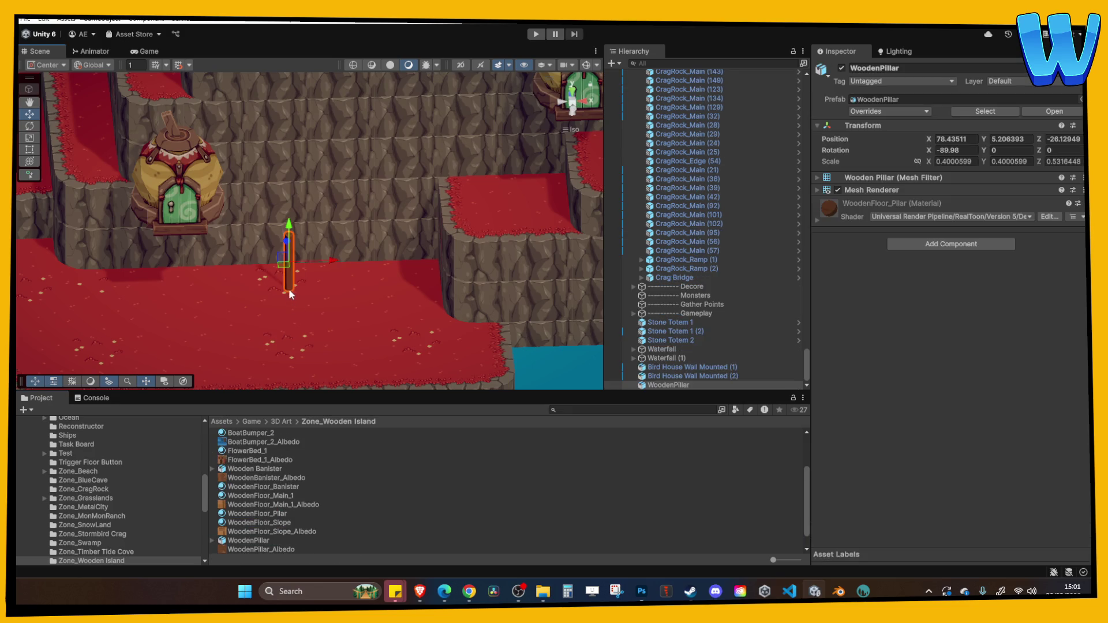
# Step: Zero the pillar's X and Y position and set its scale to 1
pyautogui.click(969, 140)
pyautogui.write('0')
pyautogui.press('Tab')
pyautogui.write('0')
pyautogui.press('Tab')
pyautogui.write('0')
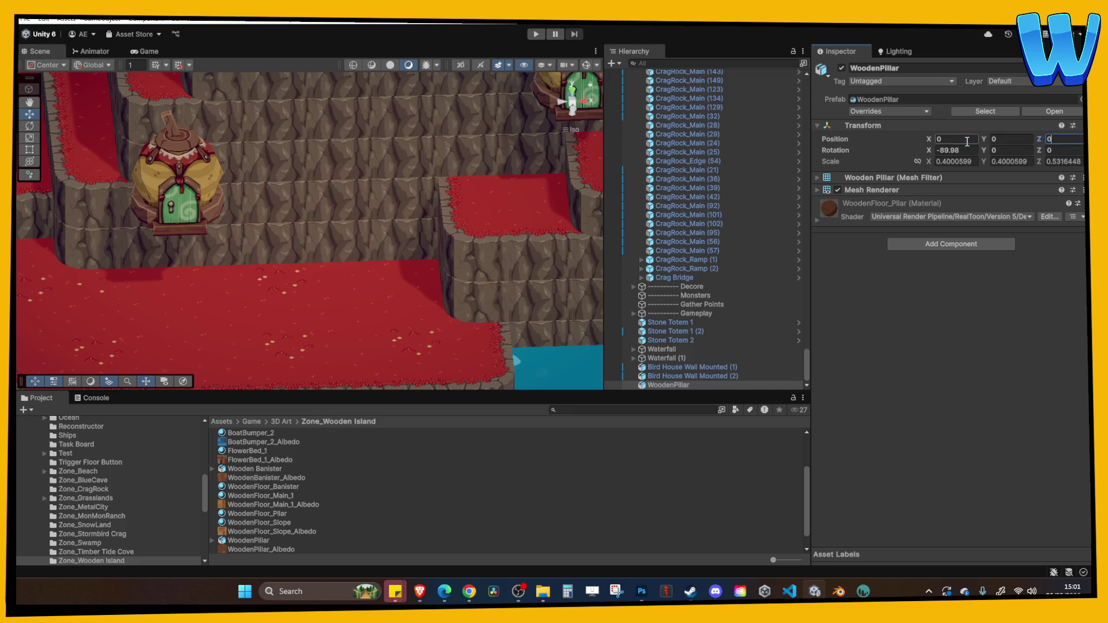
pyautogui.click(960, 164)
pyautogui.write('1')
pyautogui.click(1005, 162)
pyautogui.scroll(-2, 383, 231)
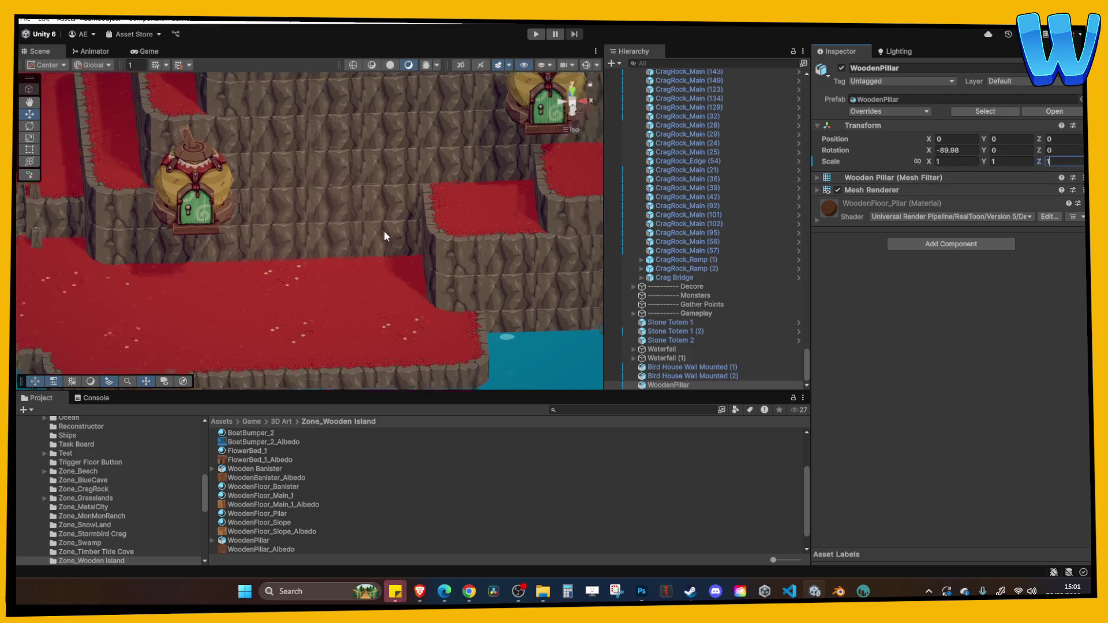
# Step: Move the WoodenPillar onto the crag island against the wall at about Y 7.39
pyautogui.click(672, 358)
pyautogui.doubleClick(668, 384)
pyautogui.scroll(-6, 398, 288)
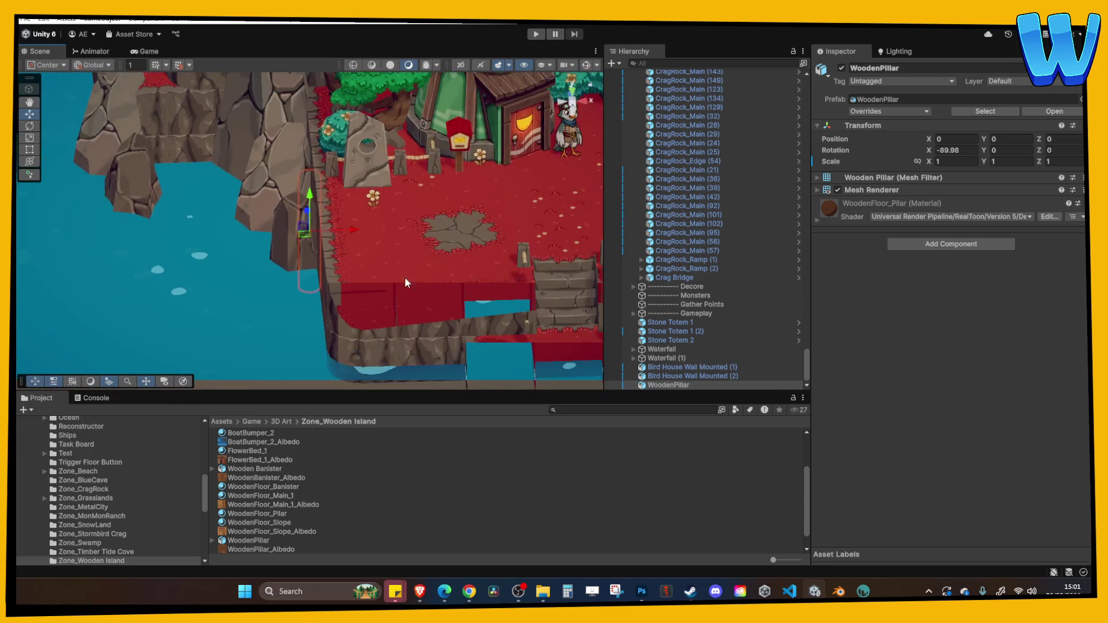
pyautogui.moveTo(279, 239)
pyautogui.mouseDown()
pyautogui.moveTo(518, 216)
pyautogui.moveTo(434, 250)
pyautogui.moveTo(564, 252)
pyautogui.moveTo(528, 248)
pyautogui.moveTo(545, 288)
pyautogui.moveTo(532, 276)
pyautogui.mouseUp()
pyautogui.press('f')
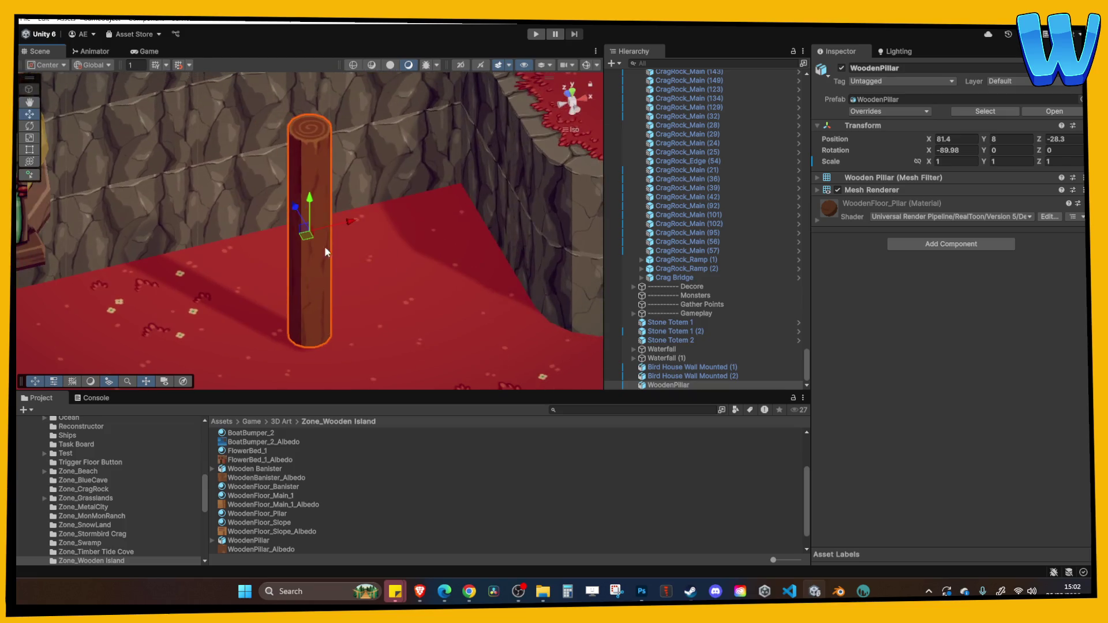
pyautogui.click(311, 188)
pyautogui.click(371, 207)
pyautogui.moveTo(365, 210); pyautogui.dragTo(279, 126)
pyautogui.moveTo(373, 124)
pyautogui.mouseDown()
pyautogui.moveTo(378, 176)
pyautogui.moveTo(298, 178)
pyautogui.moveTo(296, 193)
pyautogui.moveTo(501, 176)
pyautogui.moveTo(441, 131)
pyautogui.moveTo(413, 240)
pyautogui.moveTo(349, 190)
pyautogui.moveTo(365, 28)
pyautogui.mouseUp()
# Step: Duplicate the pillar beside it, then duplicate both and raise the copies to Y 15.12
pyautogui.hotkey('ctrl', 'd')
pyautogui.keyDown('shift'); pyautogui.click(264, 164); pyautogui.keyUp('shift')
pyautogui.hotkey('ctrl', 'd')
pyautogui.moveTo(364, 86); pyautogui.dragTo(362, 156)
pyautogui.moveTo(356, 100)
pyautogui.mouseDown()
pyautogui.moveTo(358, 73)
pyautogui.moveTo(359, 82)
pyautogui.mouseUp()
pyautogui.click(405, 118)
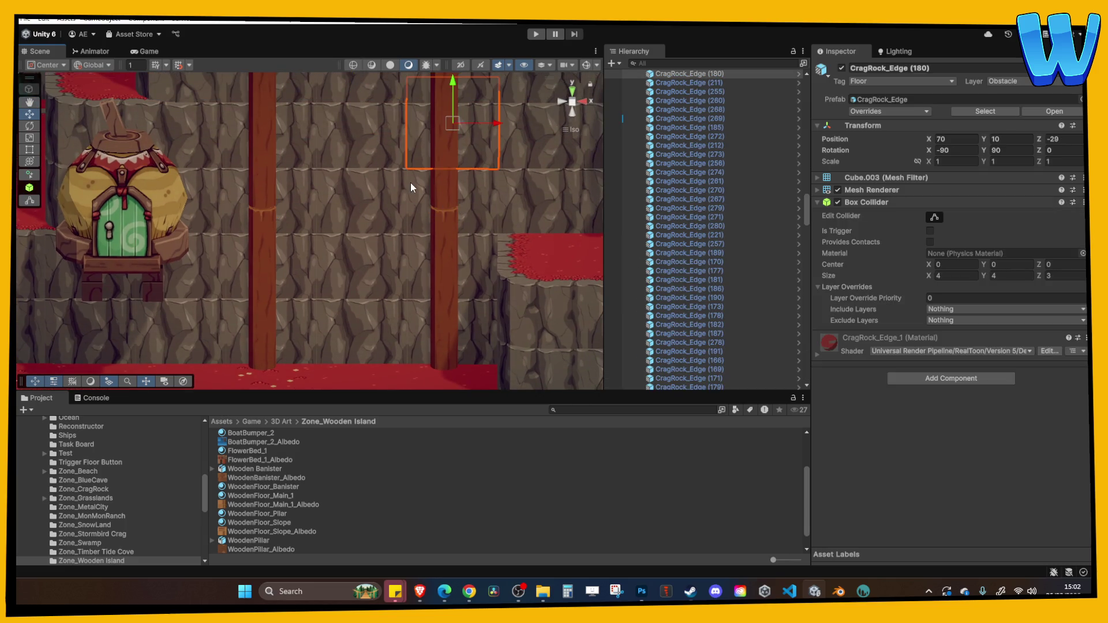
# Step: Duplicate two pillars and raise the copies to Y 22.61
pyautogui.press('f')
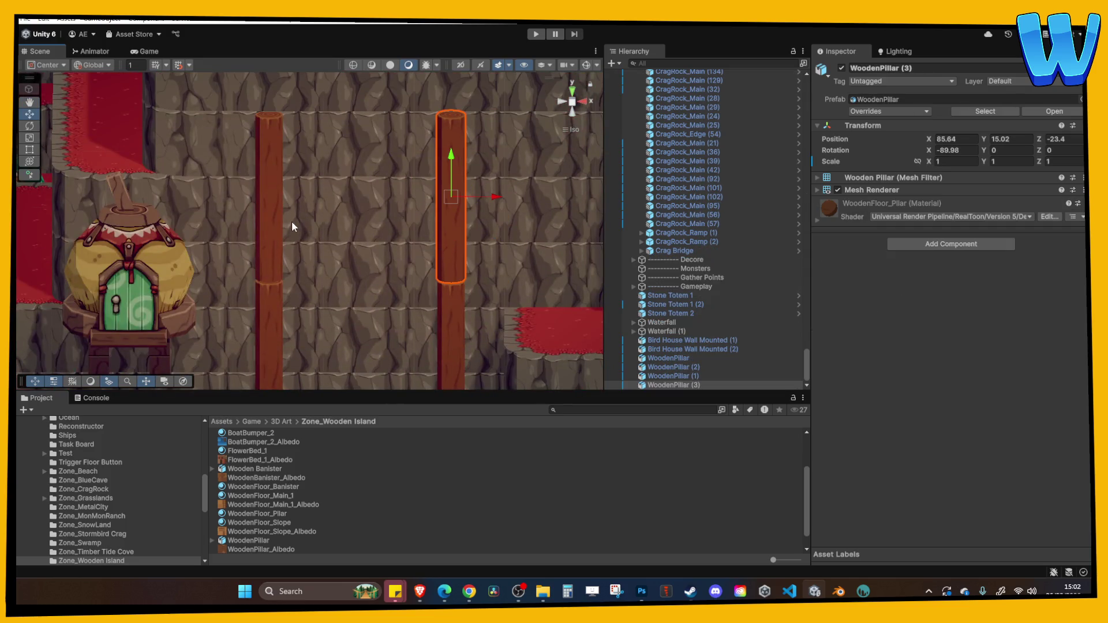
pyautogui.keyDown('ctrl'); pyautogui.click(283, 220); pyautogui.keyUp('ctrl')
pyautogui.hotkey('ctrl', 'd')
pyautogui.moveTo(360, 164); pyautogui.dragTo(360, 85)
pyautogui.moveTo(358, 222); pyautogui.dragTo(364, 303)
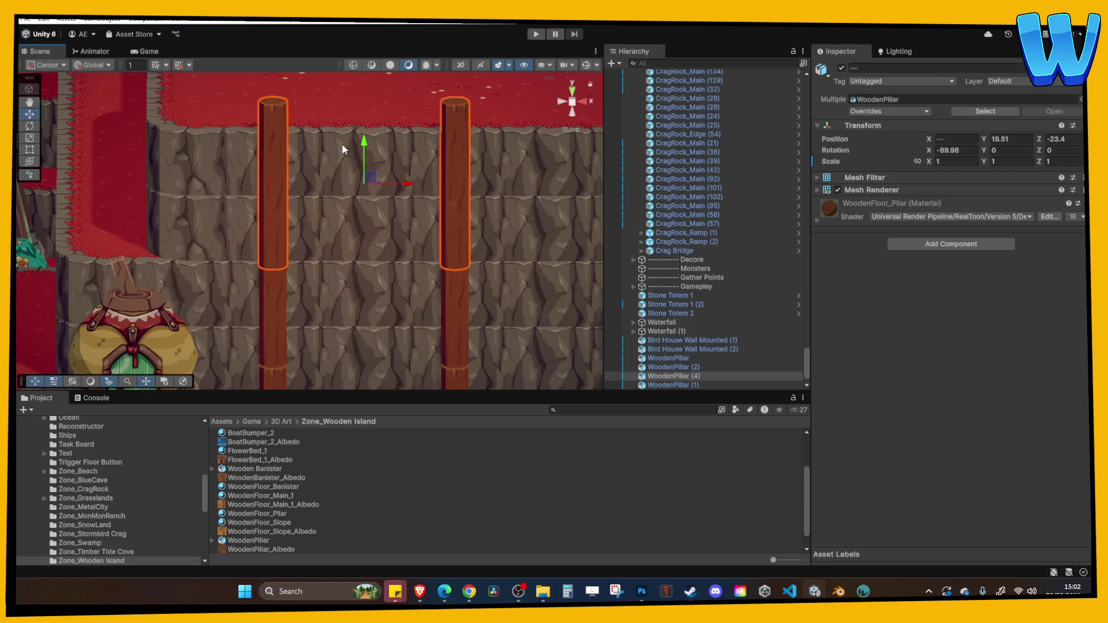
pyautogui.moveTo(364, 144)
pyautogui.mouseDown()
pyautogui.moveTo(366, 61)
pyautogui.moveTo(373, 76)
pyautogui.mouseUp()
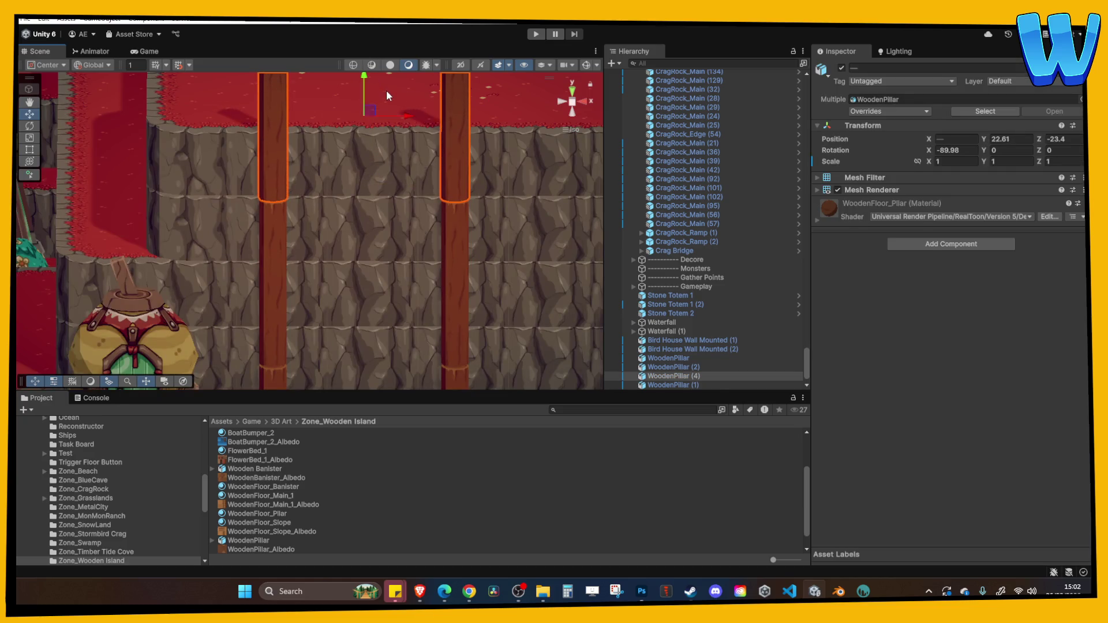
pyautogui.click(387, 95)
pyautogui.moveTo(394, 157)
pyautogui.mouseDown()
pyautogui.moveTo(405, 272)
pyautogui.moveTo(488, 258)
pyautogui.moveTo(454, 202)
pyautogui.moveTo(461, 261)
pyautogui.moveTo(431, 171)
pyautogui.moveTo(361, 254)
pyautogui.moveTo(413, 242)
pyautogui.mouseUp()
# Step: Duplicate a pillar and angle the raised pillars to about -19° Y rotation for texture variety
pyautogui.click(293, 231)
pyautogui.hotkey('ctrl', 'd')
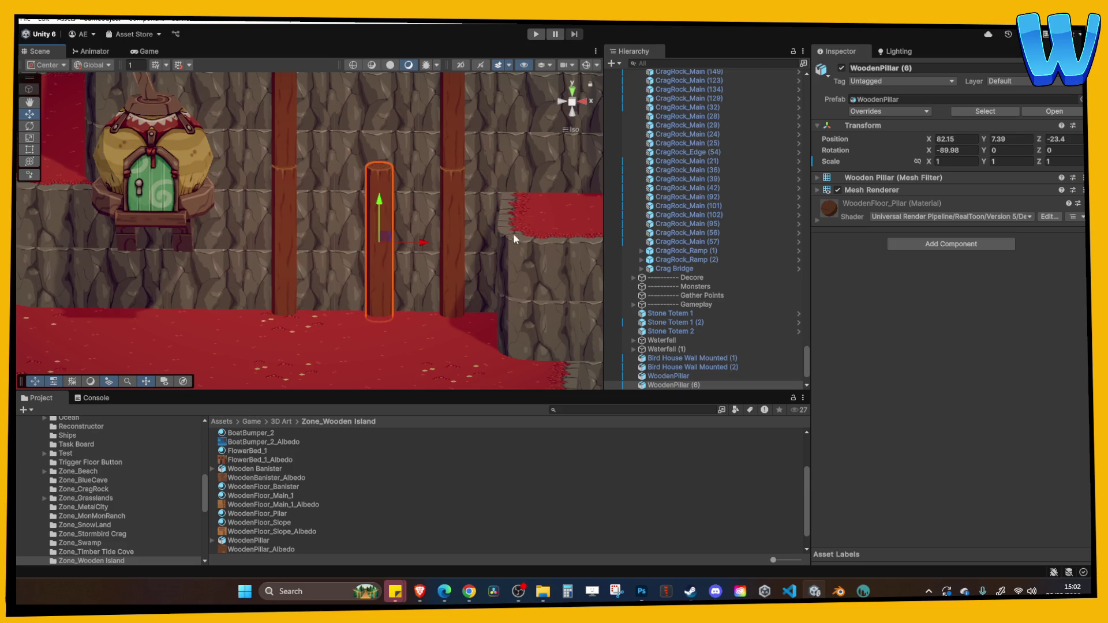
pyautogui.click(1000, 152)
pyautogui.write('90')
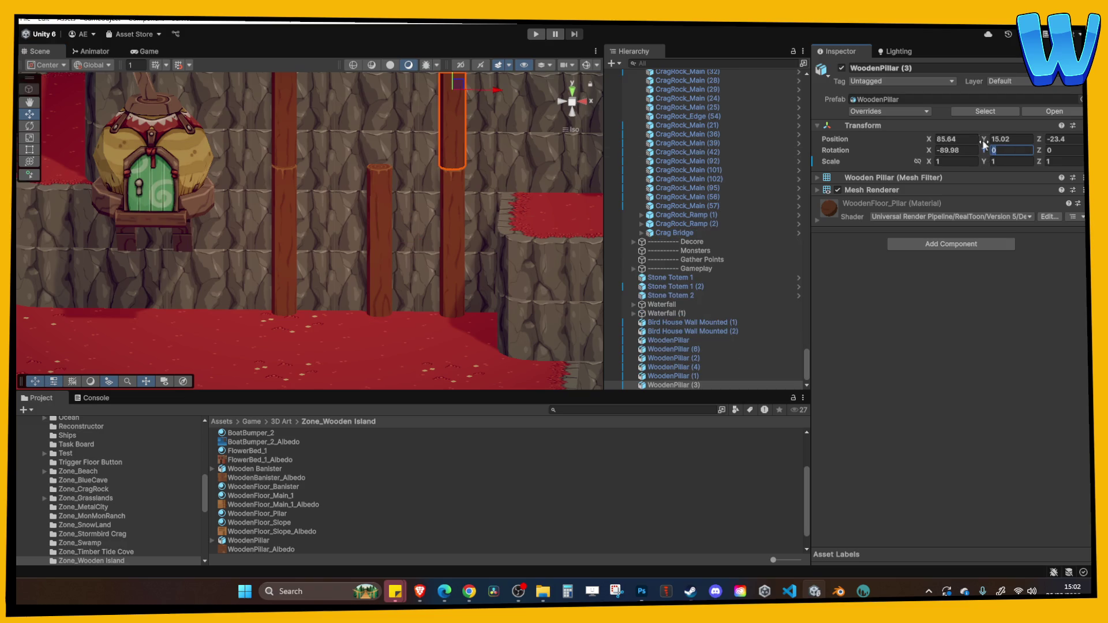
pyautogui.moveTo(985, 149); pyautogui.dragTo(628, 168)
pyautogui.click(288, 133)
pyautogui.moveTo(1024, 156)
pyautogui.mouseDown()
pyautogui.moveTo(351, 186)
pyautogui.moveTo(295, 171)
pyautogui.mouseUp()
# Step: Set the middle pillar's Y rotation to 0
pyautogui.click(373, 199)
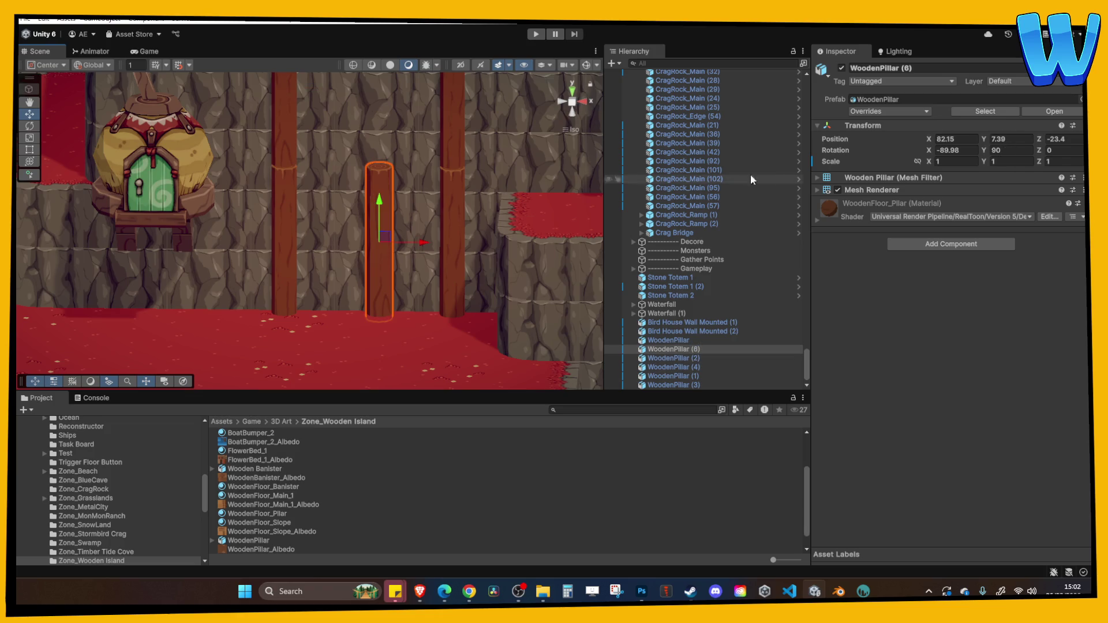
pyautogui.click(1009, 149)
pyautogui.write('0')
pyautogui.click(1049, 151)
# Step: Lay the pillar flat as a crossbeam (X 0, Y 90, Z 90) and nudge it in depth
pyautogui.write('90')
pyautogui.click(957, 151)
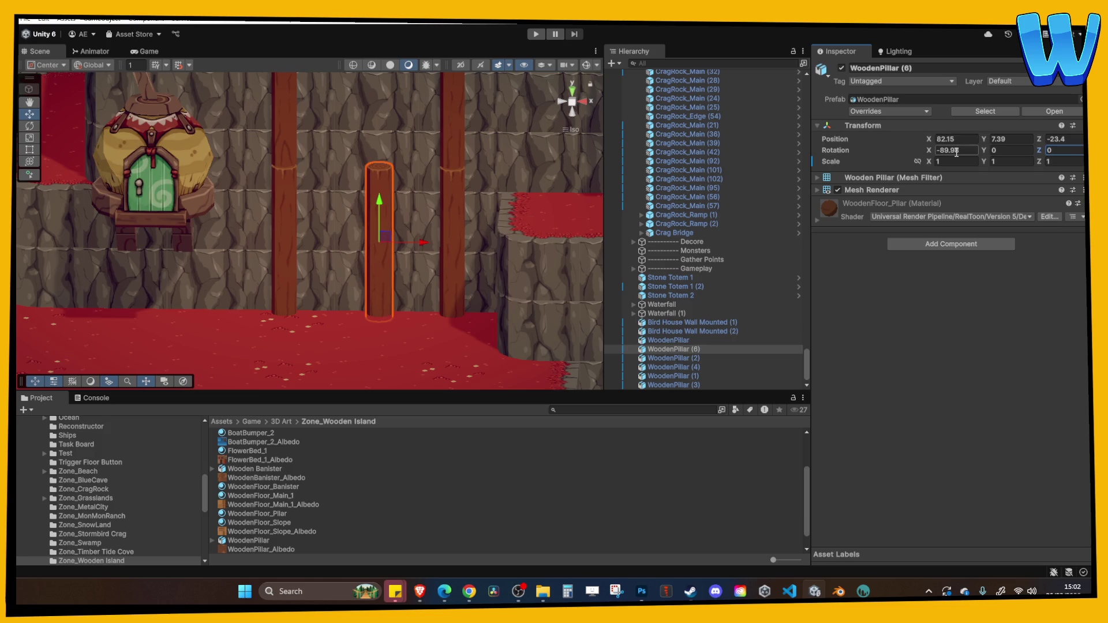
pyautogui.write('0')
pyautogui.click(996, 151)
pyautogui.write('90')
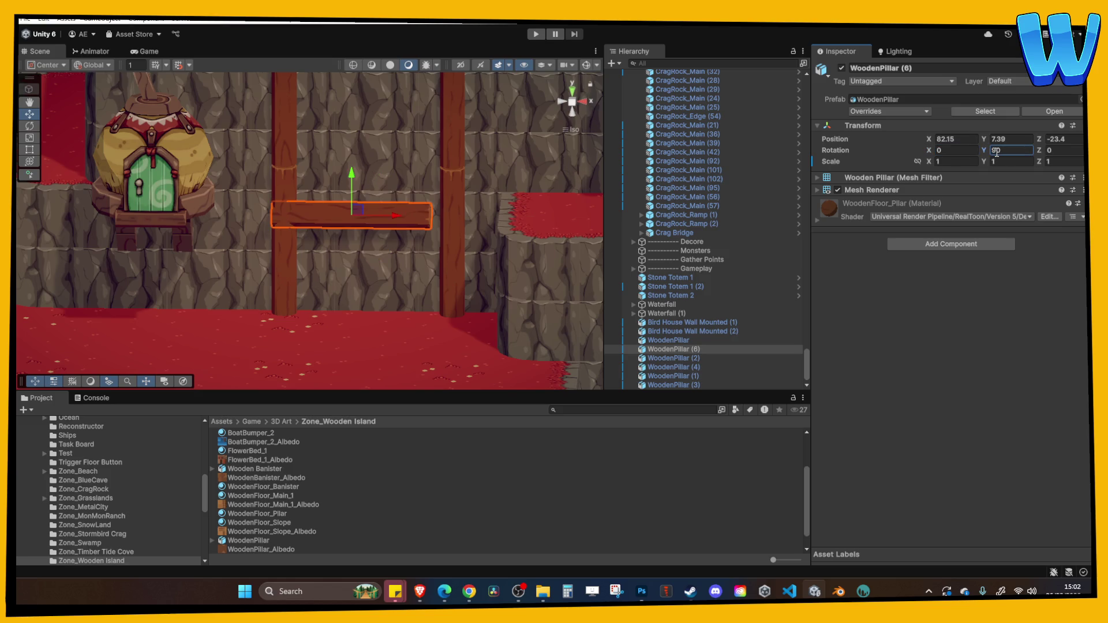
pyautogui.moveTo(452, 194)
pyautogui.mouseDown()
pyautogui.moveTo(386, 203)
pyautogui.moveTo(427, 238)
pyautogui.moveTo(408, 218)
pyautogui.moveTo(424, 225)
pyautogui.moveTo(410, 213)
pyautogui.moveTo(430, 183)
pyautogui.moveTo(365, 186)
pyautogui.moveTo(360, 81)
pyautogui.moveTo(343, 174)
pyautogui.moveTo(348, 221)
pyautogui.mouseUp()
# Step: Duplicate the crossbeam twice, raising each copy into a higher rung
pyautogui.hotkey('ctrl', 'd')
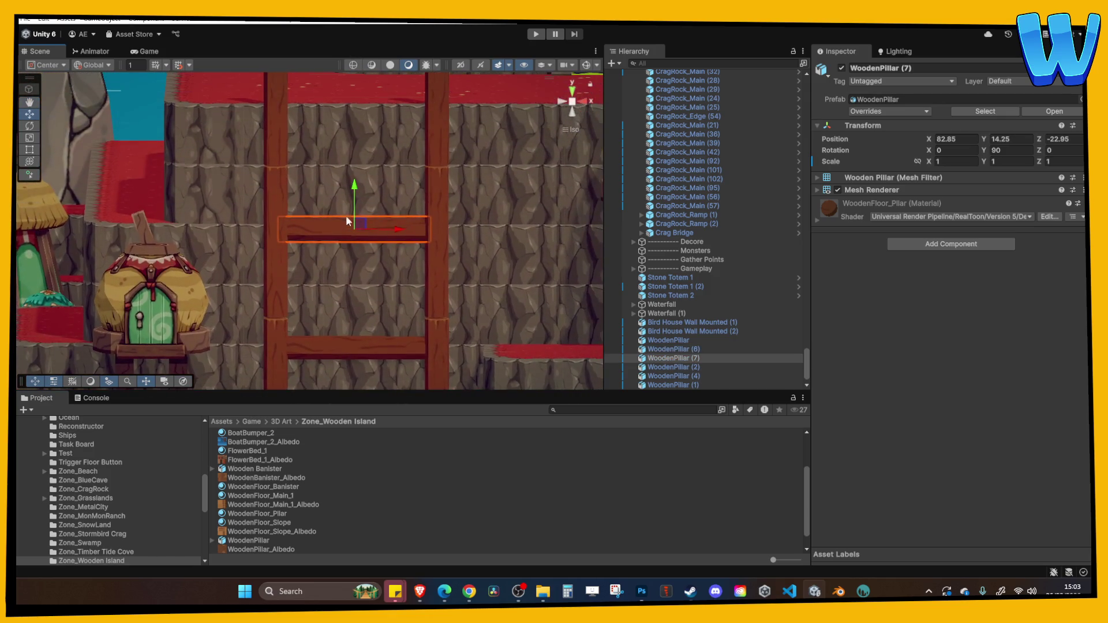
pyautogui.click(464, 205)
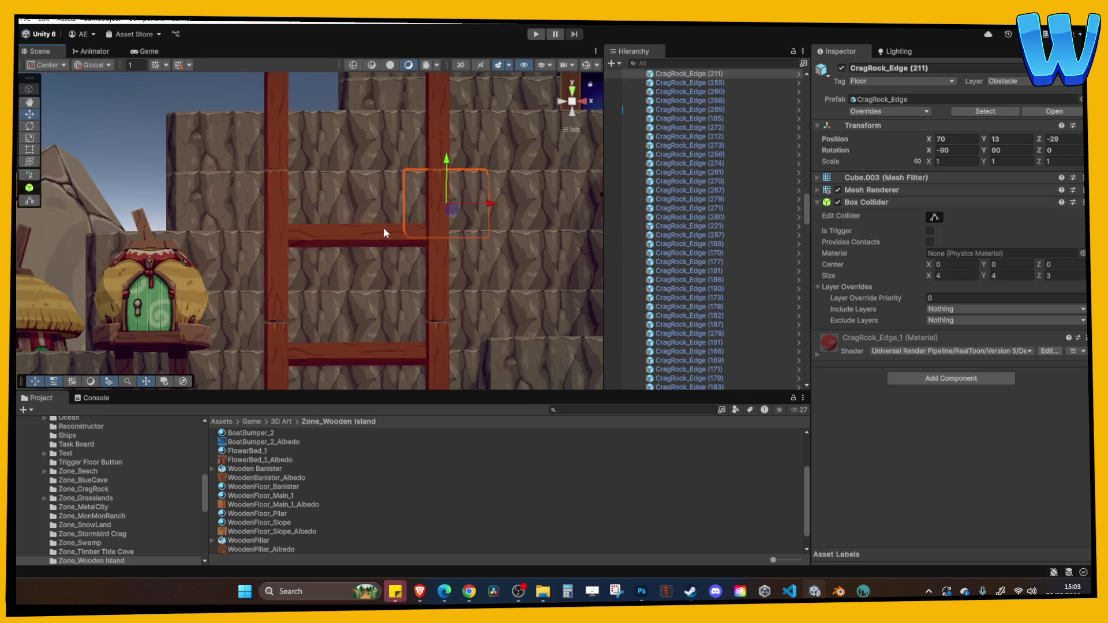
pyautogui.click(372, 247)
pyautogui.hotkey('ctrl', 'd')
pyautogui.moveTo(355, 231)
pyautogui.mouseDown()
pyautogui.moveTo(355, 187)
pyautogui.moveTo(355, 250)
pyautogui.mouseUp()
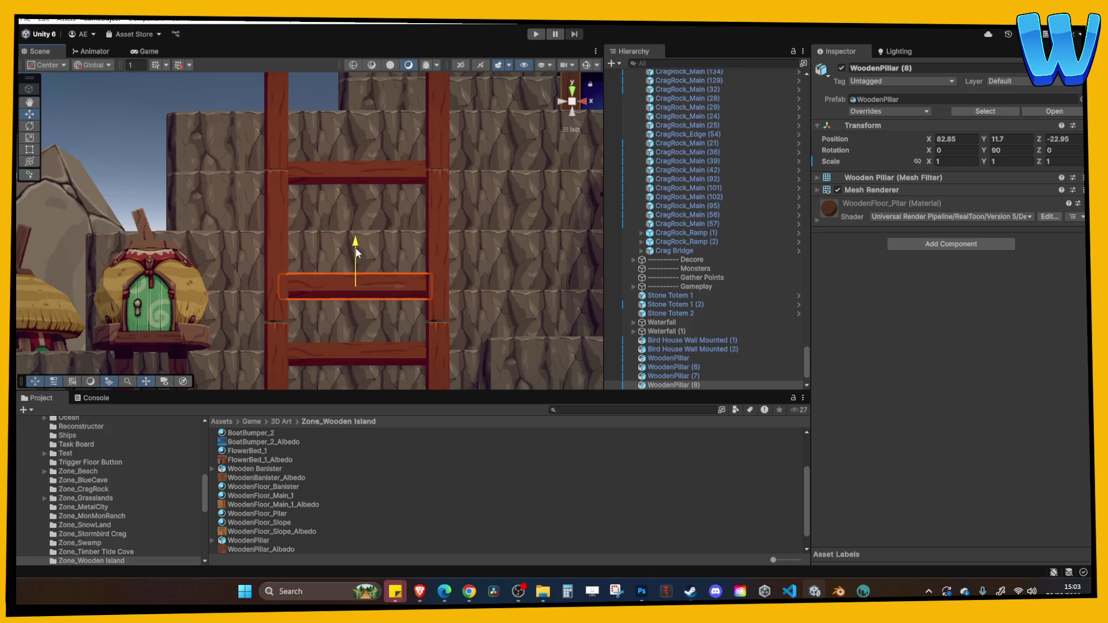
# Step: Lower the bottom crossbeam toward the ground and check the middle and top rungs
pyautogui.click(369, 251)
pyautogui.press('f')
pyautogui.moveTo(354, 218); pyautogui.dragTo(355, 268)
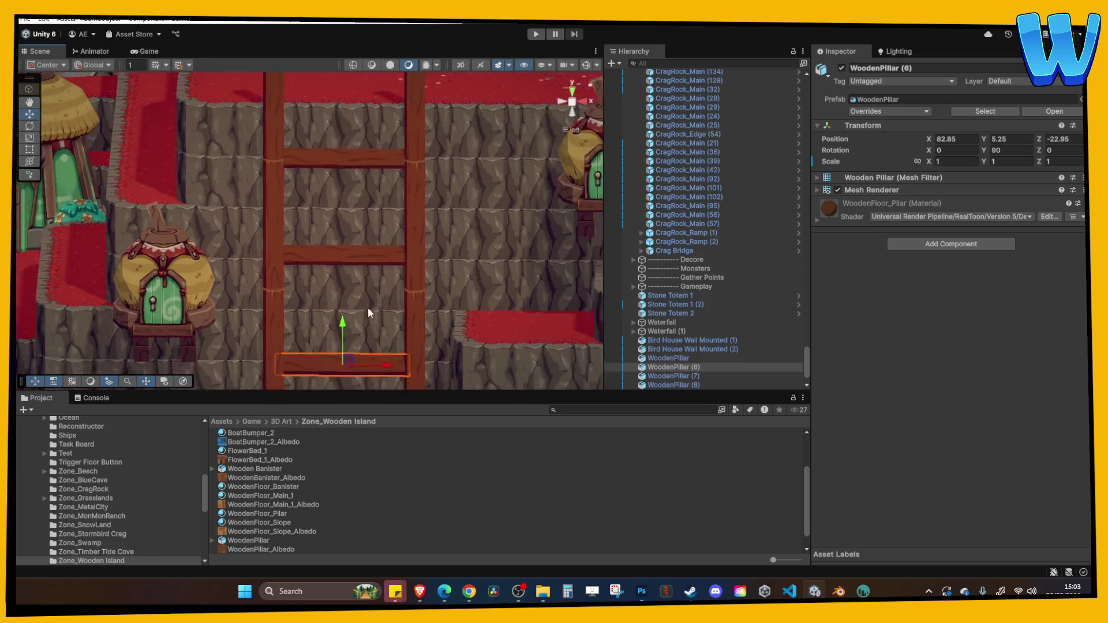
pyautogui.click(396, 245)
pyautogui.click(374, 278)
pyautogui.press('f')
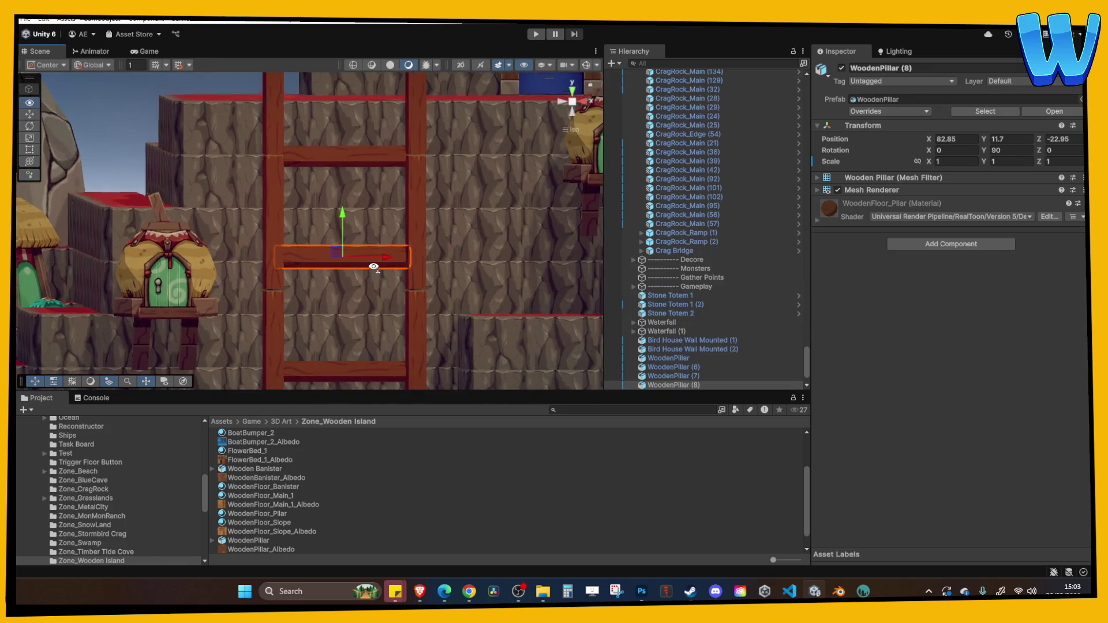
pyautogui.click(327, 155)
pyautogui.click(327, 155)
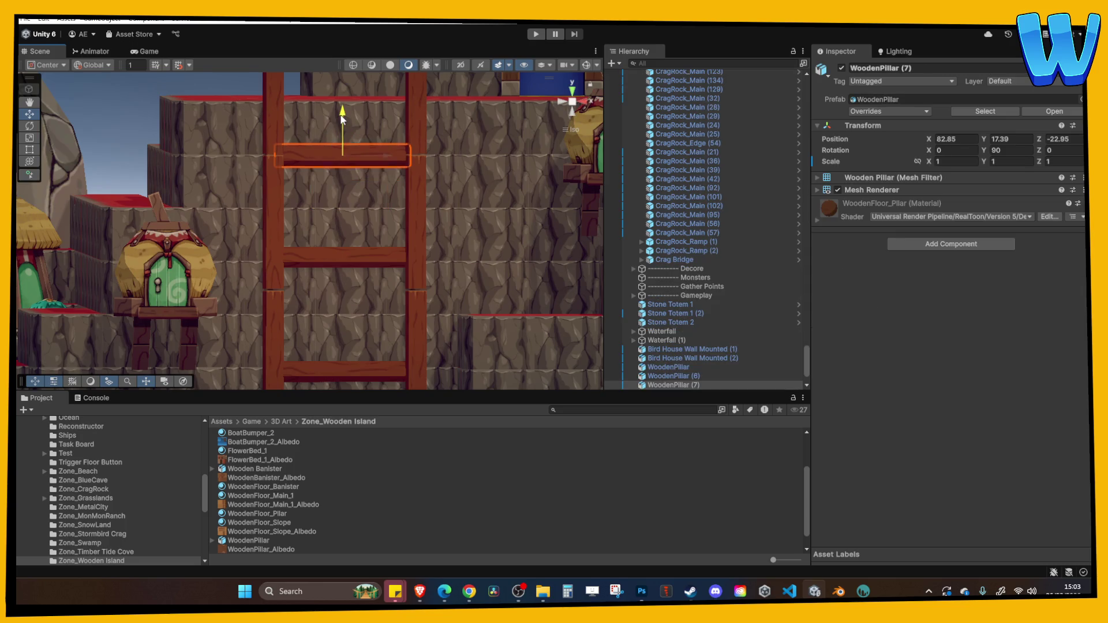
pyautogui.click(441, 165)
pyautogui.scroll(-3, 442, 202)
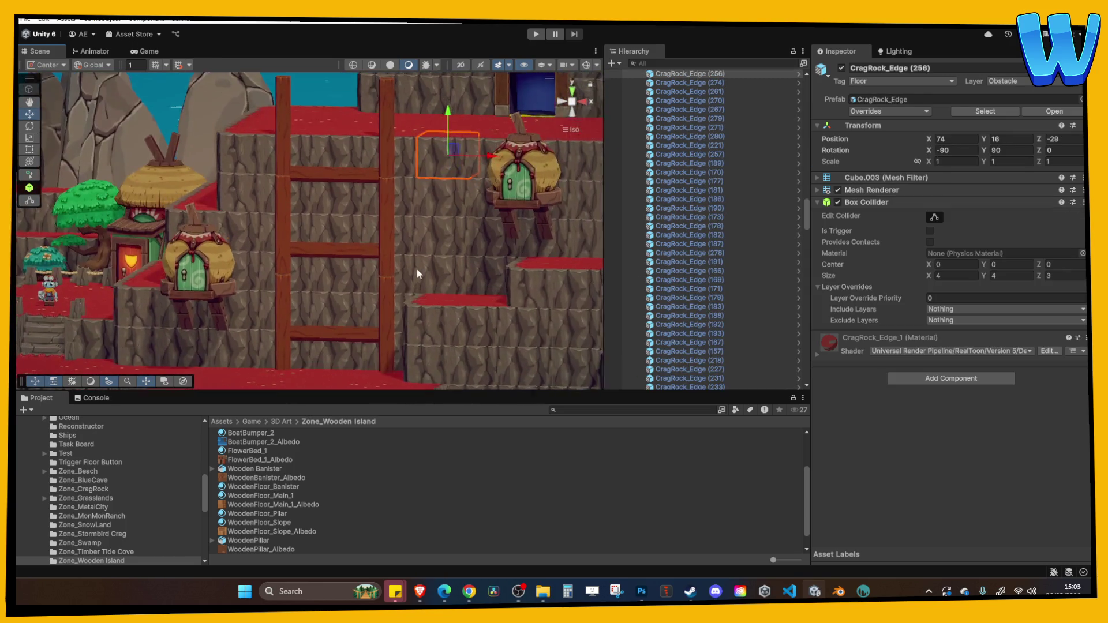
pyautogui.scroll(5, 417, 267)
# Step: Fine-tune the middle rung so rungs sit at Y 5.25, 11.45, 17.39, then duplicate it
pyautogui.click(362, 258)
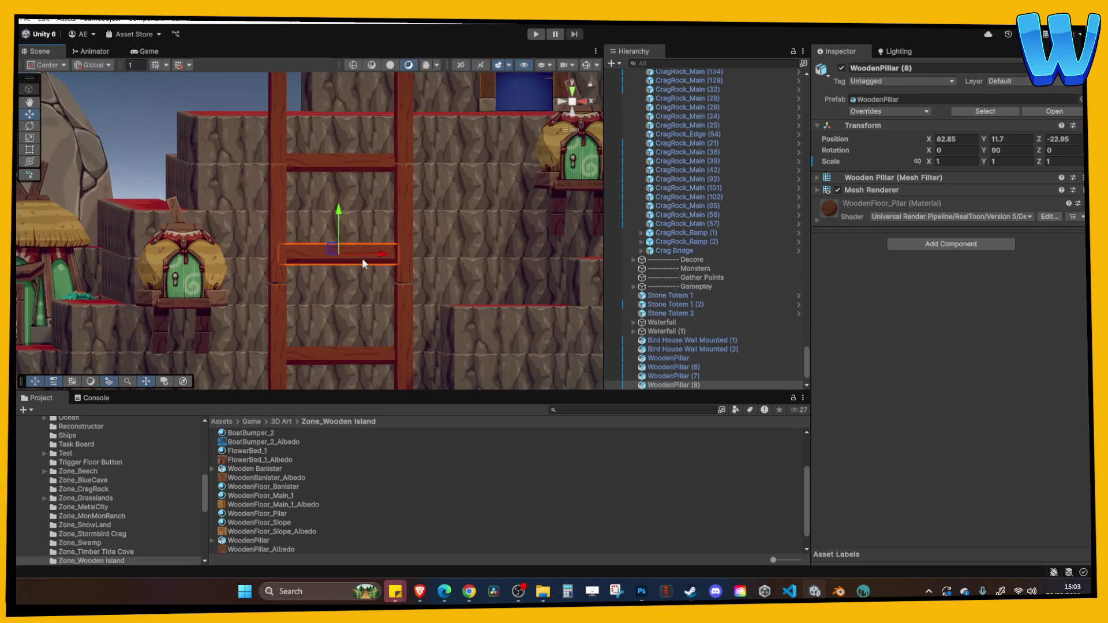
pyautogui.moveTo(347, 223); pyautogui.dragTo(343, 220)
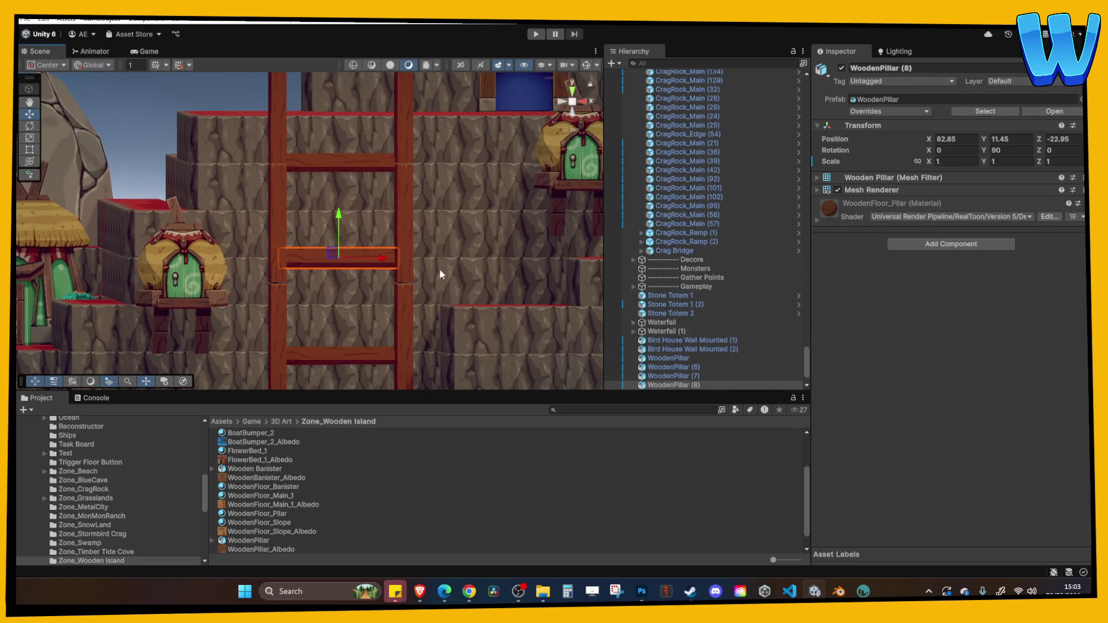
pyautogui.click(440, 272)
pyautogui.click(325, 220)
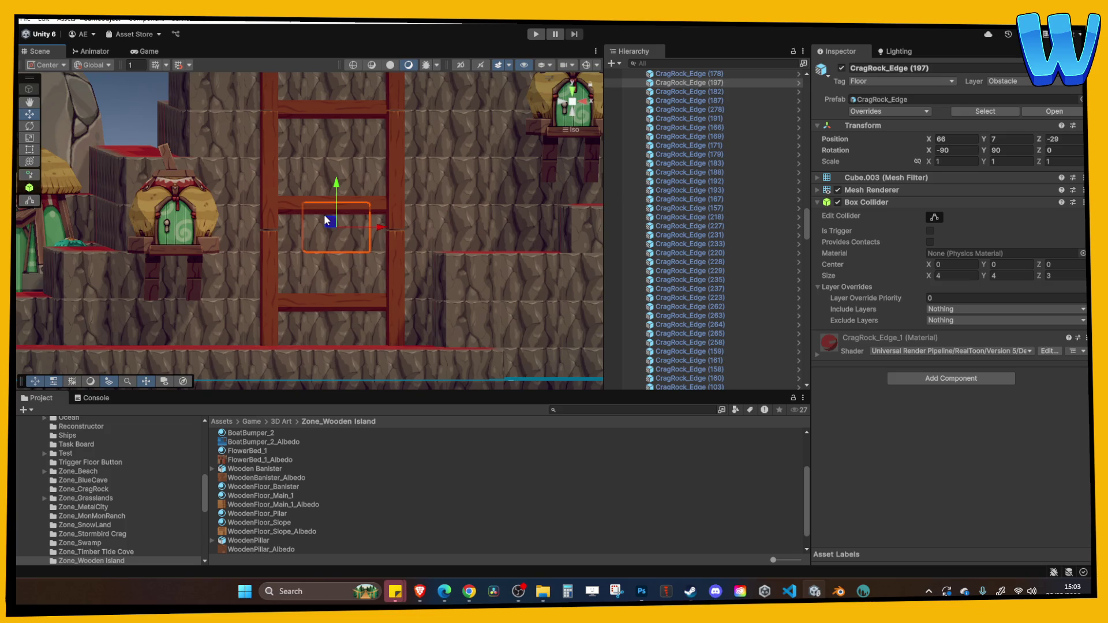
pyautogui.click(319, 205)
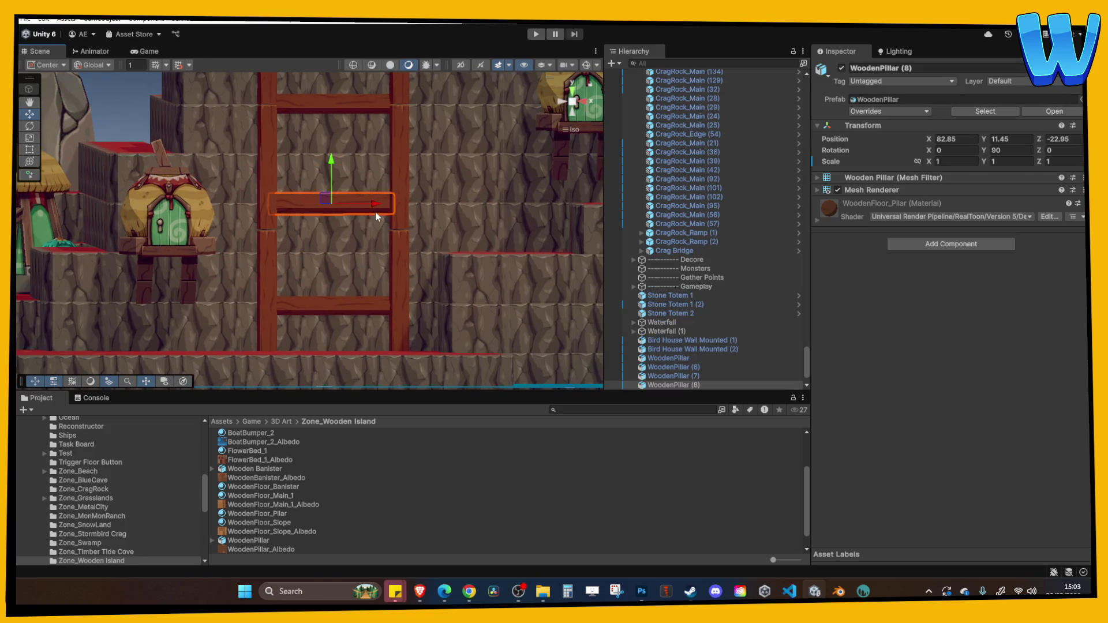
pyautogui.hotkey('ctrl', 'd')
# Step: Tilt the copied beam diagonally and scale it to 0.5 on all axes
pyautogui.moveTo(929, 150); pyautogui.dragTo(853, 143)
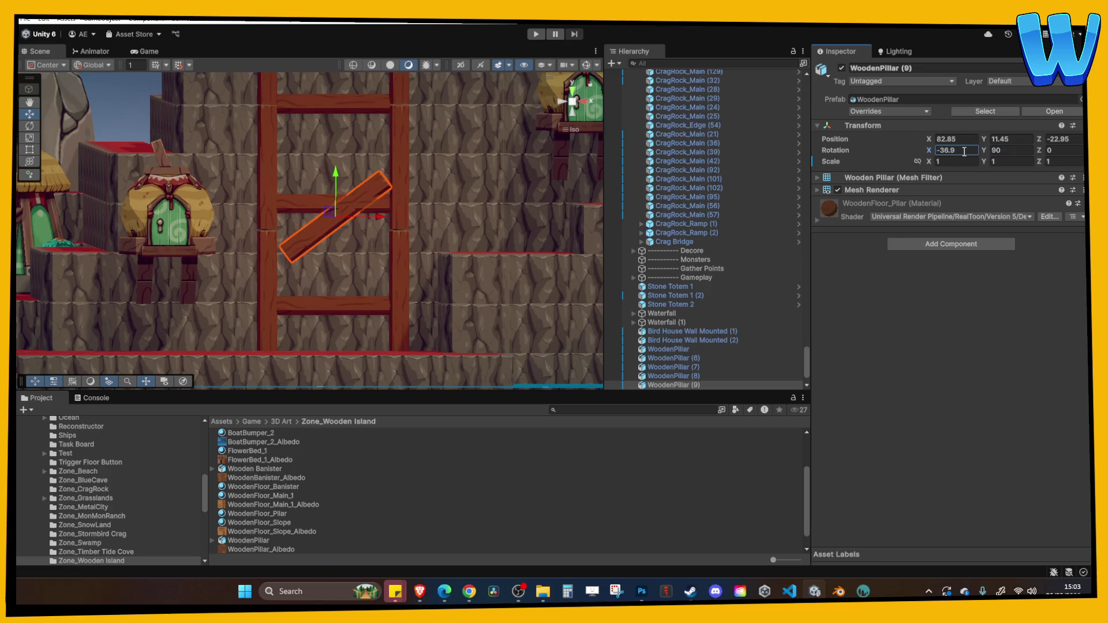
pyautogui.click(945, 161)
pyautogui.write('.5')
pyautogui.press('Tab')
pyautogui.write('.5')
pyautogui.press('Tab')
pyautogui.write('.5')
pyautogui.press('Return')
# Step: Rotate the brace to about 45° in a frame corner and copy it to a lower joint
pyautogui.scroll(5, 386, 253)
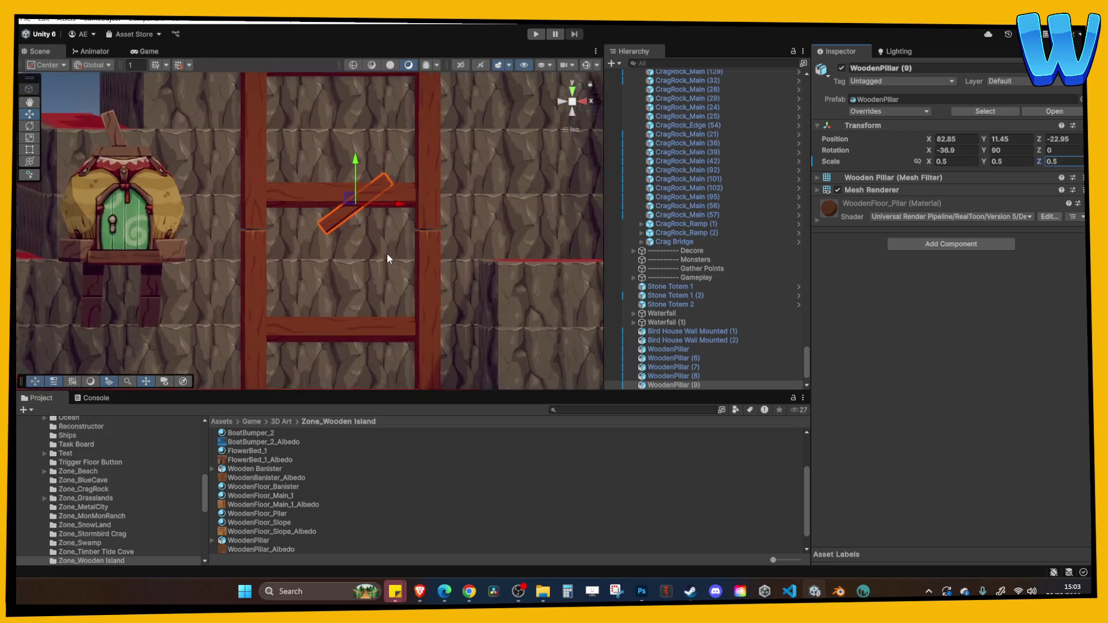
pyautogui.click(588, 112)
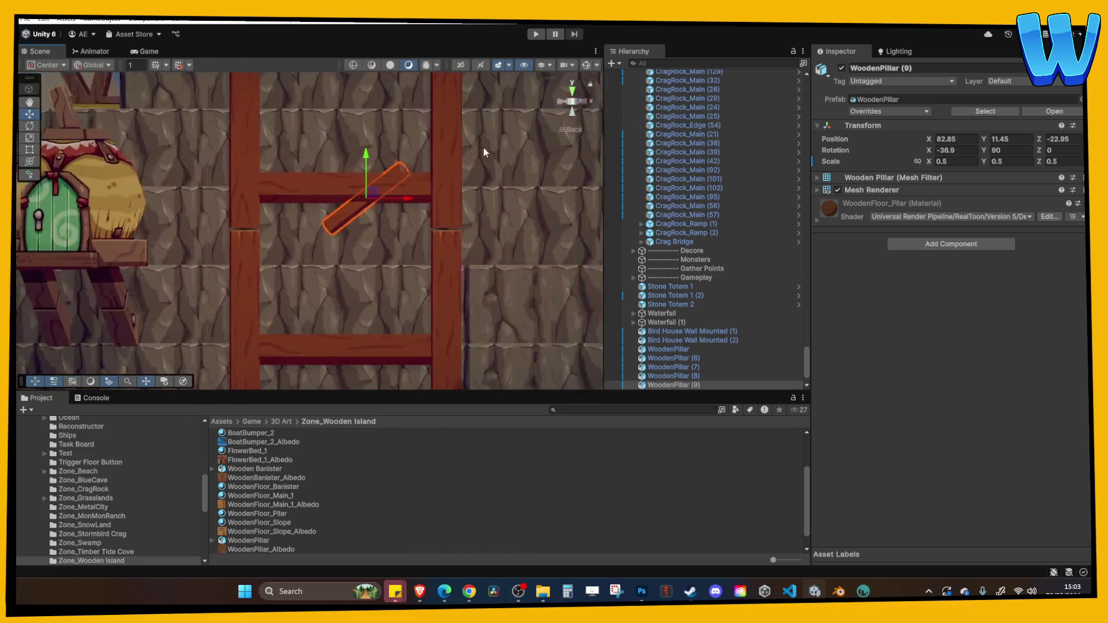
pyautogui.moveTo(372, 199)
pyautogui.mouseDown()
pyautogui.moveTo(292, 228)
pyautogui.moveTo(322, 211)
pyautogui.moveTo(316, 202)
pyautogui.moveTo(280, 223)
pyautogui.moveTo(289, 228)
pyautogui.mouseUp()
pyautogui.click(30, 126)
pyautogui.click(29, 113)
pyautogui.hotkey('ctrl', 'd')
pyautogui.scroll(-2, 296, 224)
pyautogui.moveTo(289, 191)
pyautogui.mouseDown()
pyautogui.moveTo(299, 315)
pyautogui.moveTo(279, 144)
pyautogui.moveTo(417, 184)
pyautogui.mouseUp()
# Step: Duplicate the brace, set its X rotation to 45, and fit it into its joint
pyautogui.hotkey('ctrl', 'd')
pyautogui.hotkey('ctrl', 'd')
pyautogui.click(959, 151)
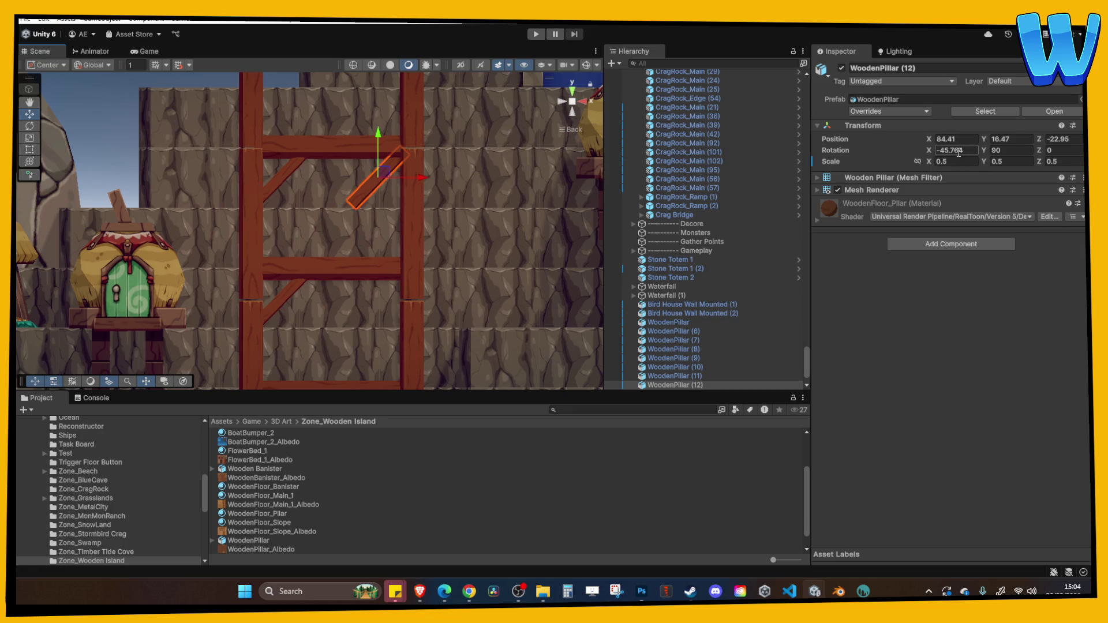
pyautogui.write('45')
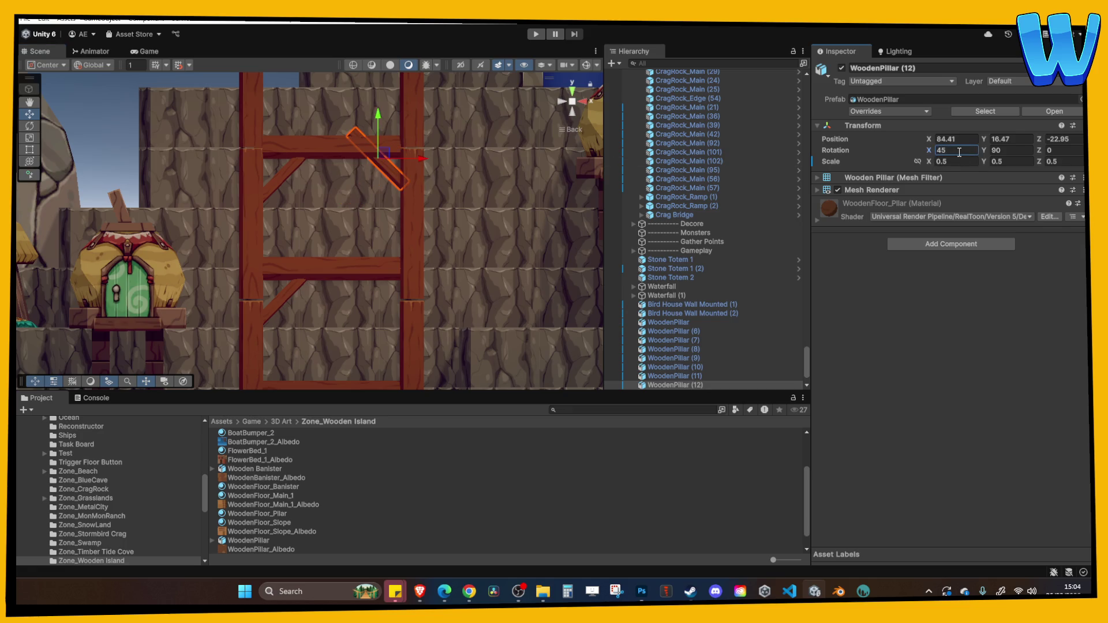
pyautogui.moveTo(380, 116); pyautogui.dragTo(386, 130)
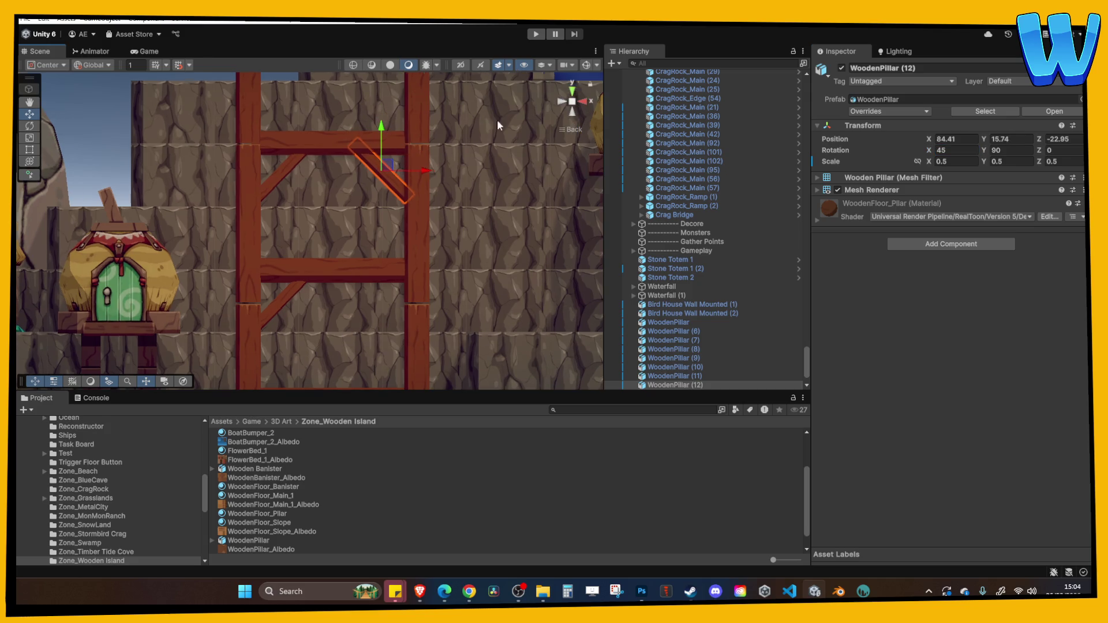
pyautogui.scroll(5, 472, 178)
pyautogui.moveTo(403, 184); pyautogui.dragTo(413, 183)
pyautogui.moveTo(376, 141); pyautogui.dragTo(371, 329)
# Step: Copy the flipped brace down to the next and bottom crossbeams
pyautogui.hotkey('ctrl', 'd')
pyautogui.moveTo(388, 218)
pyautogui.mouseDown()
pyautogui.moveTo(388, 236)
pyautogui.moveTo(375, 179)
pyautogui.moveTo(391, 216)
pyautogui.moveTo(390, 341)
pyautogui.moveTo(374, 222)
pyautogui.moveTo(372, 236)
pyautogui.mouseUp()
pyautogui.hotkey('ctrl', 'd')
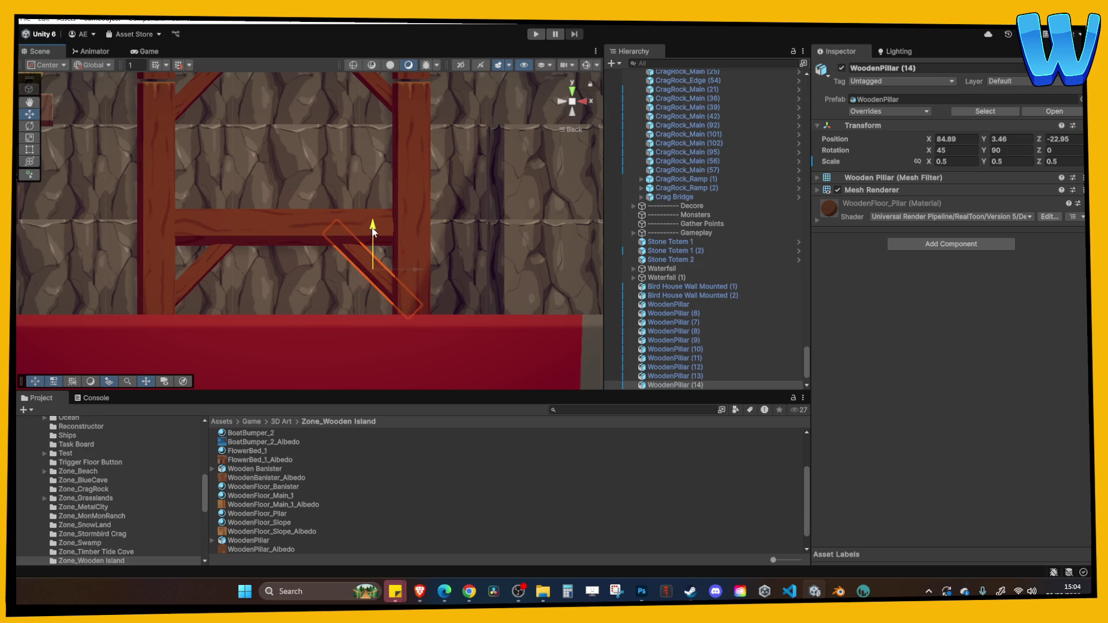
pyautogui.click(399, 263)
pyautogui.scroll(-5, 433, 214)
pyautogui.moveTo(406, 186)
pyautogui.mouseDown()
pyautogui.moveTo(436, 242)
pyautogui.moveTo(398, 271)
pyautogui.moveTo(347, 259)
pyautogui.moveTo(271, 219)
pyautogui.moveTo(334, 211)
pyautogui.mouseUp()
pyautogui.scroll(3, 352, 216)
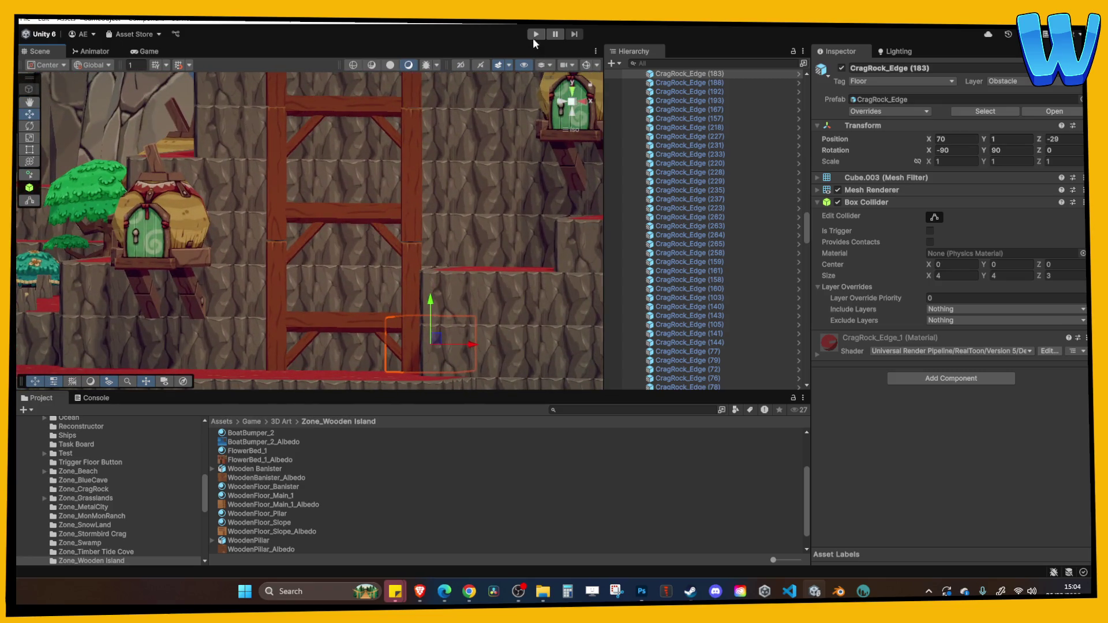
pyautogui.click(535, 35)
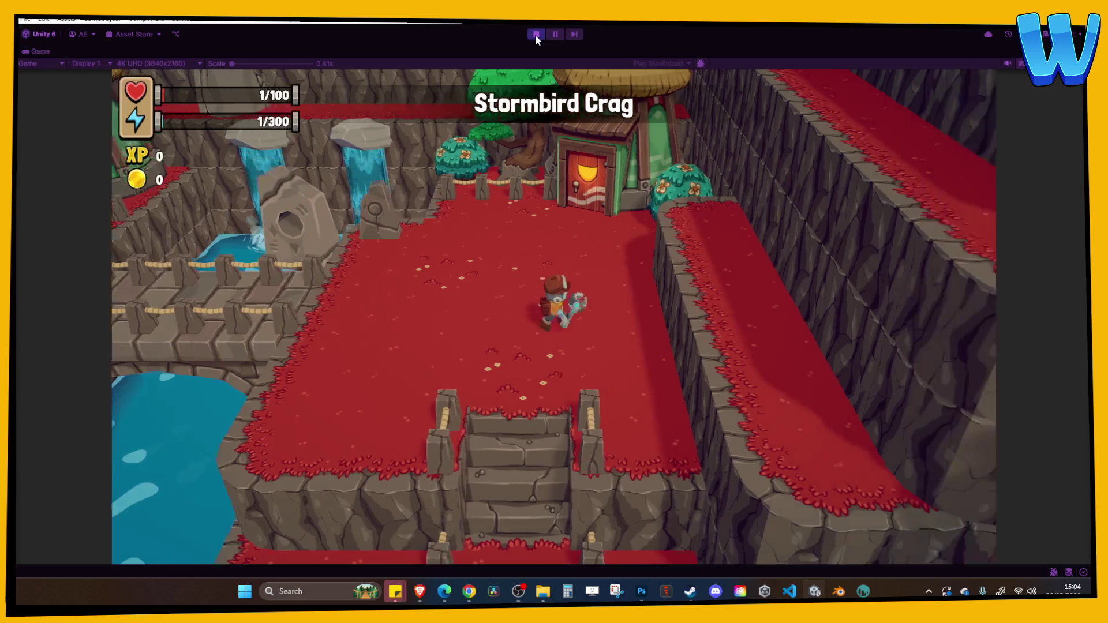
pyautogui.press('s')
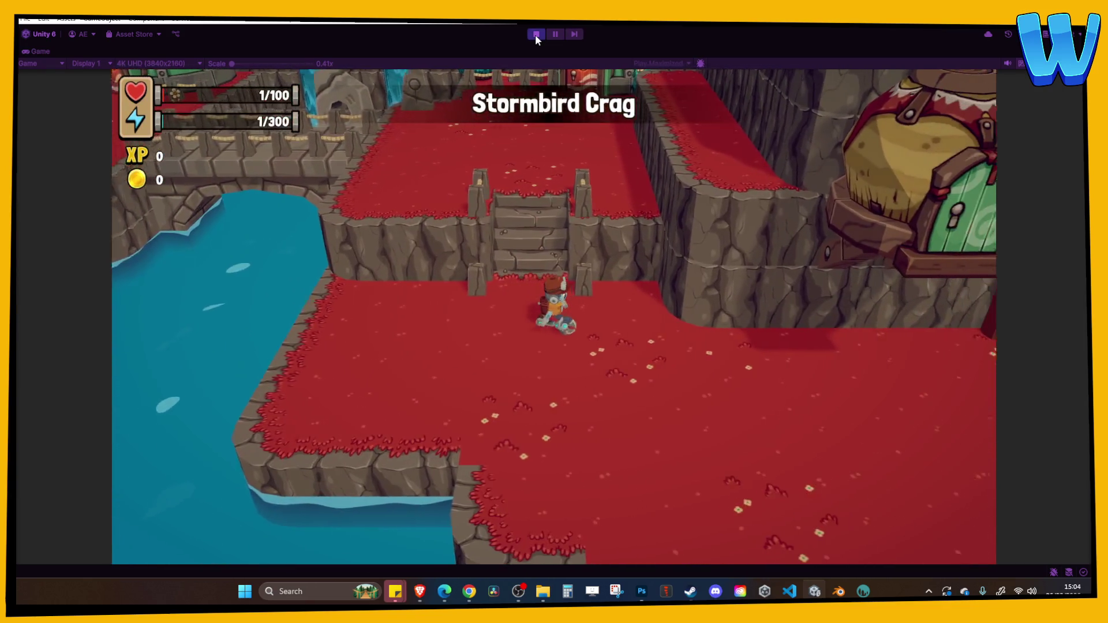
pyautogui.press('d')
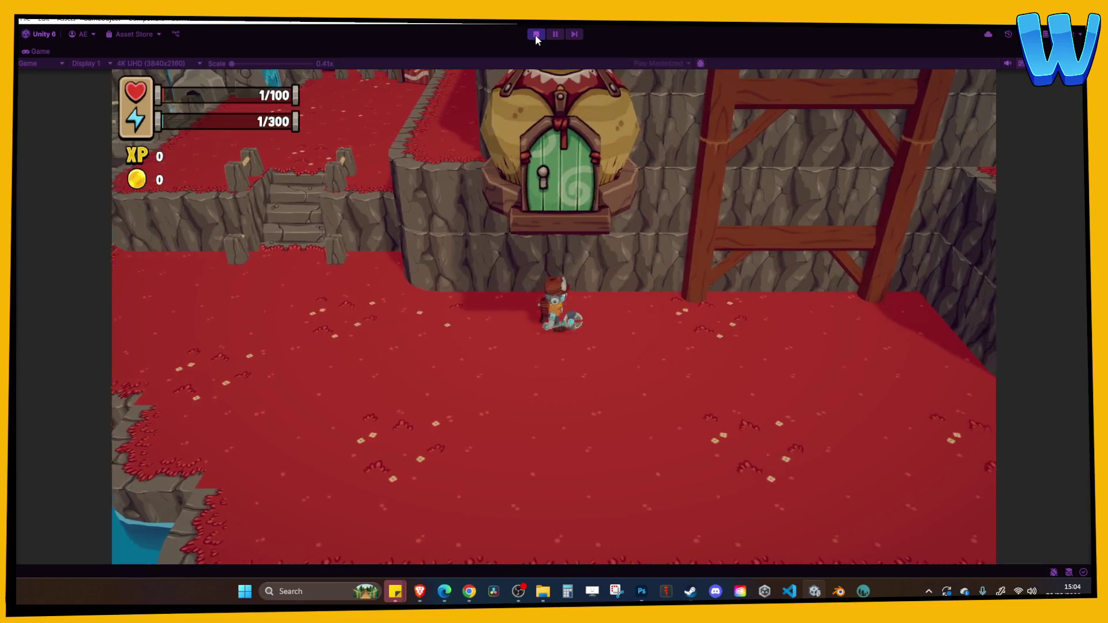
pyautogui.press('s')
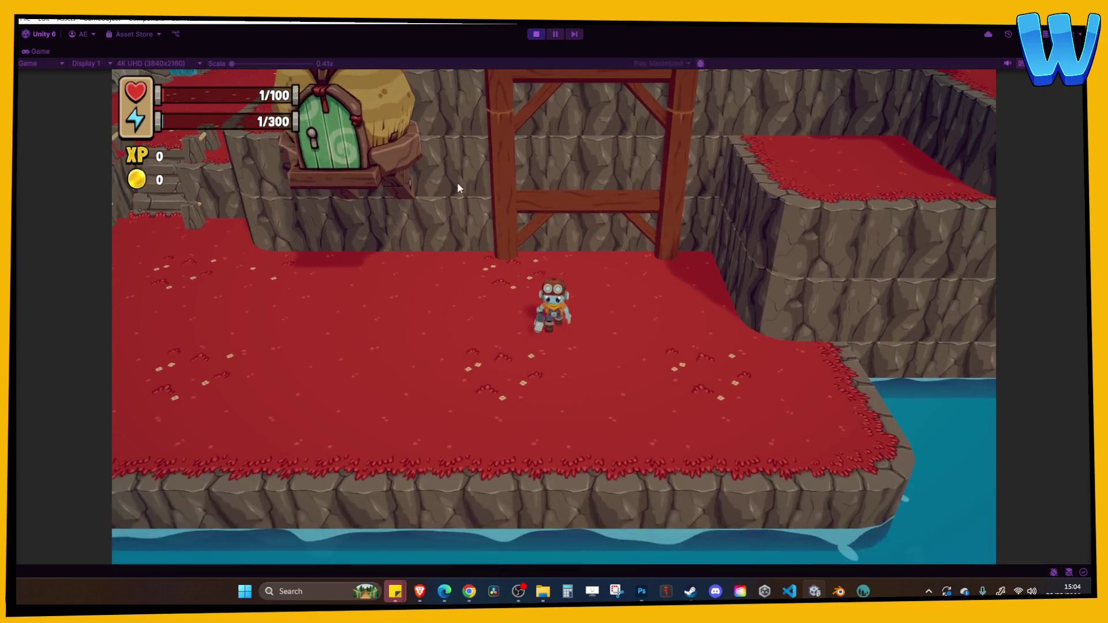
pyautogui.press('w')
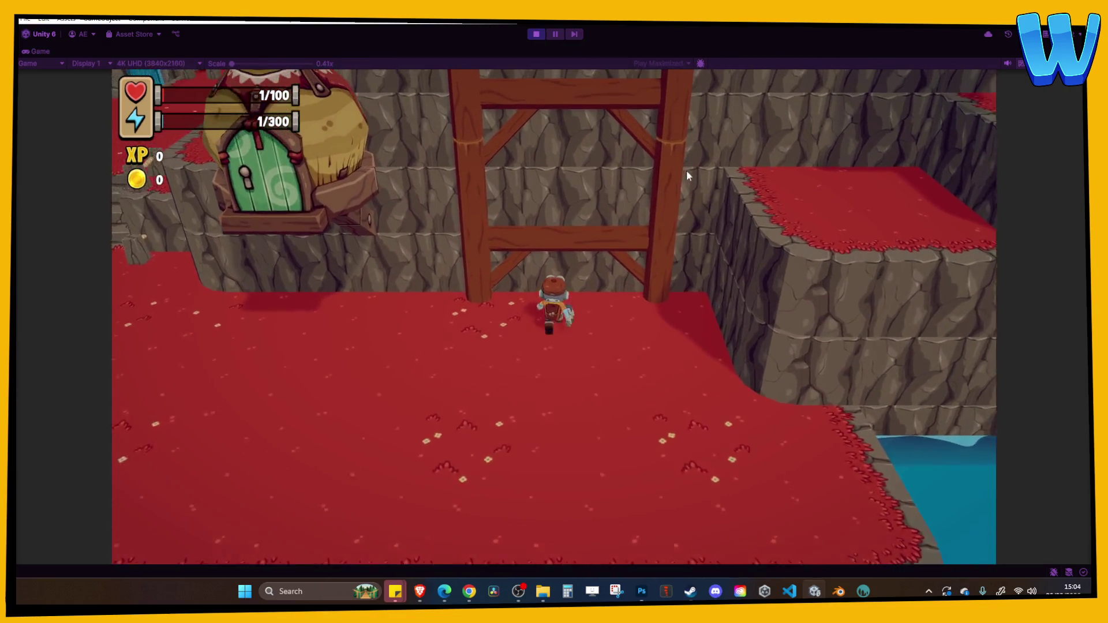
pyautogui.press('a')
pyautogui.press('s')
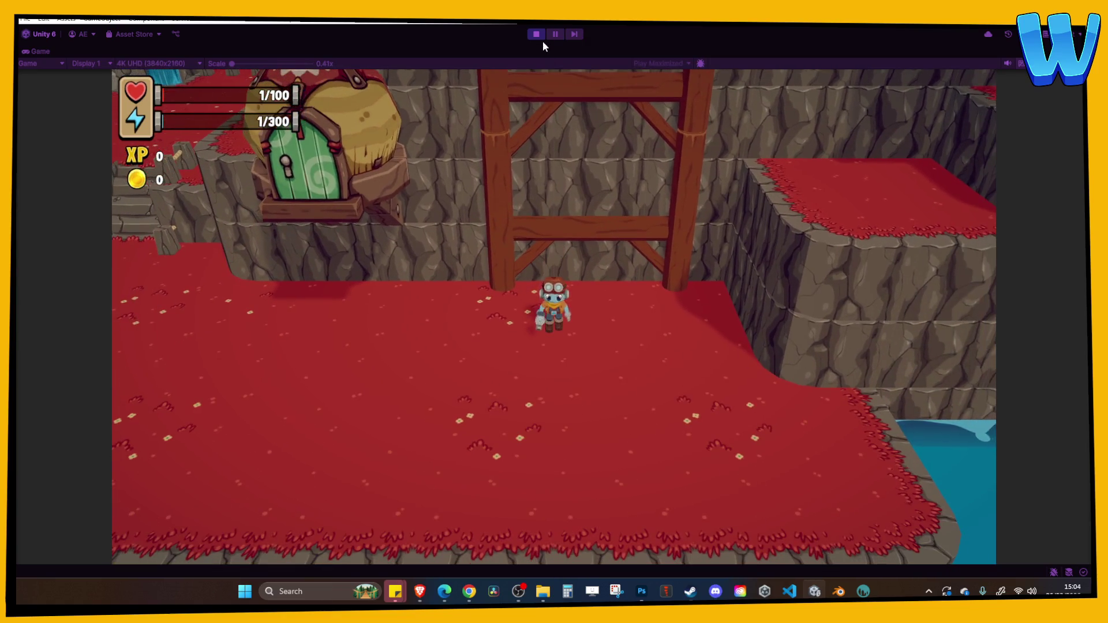
pyautogui.click(536, 35)
pyautogui.scroll(3, 358, 233)
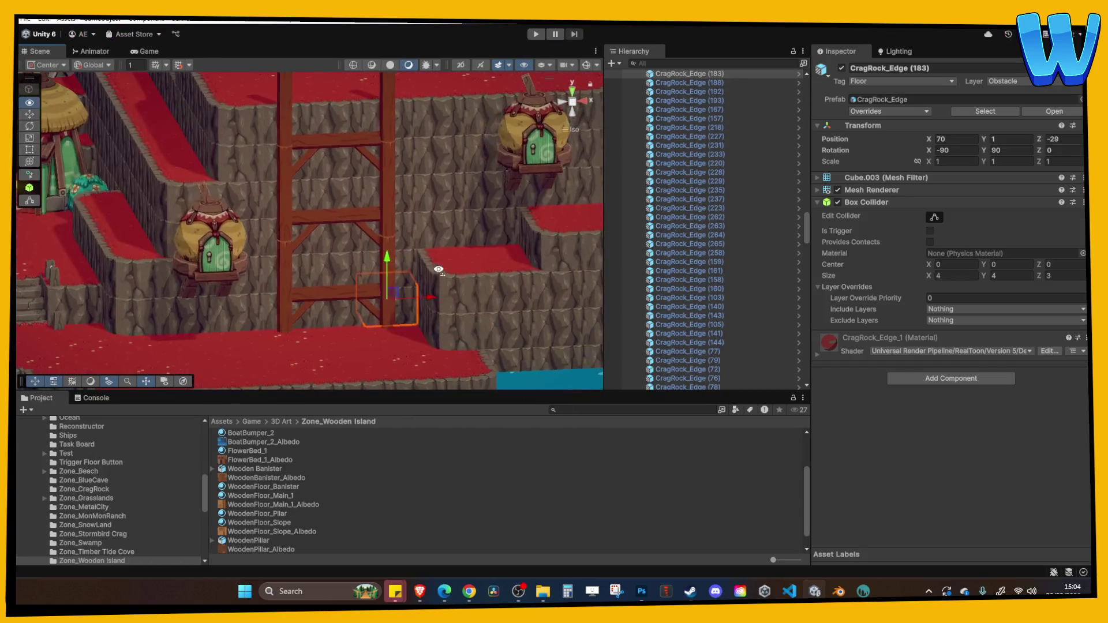
# Step: Shift the left scaffold posts and their three diagonal braces inward to the right
pyautogui.scroll(3, 413, 244)
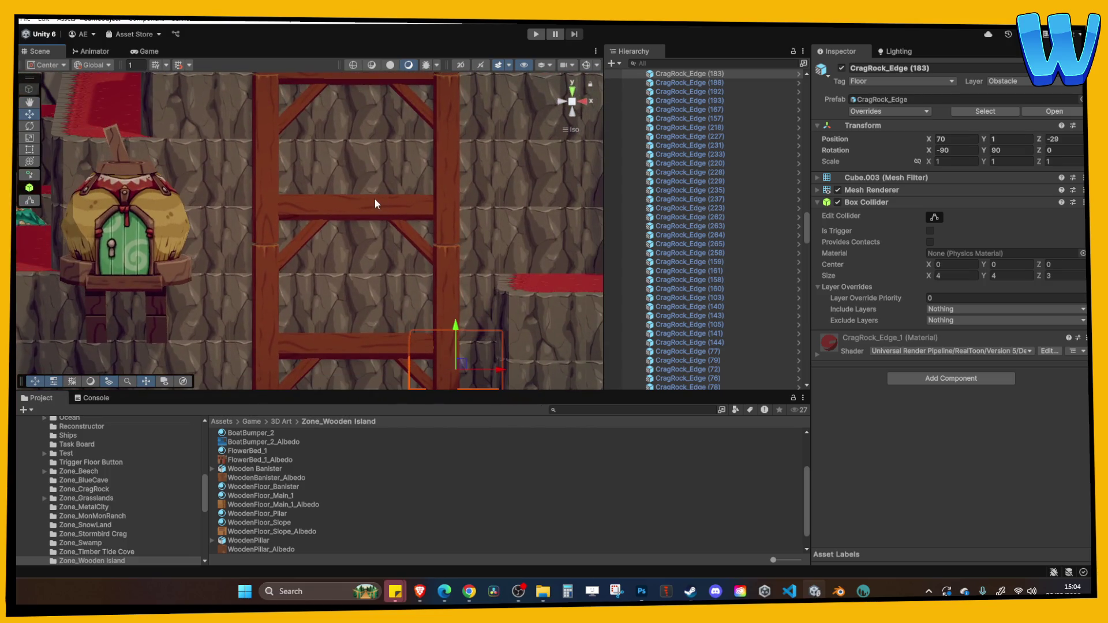
pyautogui.scroll(-5, 347, 202)
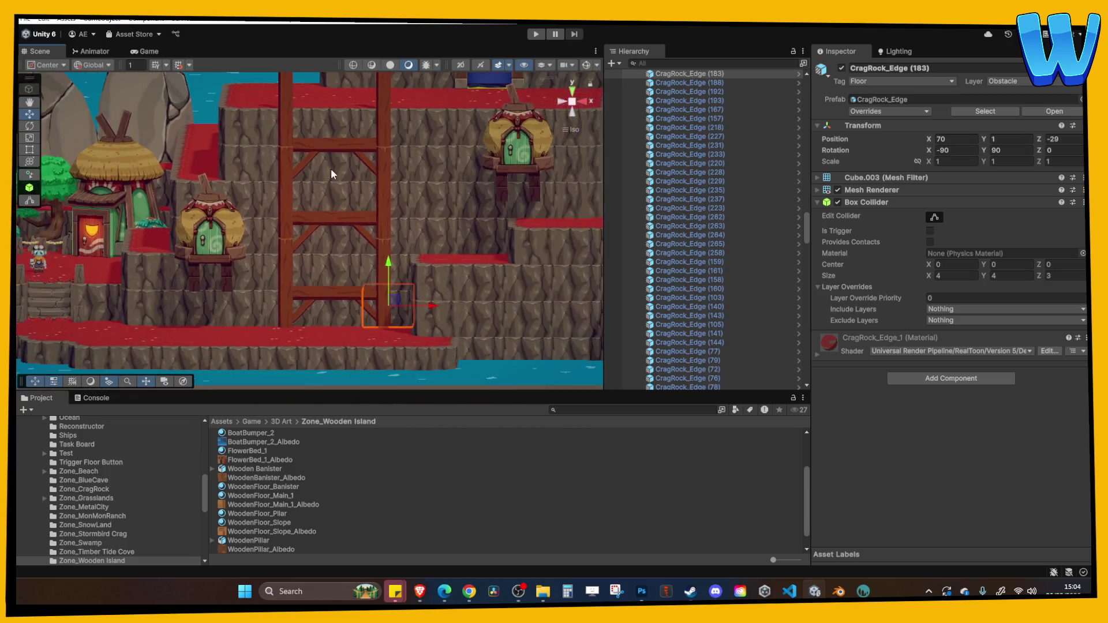
pyautogui.scroll(3, 366, 249)
pyautogui.click(306, 220)
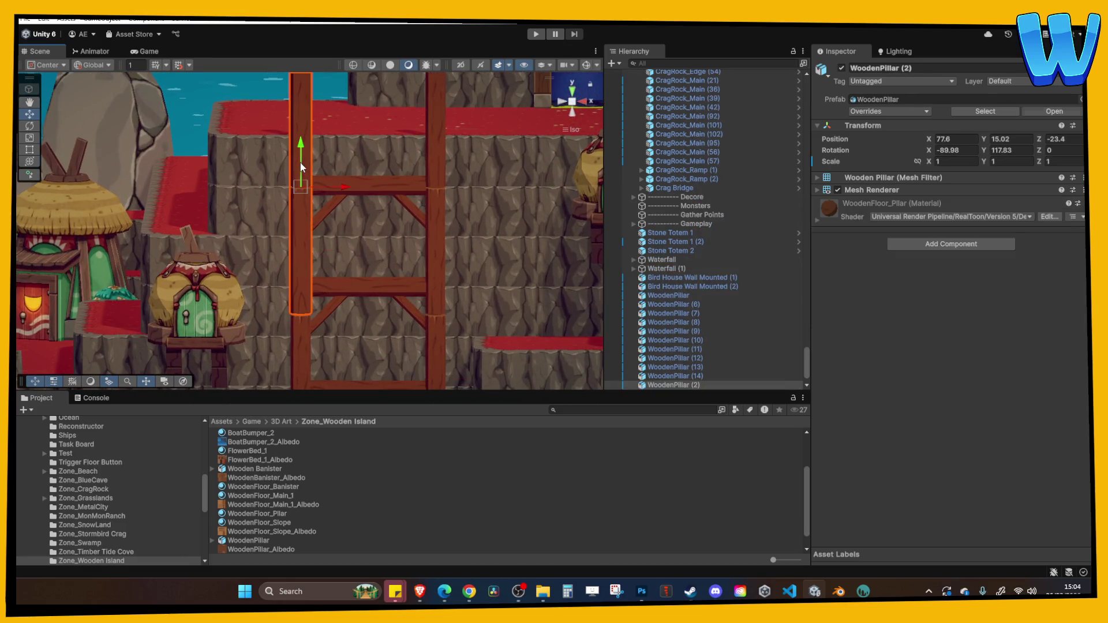
pyautogui.keyDown('shift'); pyautogui.click(306, 355); pyautogui.keyUp('shift')
pyautogui.moveTo(307, 350); pyautogui.dragTo(307, 285)
pyautogui.moveTo(341, 193); pyautogui.dragTo(361, 196)
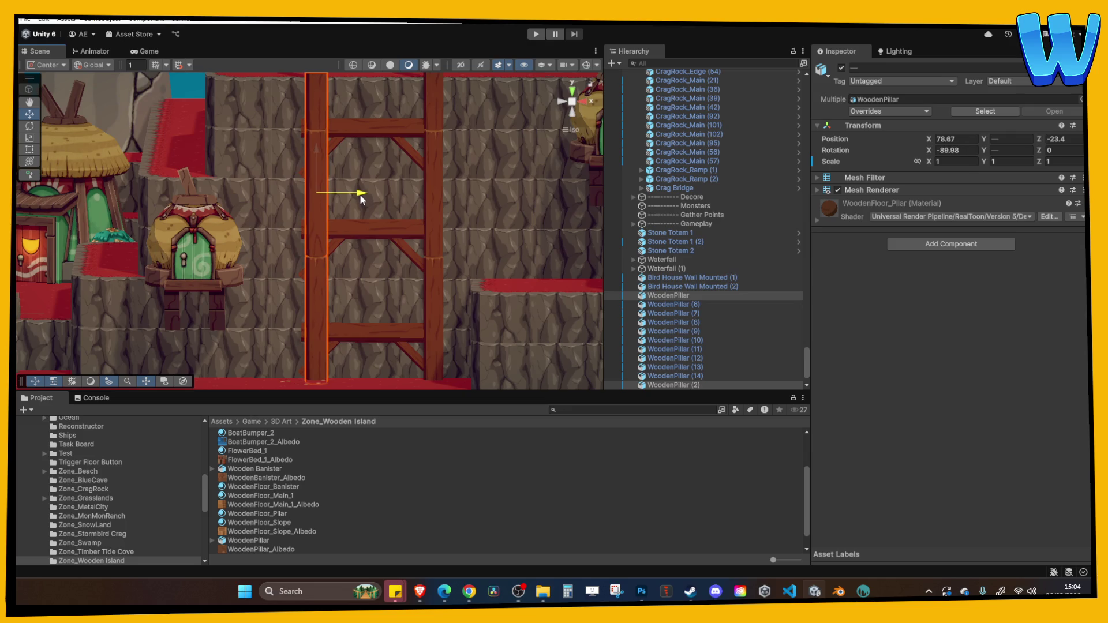
pyautogui.click(334, 245)
pyautogui.keyDown('shift'); pyautogui.click(332, 147); pyautogui.keyUp('shift')
pyautogui.keyDown('shift'); pyautogui.click(334, 344); pyautogui.keyUp('shift')
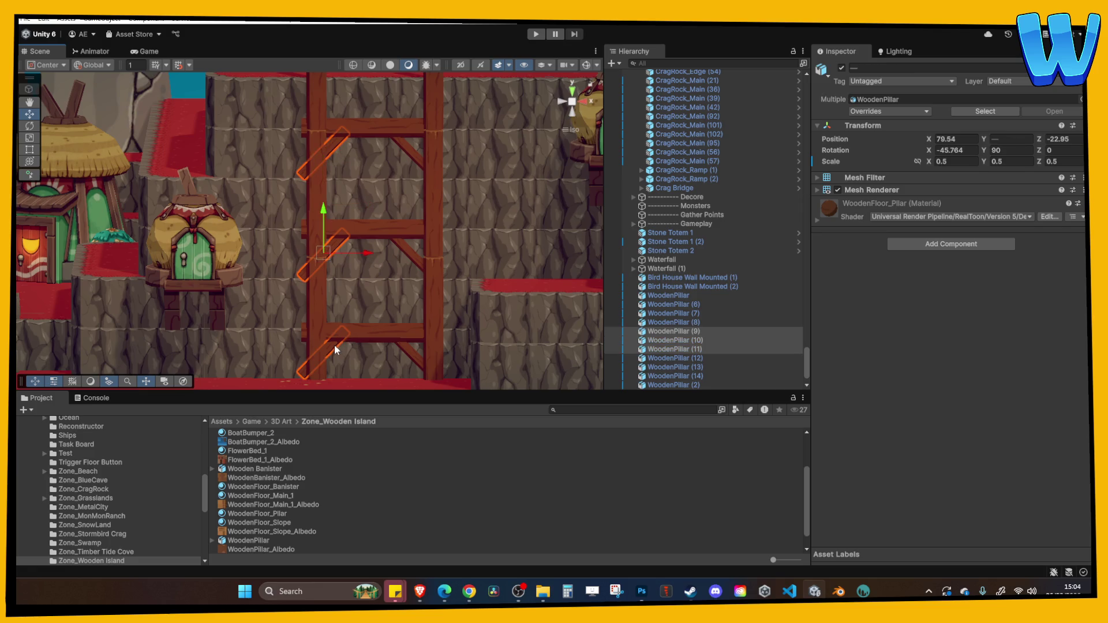
pyautogui.moveTo(367, 254); pyautogui.dragTo(384, 260)
# Step: Move the right posts and their diagonal braces inward to the left
pyautogui.press('h')
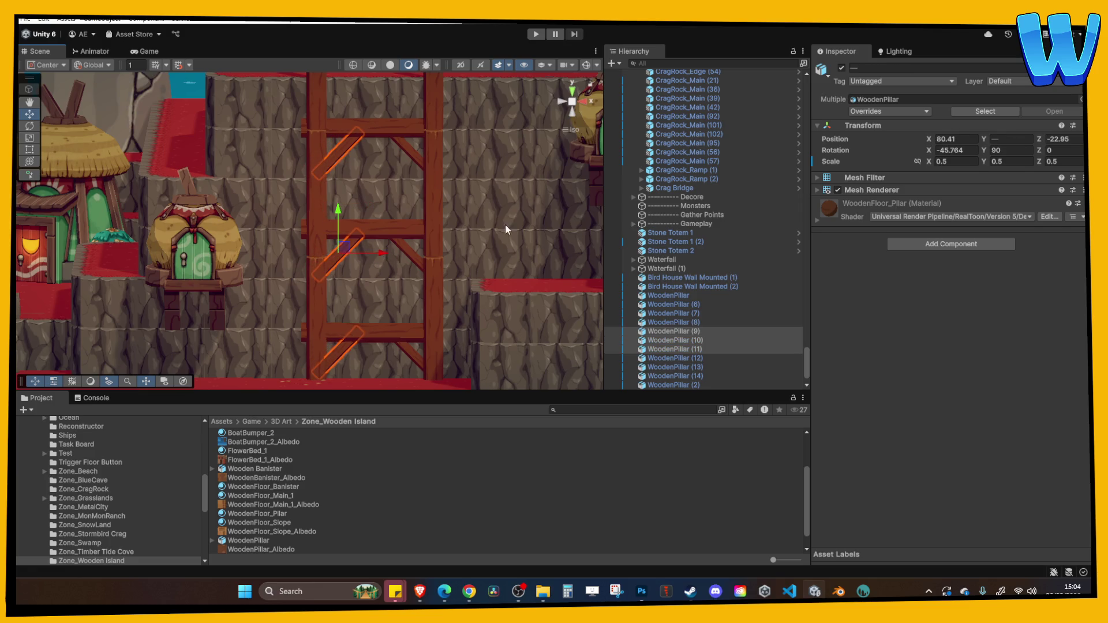
pyautogui.click(505, 224)
pyautogui.click(435, 217)
pyautogui.keyDown('shift'); pyautogui.click(435, 102); pyautogui.keyUp('shift')
pyautogui.moveTo(481, 193); pyautogui.dragTo(455, 197)
pyautogui.hotkey('shift', 'h')
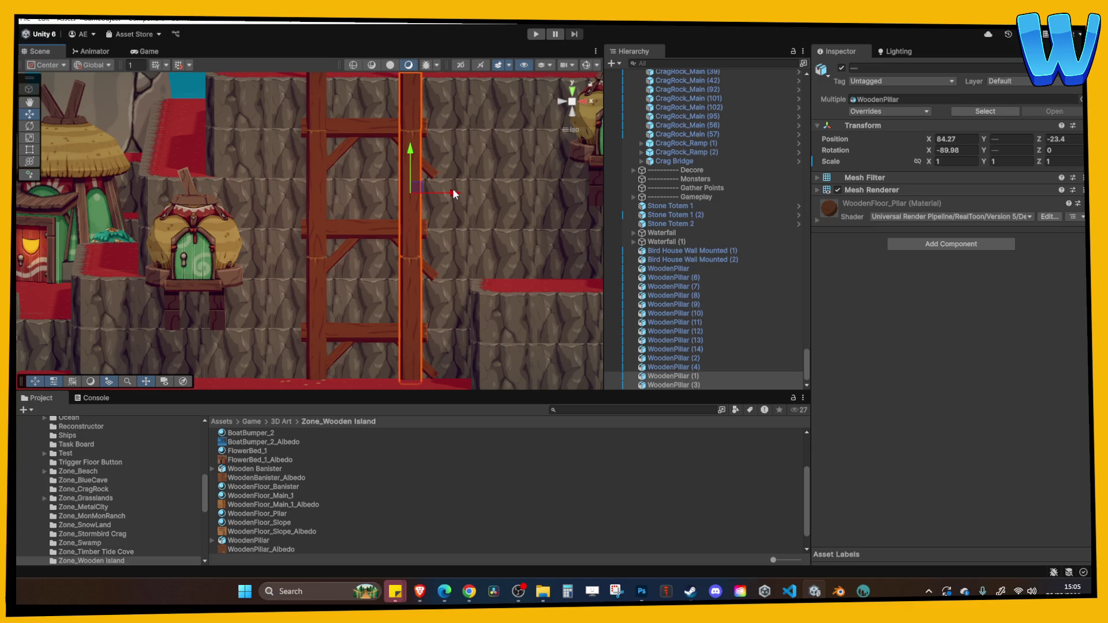
pyautogui.click(428, 165)
pyautogui.keyDown('shift'); pyautogui.click(427, 277); pyautogui.keyUp('shift')
pyautogui.keyDown('shift'); pyautogui.click(425, 366); pyautogui.keyUp('shift')
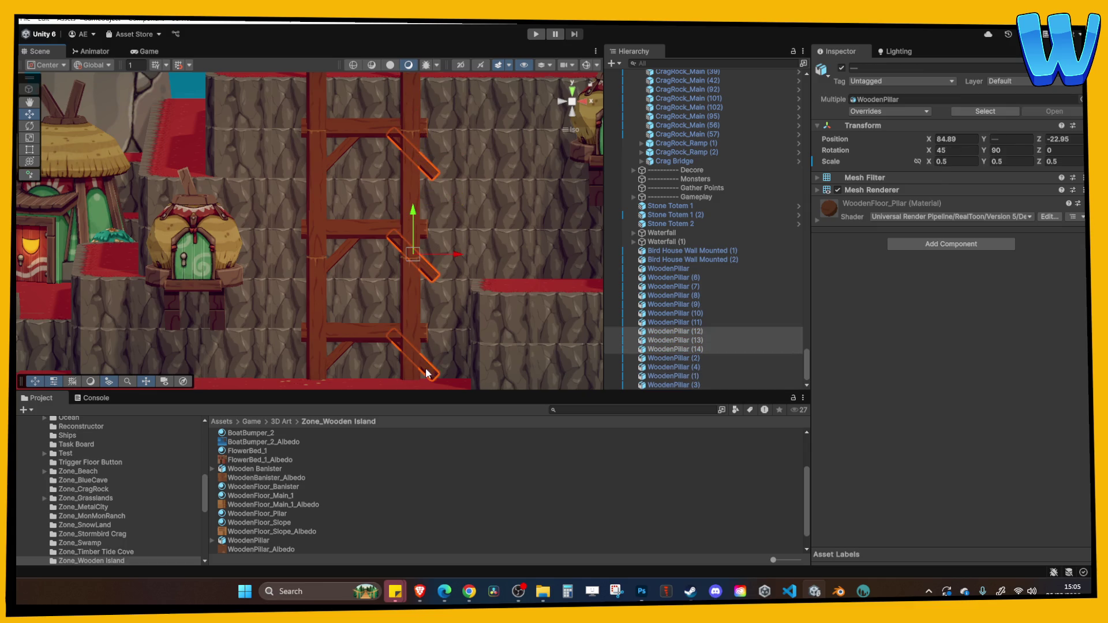
pyautogui.moveTo(456, 261); pyautogui.dragTo(433, 255)
# Step: Raise the lower beam together with its braces
pyautogui.click(439, 257)
pyautogui.scroll(5, 410, 240)
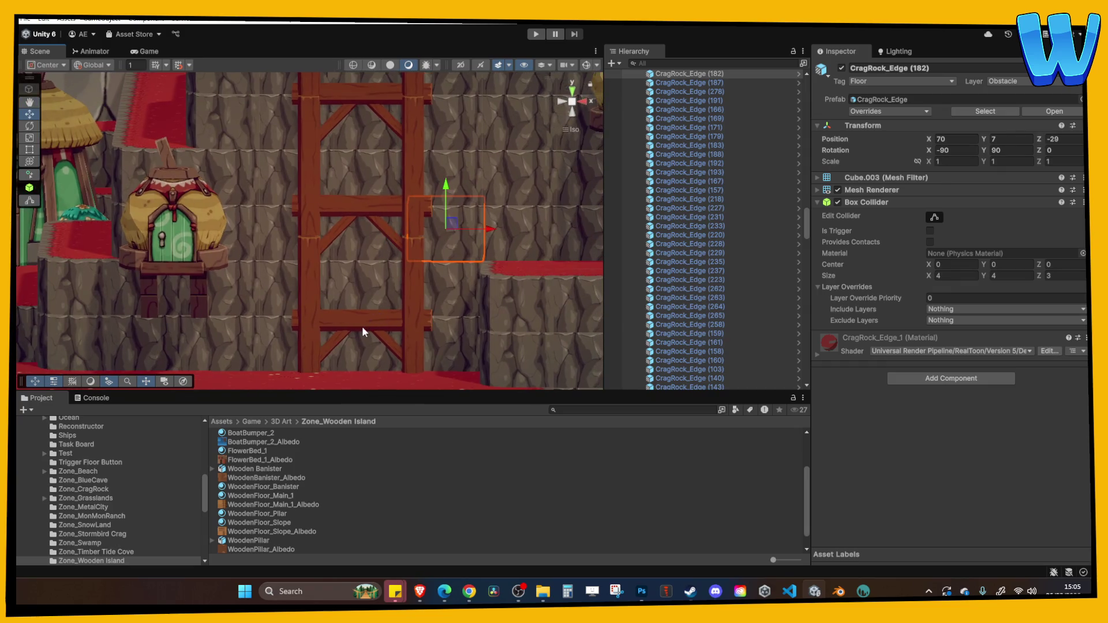
pyautogui.click(362, 327)
pyautogui.keyDown('shift'); pyautogui.click(334, 344); pyautogui.keyUp('shift')
pyautogui.moveTo(364, 304); pyautogui.dragTo(363, 294)
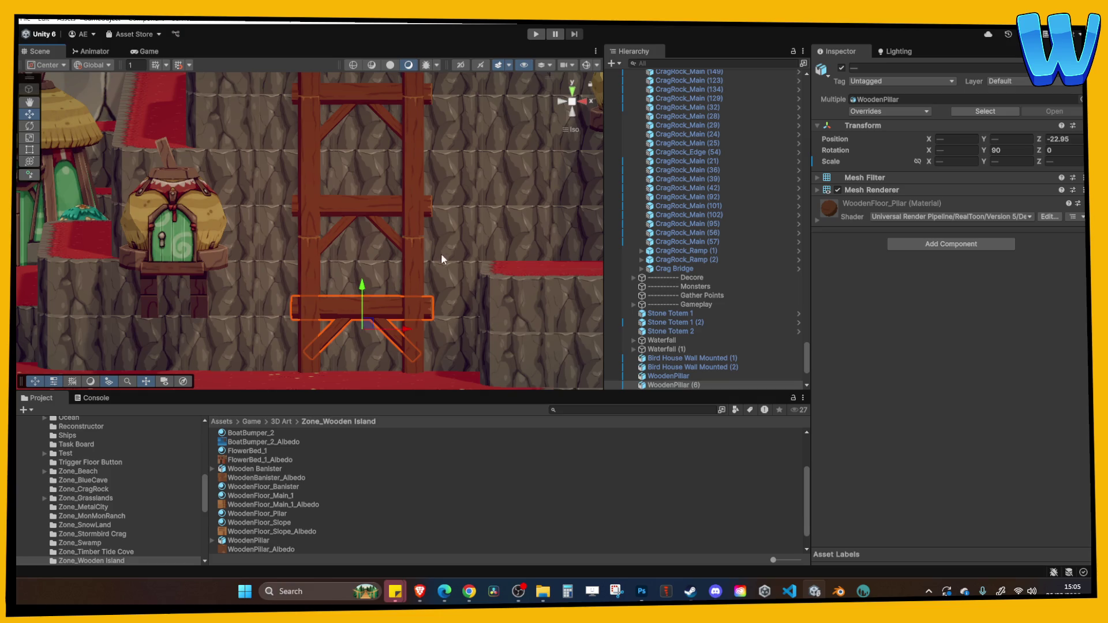
# Step: Enter play mode to playtest the Stormbird Crag scene
pyautogui.click(459, 240)
pyautogui.scroll(-3, 459, 240)
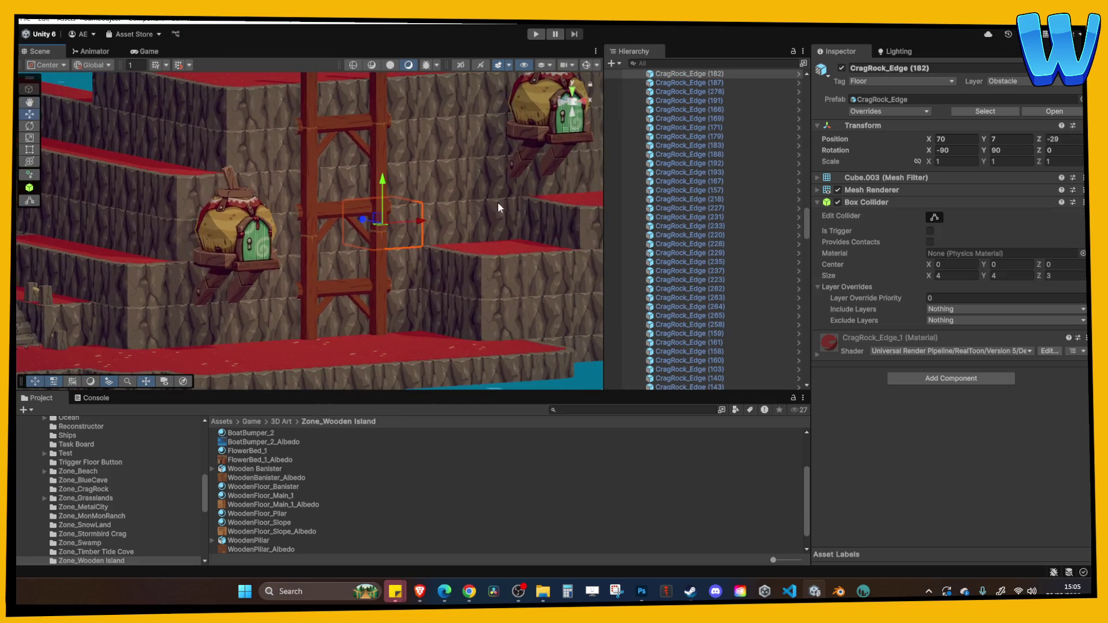
pyautogui.click(531, 35)
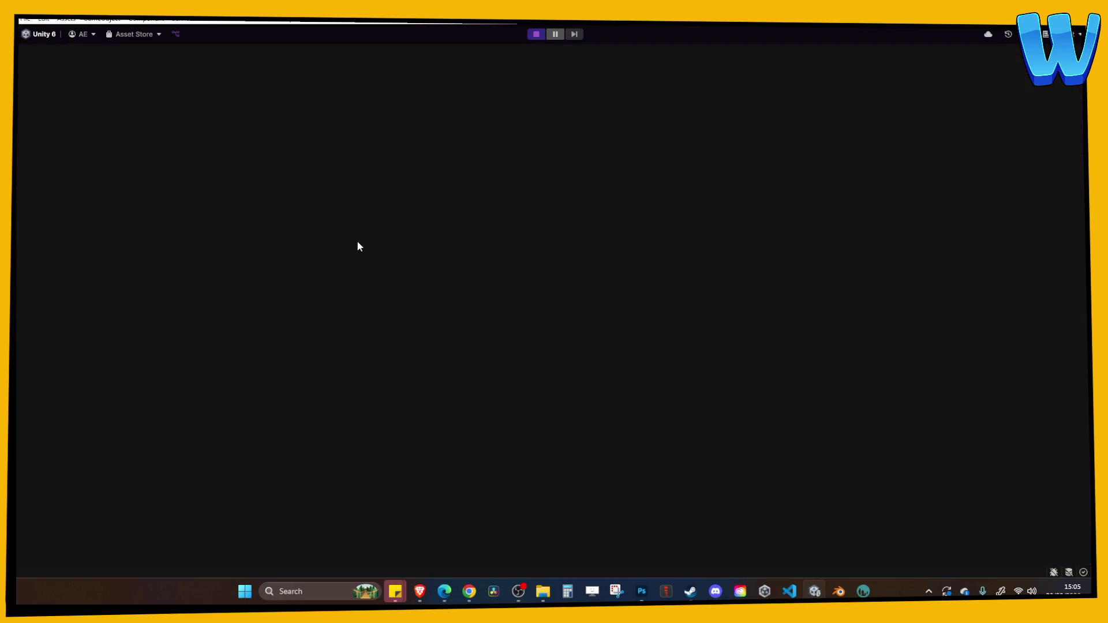
pyautogui.press('s')
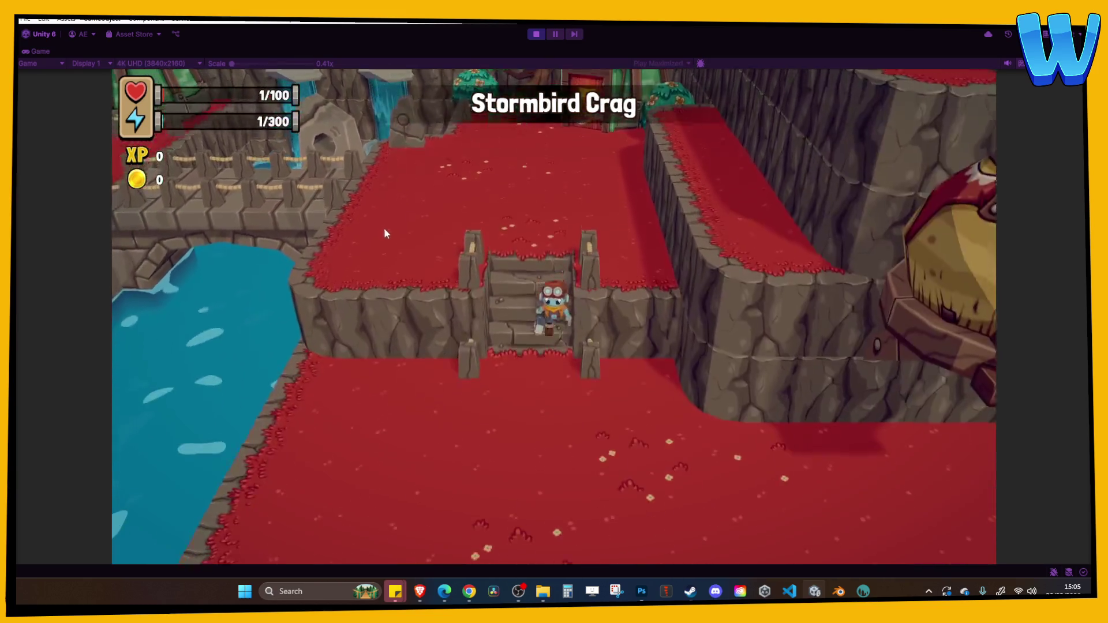
pyautogui.press('d')
pyautogui.press('d')
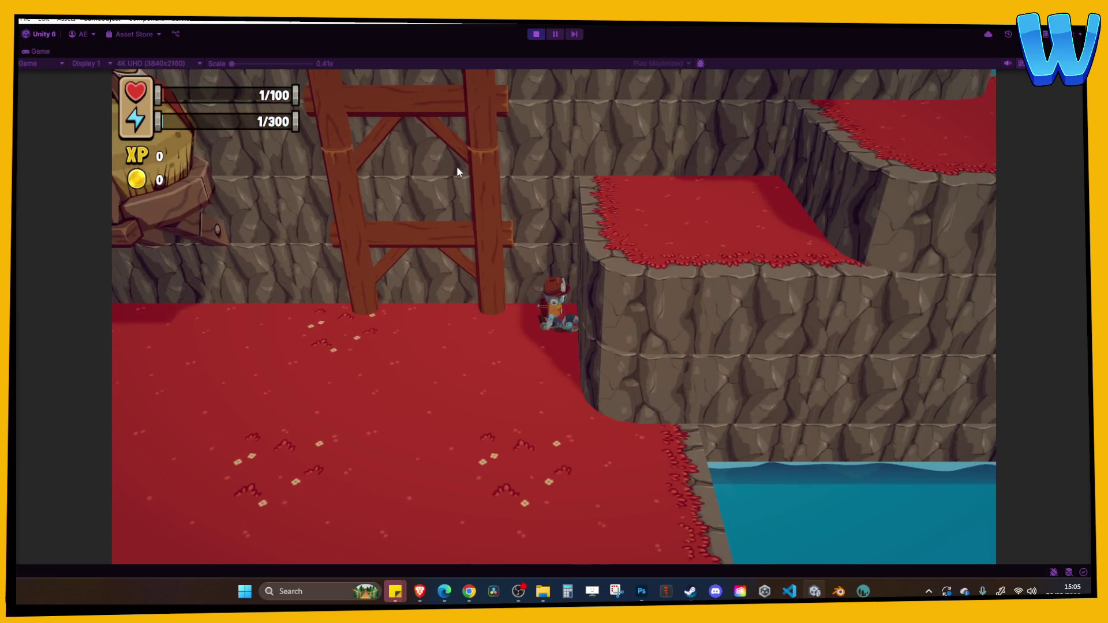
pyautogui.click(536, 34)
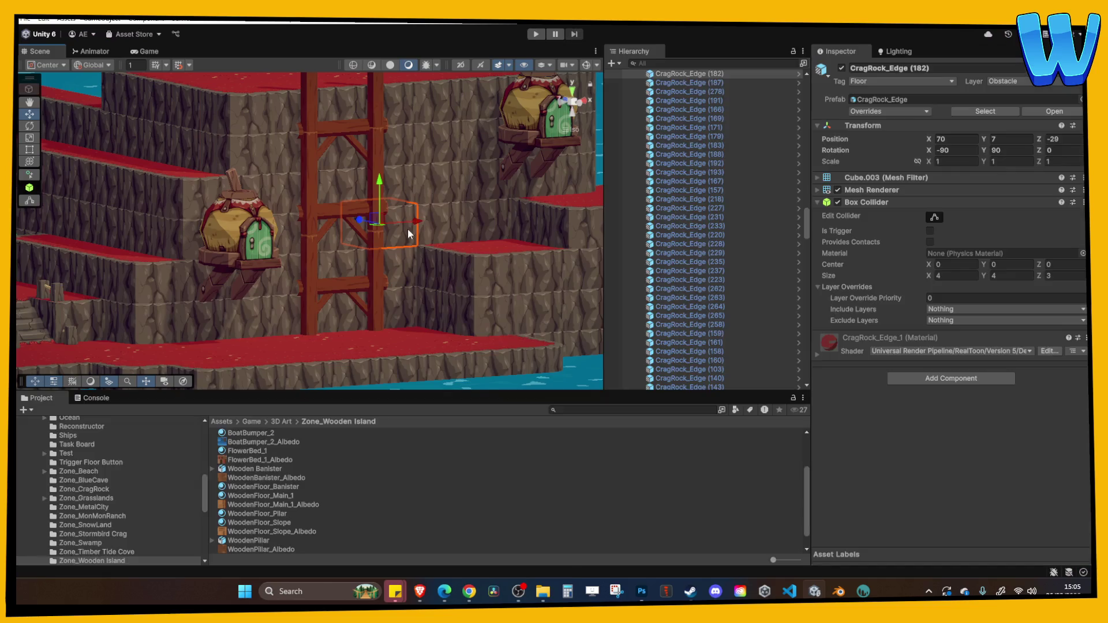
# Step: Search through the overlapping scaffold posts and crag blocks for the hidden edge block
pyautogui.click(392, 233)
pyautogui.click(391, 233)
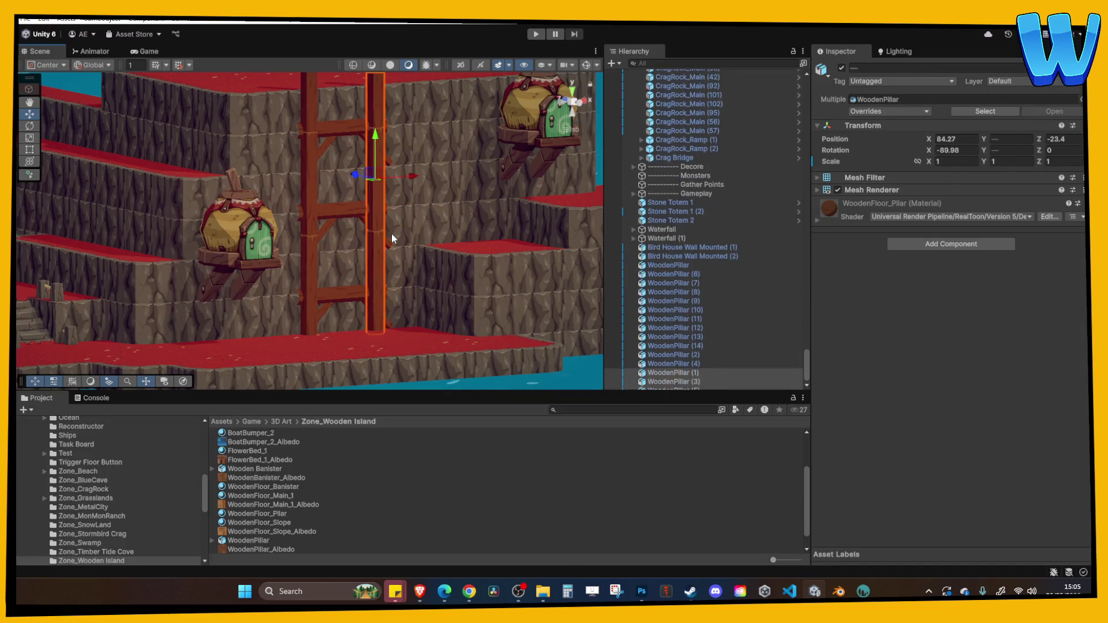
pyautogui.click(391, 233)
pyautogui.click(391, 234)
pyautogui.click(391, 233)
pyautogui.moveTo(410, 214)
pyautogui.mouseDown()
pyautogui.moveTo(400, 292)
pyautogui.moveTo(378, 240)
pyautogui.moveTo(386, 205)
pyautogui.mouseUp()
pyautogui.click(372, 214)
pyautogui.moveTo(445, 245)
pyautogui.mouseDown()
pyautogui.moveTo(414, 249)
pyautogui.moveTo(265, 335)
pyautogui.moveTo(297, 237)
pyautogui.mouseUp()
pyautogui.click(411, 247)
pyautogui.click(272, 202)
pyautogui.click(305, 211)
# Step: Select CragRock_Edge (179) behind the pillars and pull it forward from Z -29 to about -33.4
pyautogui.click(387, 202)
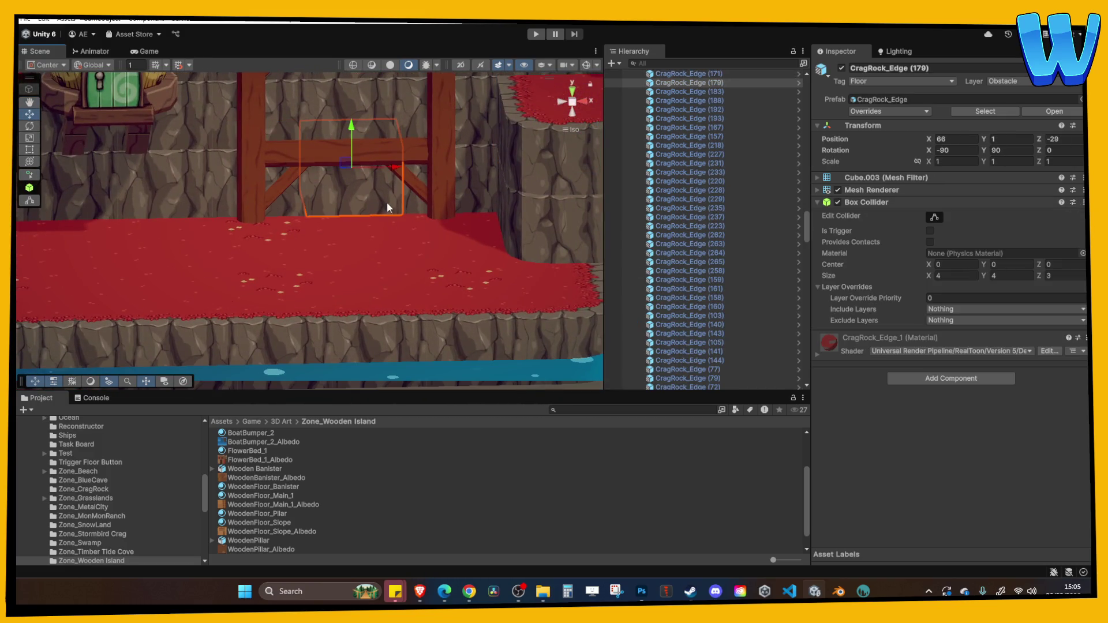
pyautogui.click(415, 202)
pyautogui.click(376, 203)
pyautogui.moveTo(356, 230)
pyautogui.mouseDown()
pyautogui.moveTo(371, 297)
pyautogui.moveTo(364, 173)
pyautogui.moveTo(342, 141)
pyautogui.mouseUp()
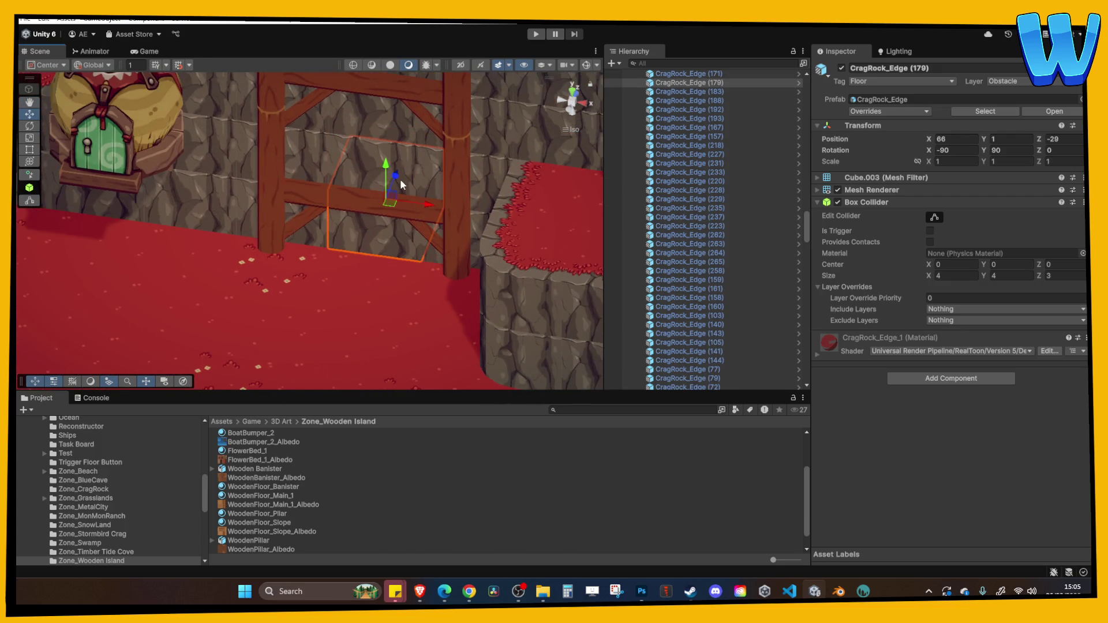
pyautogui.moveTo(385, 201); pyautogui.dragTo(372, 249)
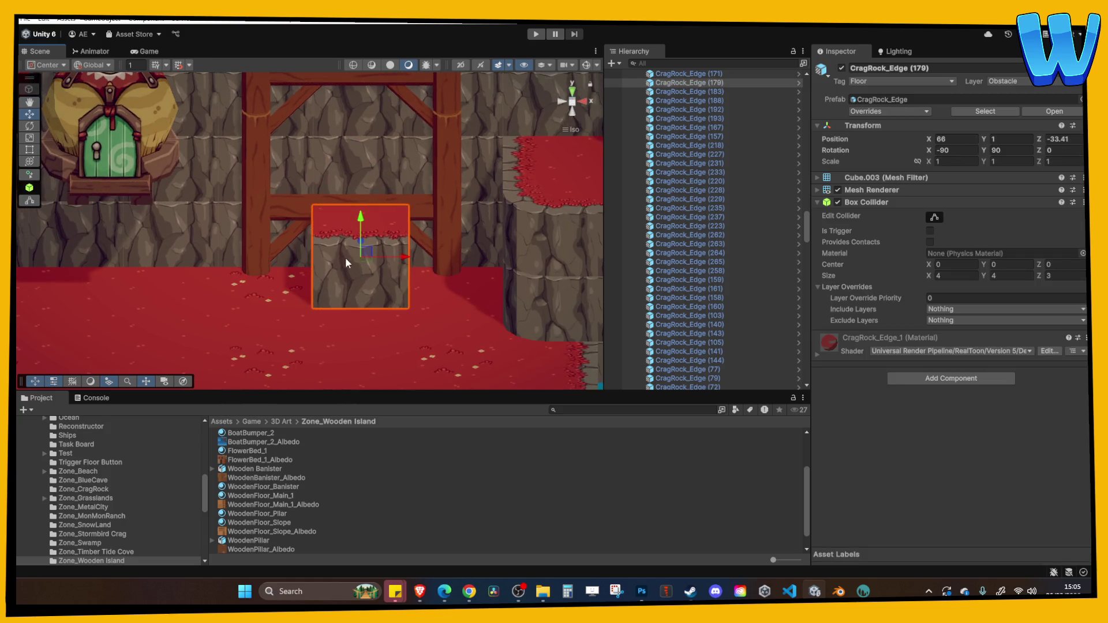
# Step: Select a crag block below and bring the whole scaffold into view
pyautogui.click(442, 282)
pyautogui.scroll(-3, 371, 153)
pyautogui.moveTo(372, 152)
pyautogui.mouseDown()
pyautogui.moveTo(344, 120)
pyautogui.moveTo(349, 255)
pyautogui.mouseUp()
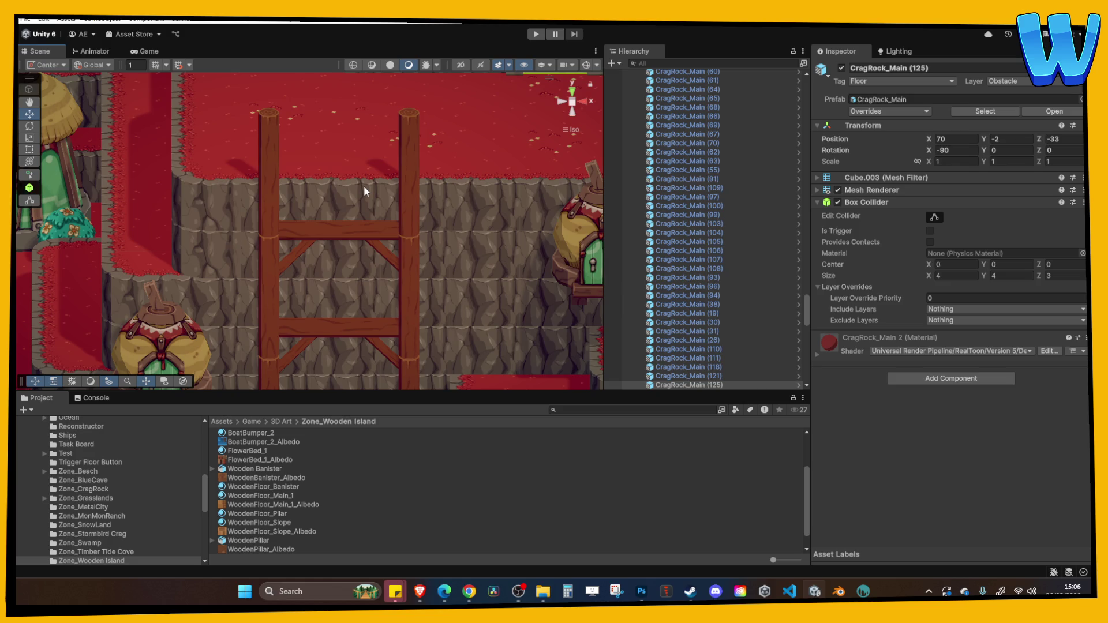
pyautogui.scroll(-3, 365, 191)
pyautogui.moveTo(346, 247); pyautogui.dragTo(345, 188)
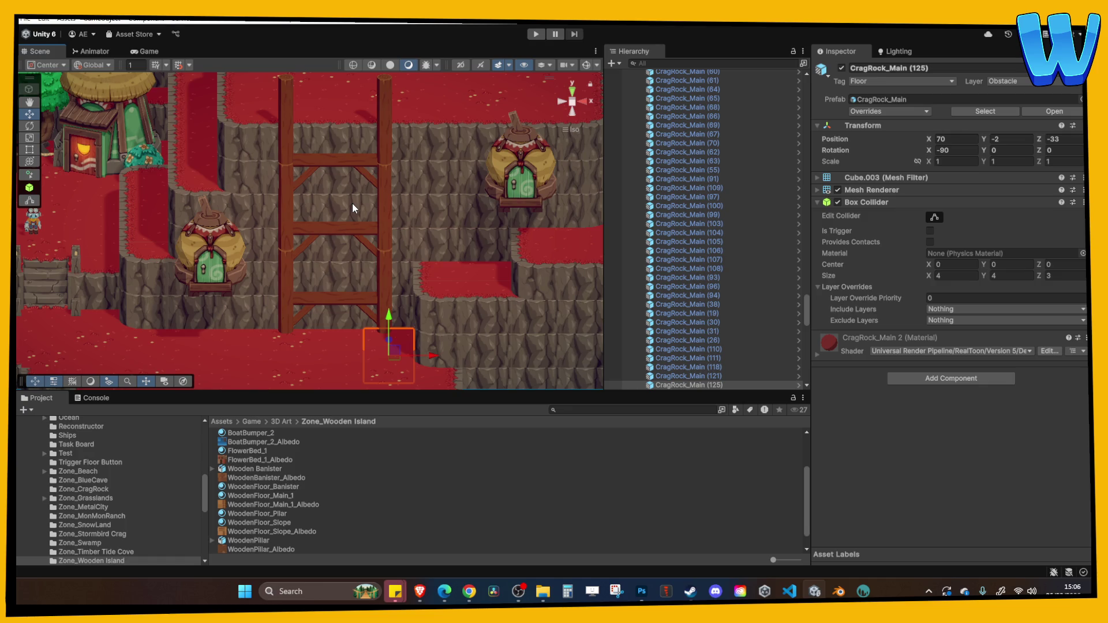
pyautogui.moveTo(352, 203); pyautogui.dragTo(317, 290)
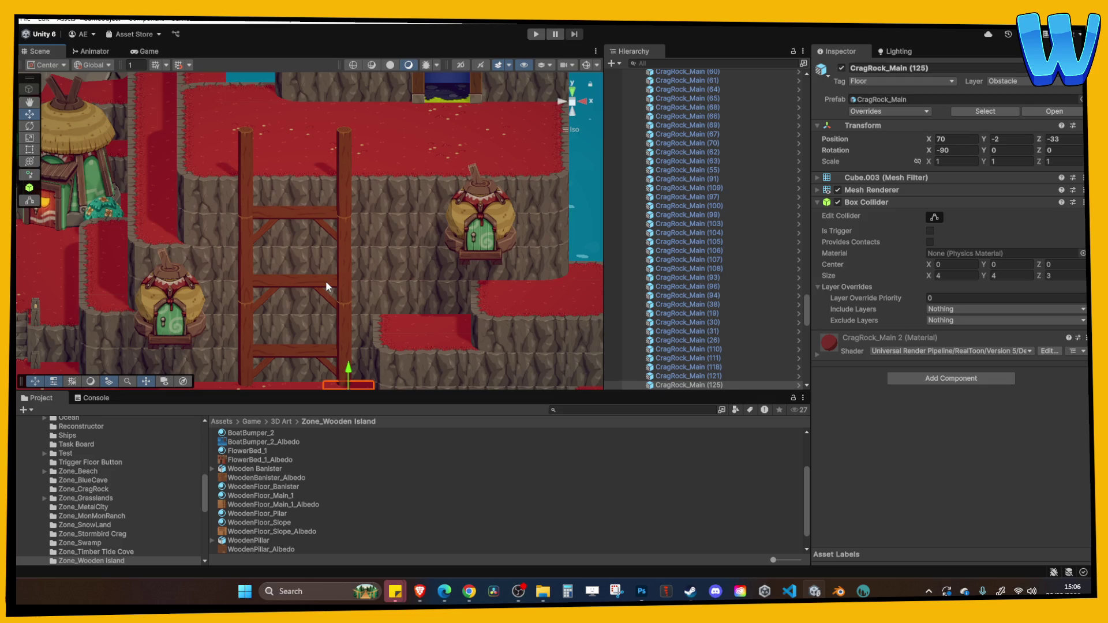
# Step: Pan and zoom around the scaffold area to check the moved edge block
pyautogui.moveTo(327, 277); pyautogui.dragTo(355, 184)
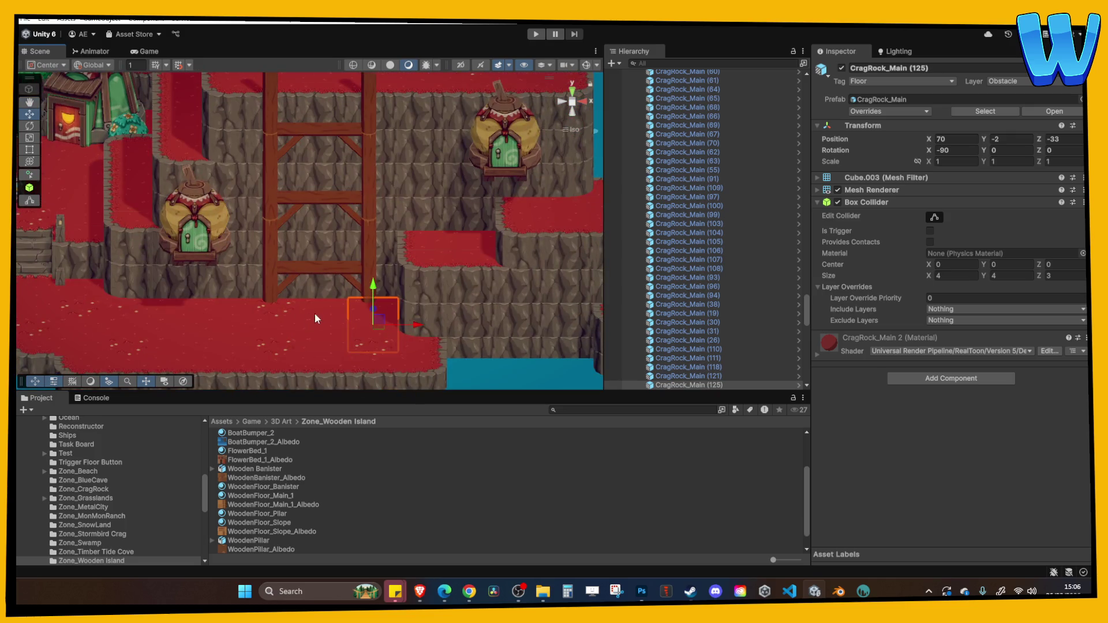
pyautogui.press('Up')
pyautogui.press('Right')
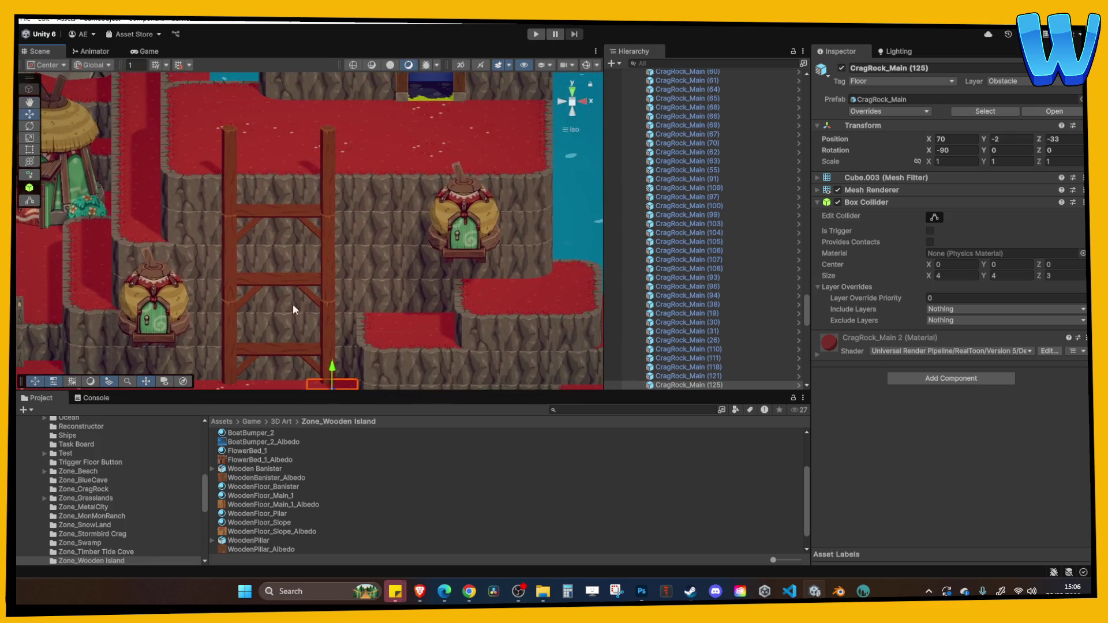
pyautogui.press('Down')
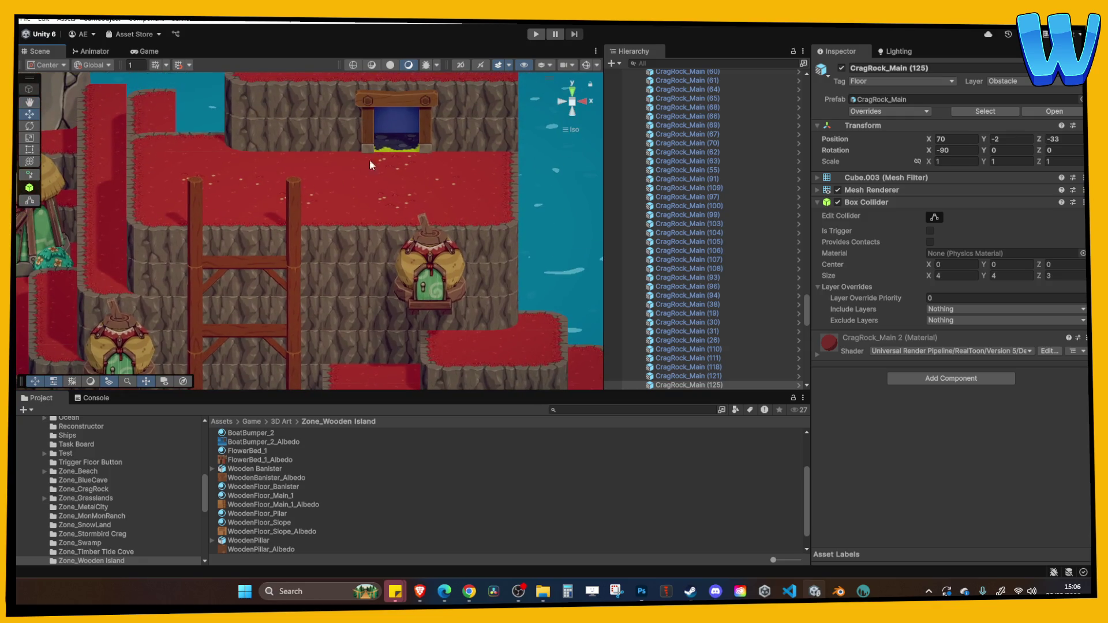
pyautogui.scroll(-2, 257, 323)
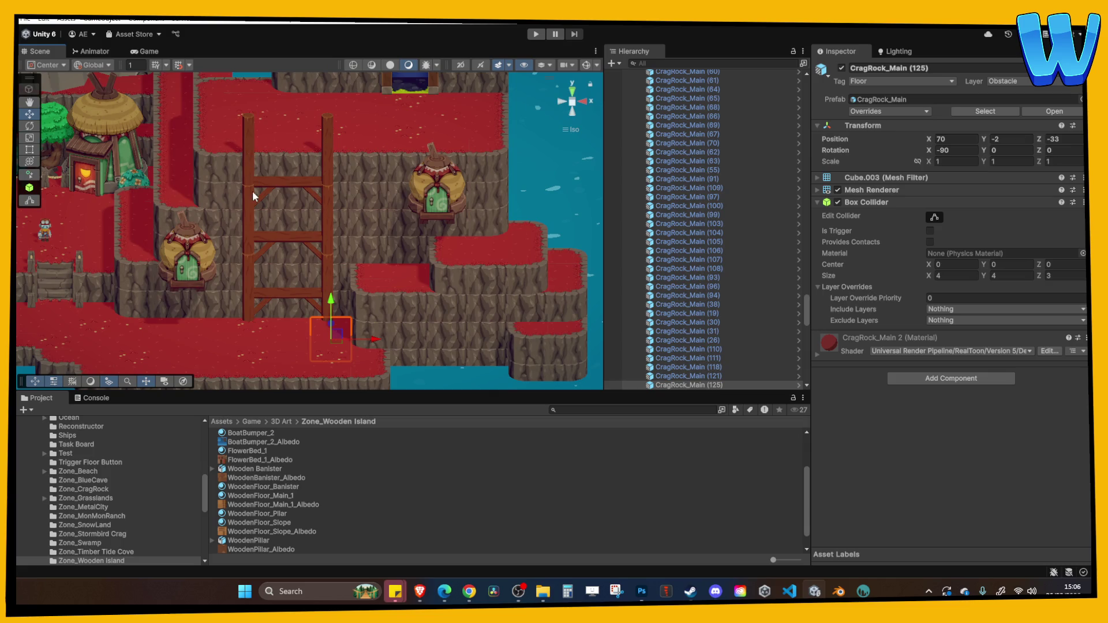
pyautogui.press('Down')
pyautogui.press('Left')
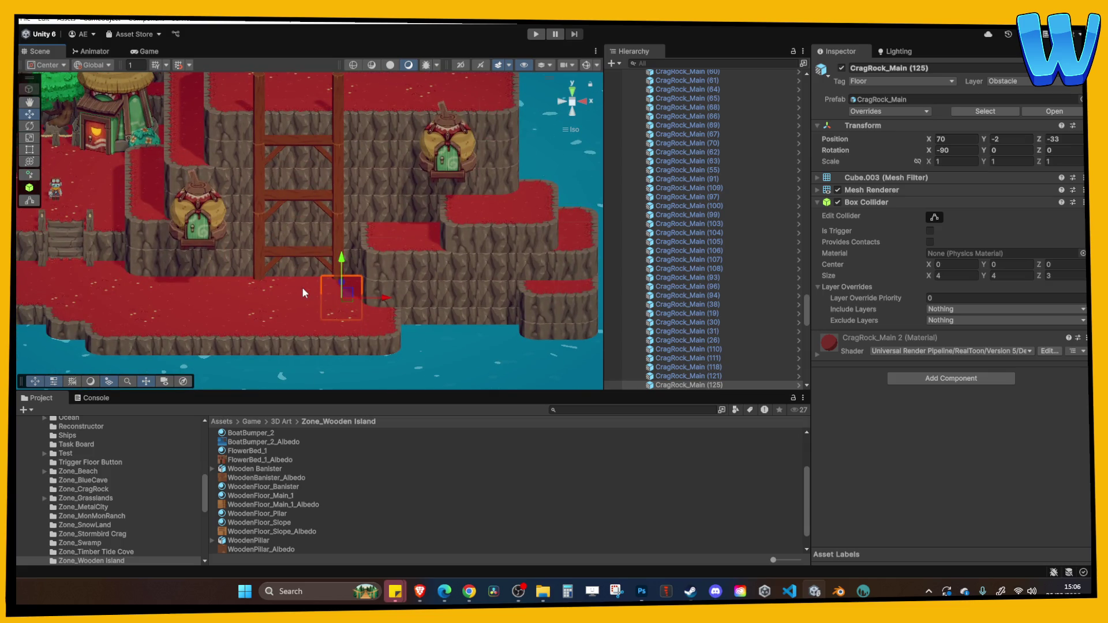
pyautogui.press('Up')
pyautogui.press('Left')
pyautogui.moveTo(283, 258)
pyautogui.mouseDown()
pyautogui.moveTo(247, 284)
pyautogui.moveTo(312, 202)
pyautogui.mouseUp()
pyautogui.scroll(-2, 310, 212)
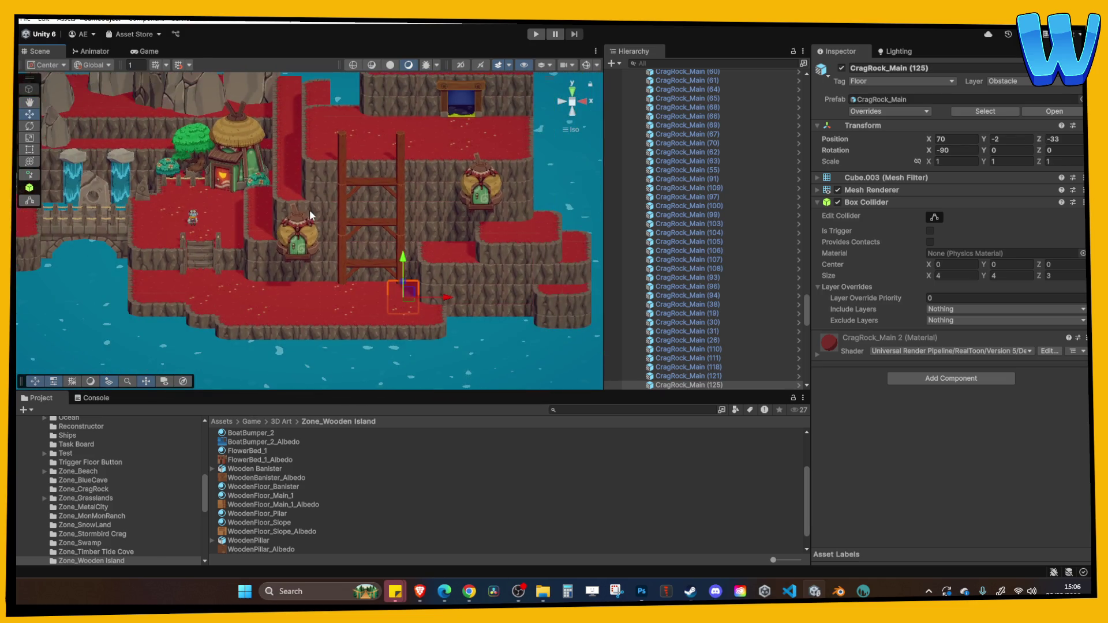
pyautogui.scroll(4, 310, 212)
pyautogui.moveTo(271, 272); pyautogui.dragTo(293, 175)
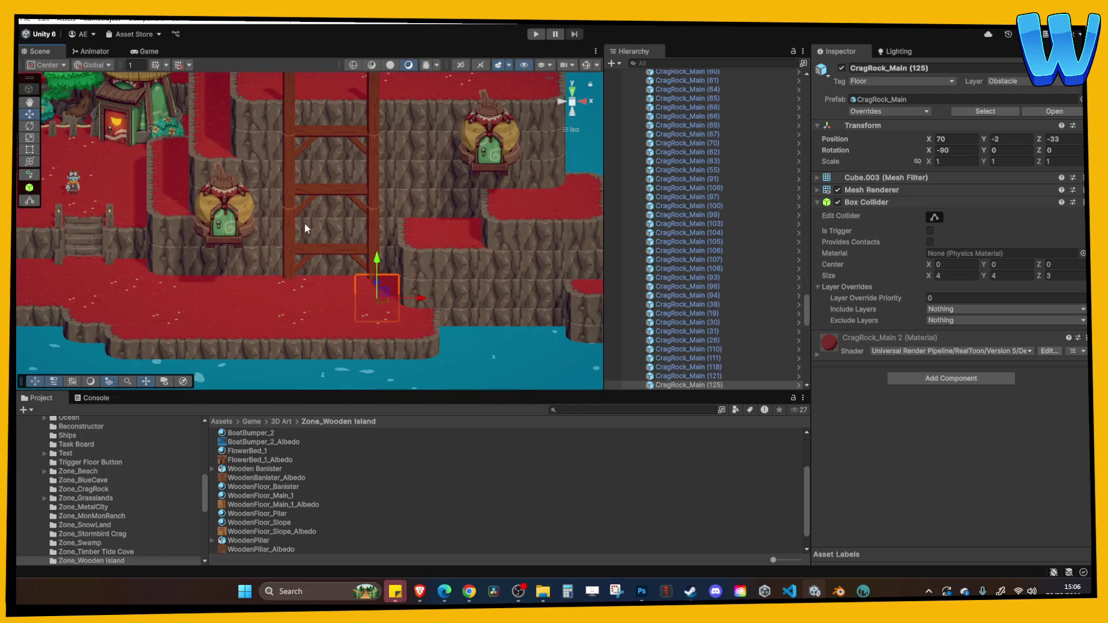
pyautogui.moveTo(303, 222); pyautogui.dragTo(290, 256)
pyautogui.scroll(4, 289, 254)
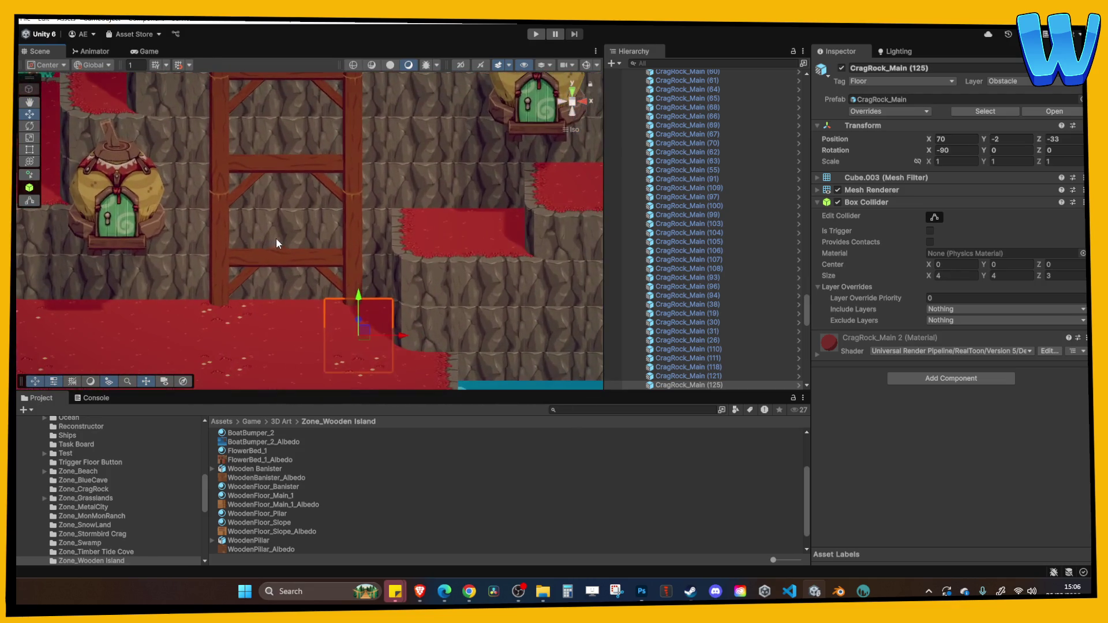
# Step: Select the scaffold beam, posts and upper braces, then lower the wooden pillar slightly
pyautogui.click(272, 253)
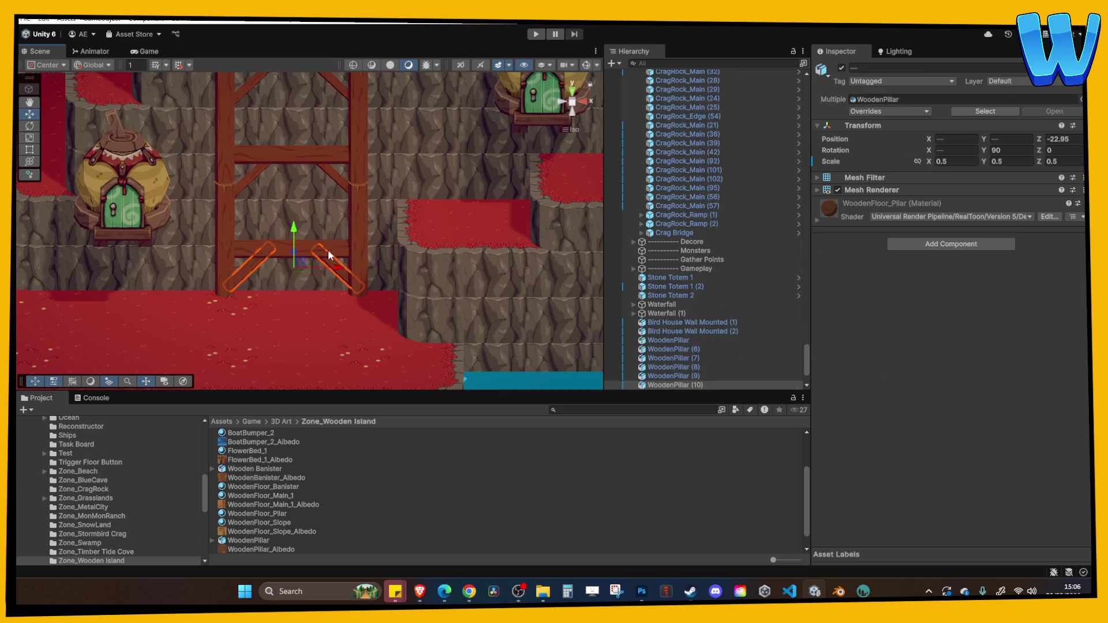
pyautogui.click(330, 248)
pyautogui.keyDown('shift'); pyautogui.click(350, 238); pyautogui.keyUp('shift')
pyautogui.keyDown('shift'); pyautogui.click(227, 186); pyautogui.keyUp('shift')
pyautogui.keyDown('shift'); pyautogui.click(311, 168); pyautogui.keyUp('shift')
pyautogui.keyDown('shift'); pyautogui.click(359, 157); pyautogui.keyUp('shift')
pyautogui.keyDown('shift'); pyautogui.click(247, 181); pyautogui.keyUp('shift')
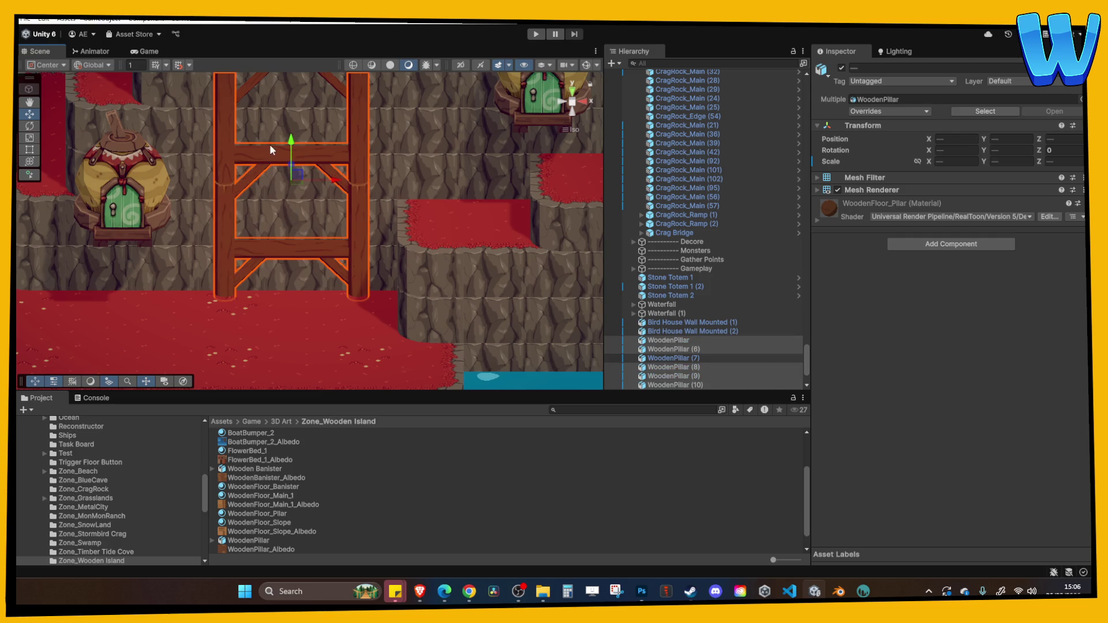
pyautogui.keyDown('shift'); pyautogui.click(332, 171); pyautogui.keyUp('shift')
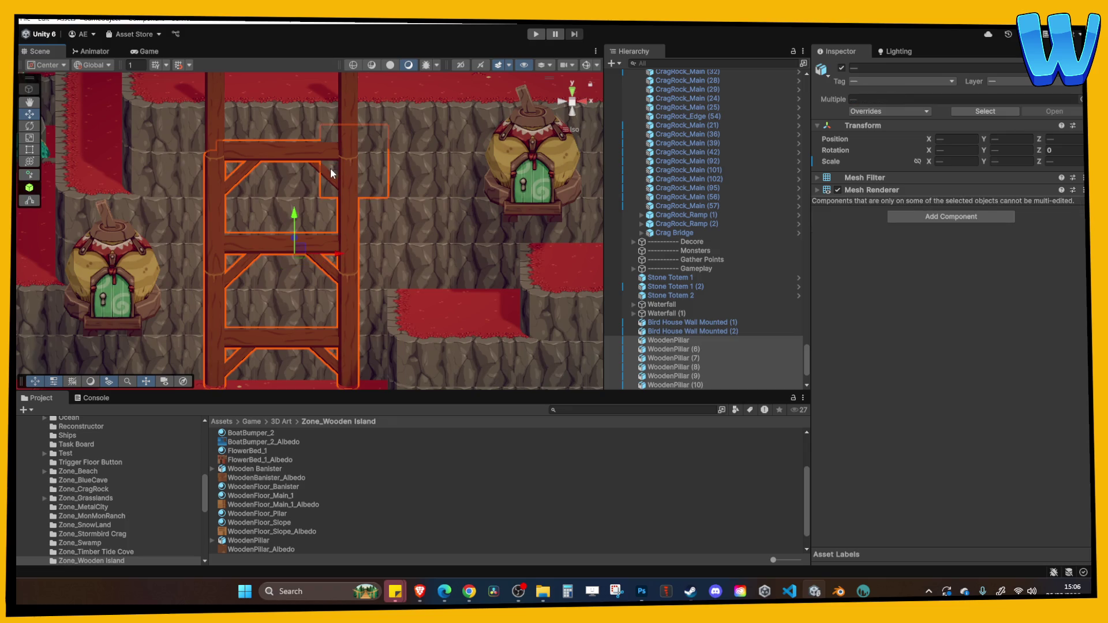
pyautogui.keyDown('shift'); pyautogui.click(328, 169); pyautogui.keyUp('shift')
pyautogui.keyDown('shift'); pyautogui.click(344, 129); pyautogui.keyUp('shift')
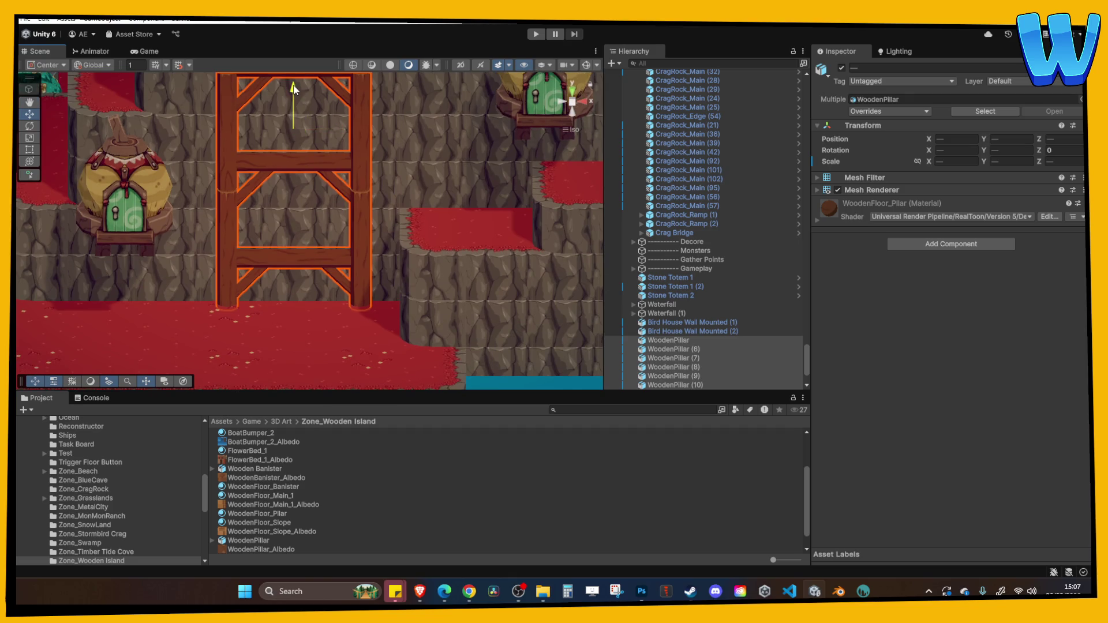
pyautogui.moveTo(294, 85); pyautogui.dragTo(294, 92)
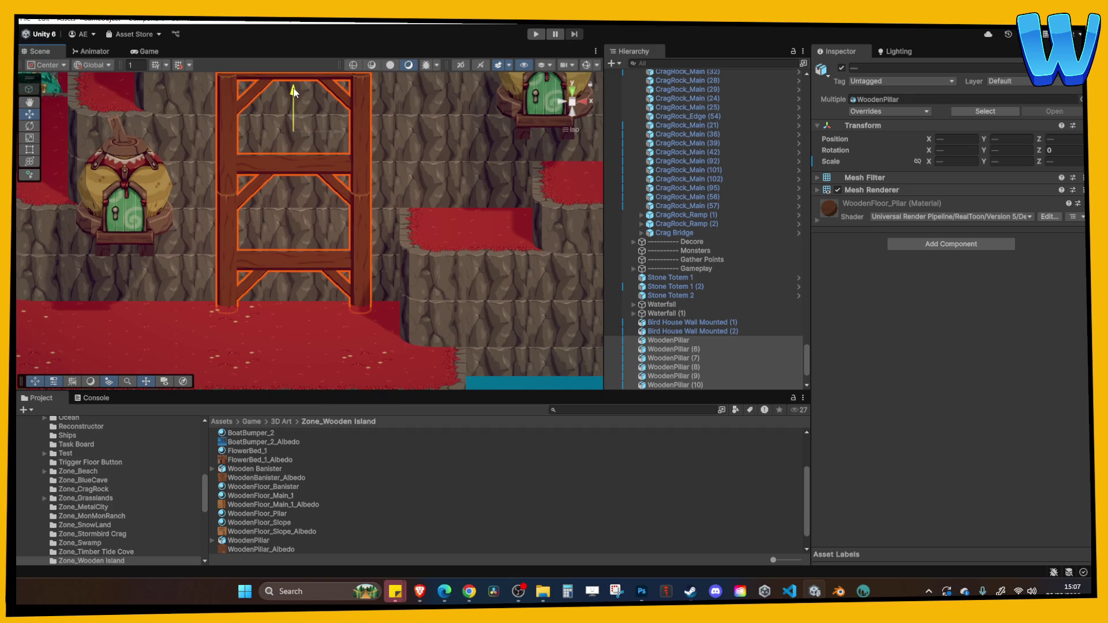
# Step: Turn the horizontal wooden beam upright with Rotation X set to -90
pyautogui.click(407, 151)
pyautogui.moveTo(407, 151)
pyautogui.mouseDown()
pyautogui.moveTo(374, 249)
pyautogui.moveTo(352, 252)
pyautogui.mouseUp()
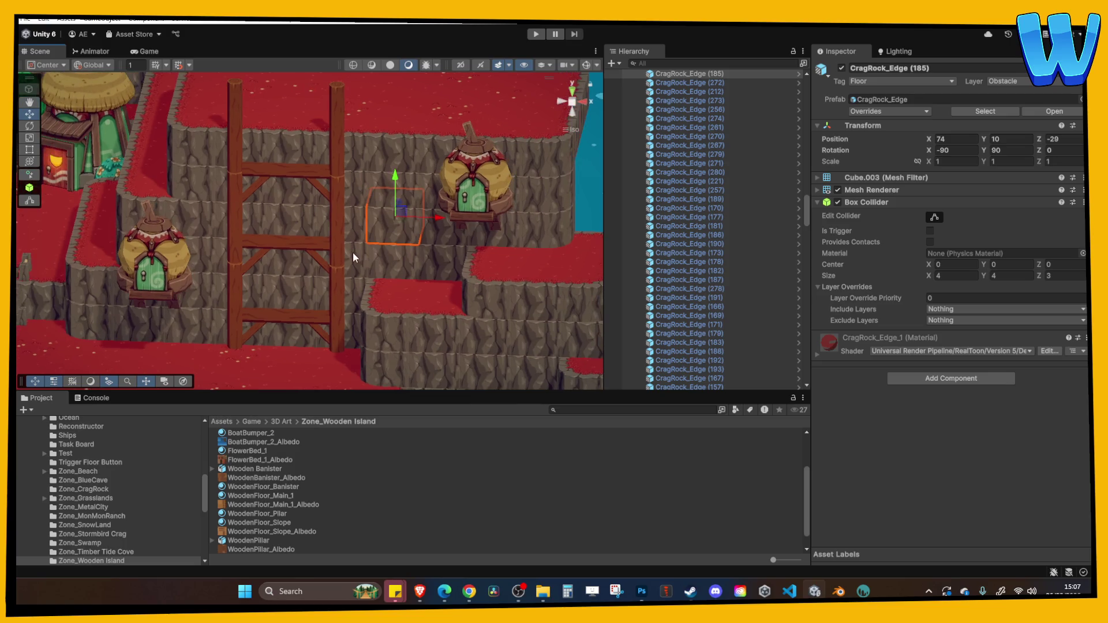
pyautogui.scroll(3, 353, 248)
pyautogui.click(299, 193)
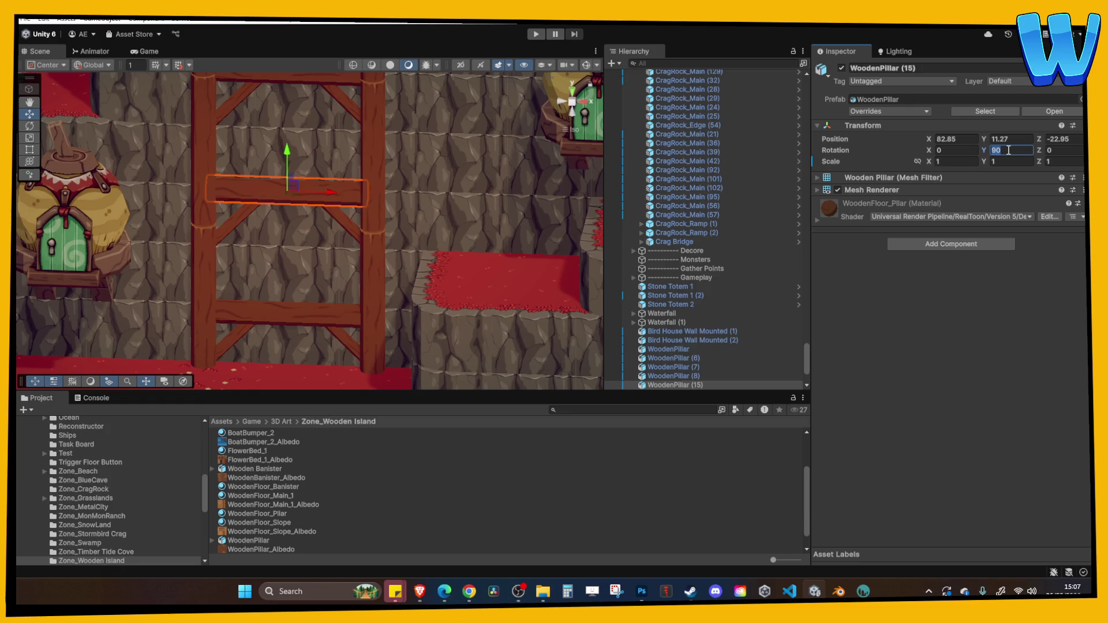
pyautogui.write('0')
pyautogui.press('BackSpace')
pyautogui.write('90')
pyautogui.write('90')
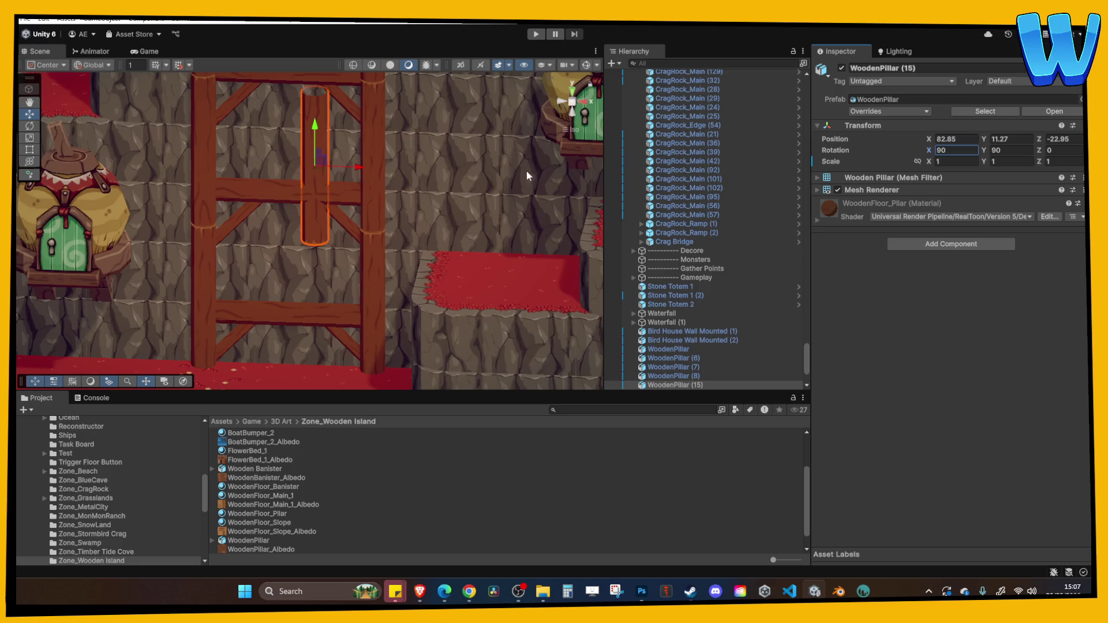
pyautogui.moveTo(353, 154); pyautogui.dragTo(408, 150)
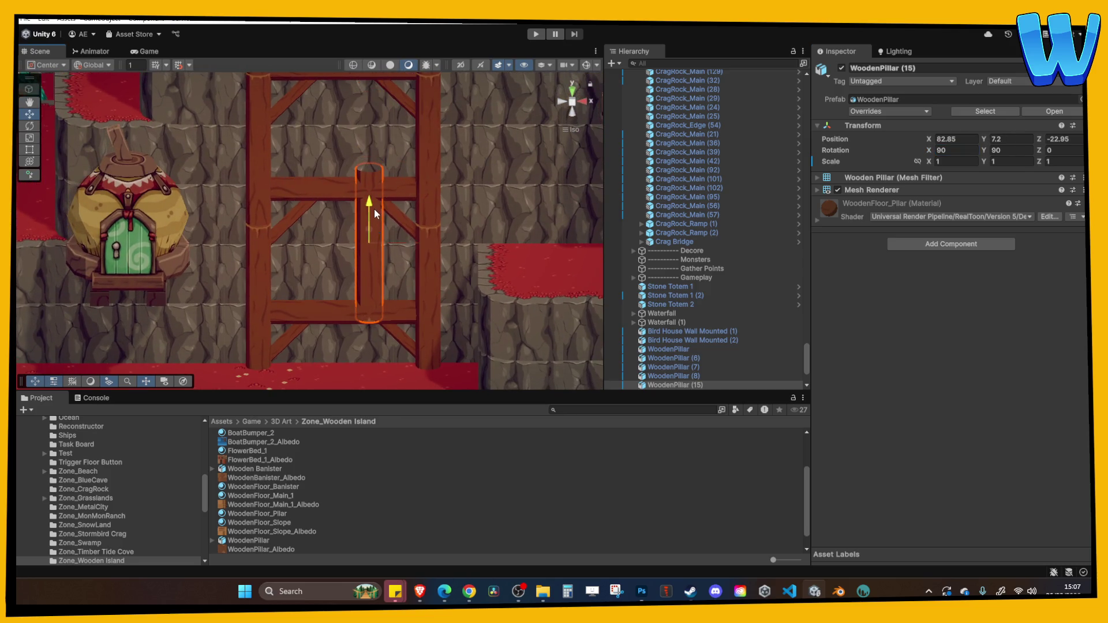
pyautogui.moveTo(409, 248); pyautogui.dragTo(413, 249)
pyautogui.moveTo(929, 150)
pyautogui.mouseDown()
pyautogui.moveTo(807, 149)
pyautogui.moveTo(961, 157)
pyautogui.mouseUp()
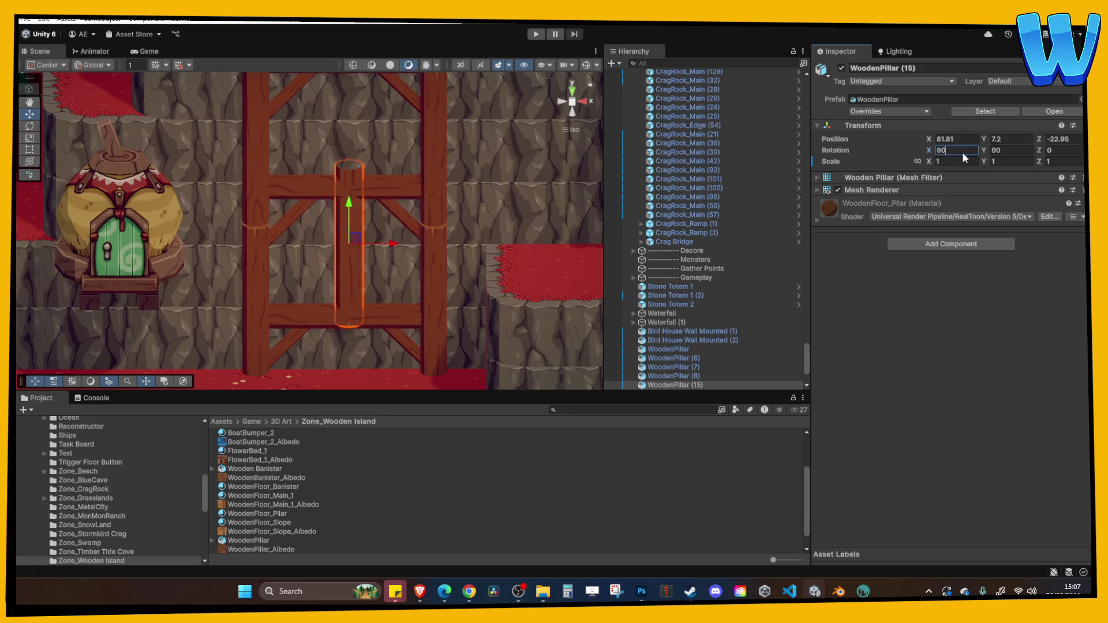
pyautogui.write('-90')
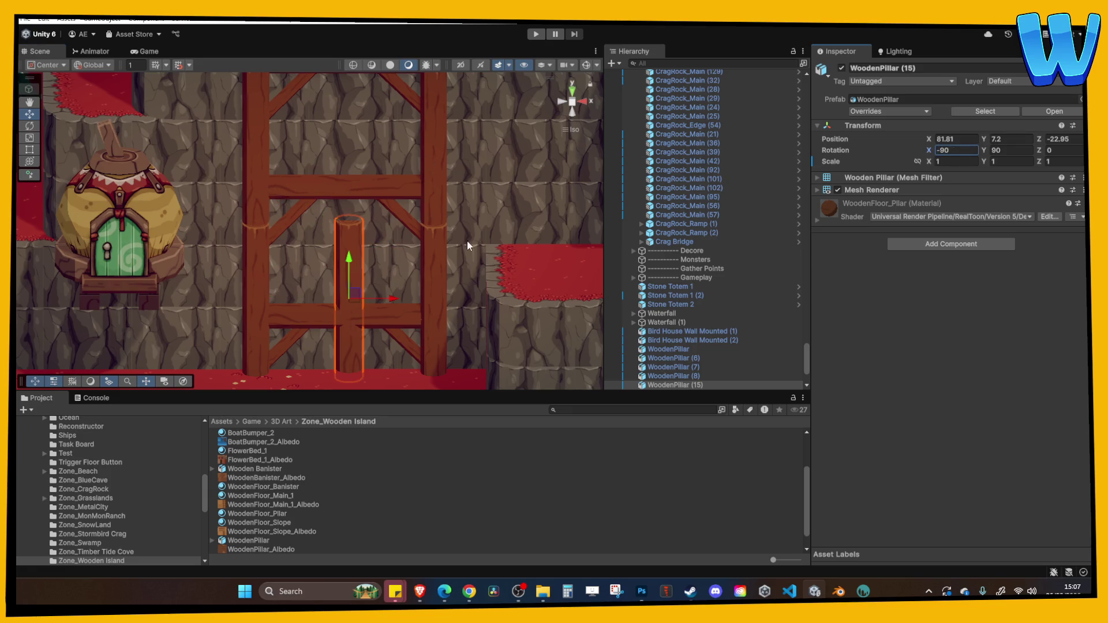
# Step: Lower the upright pillar to Y 5.18 and duplicate it with the copy at Y 12.86
pyautogui.moveTo(366, 258); pyautogui.dragTo(348, 196)
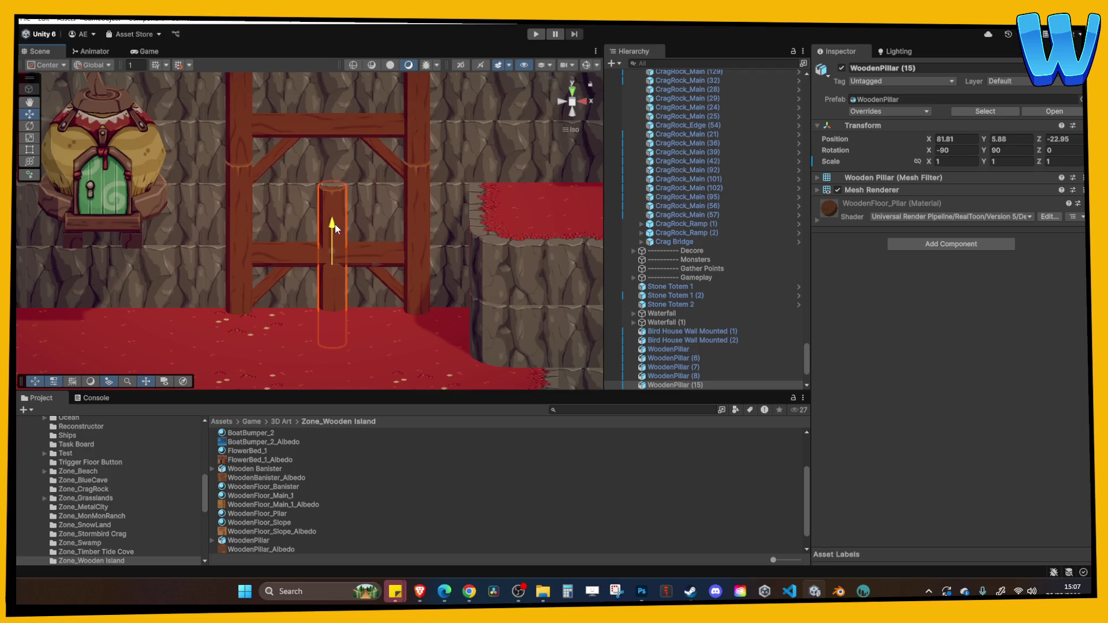
pyautogui.moveTo(335, 228)
pyautogui.mouseDown()
pyautogui.moveTo(334, 182)
pyautogui.moveTo(330, 257)
pyautogui.moveTo(338, 80)
pyautogui.moveTo(340, 101)
pyautogui.mouseUp()
pyautogui.hotkey('ctrl', 'd')
pyautogui.click(415, 231)
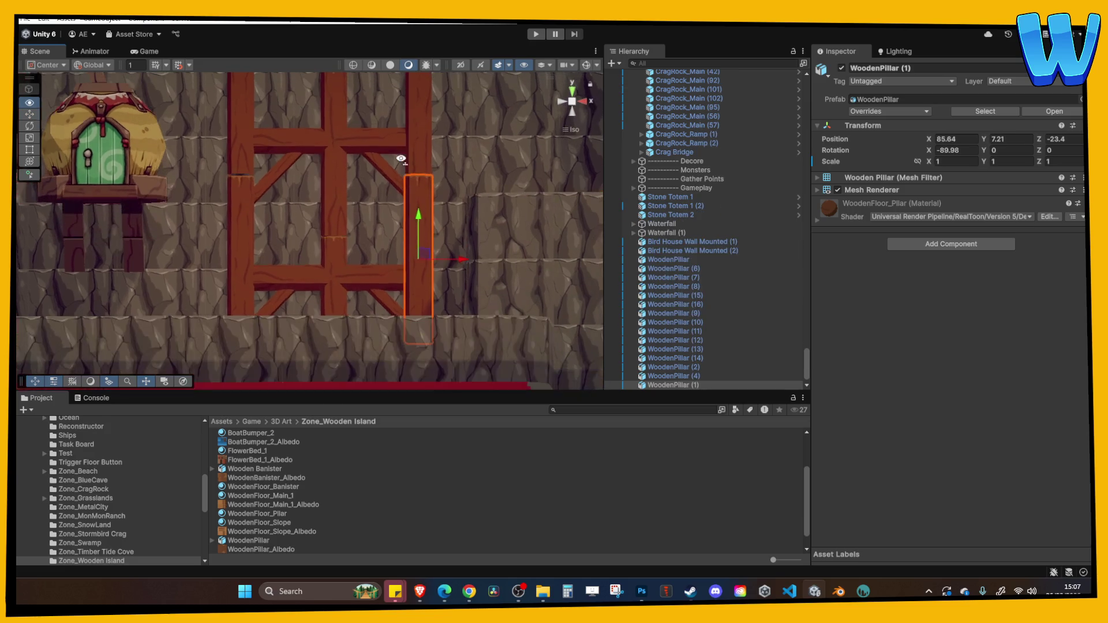
# Step: Duplicate the pillar again and raise the third copy to Y 19.5 at the scaffold top
pyautogui.moveTo(371, 139); pyautogui.dragTo(366, 261)
pyautogui.click(333, 219)
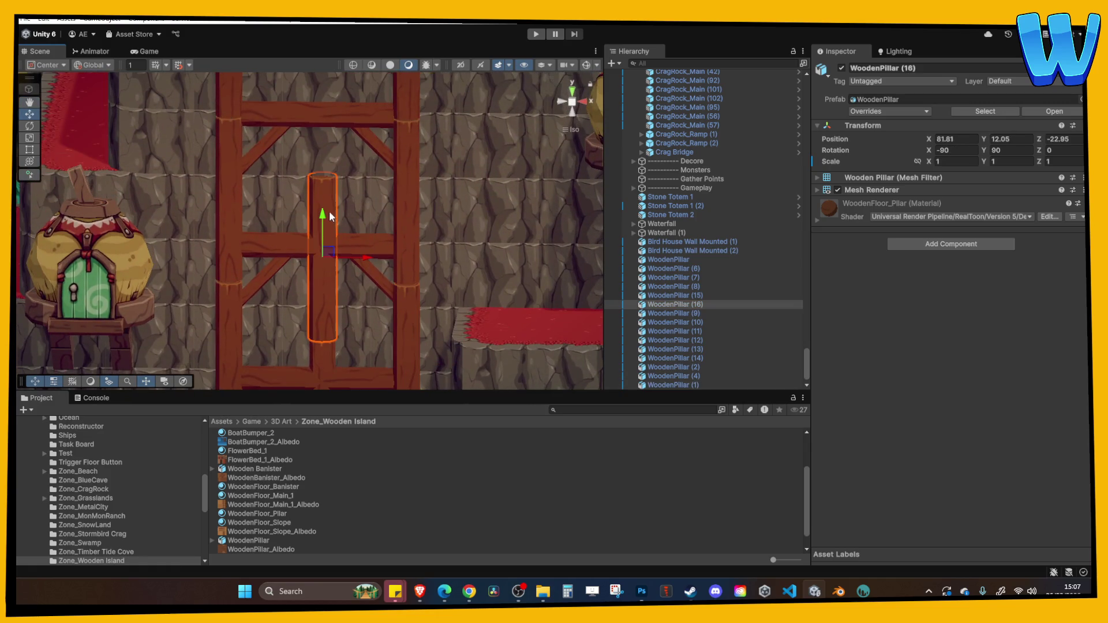
pyautogui.moveTo(323, 220); pyautogui.dragTo(331, 64)
pyautogui.hotkey('ctrl', 'z')
pyautogui.moveTo(331, 217)
pyautogui.mouseDown()
pyautogui.moveTo(327, 252)
pyautogui.moveTo(333, 65)
pyautogui.moveTo(337, 89)
pyautogui.mouseUp()
pyautogui.hotkey('ctrl', 'd')
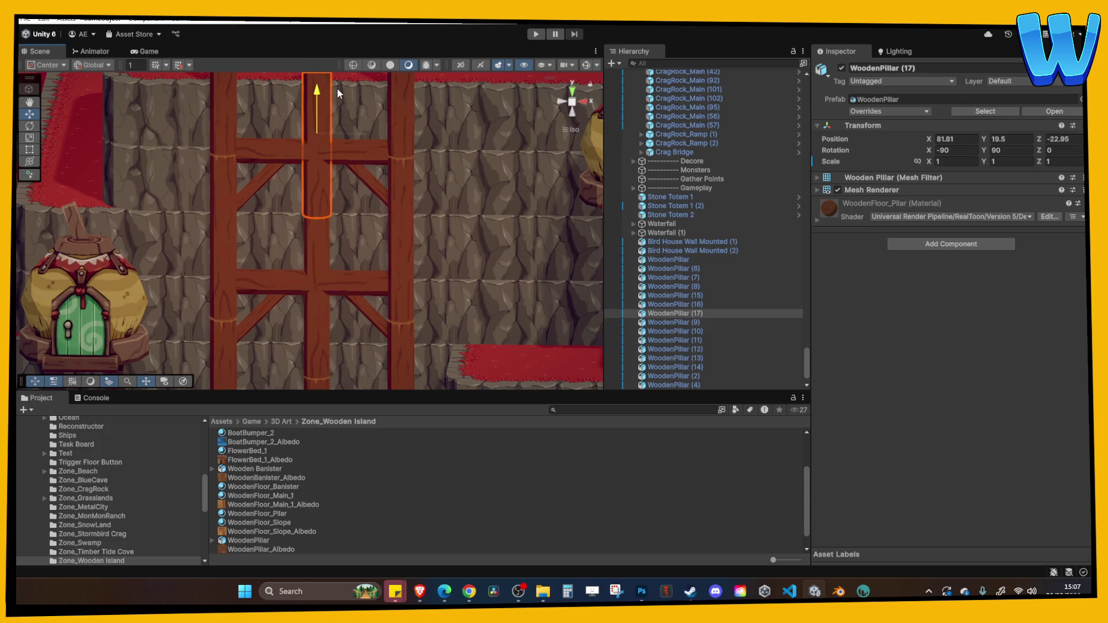
pyautogui.moveTo(371, 151); pyautogui.dragTo(385, 192)
# Step: Select all three stacked pillars and orbit the Scene view to inspect them
pyautogui.click(490, 185)
pyautogui.moveTo(490, 185)
pyautogui.mouseDown()
pyautogui.moveTo(425, 200)
pyautogui.moveTo(408, 267)
pyautogui.moveTo(356, 243)
pyautogui.moveTo(313, 177)
pyautogui.moveTo(341, 248)
pyautogui.moveTo(292, 272)
pyautogui.mouseUp()
pyautogui.click(310, 168)
pyautogui.keyDown('shift'); pyautogui.click(259, 264); pyautogui.keyUp('shift')
pyautogui.keyDown('shift'); pyautogui.click(261, 383); pyautogui.keyUp('shift')
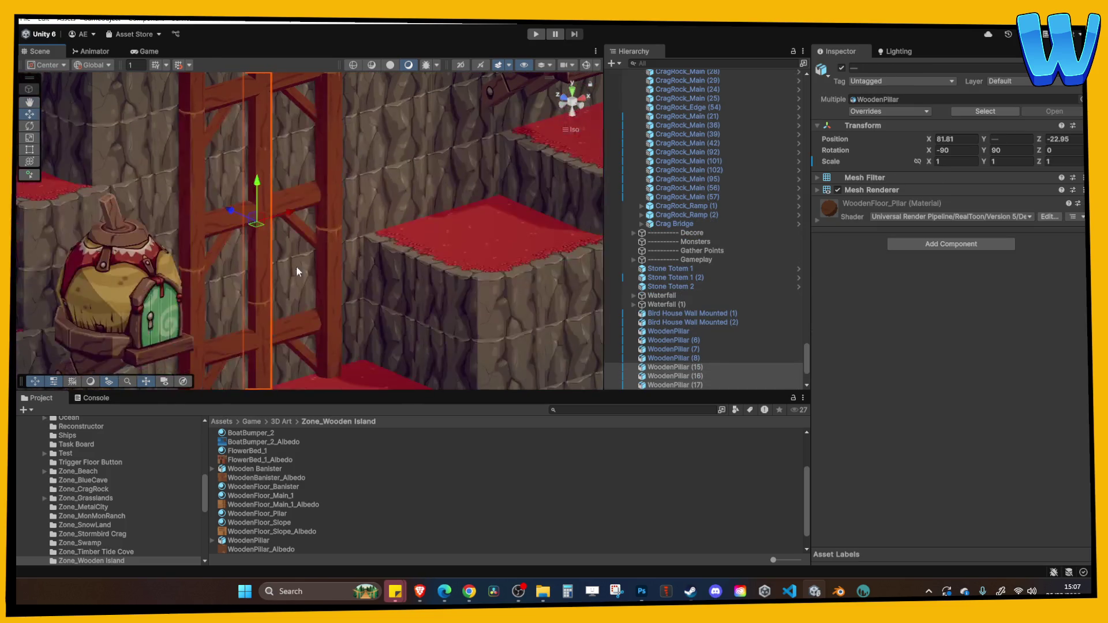
pyautogui.moveTo(267, 199); pyautogui.dragTo(268, 252)
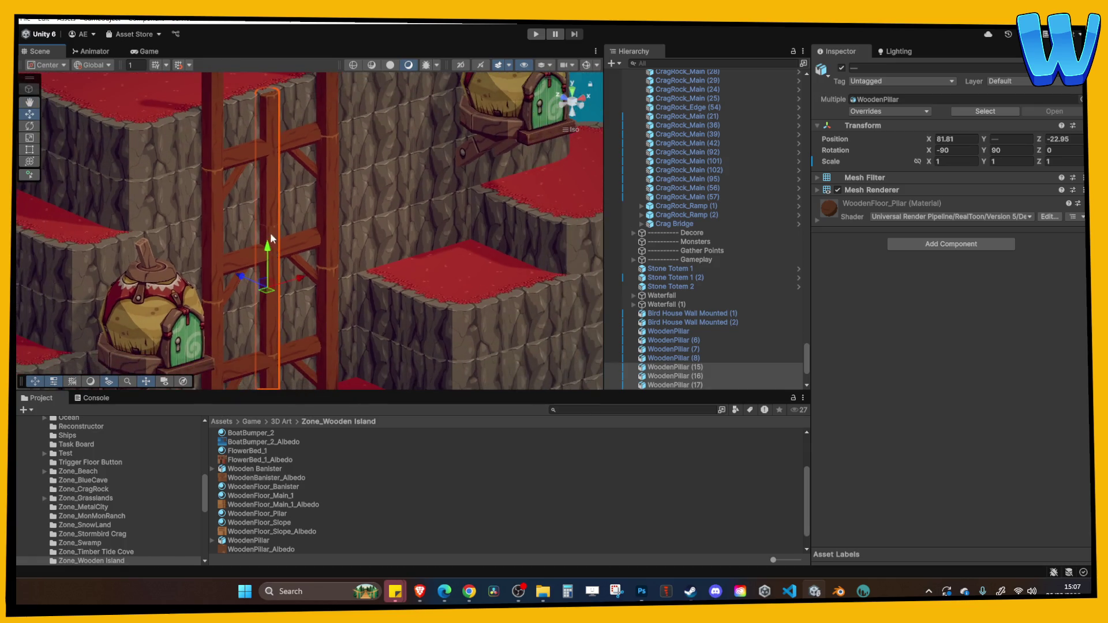
# Step: Frame the crag edge block beside the scaffold and view it from a higher angle
pyautogui.click(371, 224)
pyautogui.scroll(5, 322, 205)
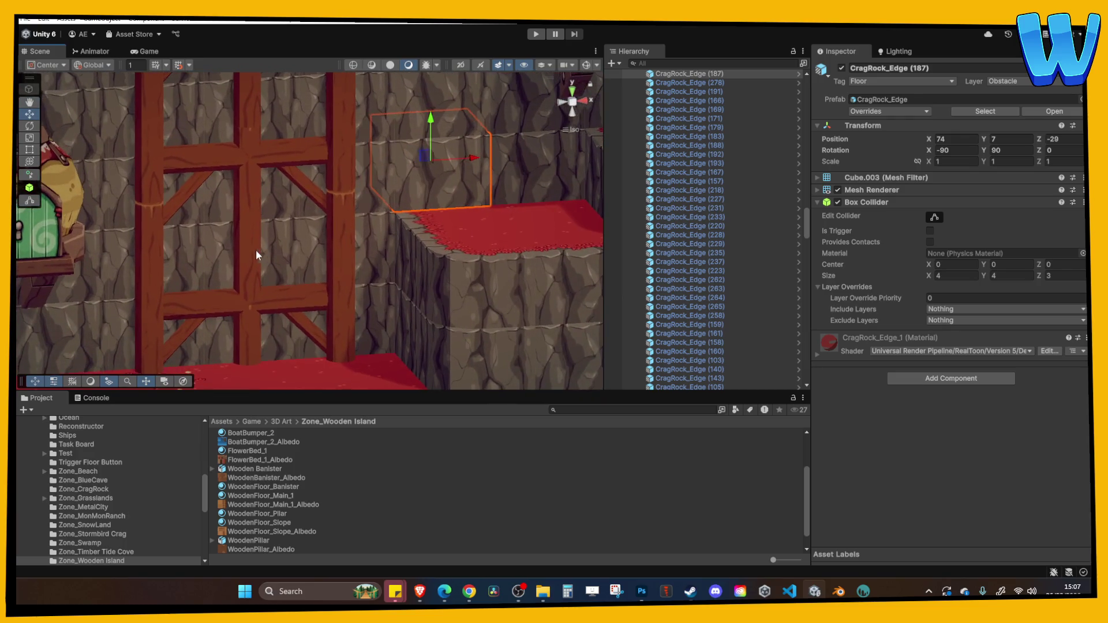
pyautogui.hotkey('ctrl', 'z')
pyautogui.moveTo(255, 332)
pyautogui.mouseDown()
pyautogui.moveTo(250, 250)
pyautogui.moveTo(268, 231)
pyautogui.moveTo(307, 258)
pyautogui.moveTo(229, 340)
pyautogui.moveTo(200, 340)
pyautogui.mouseUp()
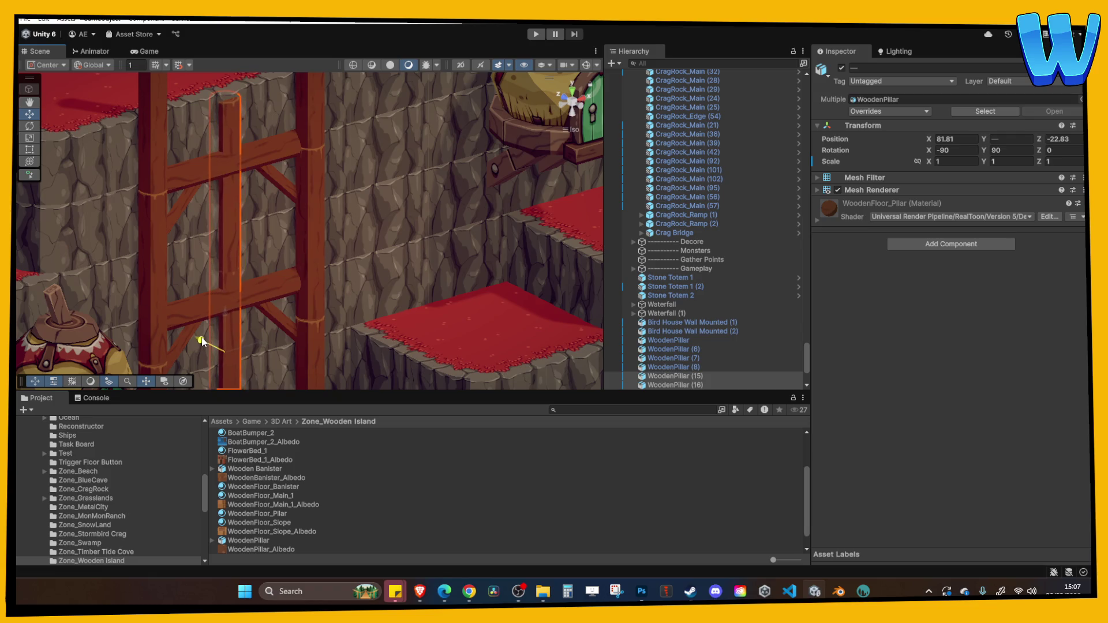
pyautogui.click(267, 326)
pyautogui.press('f')
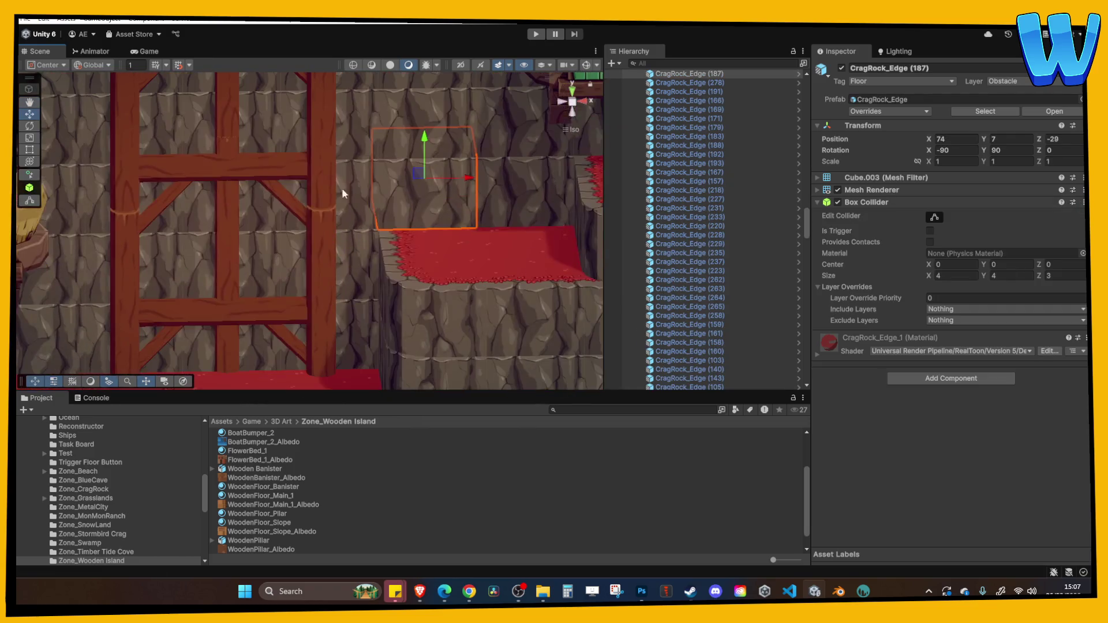
pyautogui.moveTo(407, 210); pyautogui.dragTo(438, 218)
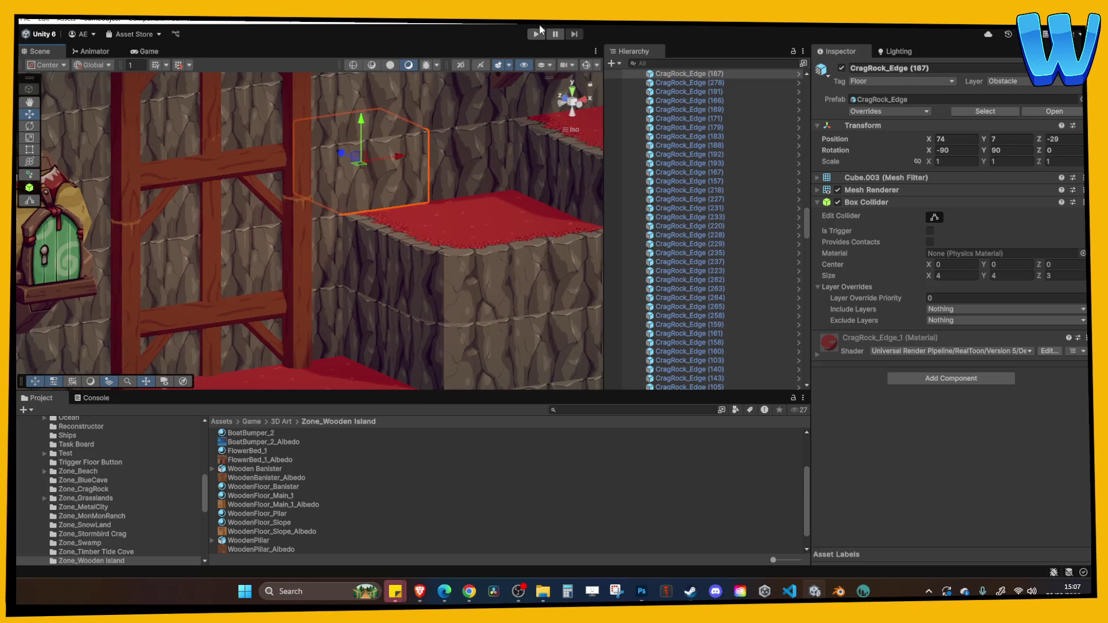
# Step: Playtest by walking down the stairs, past the scaffold to the cliff edge and back toward the house
pyautogui.click(537, 34)
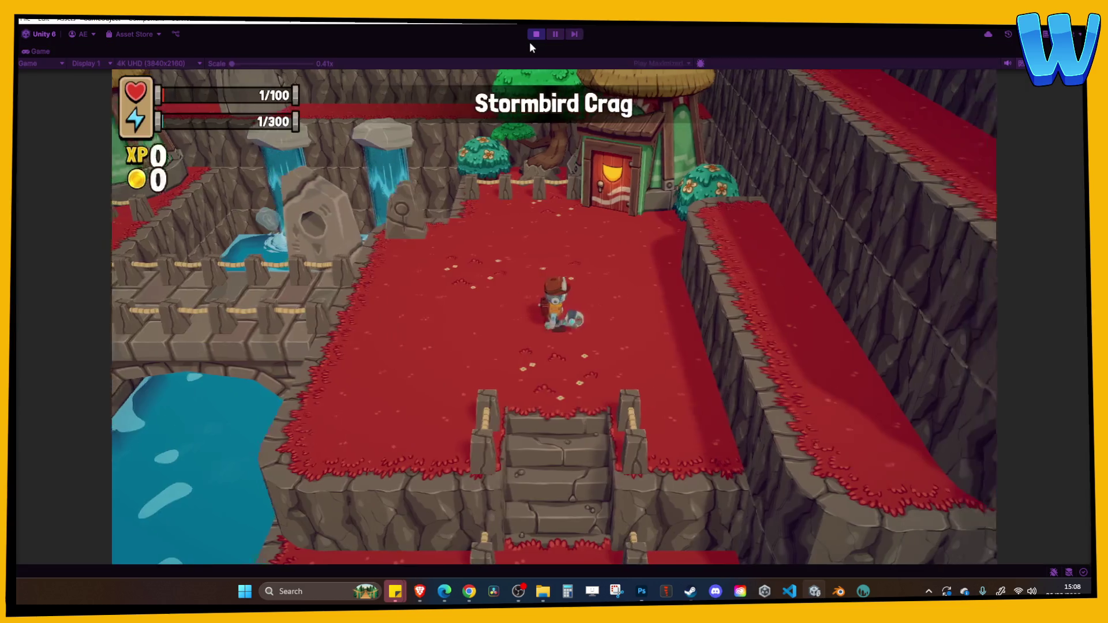
pyautogui.press('s')
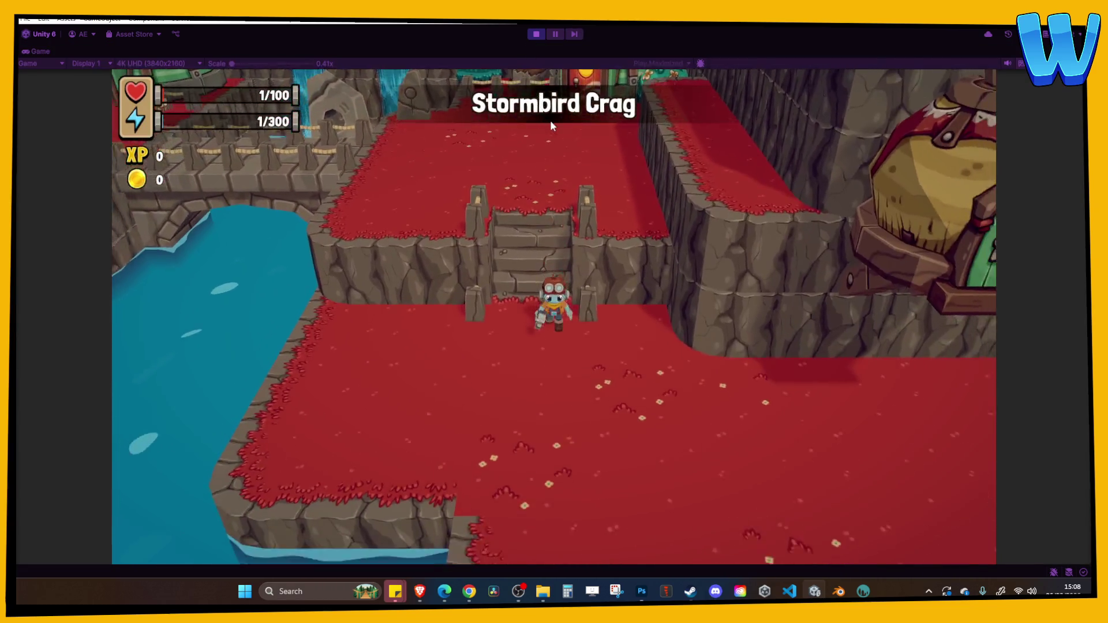
pyautogui.press('d')
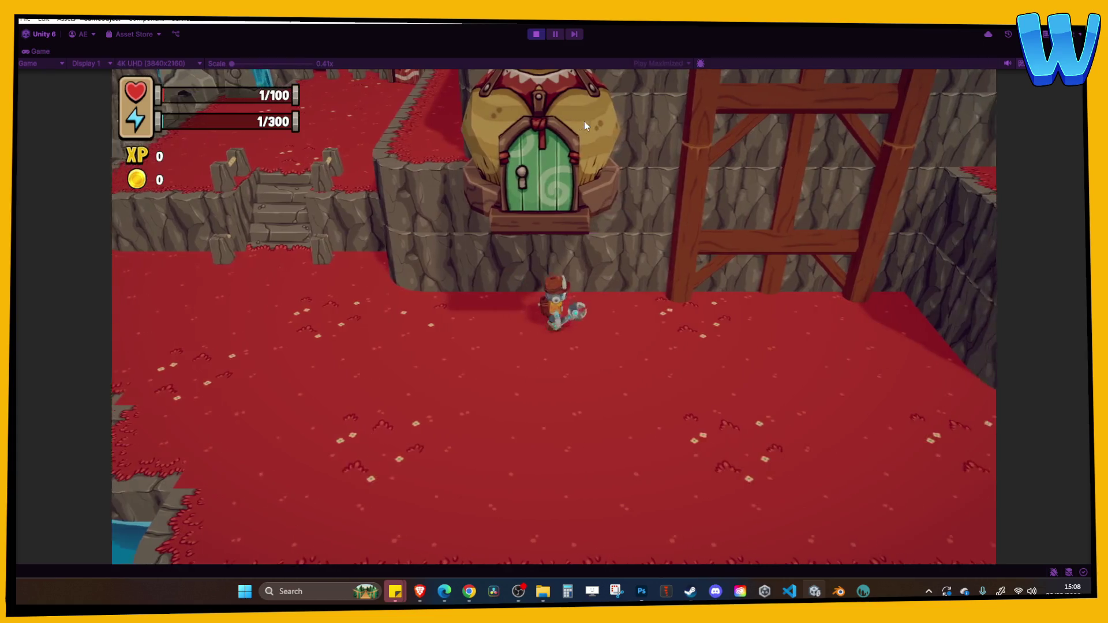
pyautogui.press('s')
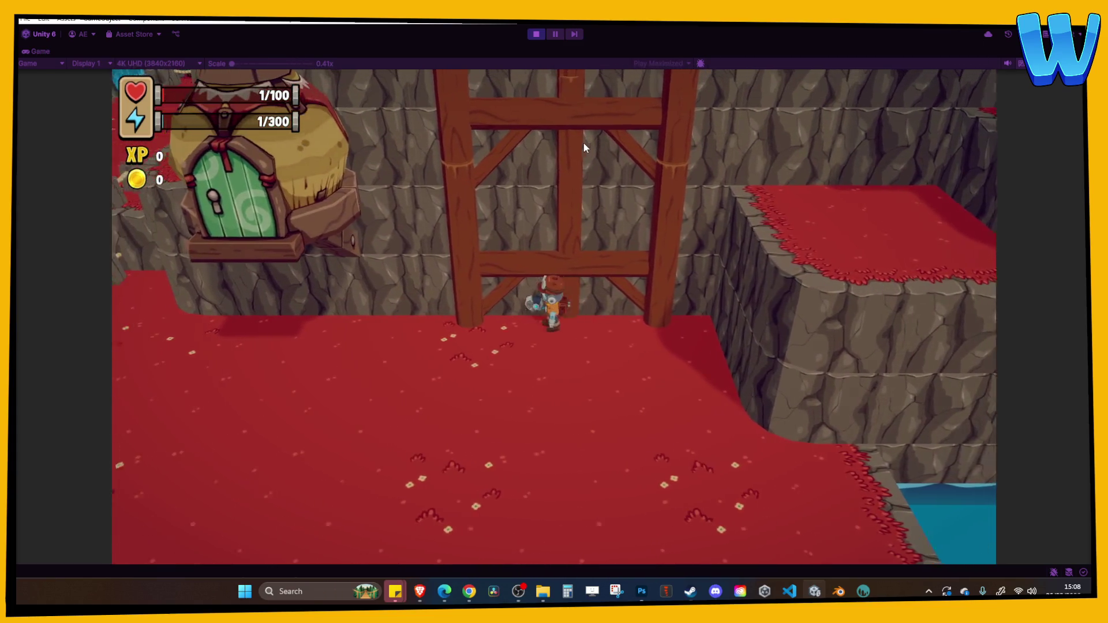
pyautogui.press('d')
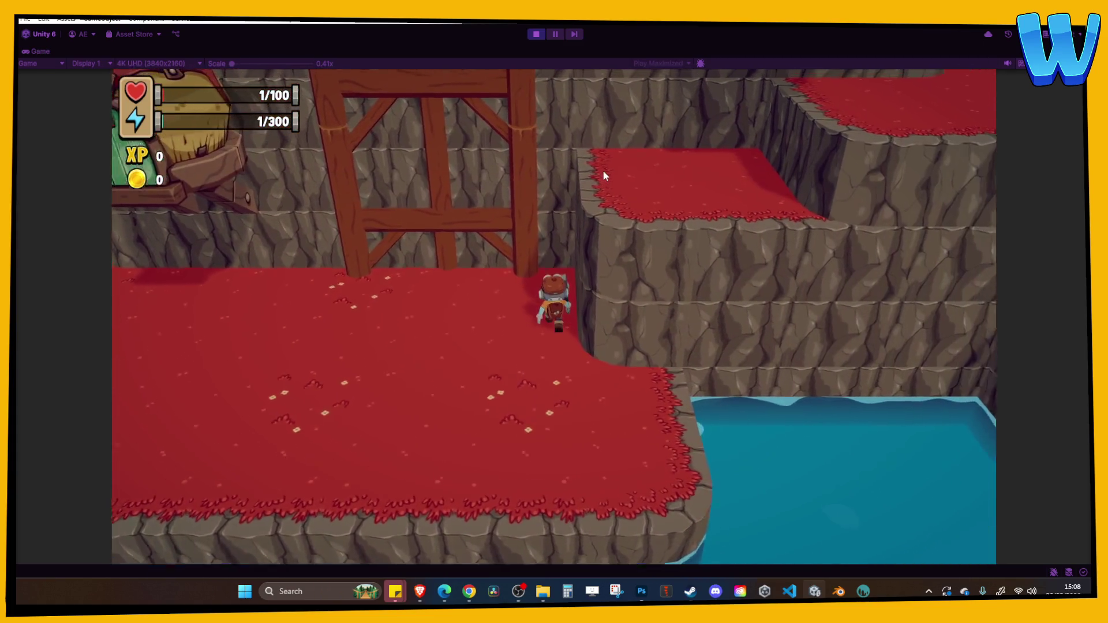
pyautogui.press('a')
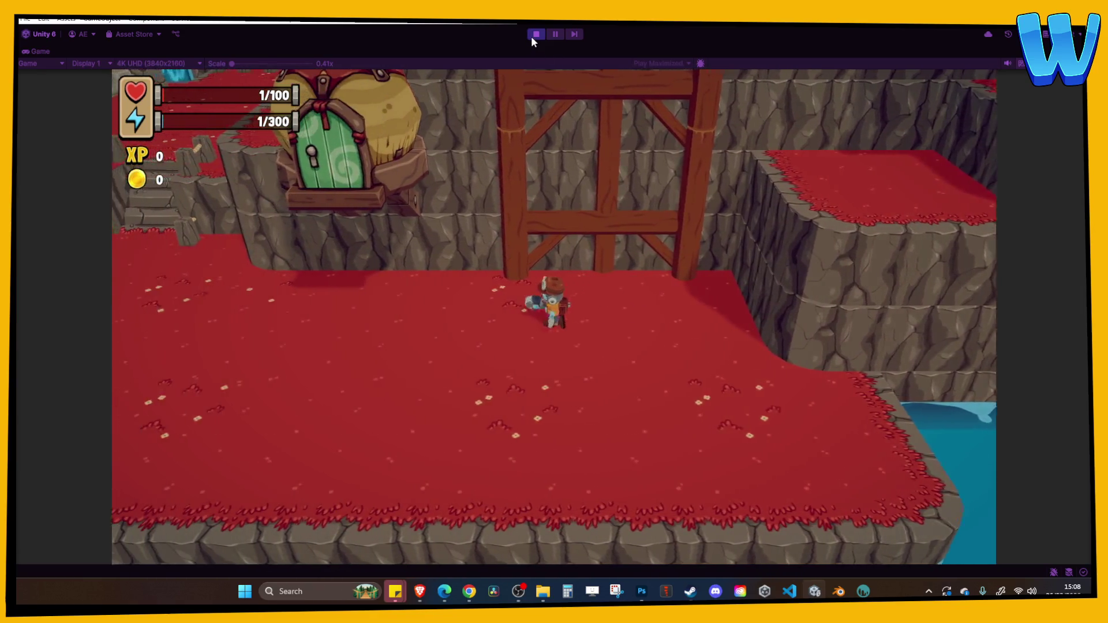
pyautogui.click(533, 36)
pyautogui.moveTo(371, 285)
pyautogui.mouseDown()
pyautogui.moveTo(302, 317)
pyautogui.moveTo(449, 247)
pyautogui.moveTo(421, 213)
pyautogui.moveTo(144, 173)
pyautogui.moveTo(338, 299)
pyautogui.moveTo(396, 217)
pyautogui.moveTo(549, 178)
pyautogui.moveTo(230, 286)
pyautogui.moveTo(323, 238)
pyautogui.moveTo(217, 284)
pyautogui.mouseUp()
# Step: Duplicate the two StoneBarrier posts and move the copies along X up to the fence
pyautogui.click(221, 269)
pyautogui.press('f')
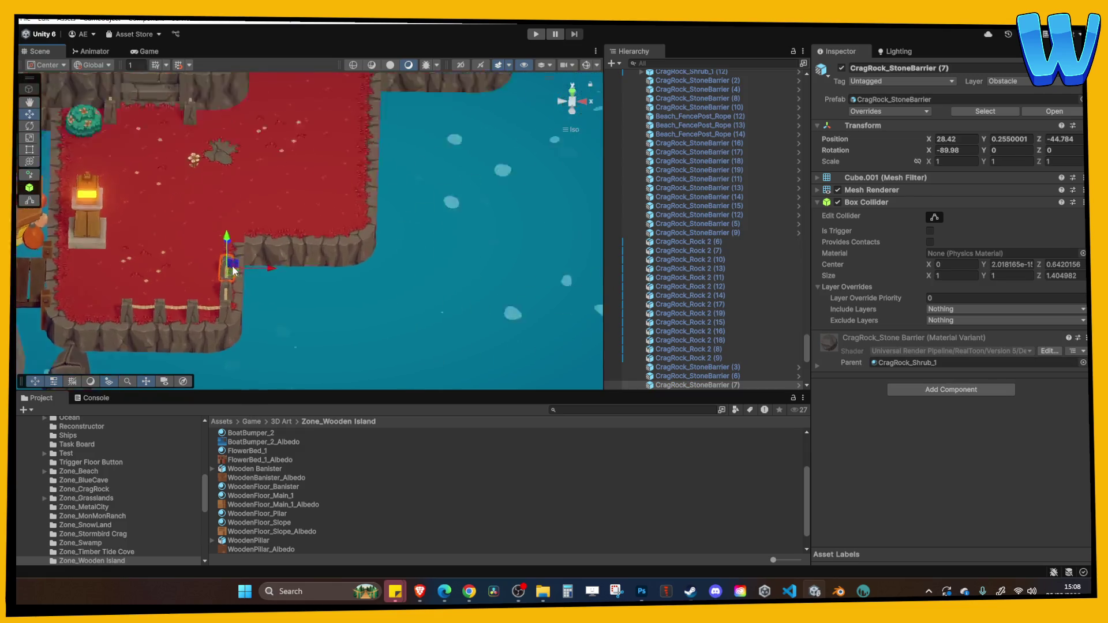
pyautogui.keyDown('shift'); pyautogui.click(393, 292); pyautogui.keyUp('shift')
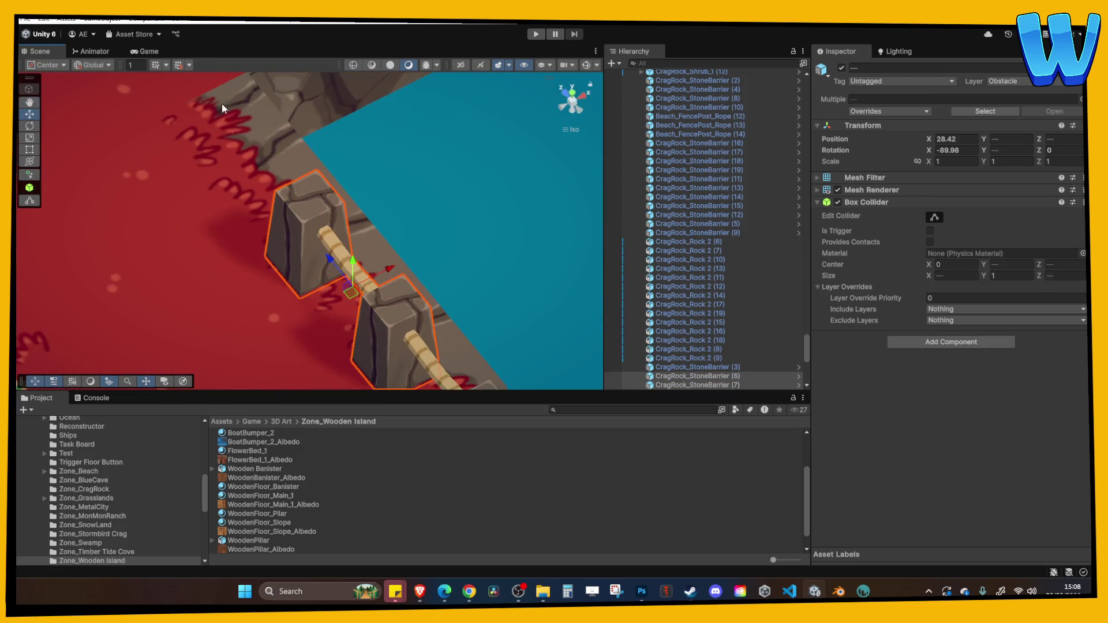
pyautogui.scroll(-10, 377, 178)
pyautogui.hotkey('ctrl', 'd')
pyautogui.moveTo(379, 230); pyautogui.dragTo(551, 115)
pyautogui.press('f')
pyautogui.moveTo(323, 235); pyautogui.dragTo(547, 109)
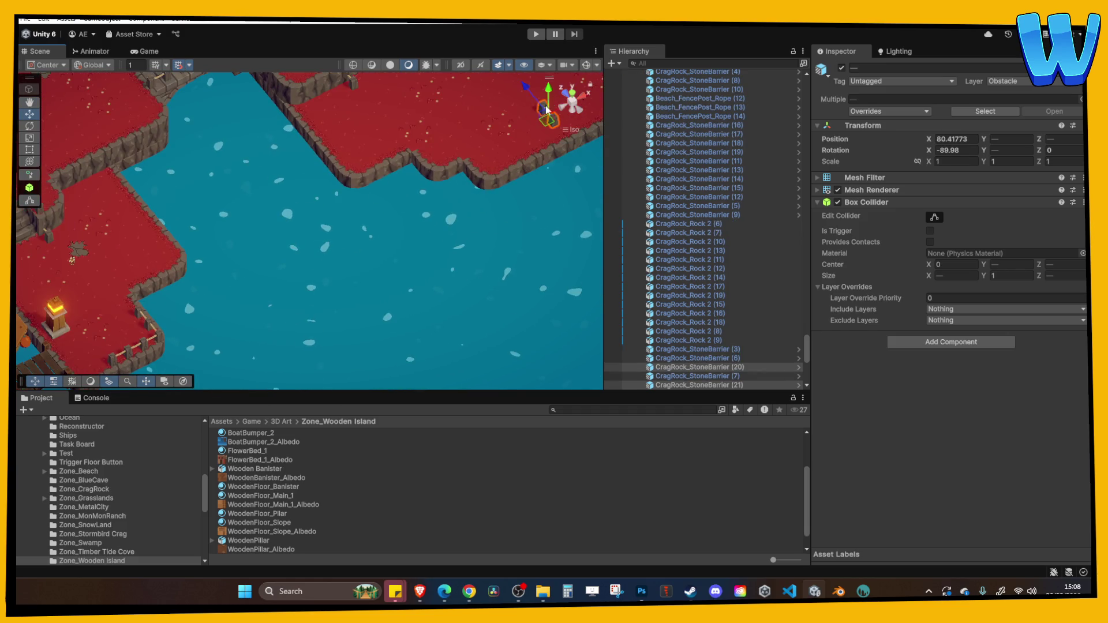
pyautogui.press('f')
pyautogui.moveTo(367, 239); pyautogui.dragTo(417, 216)
pyautogui.press('f')
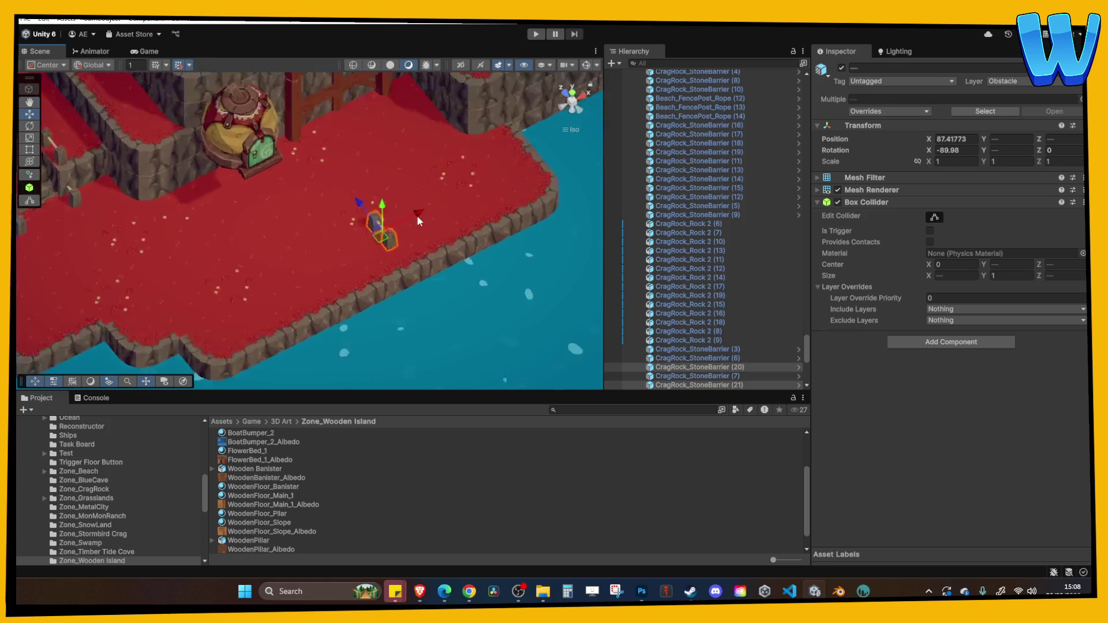
pyautogui.scroll(-3, 364, 248)
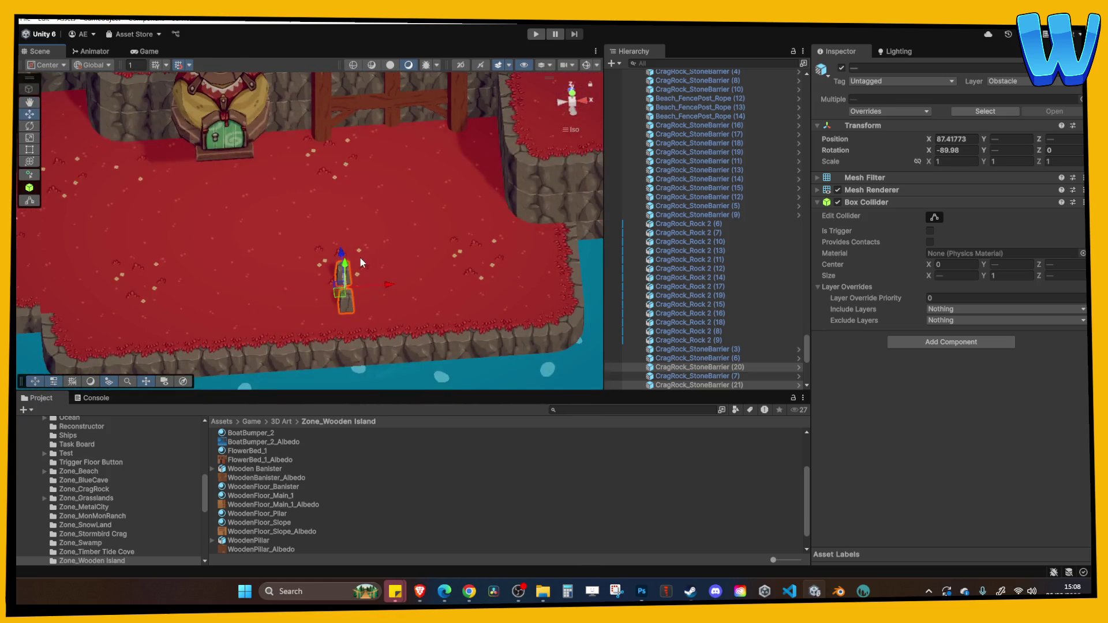
pyautogui.moveTo(341, 257)
pyautogui.mouseDown()
pyautogui.moveTo(326, 130)
pyautogui.moveTo(334, 242)
pyautogui.moveTo(304, 203)
pyautogui.moveTo(407, 264)
pyautogui.moveTo(536, 268)
pyautogui.mouseUp()
# Step: Duplicate a single stone barrier twice, moving the new one one unit along Z
pyautogui.click(311, 195)
pyautogui.click(329, 232)
pyautogui.hotkey('ctrl', 'd')
pyautogui.hotkey('ctrl', 'd')
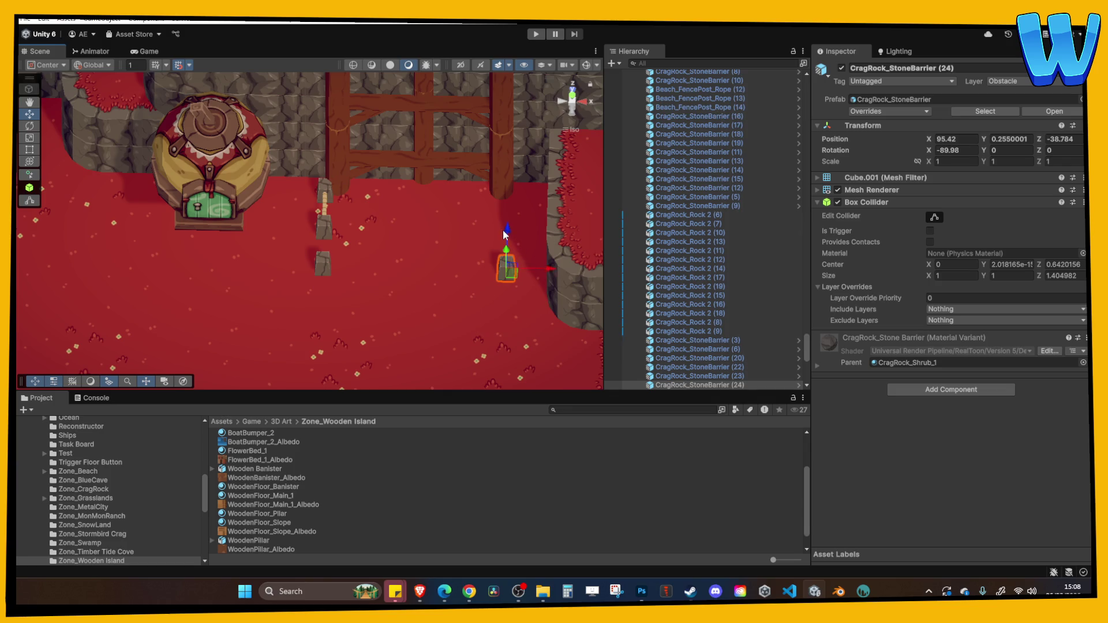
pyautogui.hotkey('ctrl', 'd')
pyautogui.moveTo(508, 205); pyautogui.dragTo(510, 176)
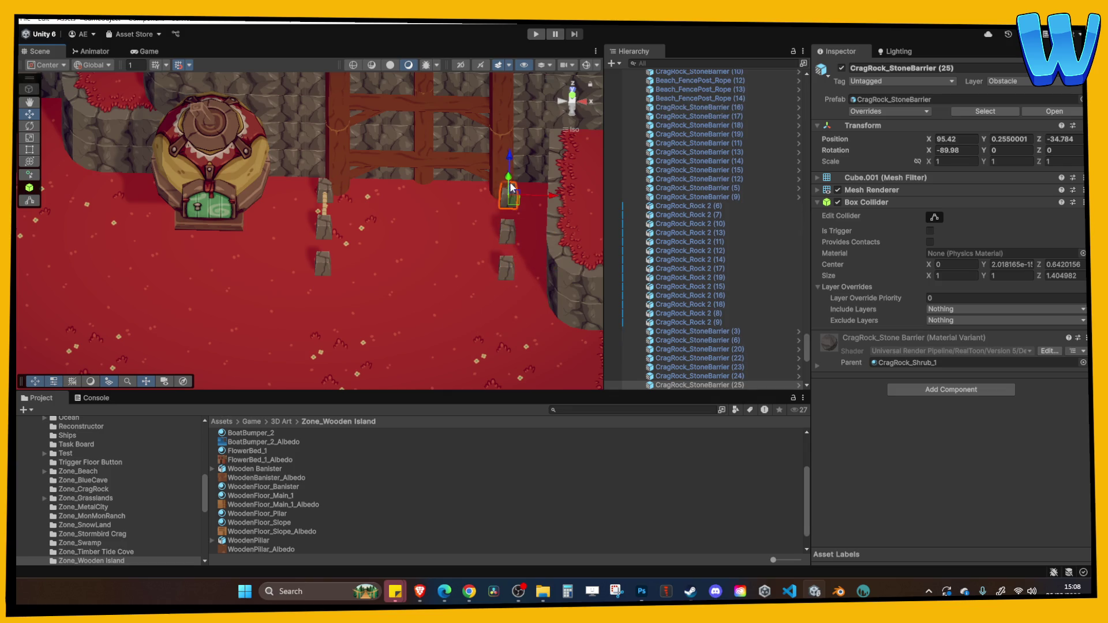
# Step: Add copies of the FencePost_Rope and end stone post, each one unit further along X
pyautogui.click(325, 208)
pyautogui.moveTo(544, 215); pyautogui.dragTo(551, 214)
pyautogui.hotkey('ctrl', 'd')
pyautogui.hotkey('ctrl', 'd')
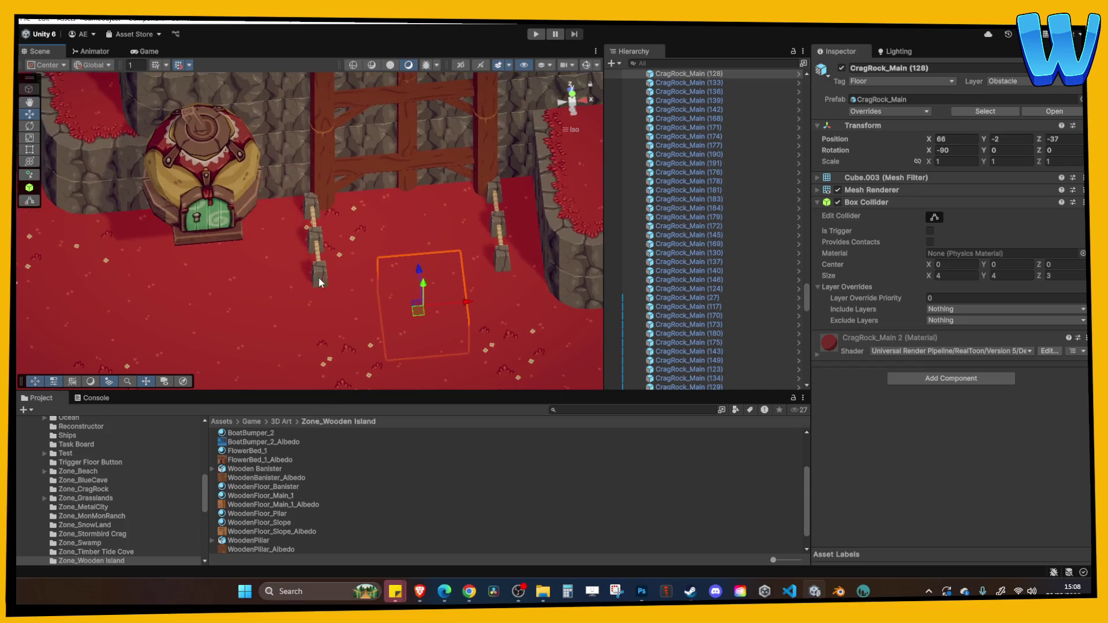
pyautogui.click(316, 275)
pyautogui.hotkey('ctrl', 'd')
pyautogui.moveTo(348, 272); pyautogui.dragTo(502, 261)
pyautogui.hotkey('ctrl', 'd')
# Step: Shift the right rope section one unit left and duplicate a rope section between the new posts
pyautogui.click(501, 240)
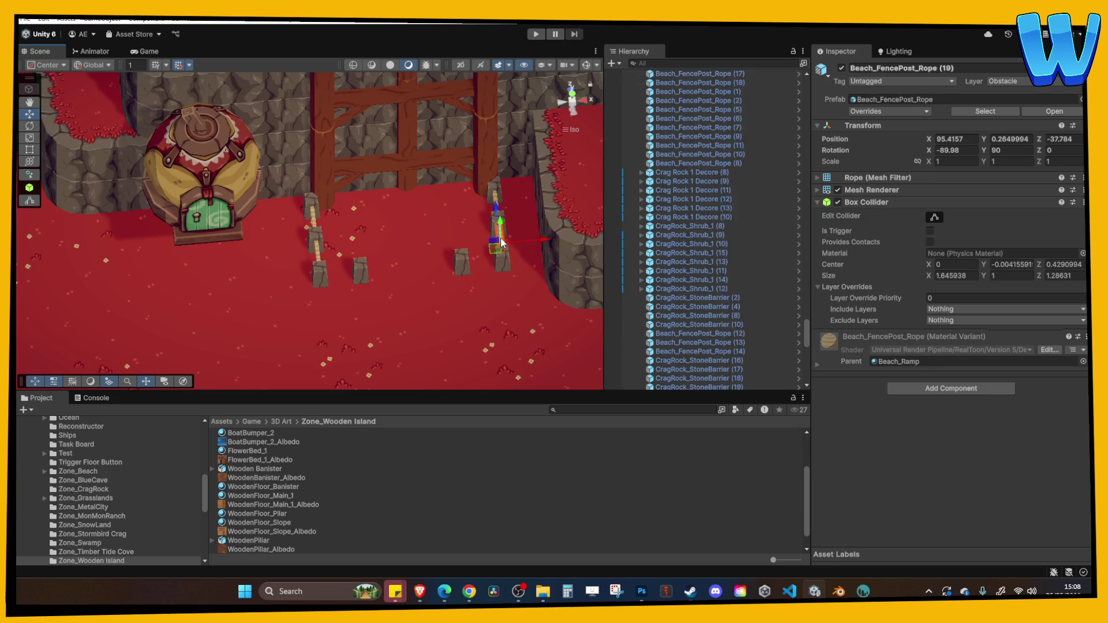
pyautogui.moveTo(542, 263); pyautogui.dragTo(519, 263)
pyautogui.click(1009, 151)
pyautogui.hotkey('ctrl', 'd')
pyautogui.moveTo(498, 261); pyautogui.dragTo(492, 268)
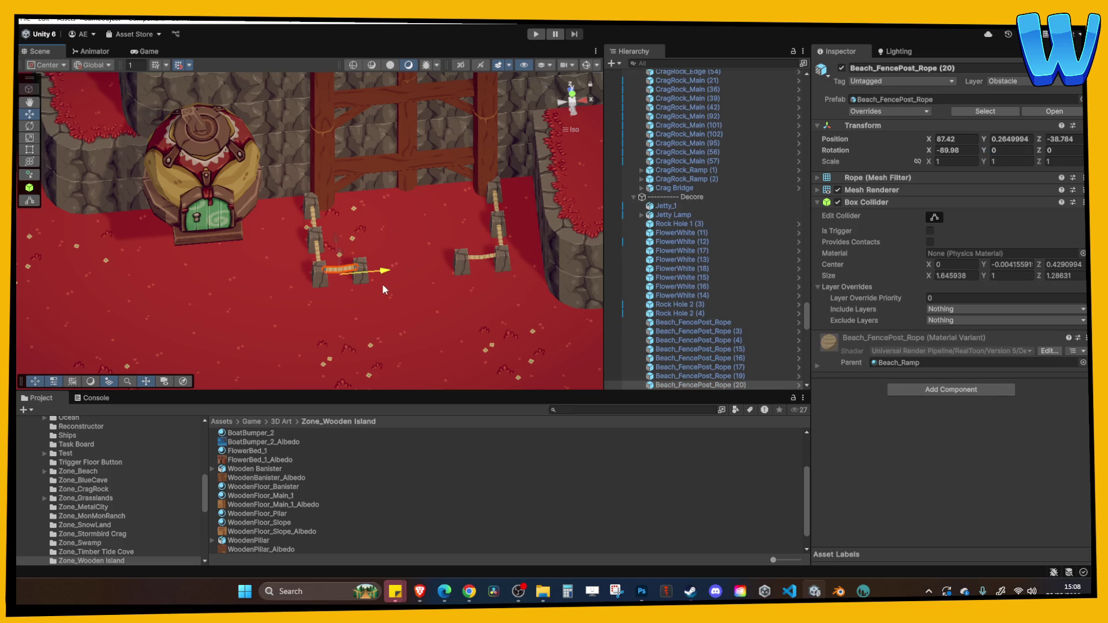
pyautogui.click(404, 310)
pyautogui.scroll(-5, 330, 279)
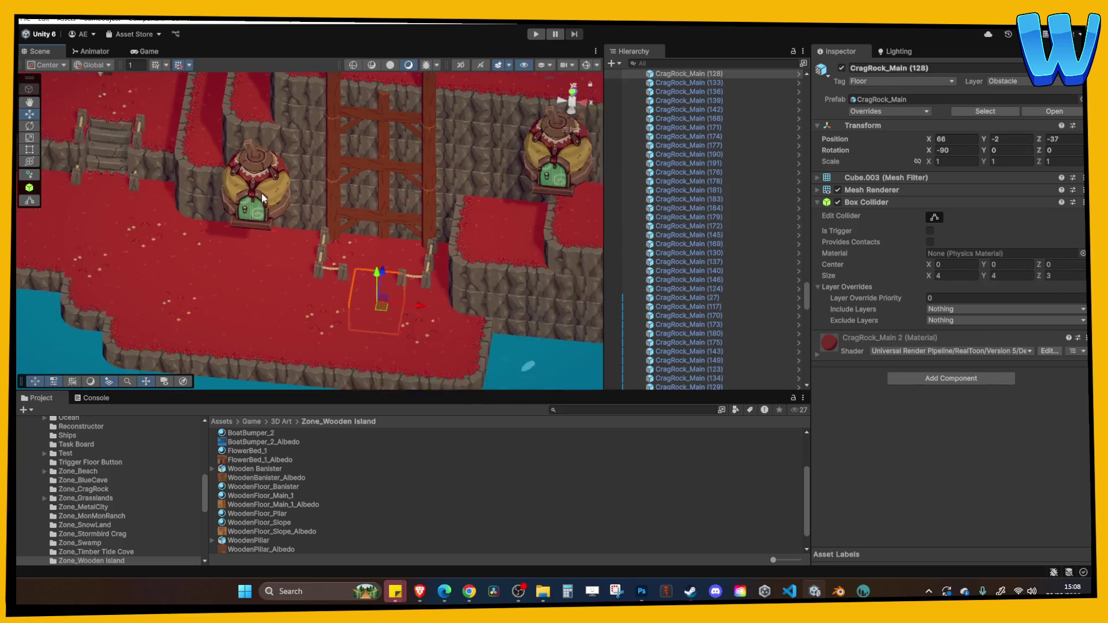
# Step: Move the Player beside the scaffold to X 69, Z -30 and start Play mode
pyautogui.click(252, 131)
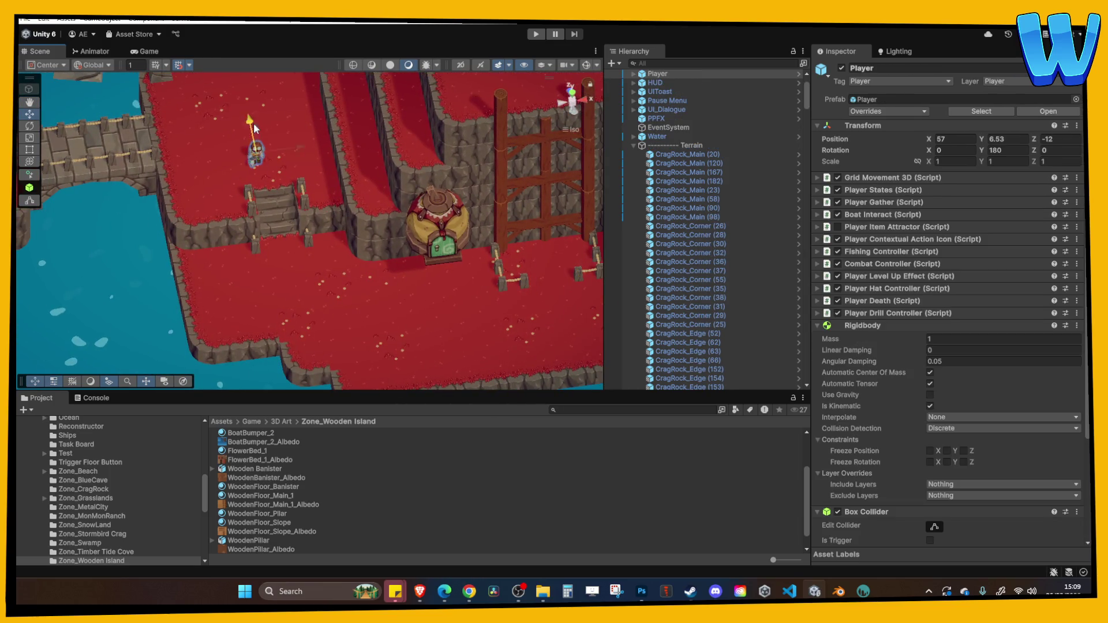
pyautogui.moveTo(330, 302); pyautogui.dragTo(456, 295)
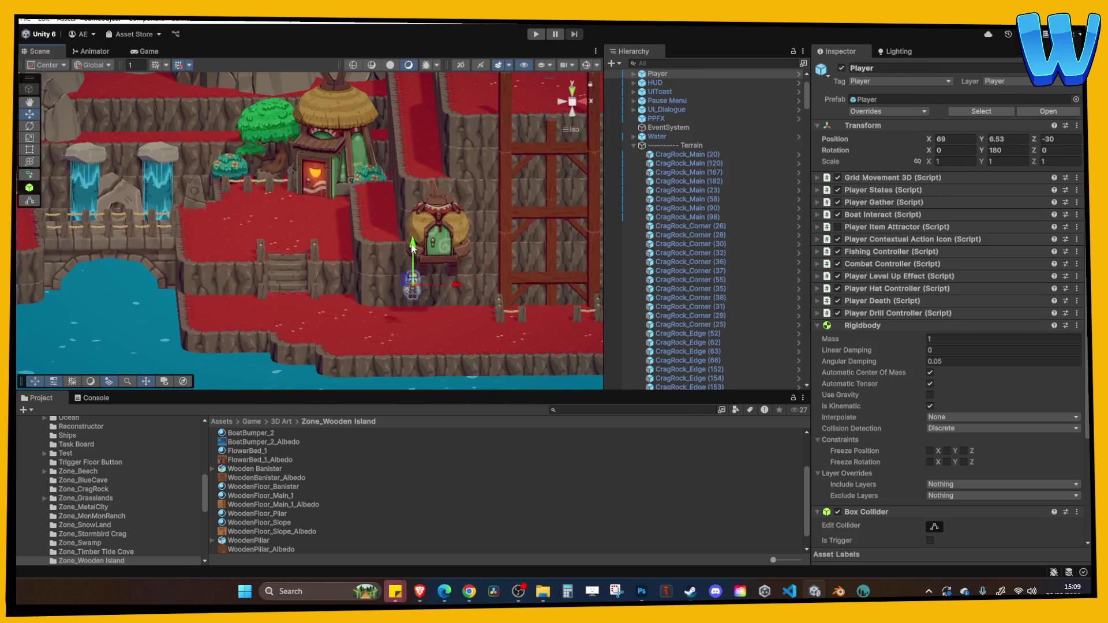
pyautogui.press('f')
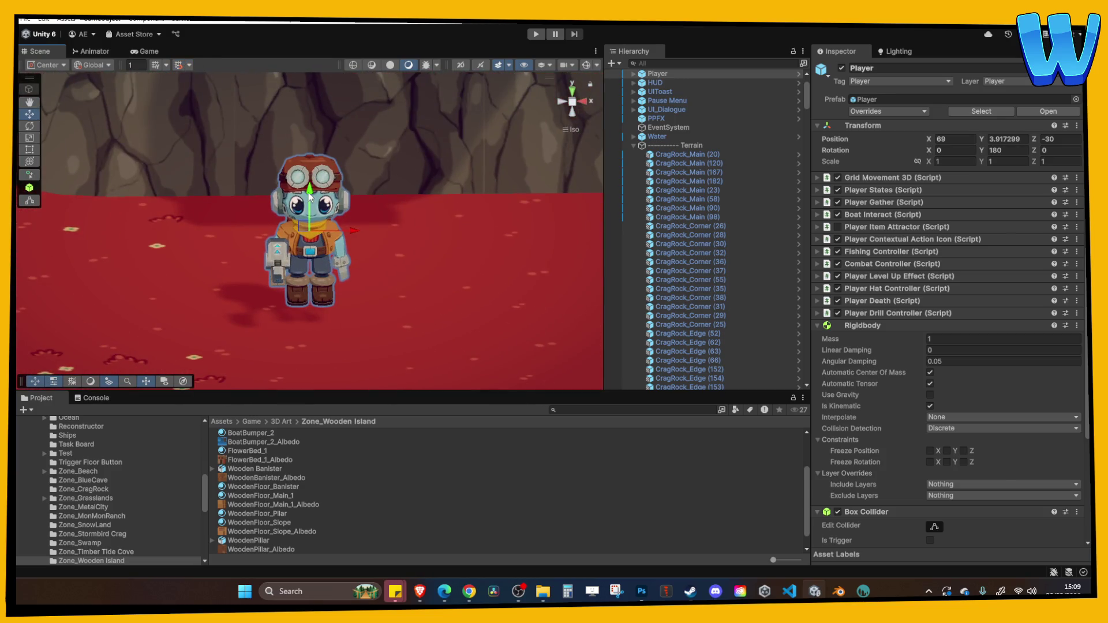
pyautogui.click(406, 192)
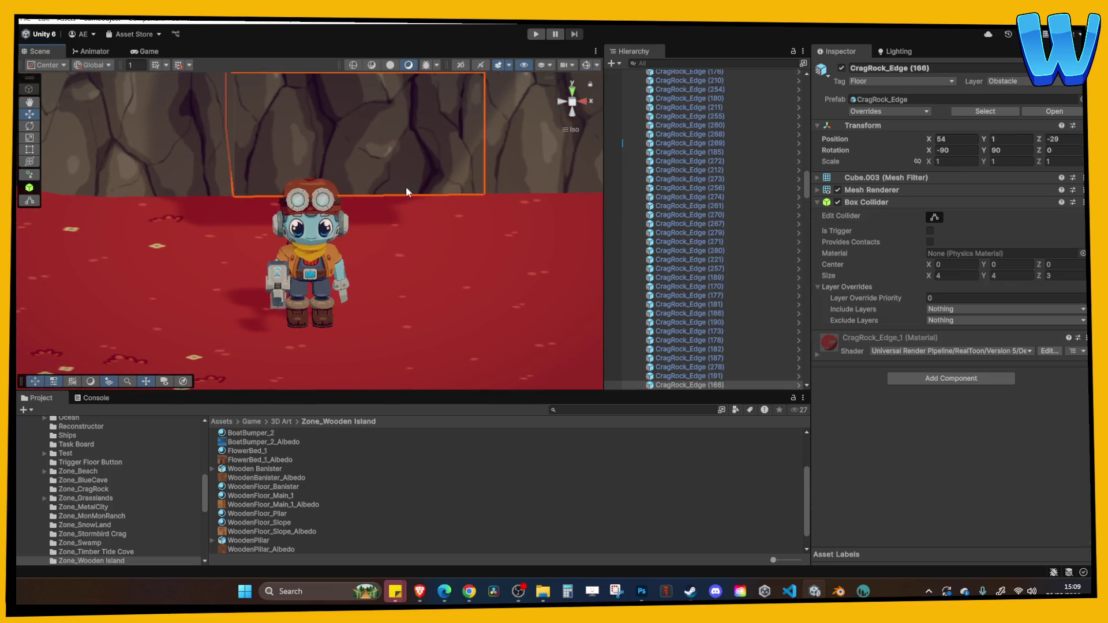
pyautogui.scroll(-5, 423, 225)
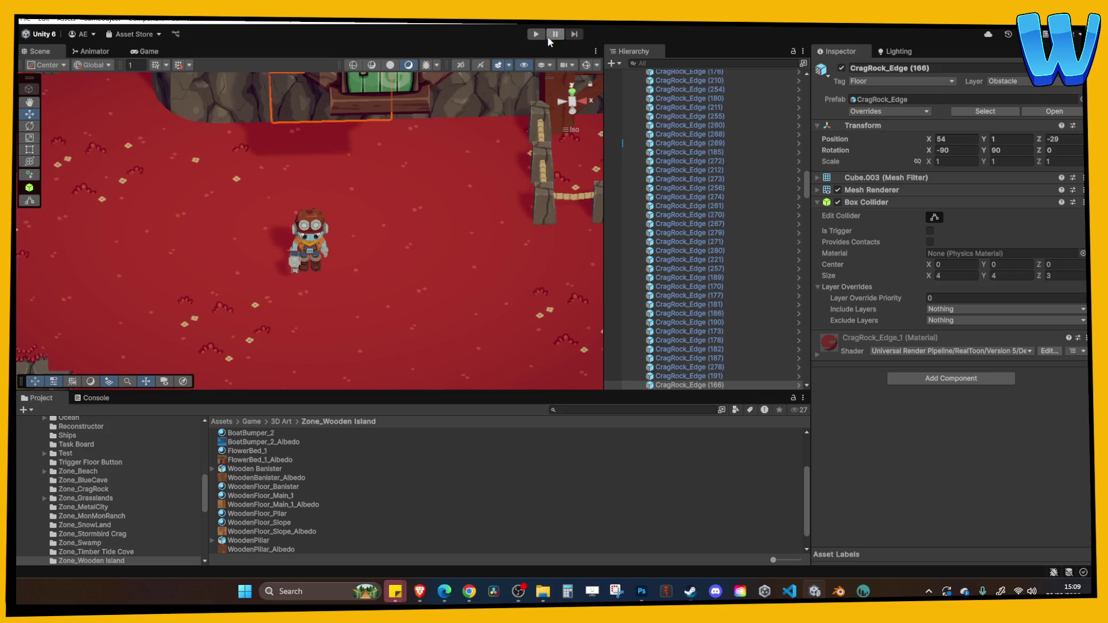
pyautogui.click(537, 34)
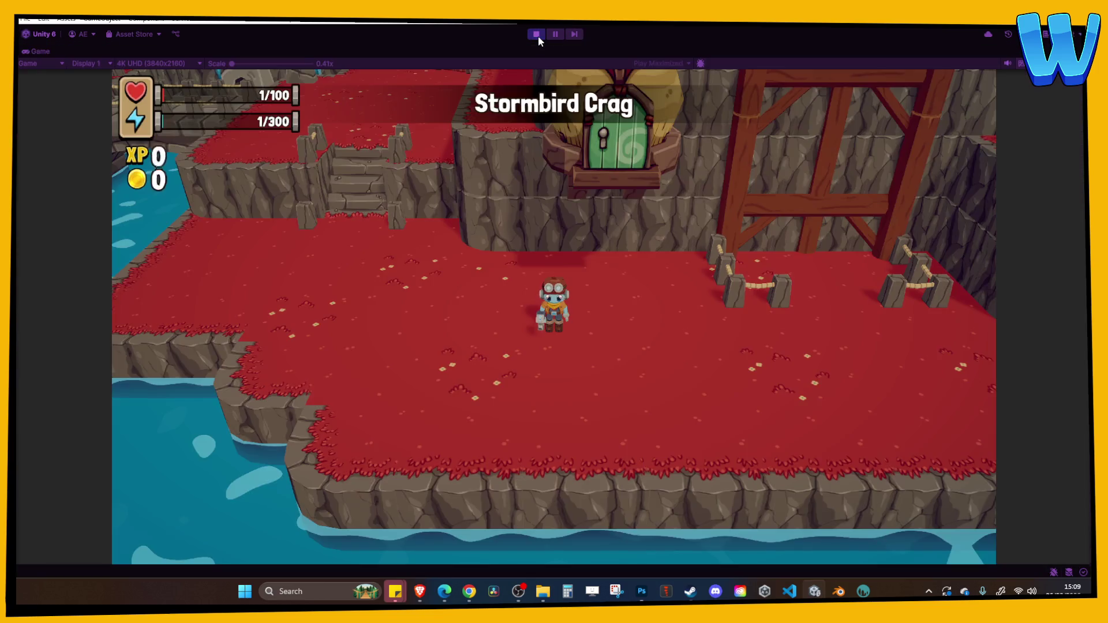
# Step: Walk the character along the rope fences, through the gap and toward the water, then stop play
pyautogui.press('w')
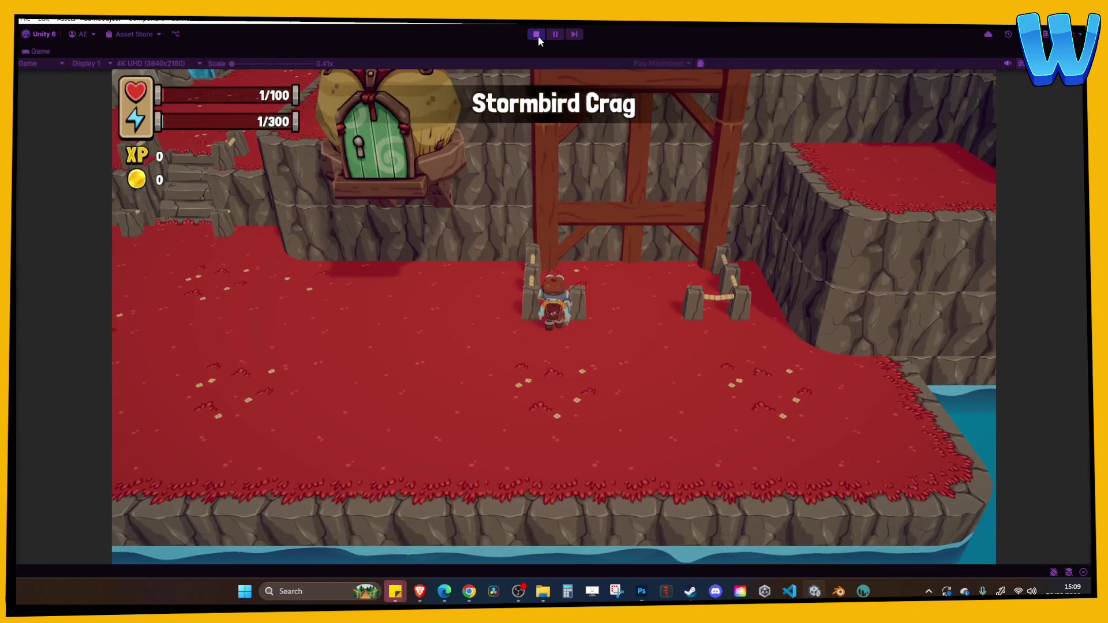
pyautogui.press('d')
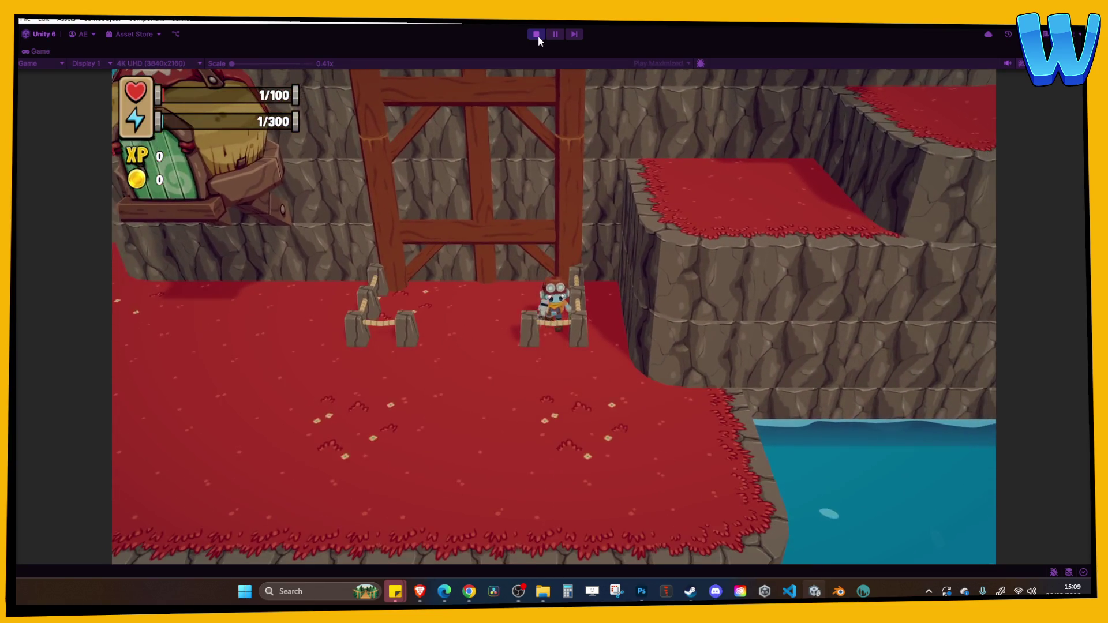
pyautogui.press('a')
pyautogui.press('d')
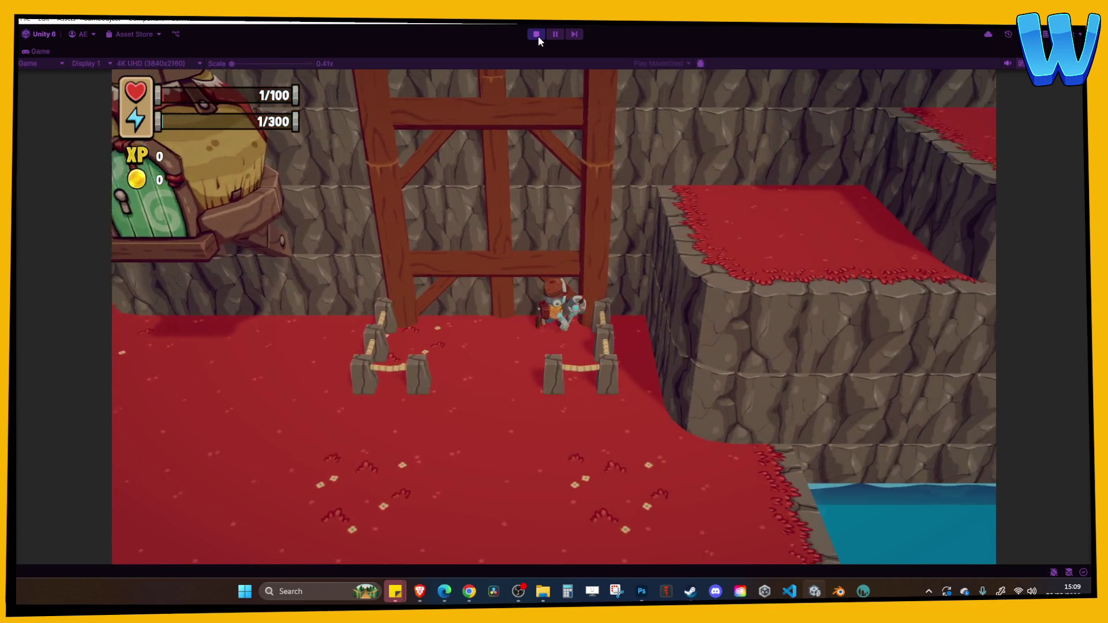
pyautogui.press('s')
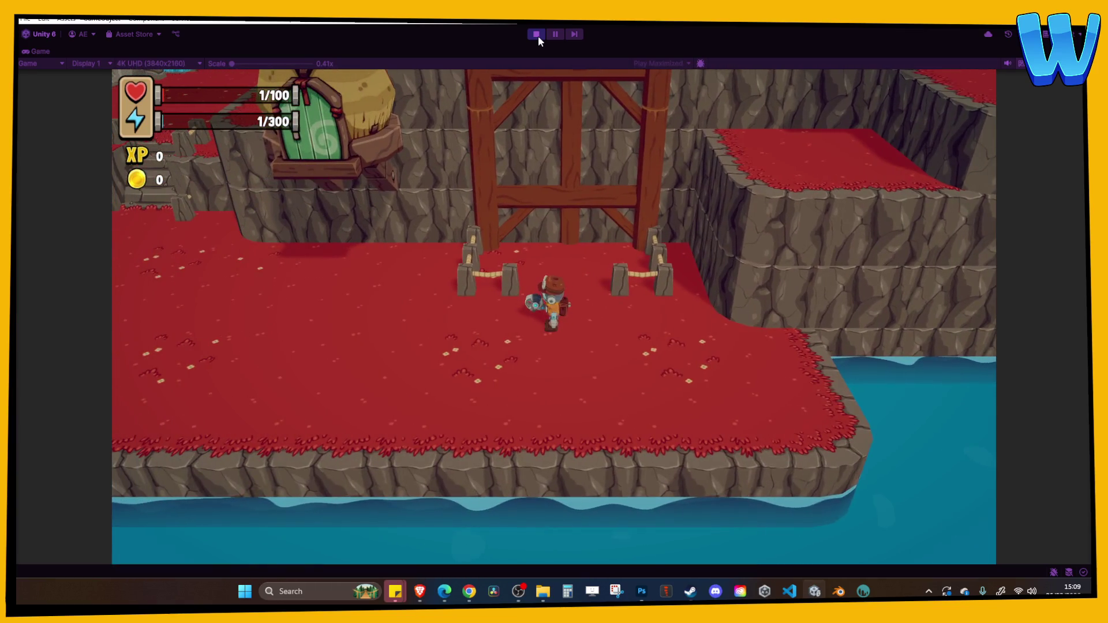
pyautogui.press('w')
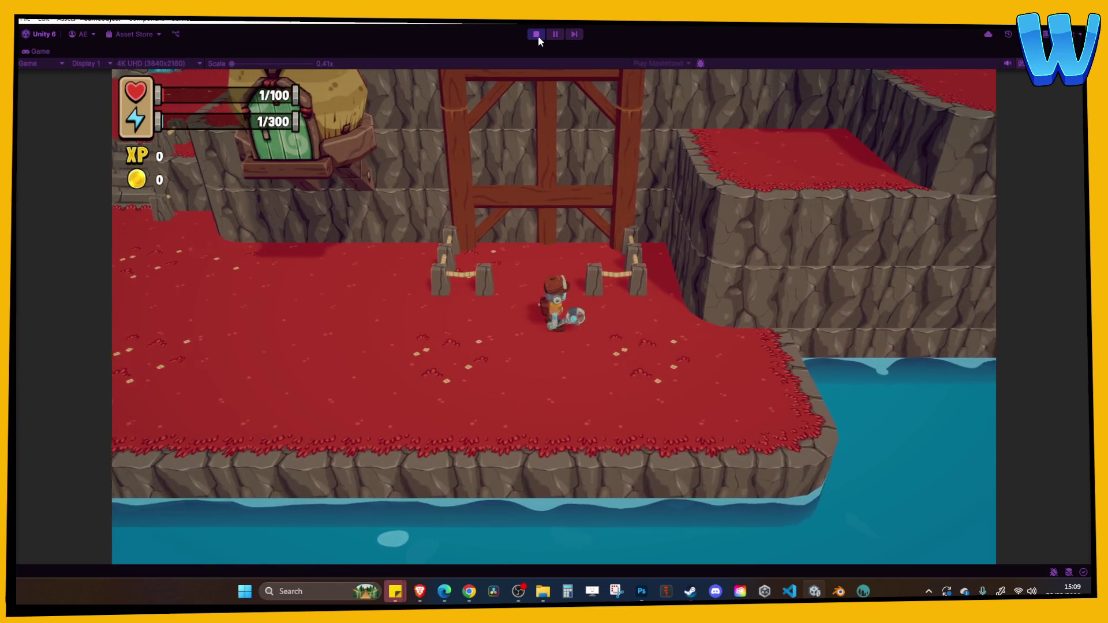
pyautogui.press('a')
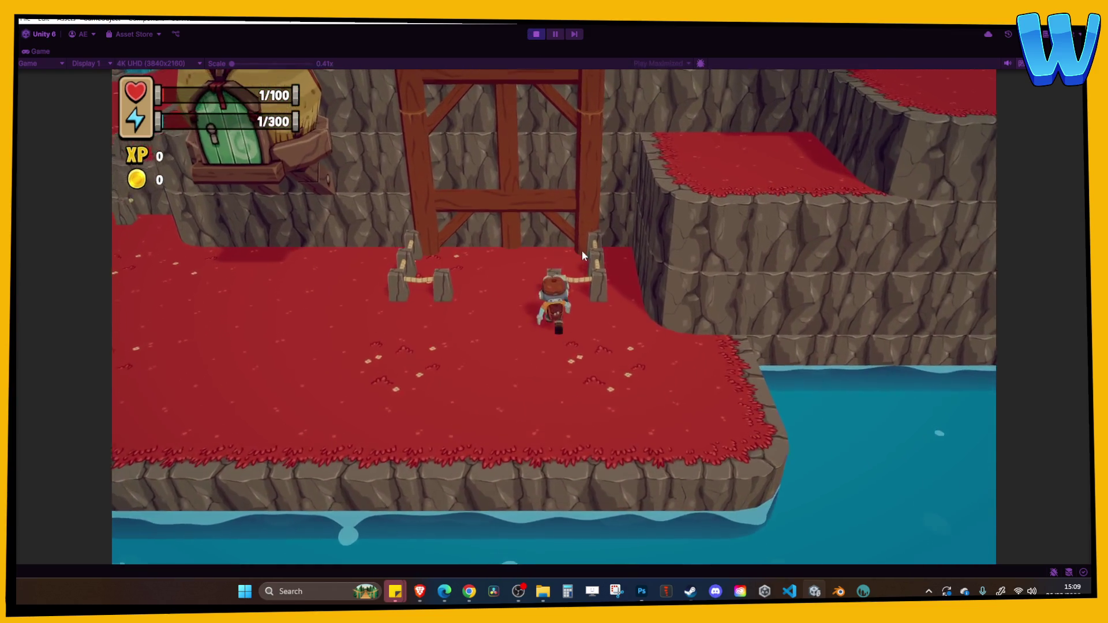
pyautogui.press('a')
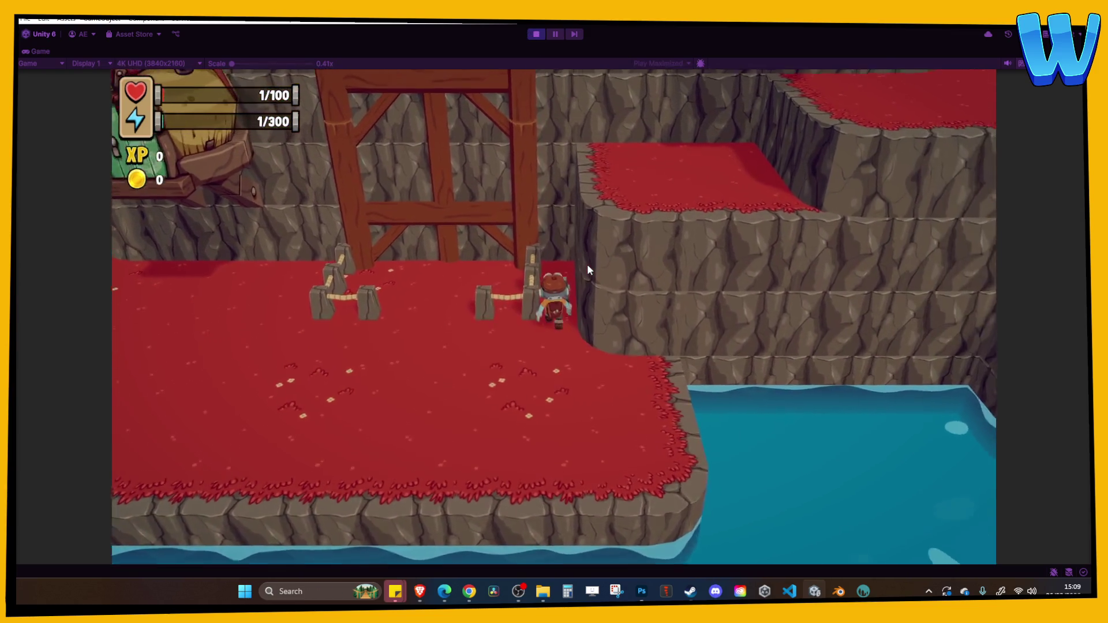
pyautogui.press('d')
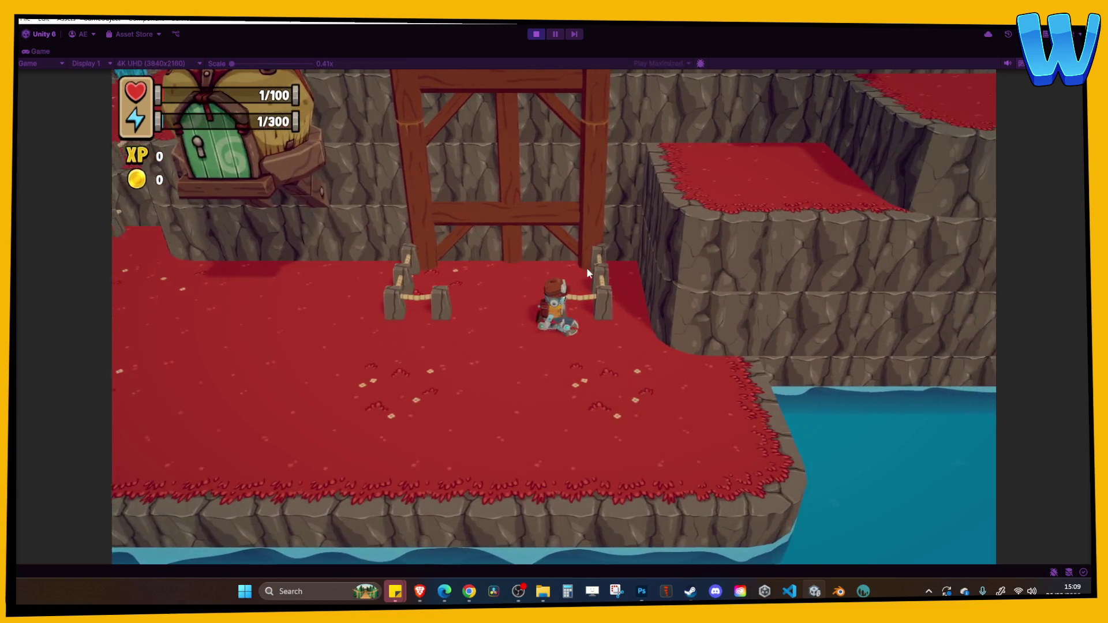
pyautogui.press('w')
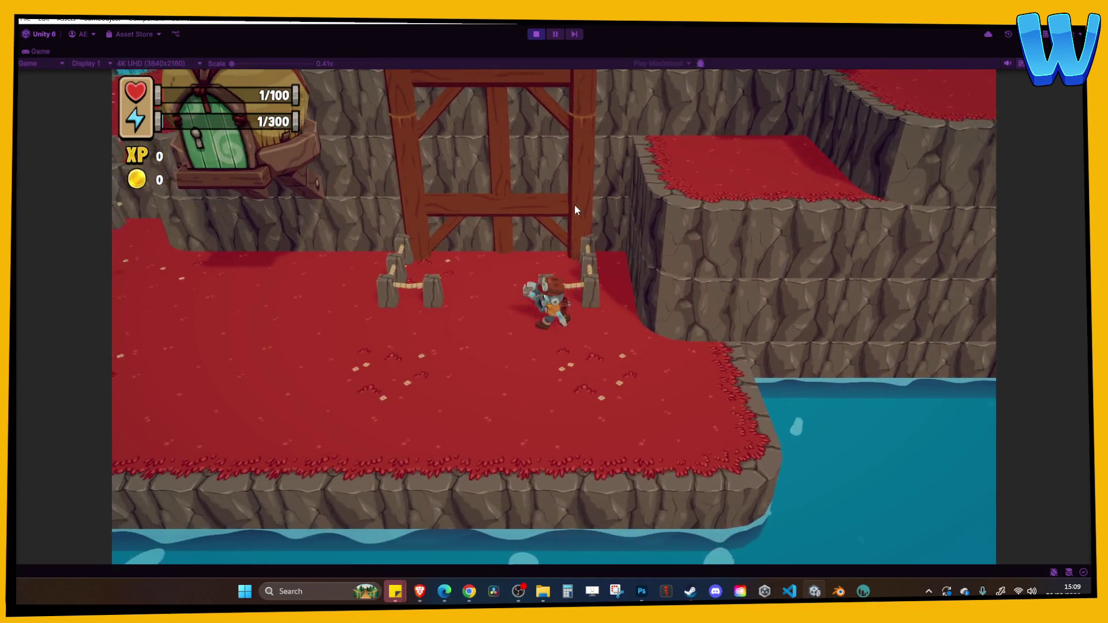
pyautogui.press('d')
pyautogui.press('s')
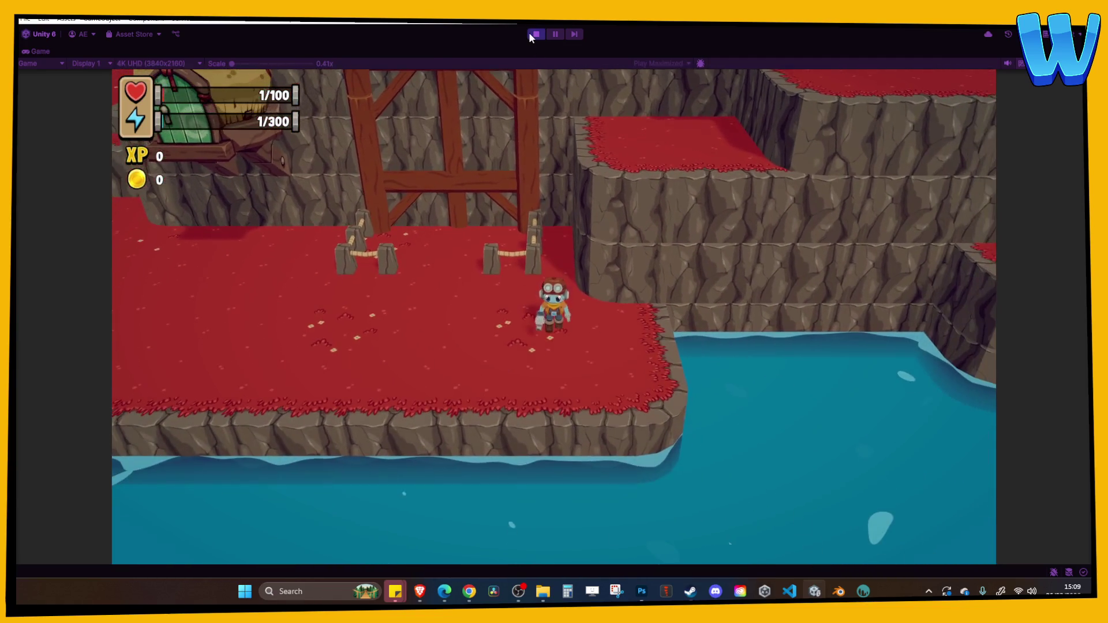
pyautogui.click(531, 34)
# Step: Move the right fence's stone post one unit right along X
pyautogui.moveTo(435, 205); pyautogui.dragTo(275, 227)
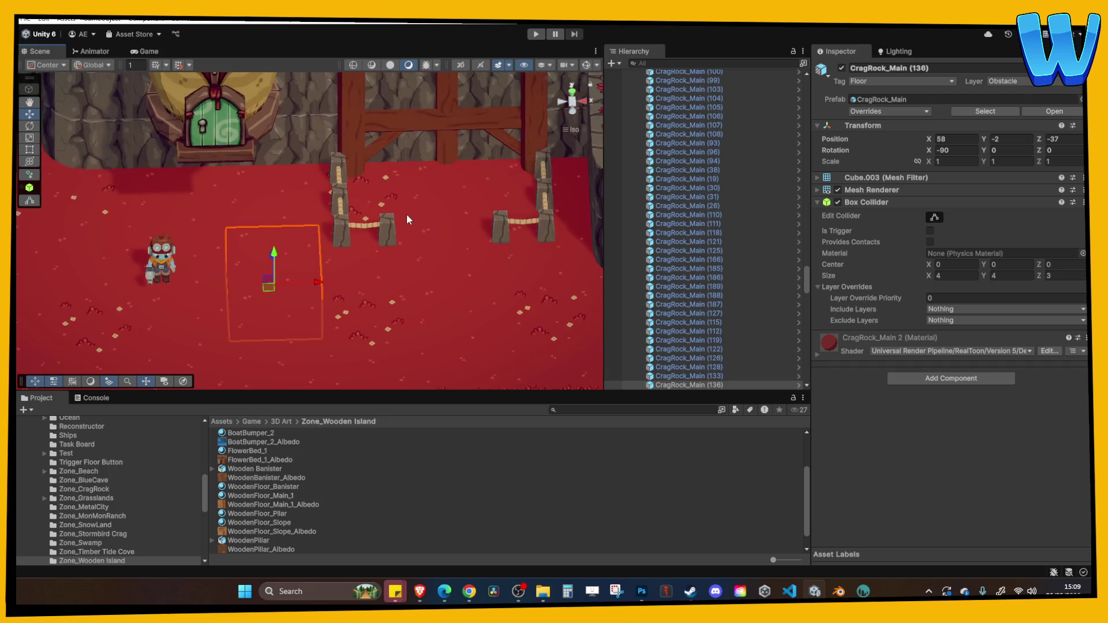
pyautogui.click(486, 180)
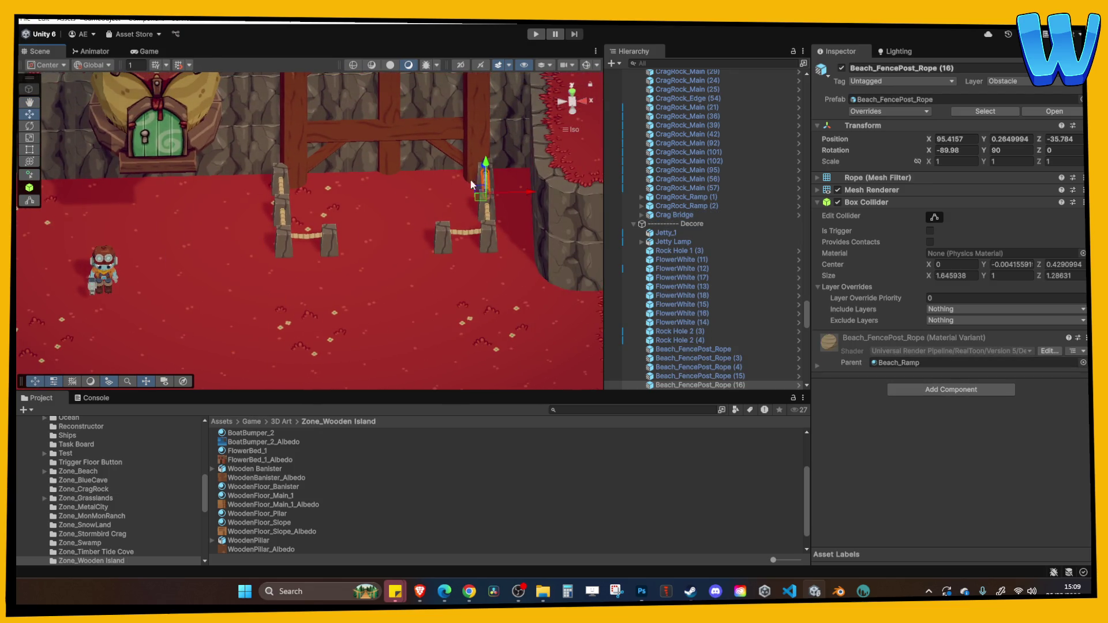
pyautogui.click(498, 155)
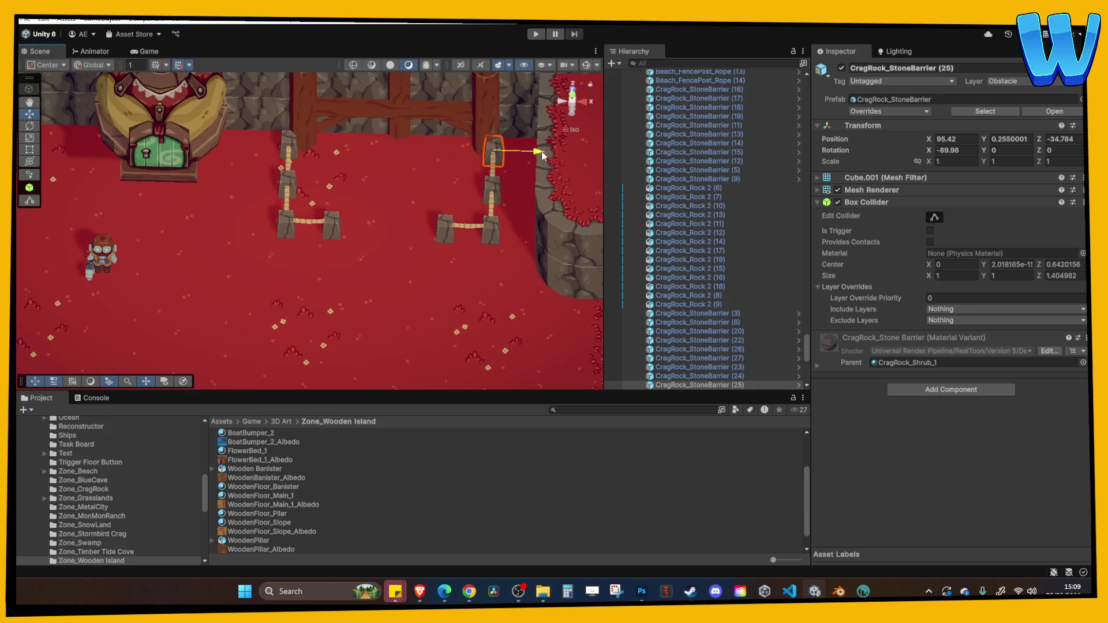
pyautogui.moveTo(541, 155); pyautogui.dragTo(538, 159)
# Step: Select the left fence posts and ropes and shift the stone posts left into line
pyautogui.click(495, 167)
pyautogui.keyDown('shift'); pyautogui.click(492, 196); pyautogui.keyUp('shift')
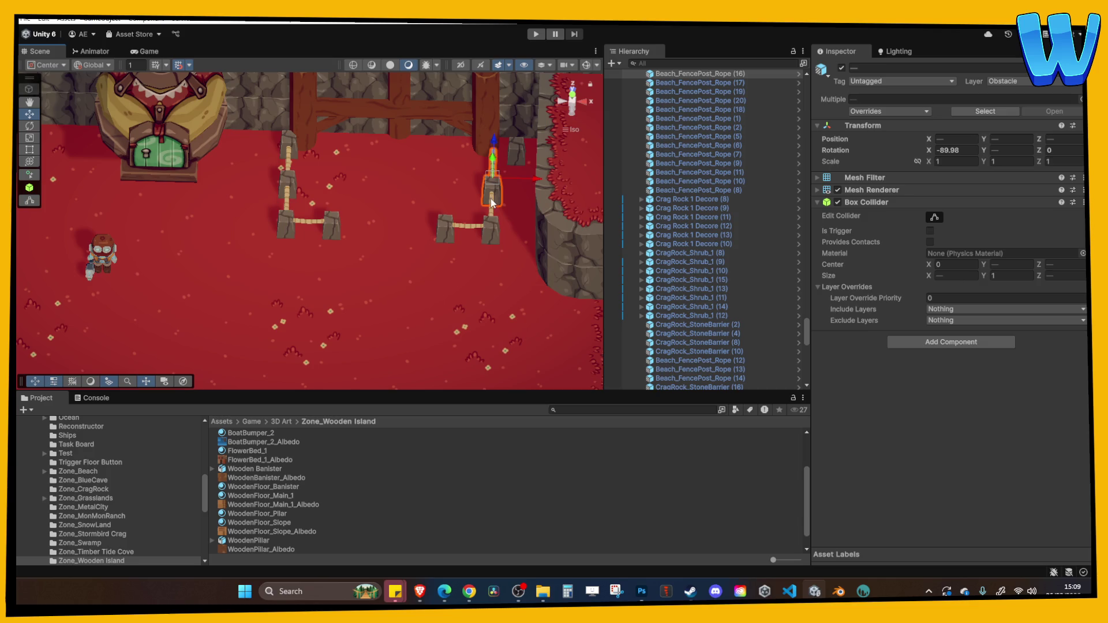
pyautogui.keyDown('shift'); pyautogui.click(469, 229); pyautogui.keyUp('shift')
pyautogui.keyDown('shift'); pyautogui.click(463, 227); pyautogui.keyUp('shift')
pyautogui.keyDown('shift'); pyautogui.click(441, 221); pyautogui.keyUp('shift')
pyautogui.click(287, 188)
pyautogui.keyDown('shift'); pyautogui.click(289, 147); pyautogui.keyUp('shift')
pyautogui.keyDown('shift'); pyautogui.click(291, 219); pyautogui.keyUp('shift')
pyautogui.keyDown('shift'); pyautogui.click(328, 227); pyautogui.keyUp('shift')
pyautogui.moveTo(349, 192); pyautogui.dragTo(341, 187)
pyautogui.click(379, 179)
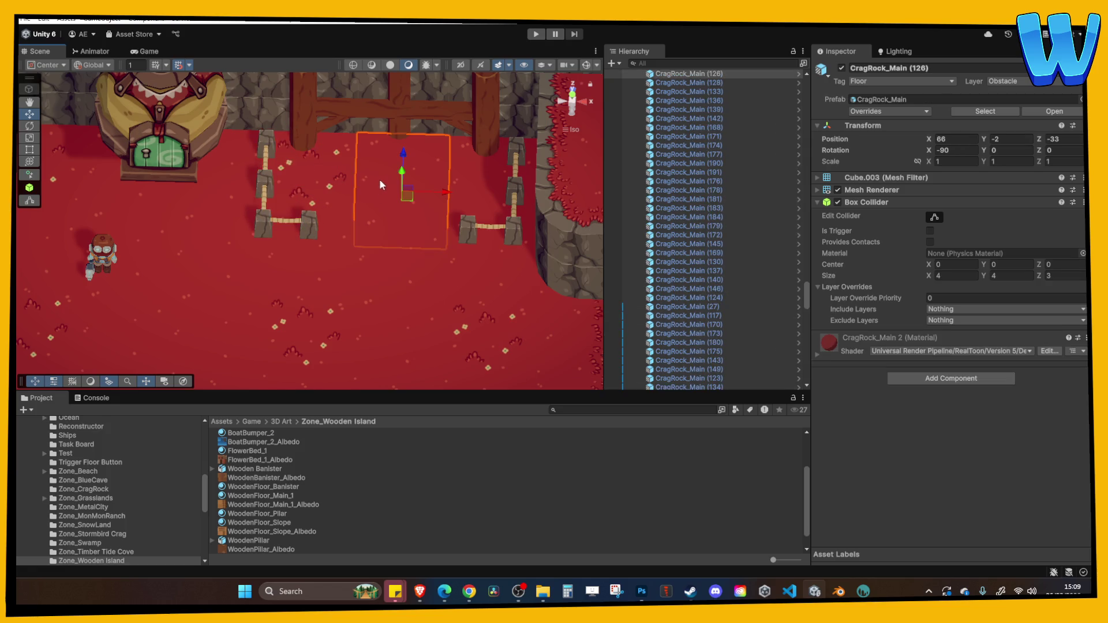
# Step: Duplicate the left fence rope and a stone post, moving the post copy right to narrow the gap
pyautogui.click(265, 148)
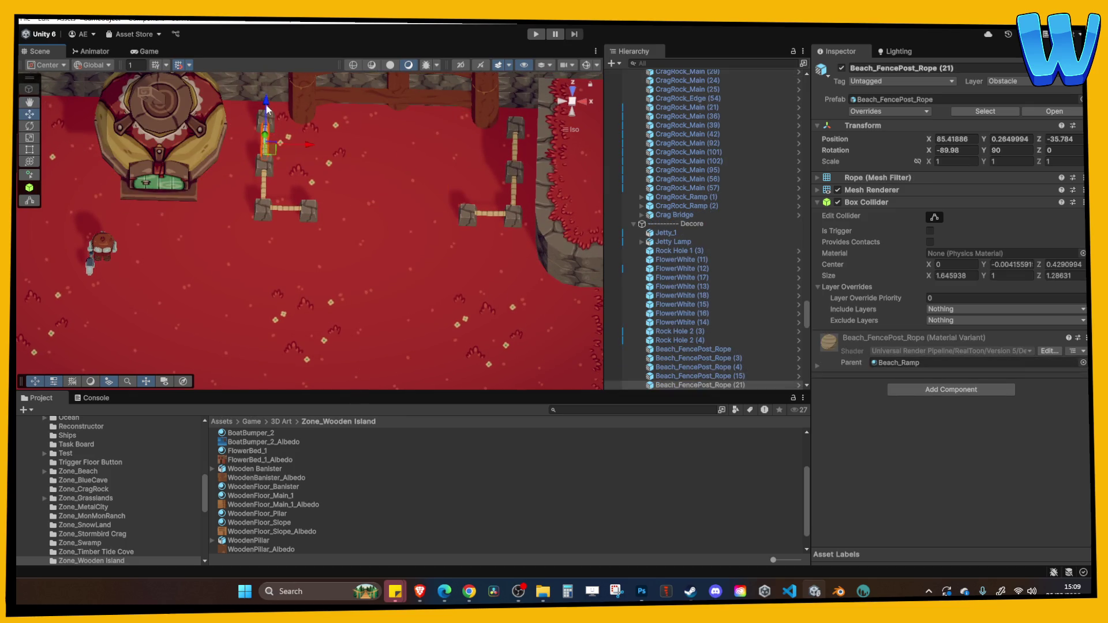
pyautogui.hotkey('ctrl', 'd')
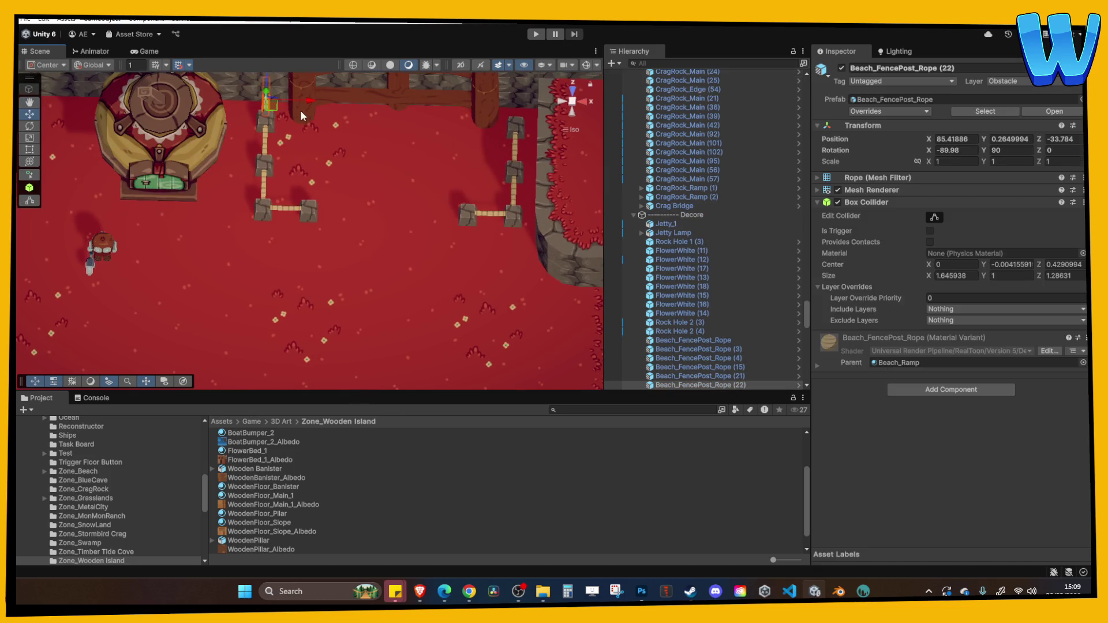
pyautogui.click(466, 212)
pyautogui.click(468, 215)
pyautogui.click(309, 213)
pyautogui.hotkey('ctrl', 'd')
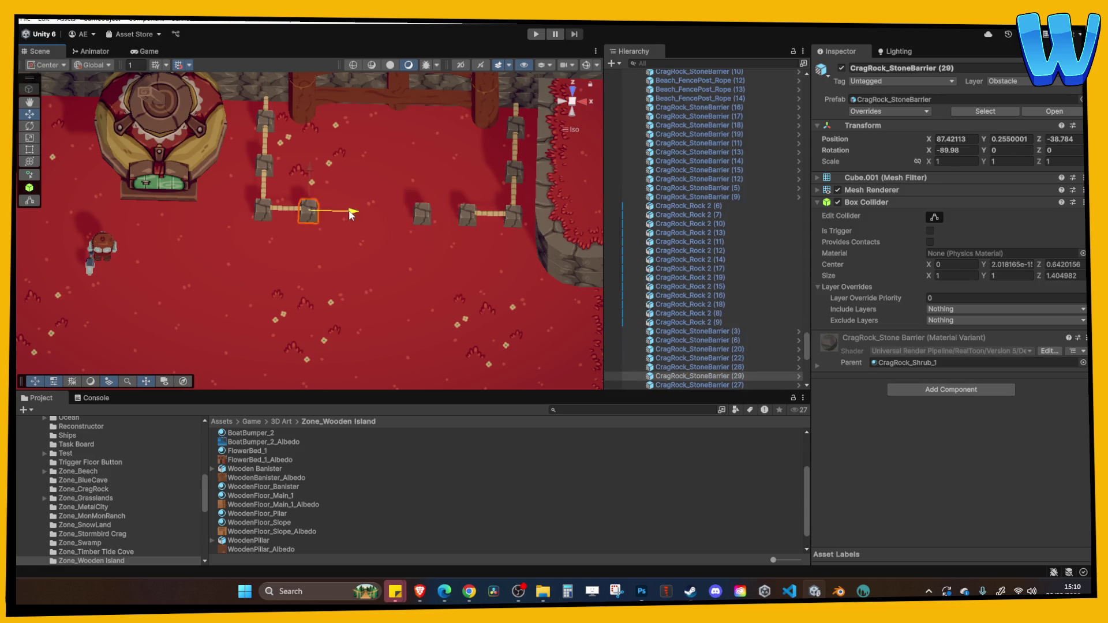
pyautogui.moveTo(397, 219); pyautogui.dragTo(398, 180)
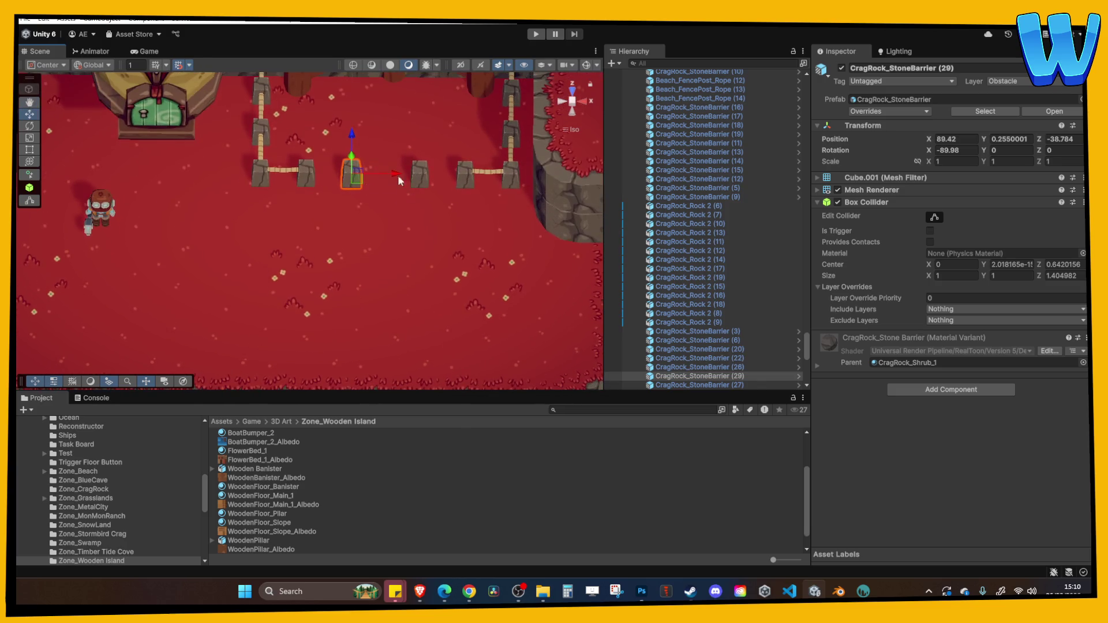
# Step: Check the rope beside the new post, tilt the view over the fences, and start another playtest
pyautogui.click(290, 172)
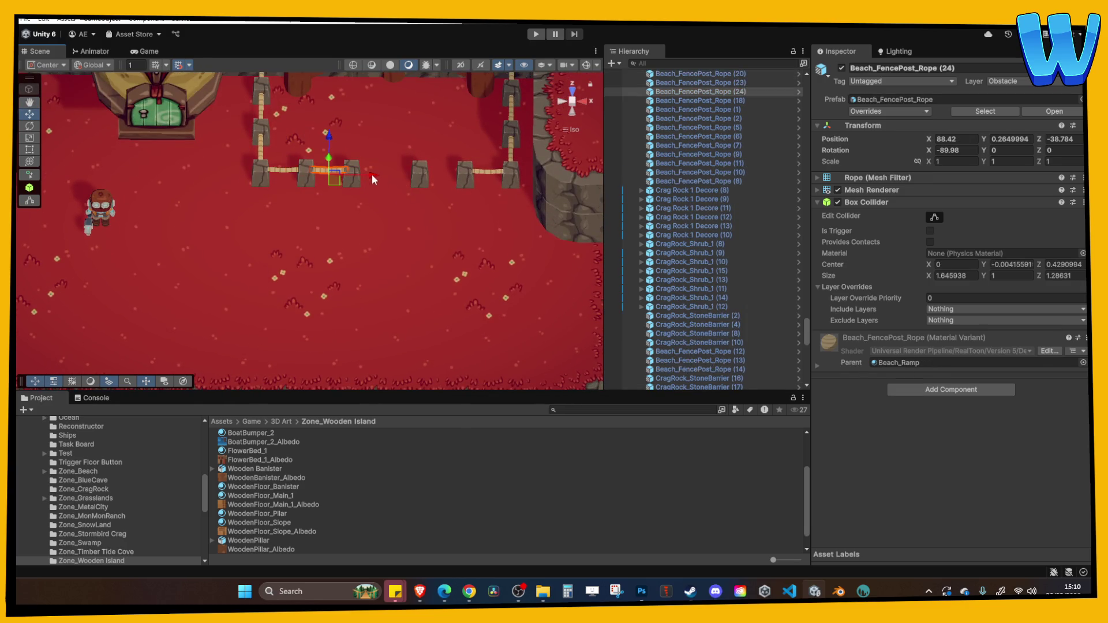
pyautogui.click(456, 199)
pyautogui.moveTo(456, 201); pyautogui.dragTo(480, 101)
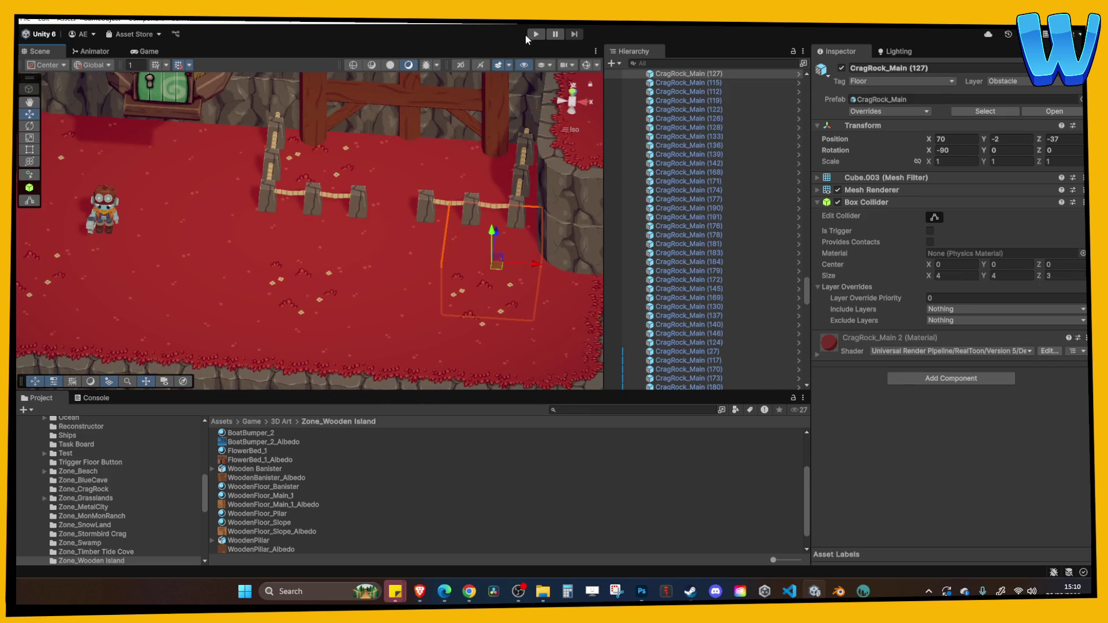
pyautogui.click(536, 34)
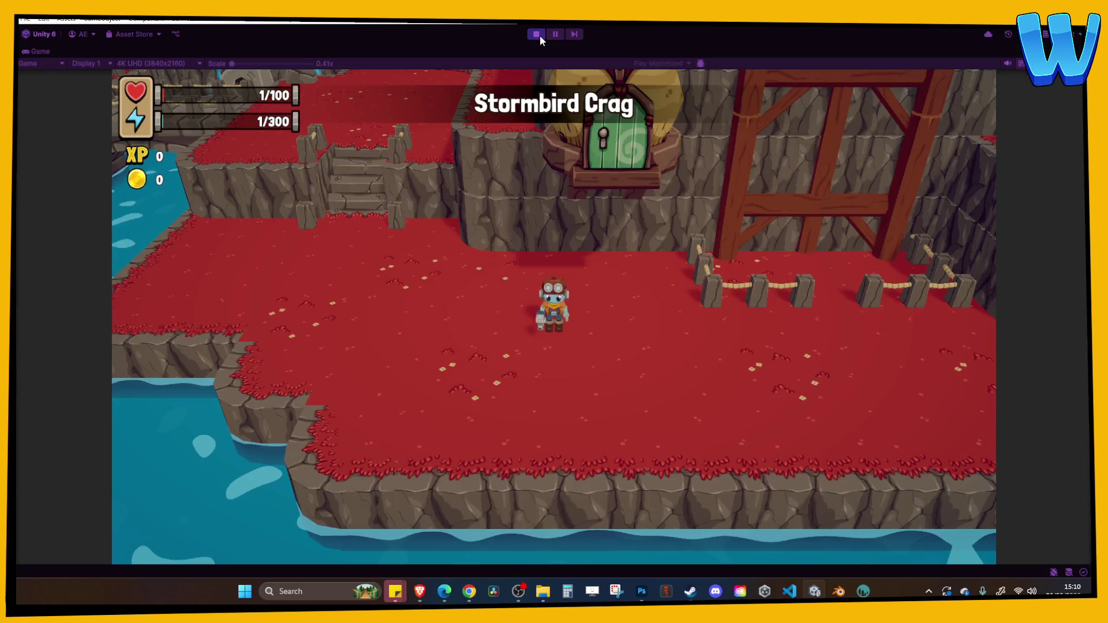
# Step: Walk the character along the rope fence to the scaffold, then stop play and view the scaffold from above
pyautogui.press('d')
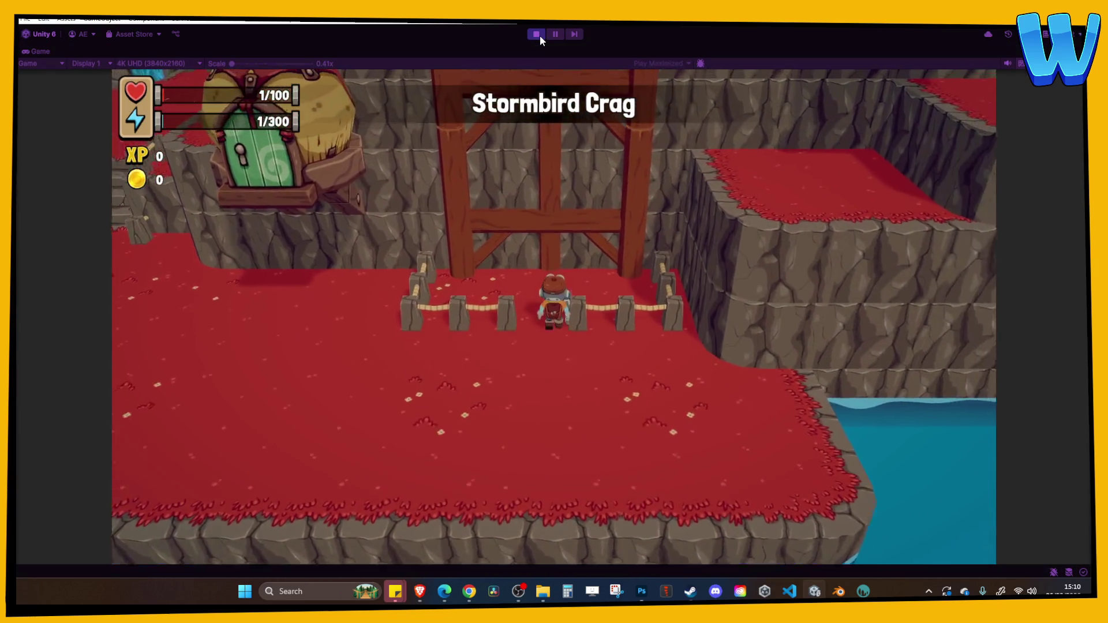
pyautogui.press('s')
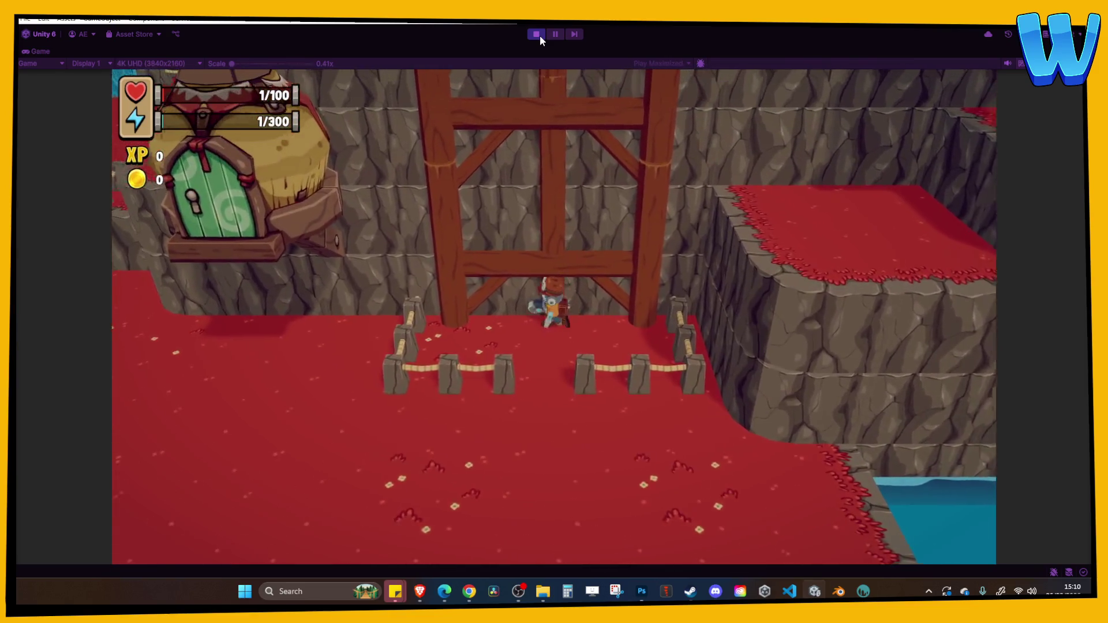
pyautogui.press('s')
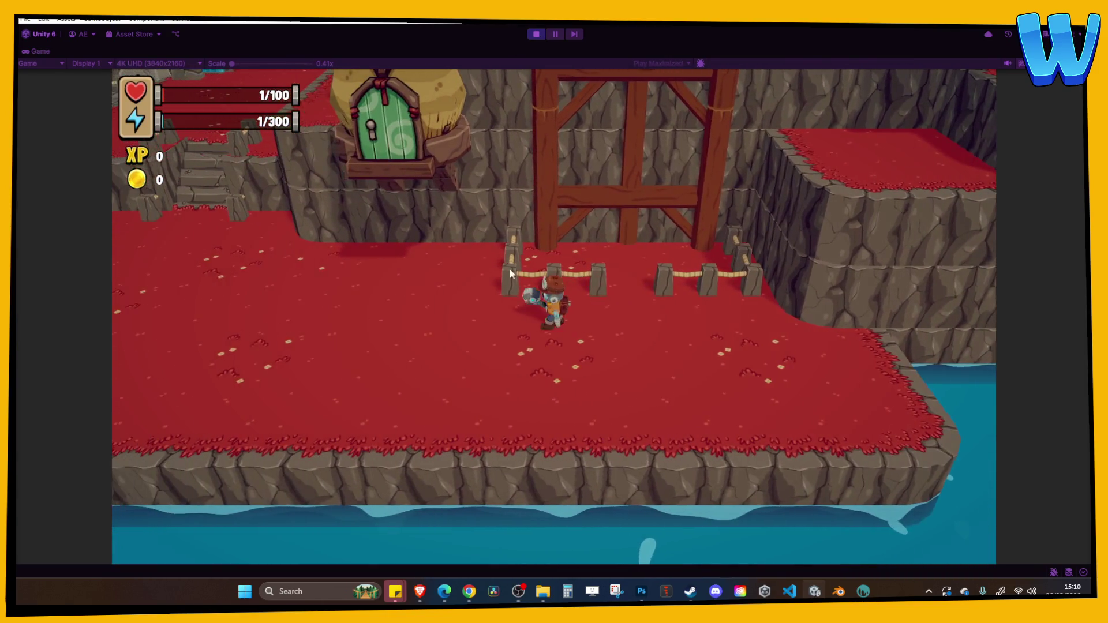
pyautogui.press('w')
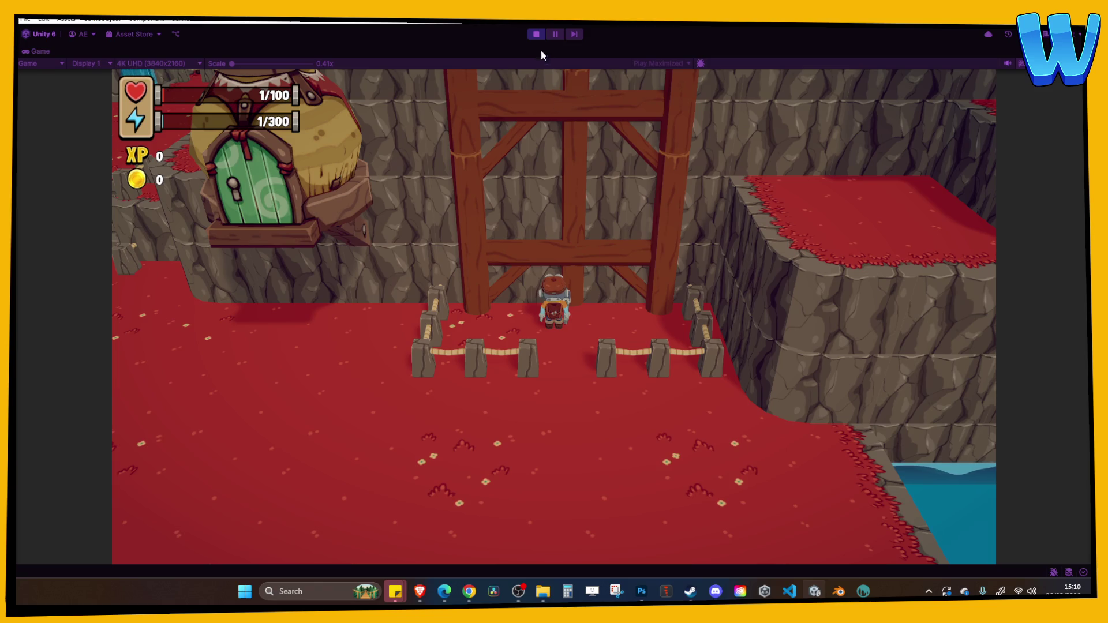
pyautogui.click(536, 34)
pyautogui.scroll(5, 520, 231)
pyautogui.moveTo(462, 241)
pyautogui.mouseDown()
pyautogui.moveTo(408, 234)
pyautogui.moveTo(362, 264)
pyautogui.mouseUp()
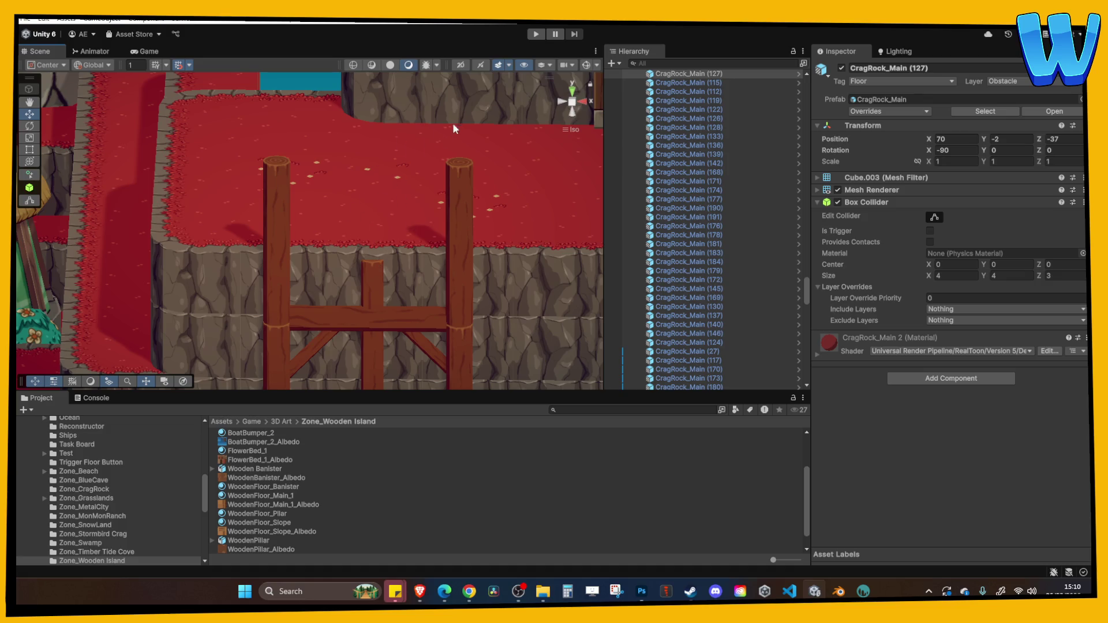
# Step: Scale both top WoodenPillars to 0.67 height and lower them to Y 20.89 under the crag ledge
pyautogui.scroll(-5, 427, 173)
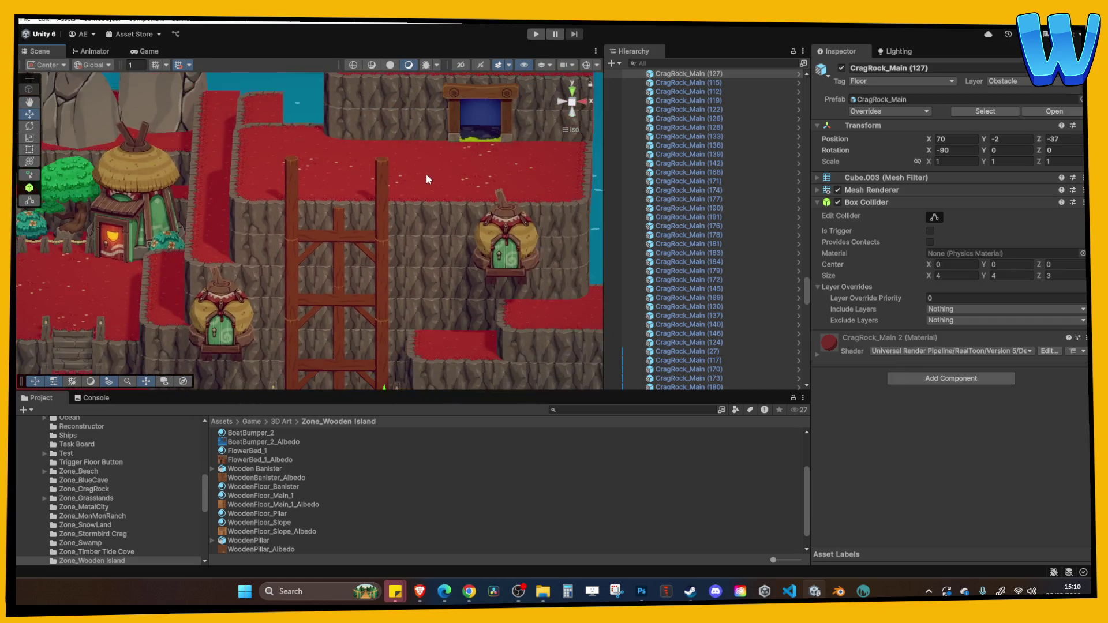
pyautogui.scroll(-2, 427, 179)
pyautogui.scroll(8, 404, 254)
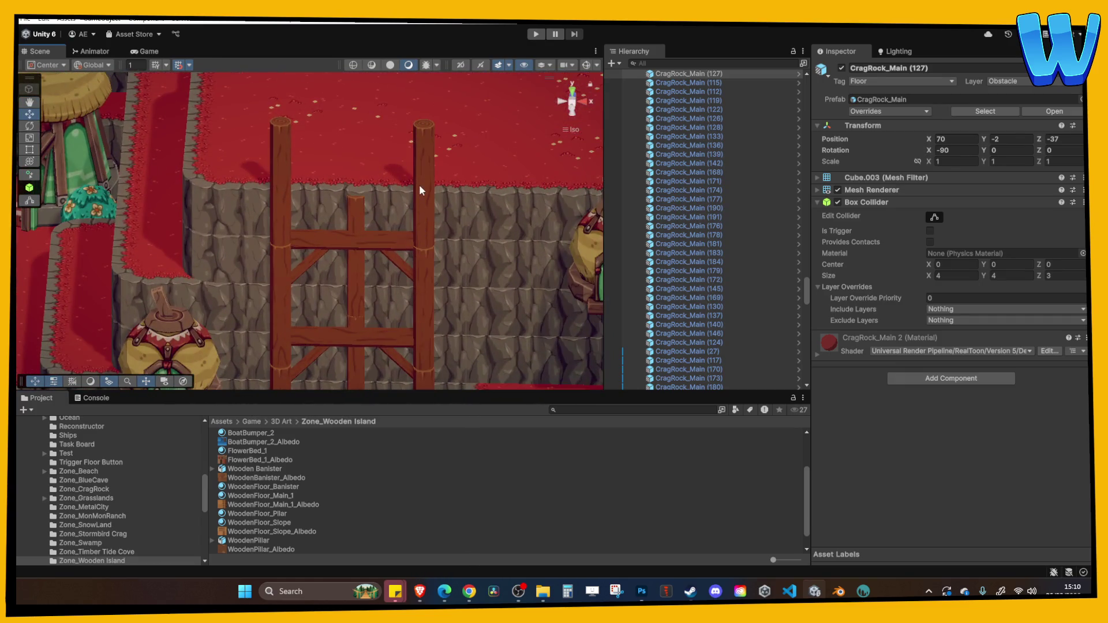
pyautogui.click(419, 185)
pyautogui.keyDown('shift'); pyautogui.click(280, 168); pyautogui.keyUp('shift')
pyautogui.press('f')
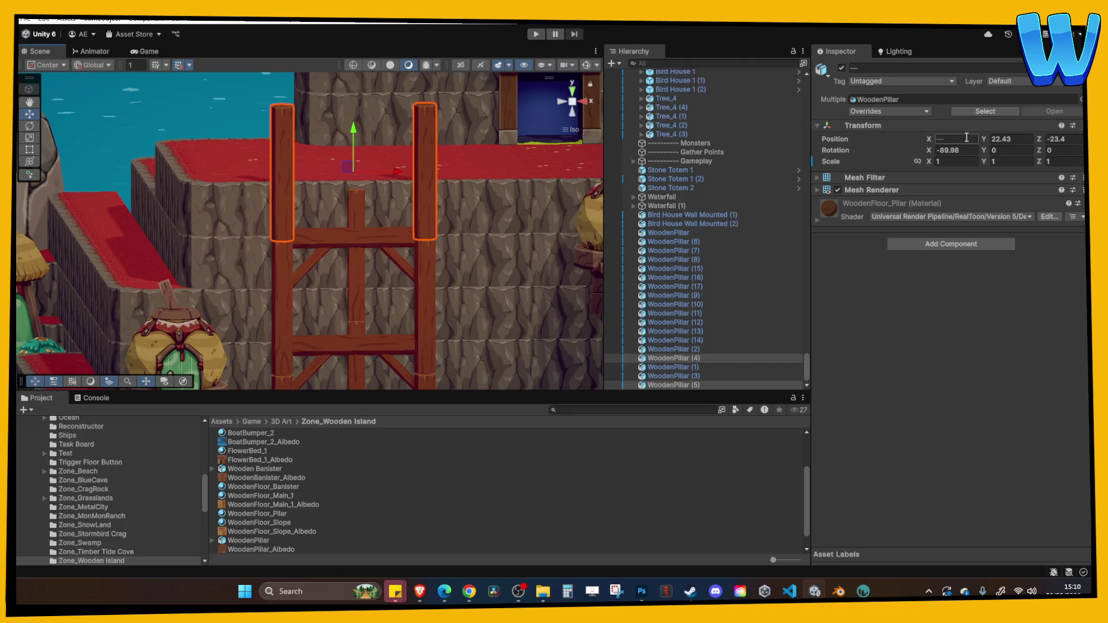
pyautogui.moveTo(1038, 161); pyautogui.dragTo(1030, 164)
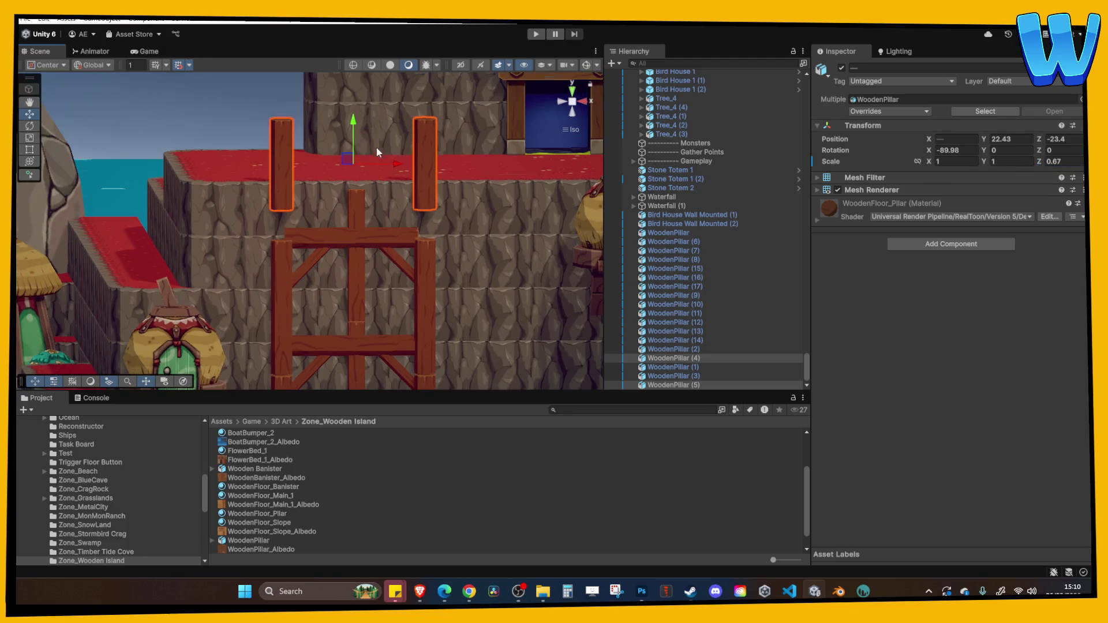
pyautogui.moveTo(357, 124); pyautogui.dragTo(358, 141)
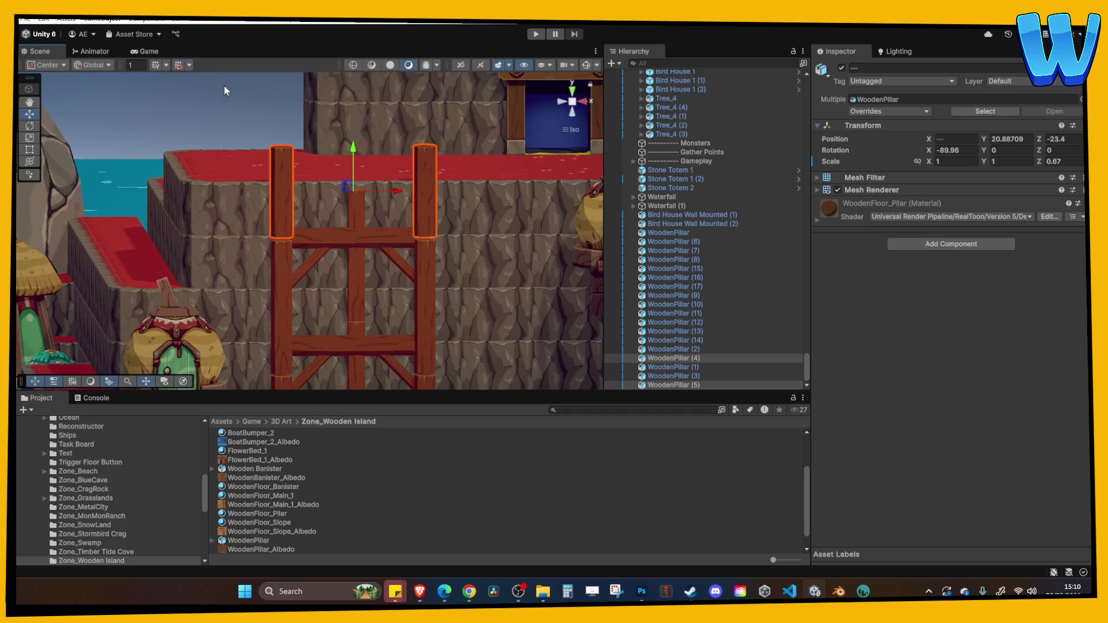
pyautogui.click(409, 140)
pyautogui.scroll(-2, 415, 159)
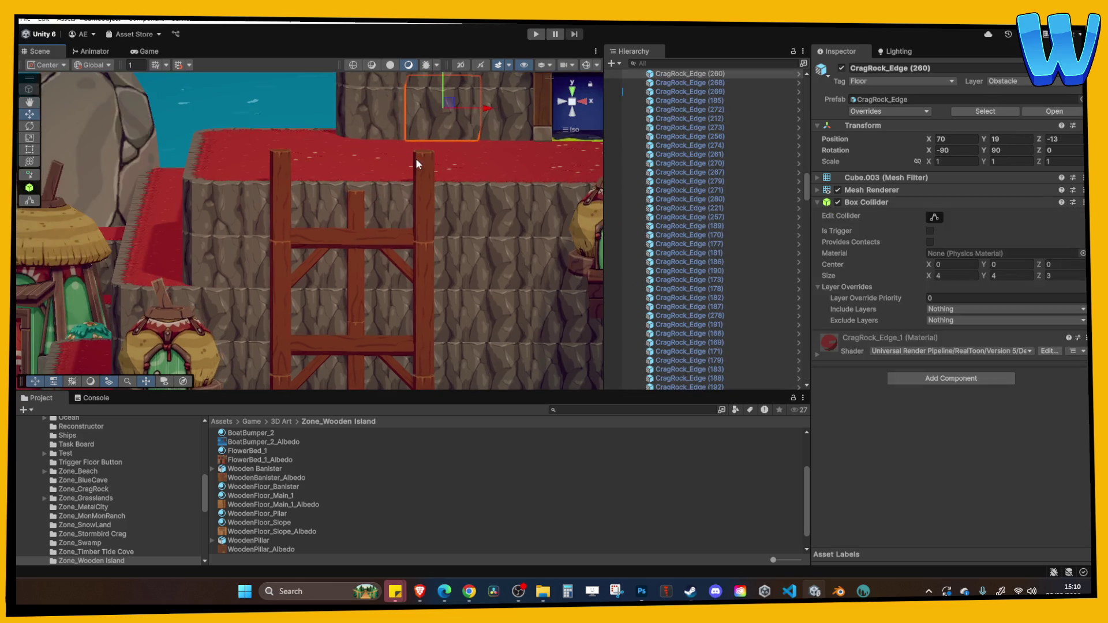
pyautogui.moveTo(427, 181)
pyautogui.mouseDown()
pyautogui.moveTo(401, 210)
pyautogui.moveTo(396, 181)
pyautogui.moveTo(389, 214)
pyautogui.moveTo(410, 221)
pyautogui.moveTo(383, 261)
pyautogui.moveTo(367, 224)
pyautogui.moveTo(389, 250)
pyautogui.moveTo(400, 229)
pyautogui.moveTo(258, 175)
pyautogui.mouseUp()
# Step: Move the upper wall-mounted birdhouse further left along the cliff
pyautogui.click(233, 173)
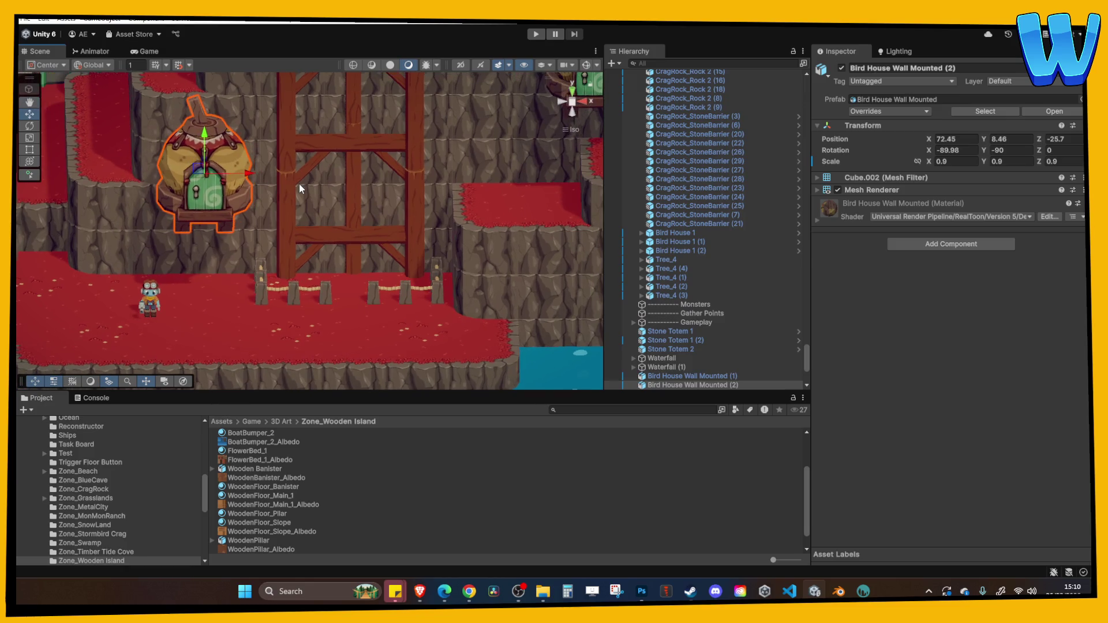
pyautogui.moveTo(336, 176); pyautogui.dragTo(217, 256)
pyautogui.click(456, 162)
pyautogui.moveTo(528, 150)
pyautogui.mouseDown()
pyautogui.moveTo(485, 140)
pyautogui.moveTo(434, 149)
pyautogui.mouseUp()
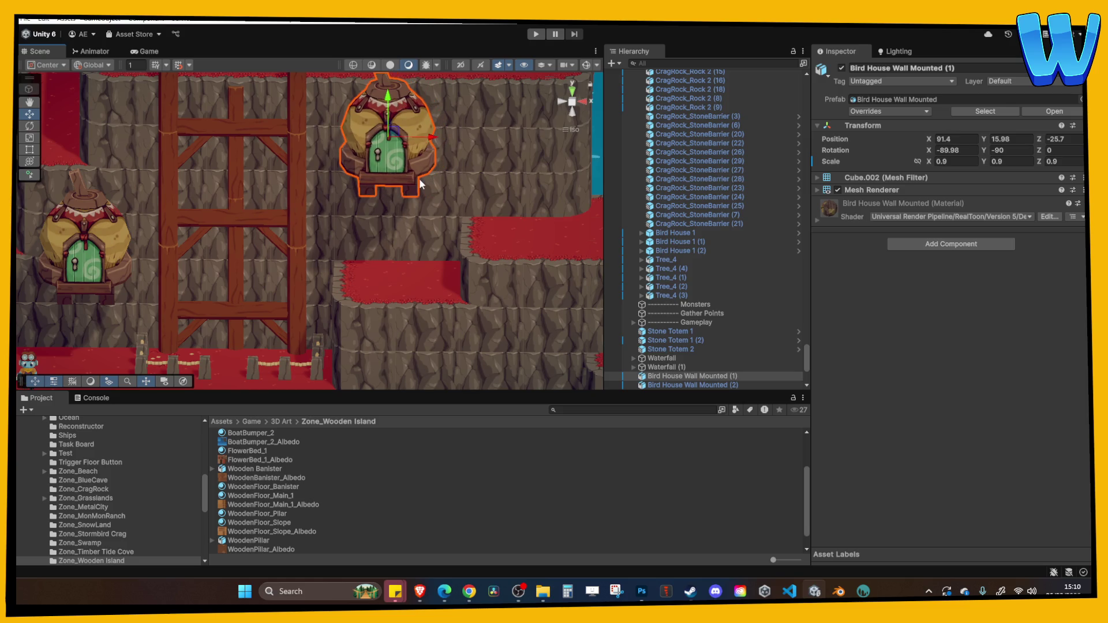
pyautogui.click(414, 228)
# Step: Survey the wider crag around the scaffold and select a crag edge block behind it
pyautogui.scroll(-5, 291, 204)
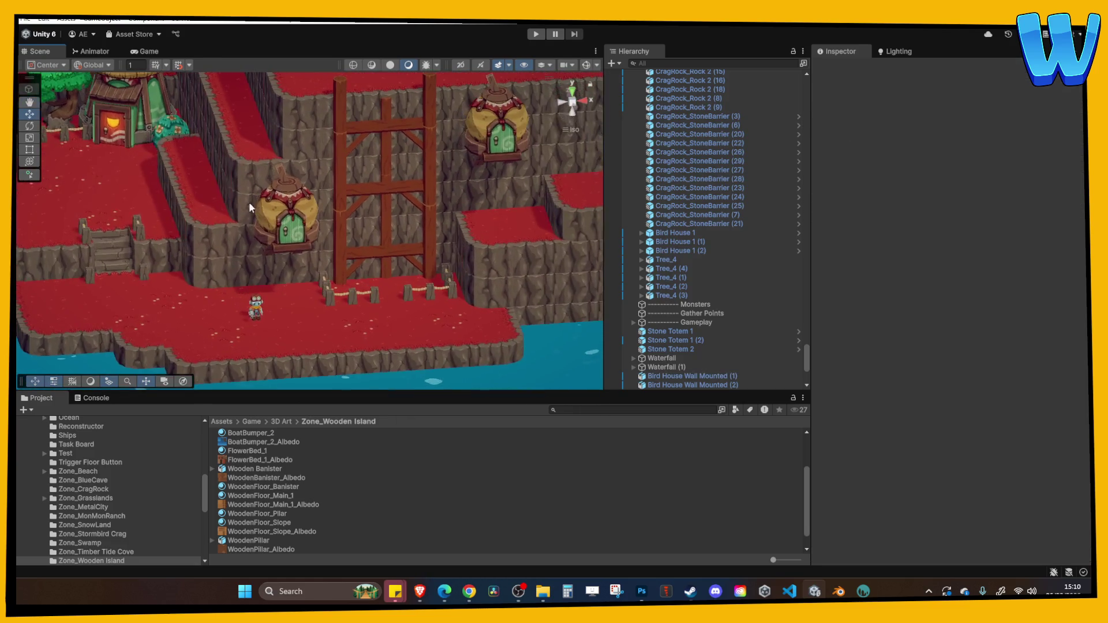
pyautogui.scroll(-3, 253, 208)
pyautogui.moveTo(257, 215)
pyautogui.mouseDown()
pyautogui.moveTo(380, 244)
pyautogui.moveTo(347, 238)
pyautogui.moveTo(388, 229)
pyautogui.mouseUp()
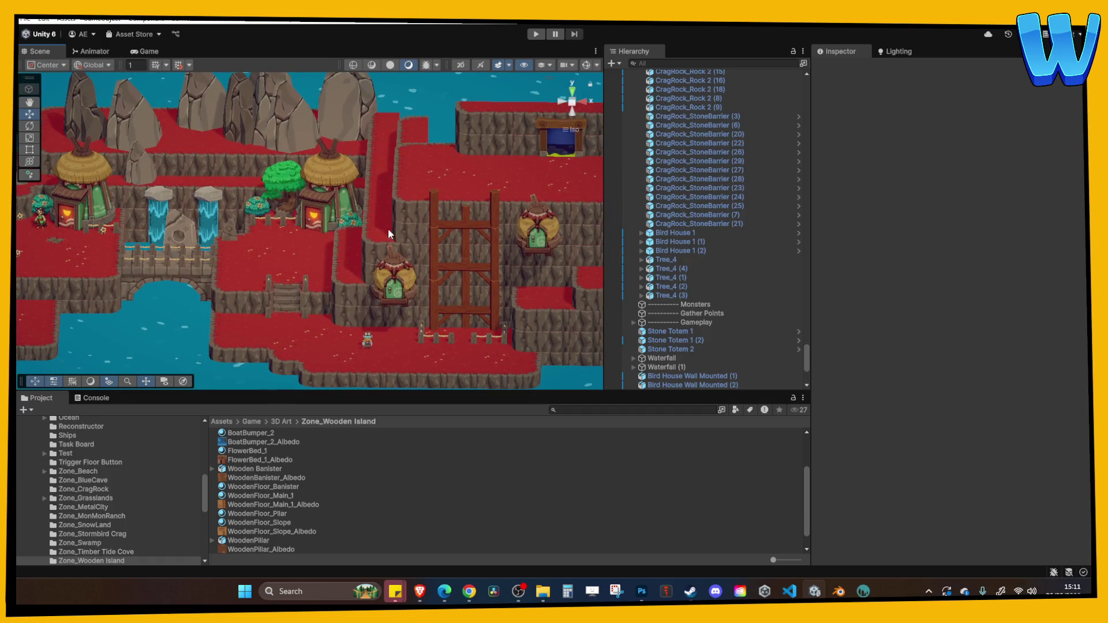
pyautogui.scroll(10, 388, 228)
pyautogui.moveTo(375, 268)
pyautogui.mouseDown()
pyautogui.moveTo(444, 254)
pyautogui.moveTo(459, 182)
pyautogui.moveTo(405, 182)
pyautogui.moveTo(370, 200)
pyautogui.moveTo(274, 381)
pyautogui.mouseUp()
pyautogui.click(371, 197)
pyautogui.scroll(-5, 139, 465)
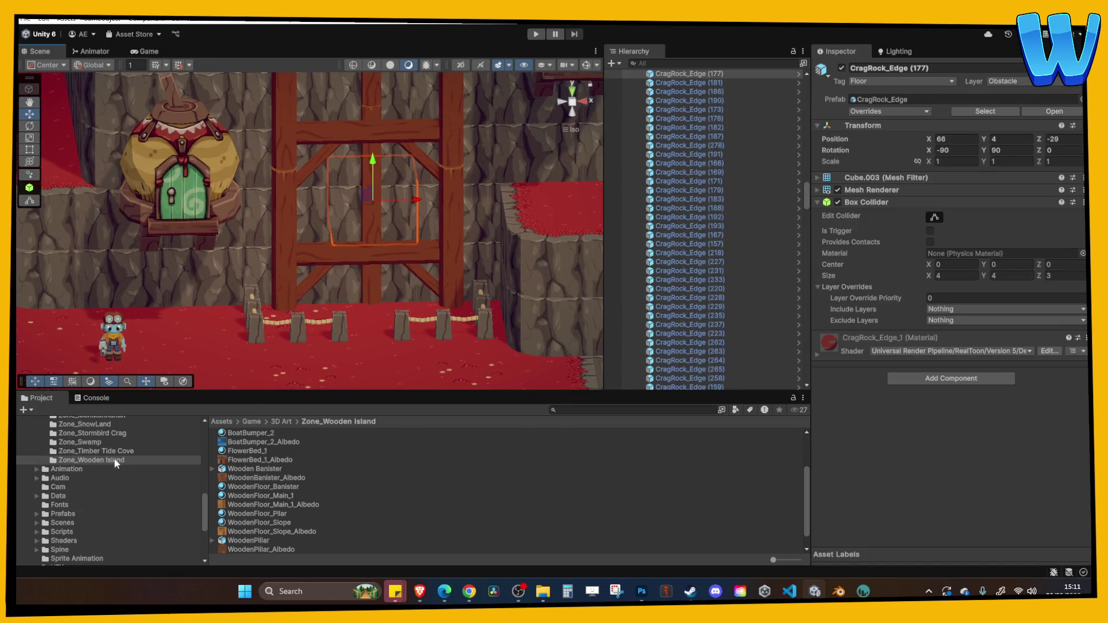
# Step: Open the Island_3_Fishermans Drift scene from the project's Scenes folder
pyautogui.click(70, 490)
pyautogui.scroll(-2, 281, 473)
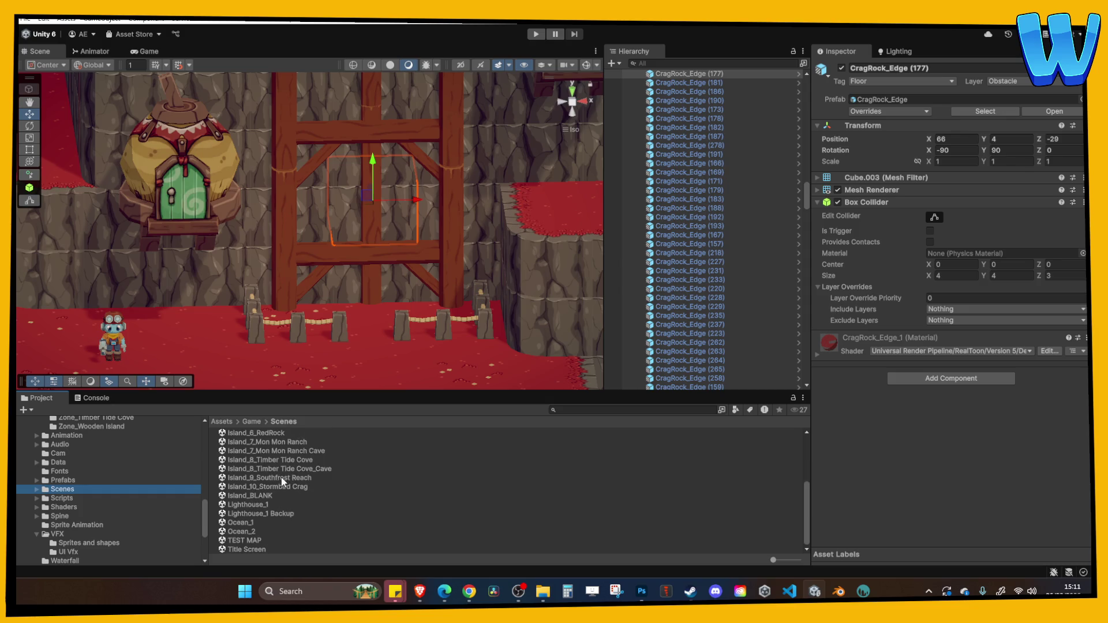
pyautogui.scroll(2, 274, 495)
pyautogui.doubleClick(281, 463)
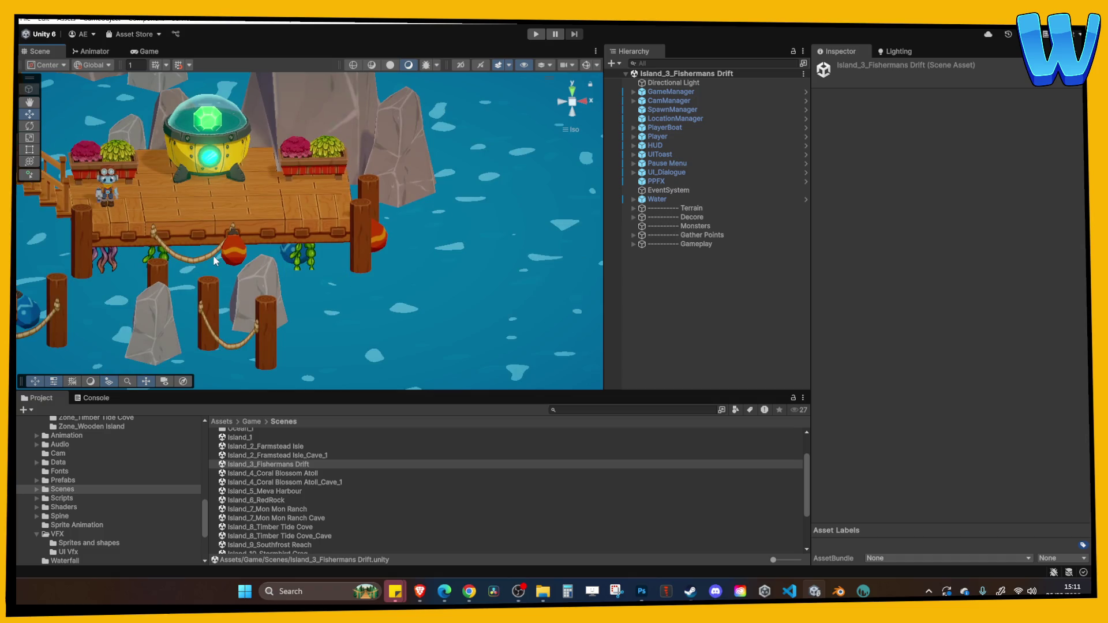
# Step: Take Rope (7) from the Fishermans Drift dock and reopen Island_10_Stormbird Crag
pyautogui.click(216, 258)
pyautogui.scroll(-2, 254, 526)
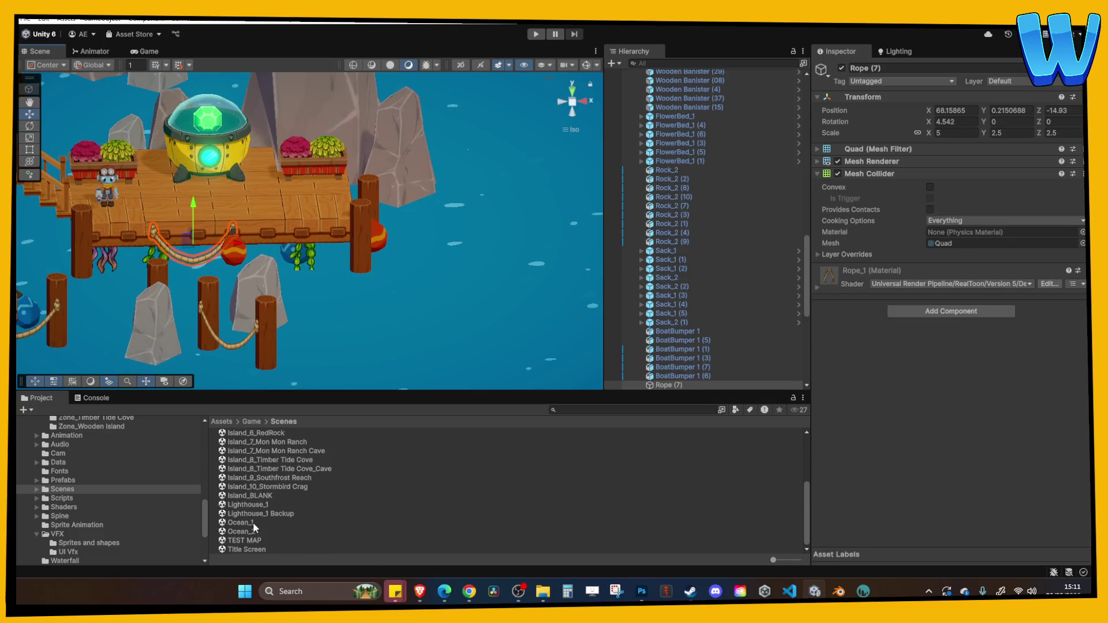
pyautogui.doubleClick(262, 488)
pyautogui.scroll(-2, 695, 335)
# Step: Rearrange the Hierarchy, trying to move Stone Totem 1 through Waterfall (1) into the Decore group
pyautogui.click(669, 233)
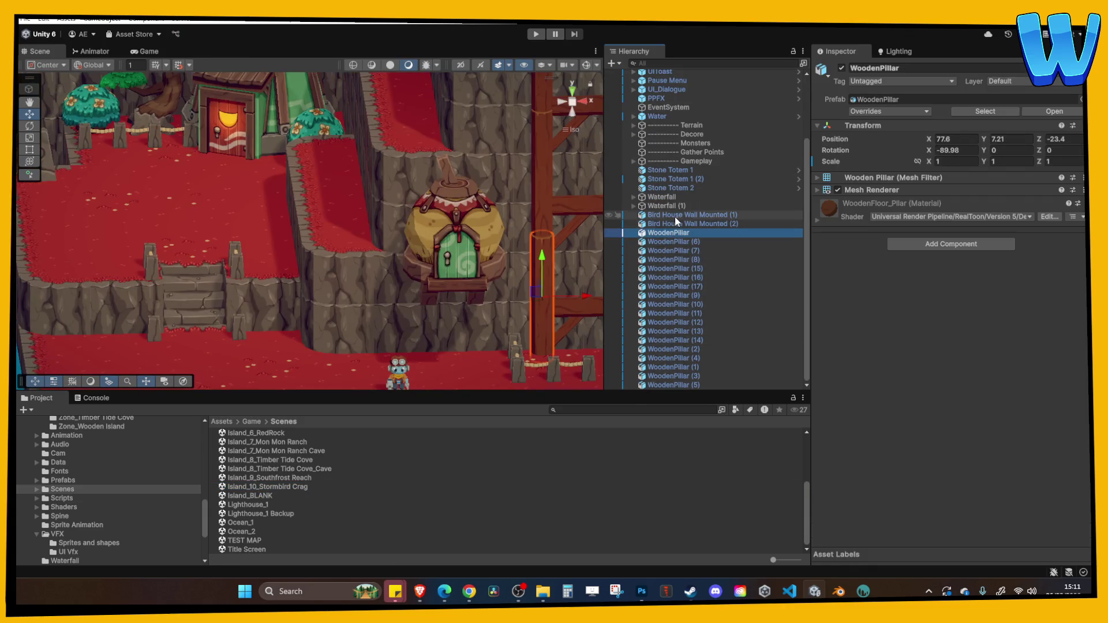
pyautogui.click(674, 215)
pyautogui.keyDown('shift'); pyautogui.click(667, 382); pyautogui.keyUp('shift')
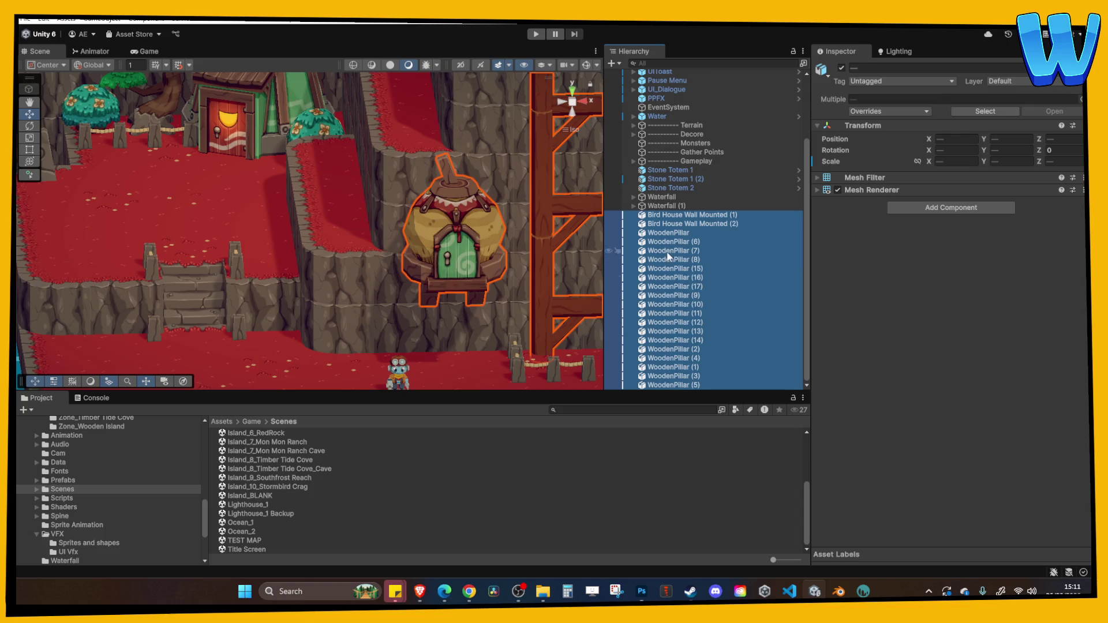
pyautogui.scroll(3, 683, 298)
pyautogui.scroll(-3, 693, 216)
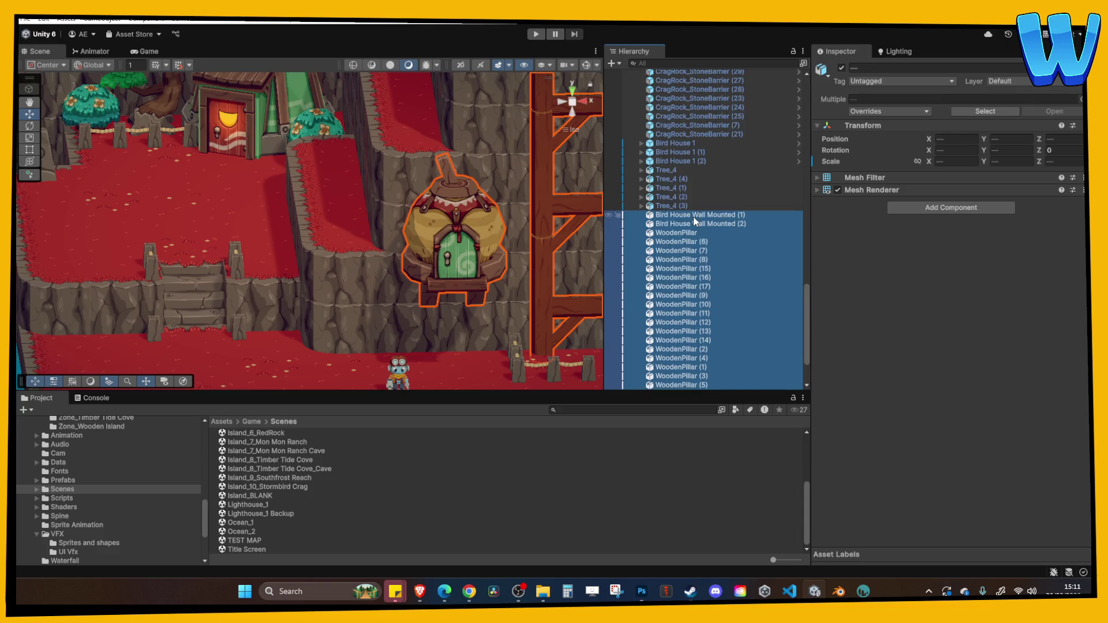
pyautogui.click(676, 208)
pyautogui.press('Left')
pyautogui.press('Left')
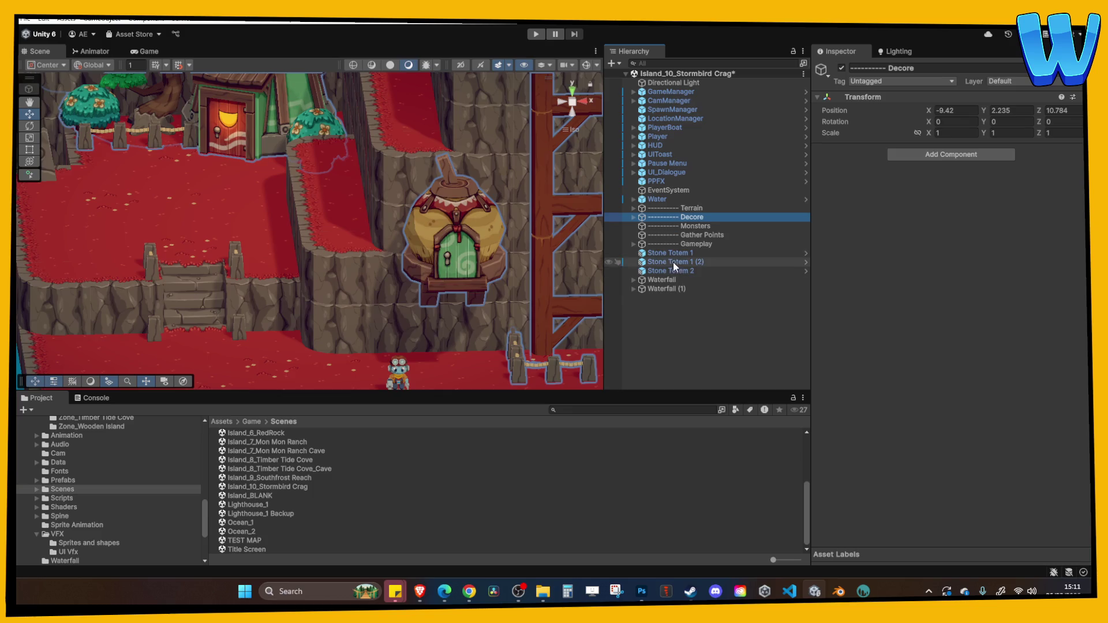
pyautogui.click(669, 253)
pyautogui.keyDown('shift'); pyautogui.click(670, 288); pyautogui.keyUp('shift')
pyautogui.moveTo(678, 258)
pyautogui.mouseDown()
pyautogui.moveTo(711, 220)
pyautogui.moveTo(711, 334)
pyautogui.mouseUp()
pyautogui.click(697, 314)
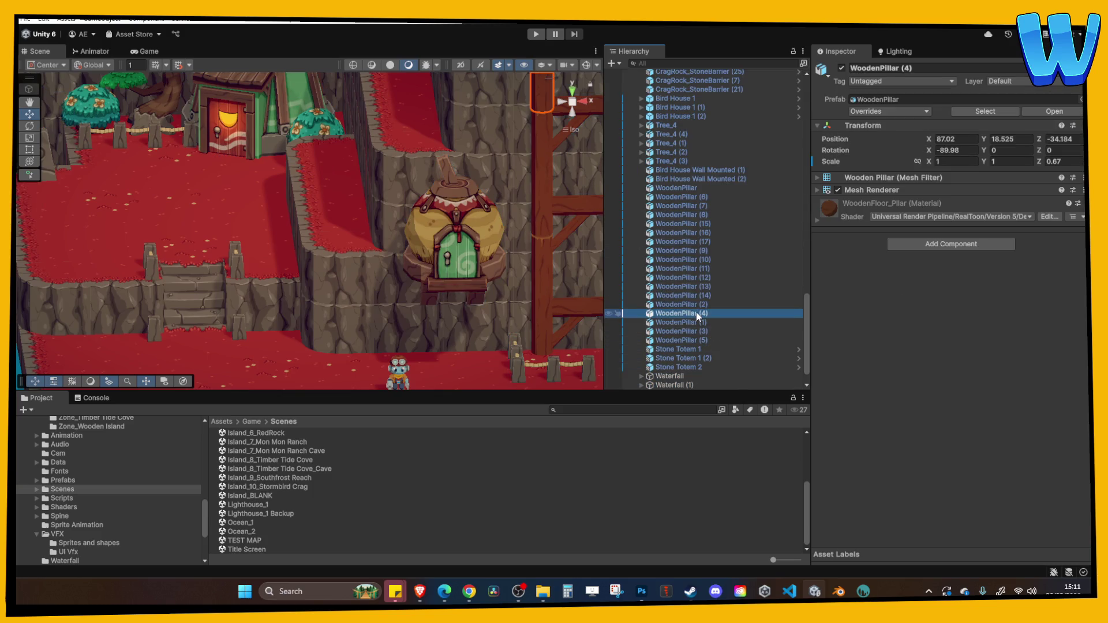
pyautogui.press('Left')
pyautogui.press('Left')
# Step: Paste the dock rope into Stormbird Crag and place it on the right wooden scaffold frame
pyautogui.hotkey('ctrl', 'v')
pyautogui.press('f')
pyautogui.moveTo(257, 241); pyautogui.dragTo(549, 194)
pyautogui.moveTo(462, 171)
pyautogui.mouseDown()
pyautogui.moveTo(529, 282)
pyautogui.moveTo(548, 247)
pyautogui.moveTo(519, 252)
pyautogui.moveTo(538, 194)
pyautogui.mouseUp()
# Step: Reposition Rope (7) up to the scaffold's top crossbeam
pyautogui.press('f')
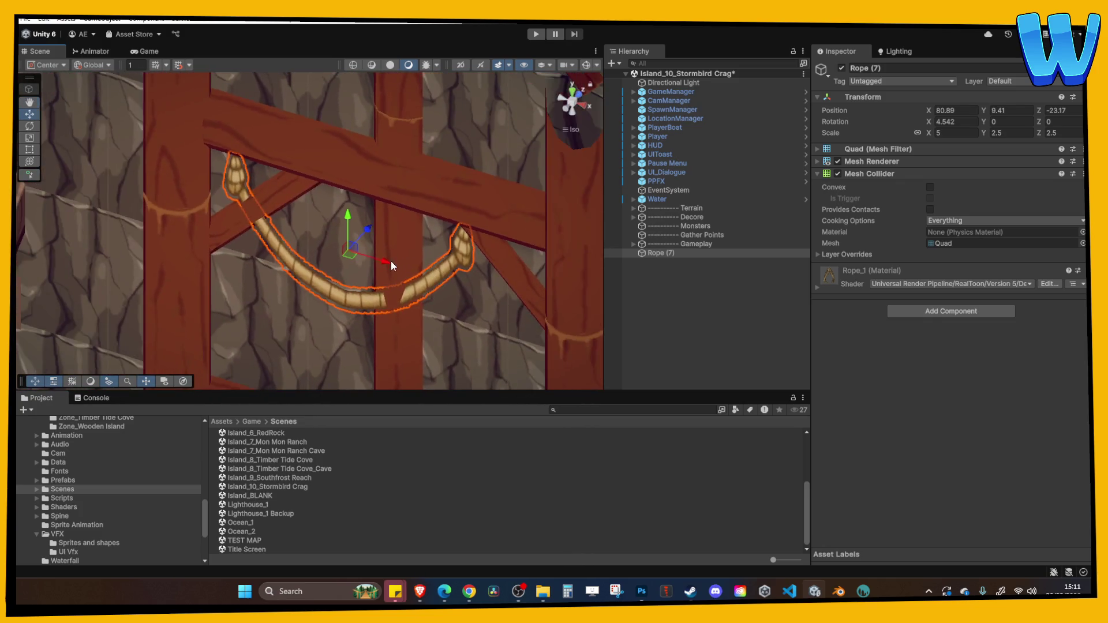
pyautogui.moveTo(357, 243); pyautogui.dragTo(365, 253)
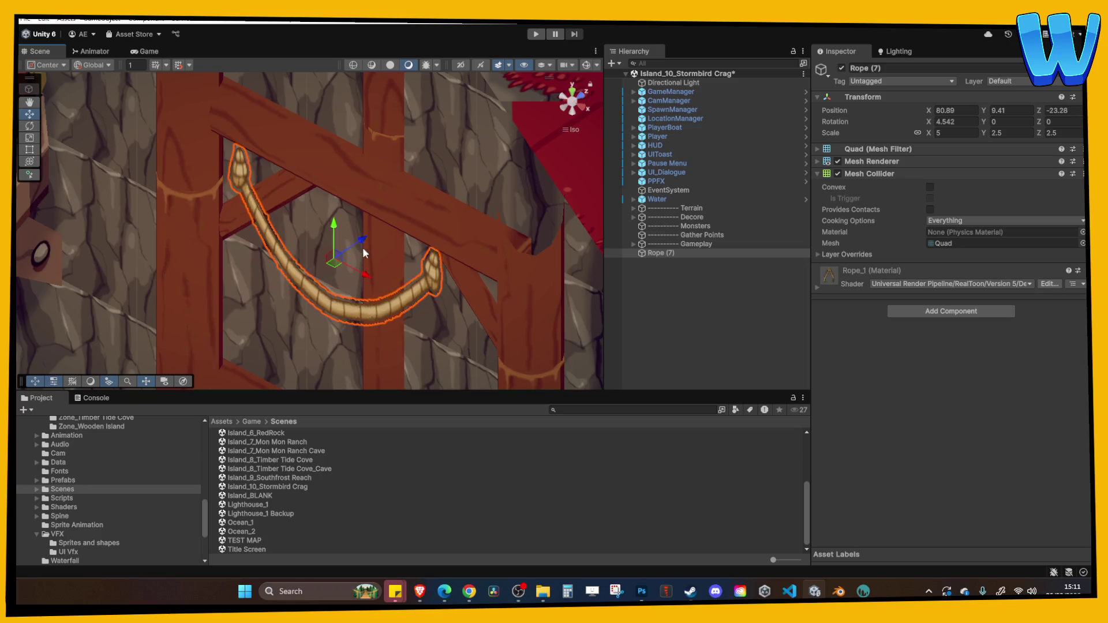
pyautogui.moveTo(361, 196); pyautogui.dragTo(355, 168)
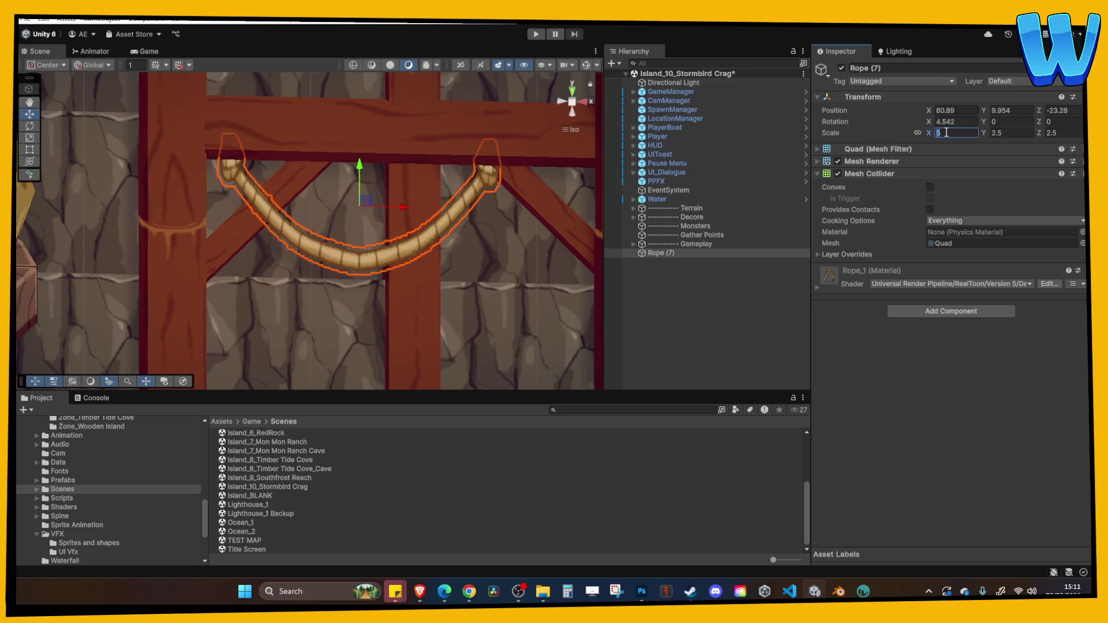
pyautogui.scroll(-5, 366, 198)
pyautogui.moveTo(338, 185)
pyautogui.mouseDown()
pyautogui.moveTo(346, 329)
pyautogui.moveTo(358, 341)
pyautogui.mouseUp()
pyautogui.moveTo(320, 259); pyautogui.dragTo(321, 119)
# Step: Zero the rope's sideways rotation, adjust its forward tilt, and view it straight from the back
pyautogui.click(985, 122)
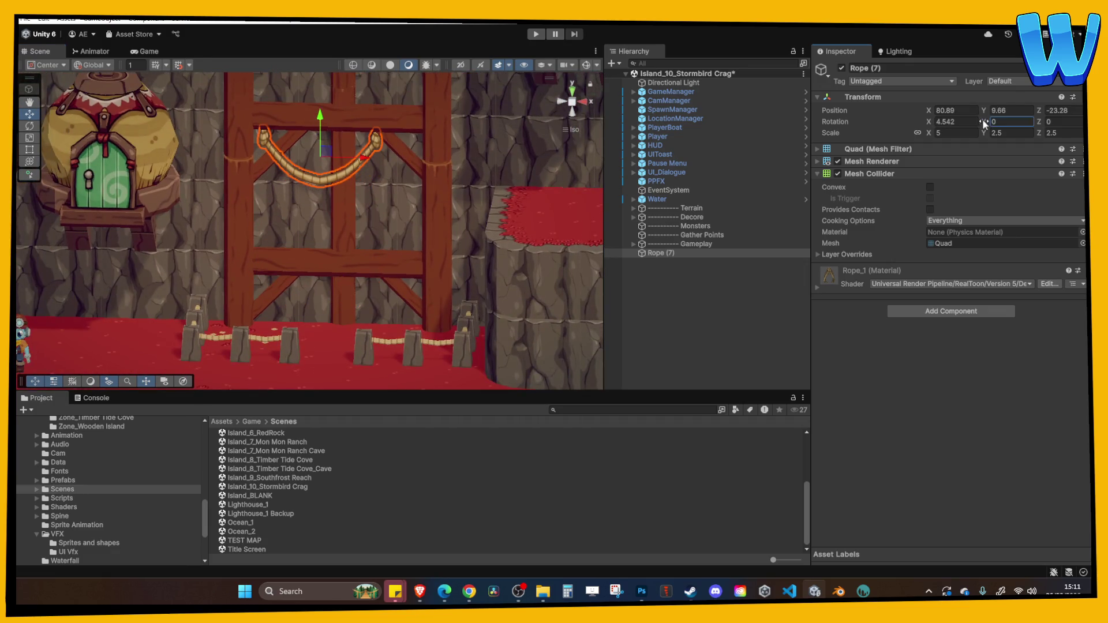
pyautogui.write('0')
pyautogui.click(941, 123)
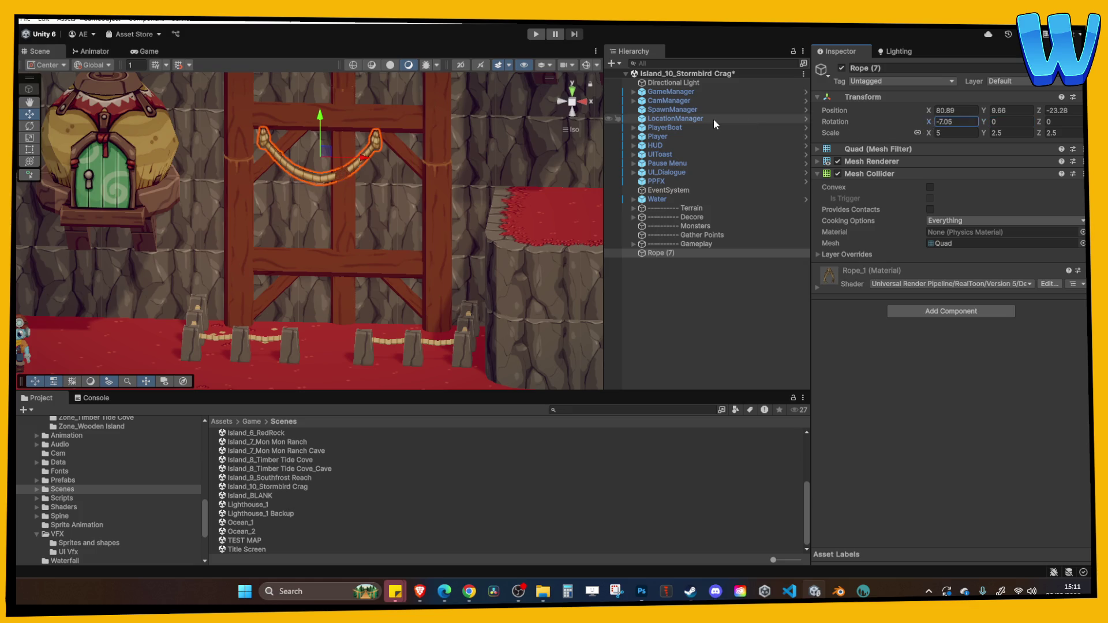
pyautogui.press('Tab')
pyautogui.press('Tab')
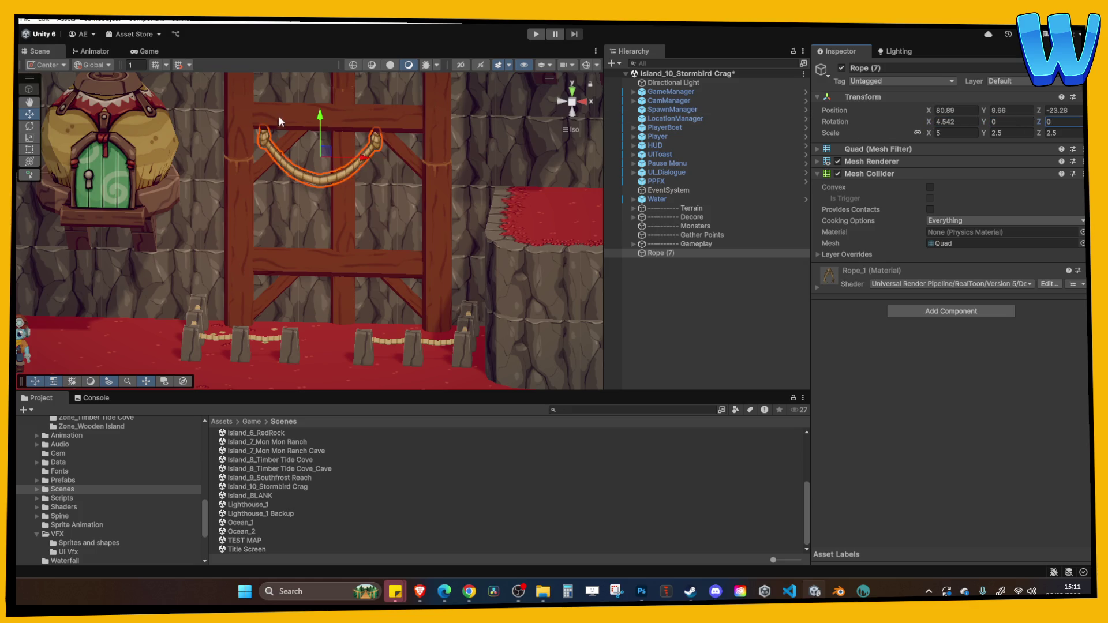
pyautogui.click(590, 103)
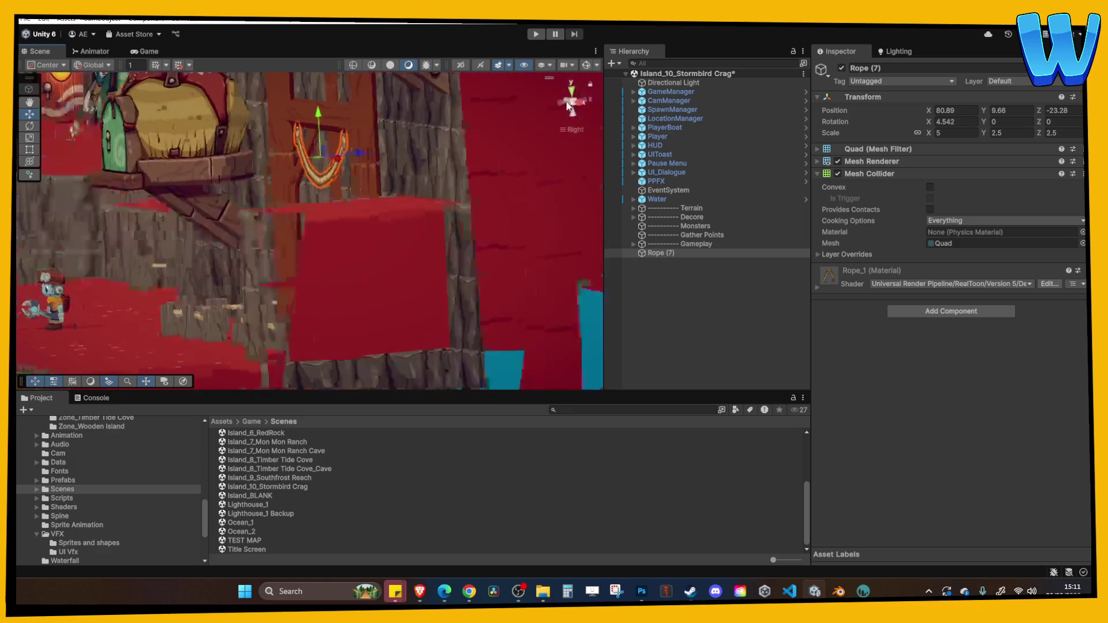
# Step: Tilt Rope (7) into a sagging angle and shift it left and down on the scaffold
pyautogui.click(30, 125)
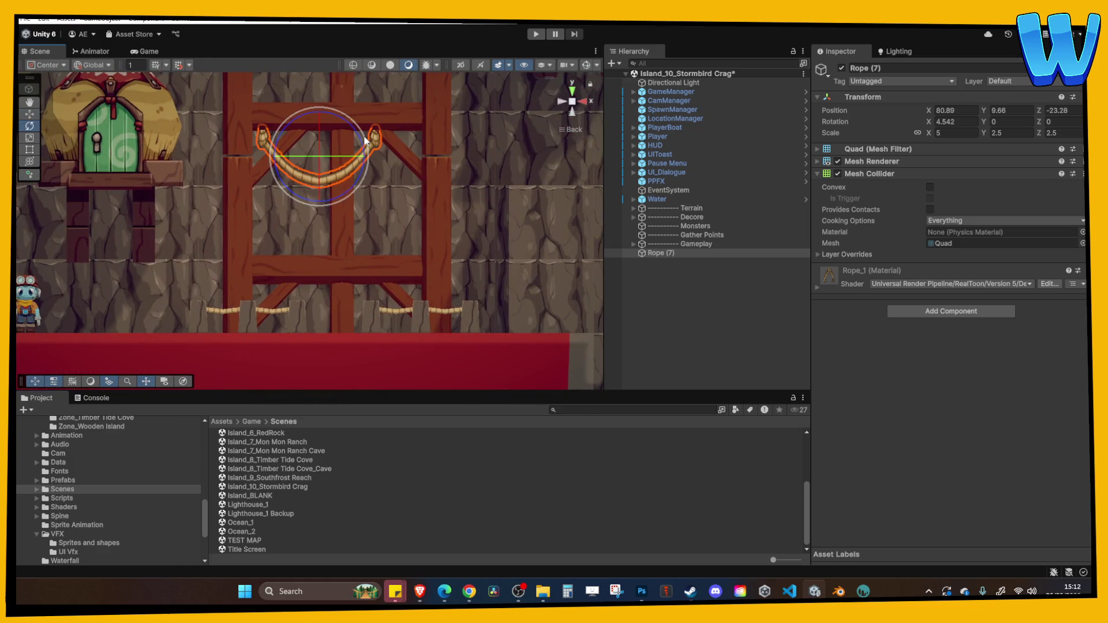
pyautogui.moveTo(364, 138)
pyautogui.mouseDown()
pyautogui.moveTo(348, 120)
pyautogui.moveTo(346, 157)
pyautogui.mouseUp()
pyautogui.press('w')
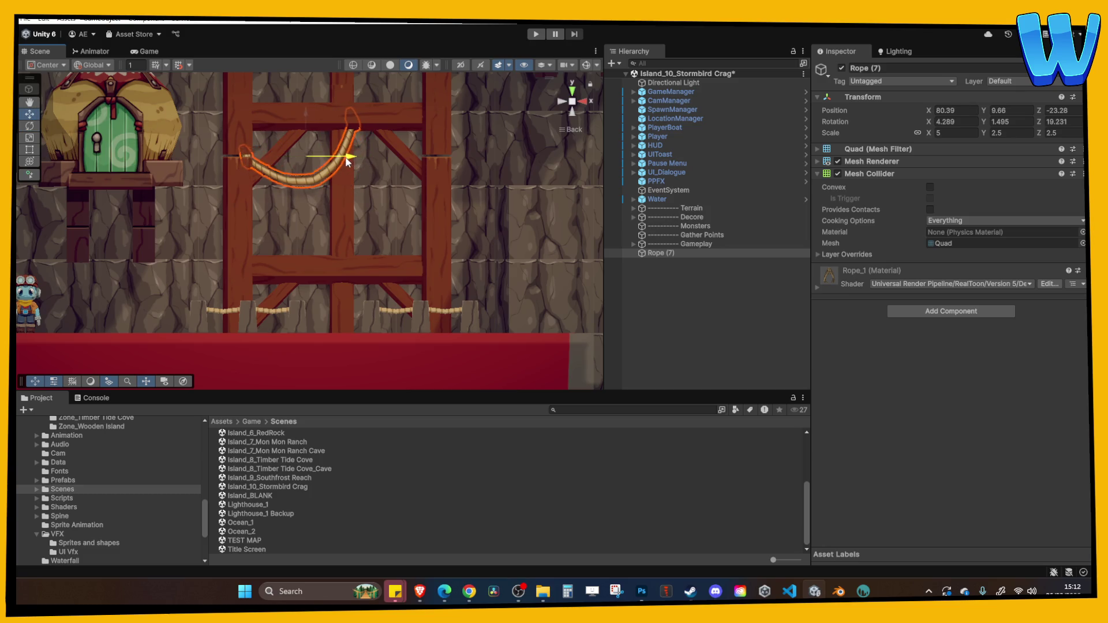
pyautogui.moveTo(309, 116); pyautogui.dragTo(308, 133)
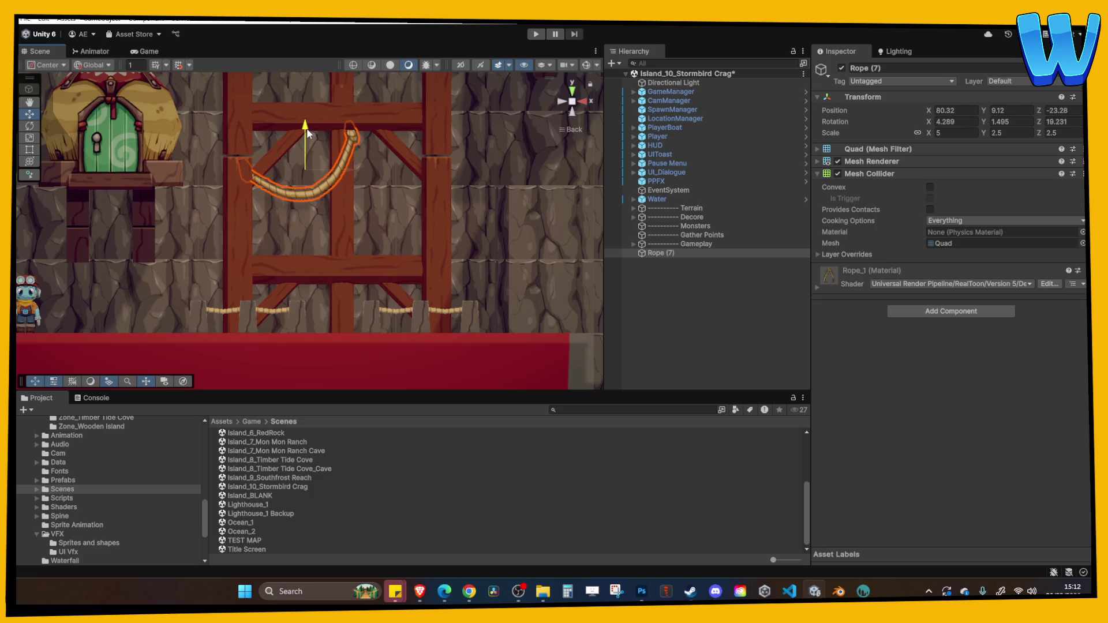
pyautogui.moveTo(349, 171)
pyautogui.mouseDown()
pyautogui.moveTo(369, 175)
pyautogui.moveTo(325, 160)
pyautogui.mouseUp()
pyautogui.click(410, 184)
pyautogui.click(332, 186)
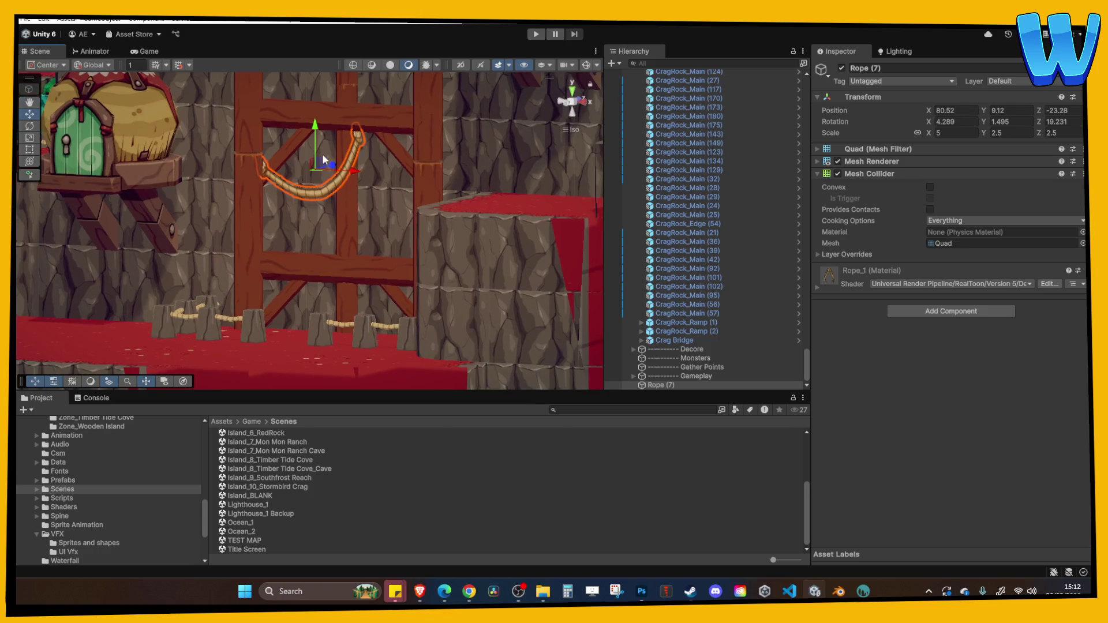
pyautogui.click(408, 190)
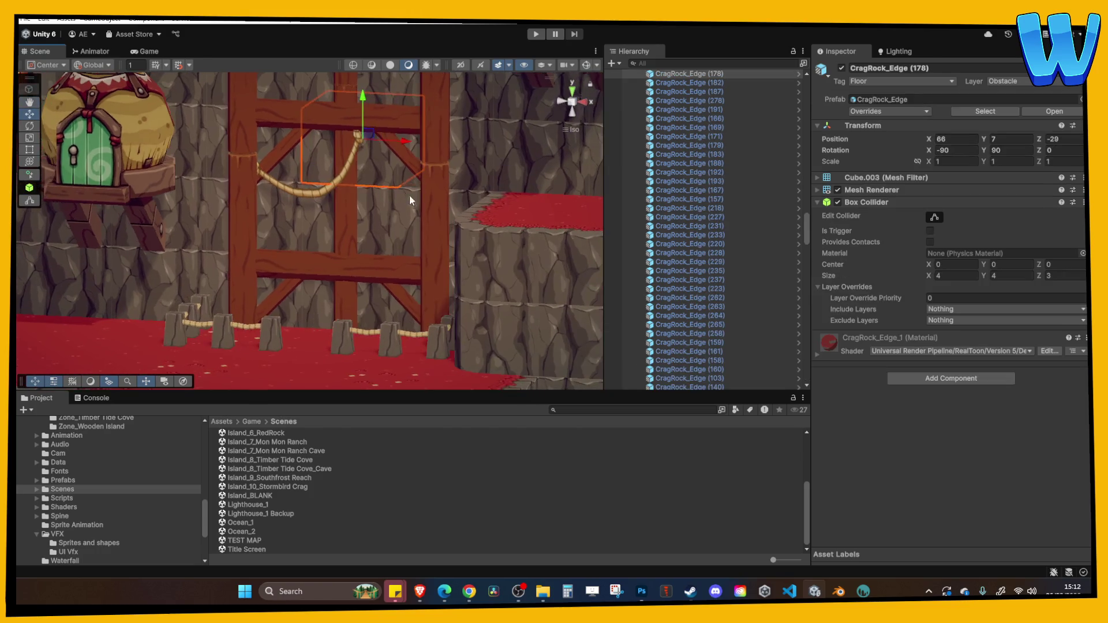
pyautogui.click(340, 173)
# Step: Duplicate the rope as Rope (8), raise it to Y 15.13 and curve it the opposite way
pyautogui.hotkey('ctrl', 'd')
pyautogui.moveTo(355, 181); pyautogui.dragTo(475, 173)
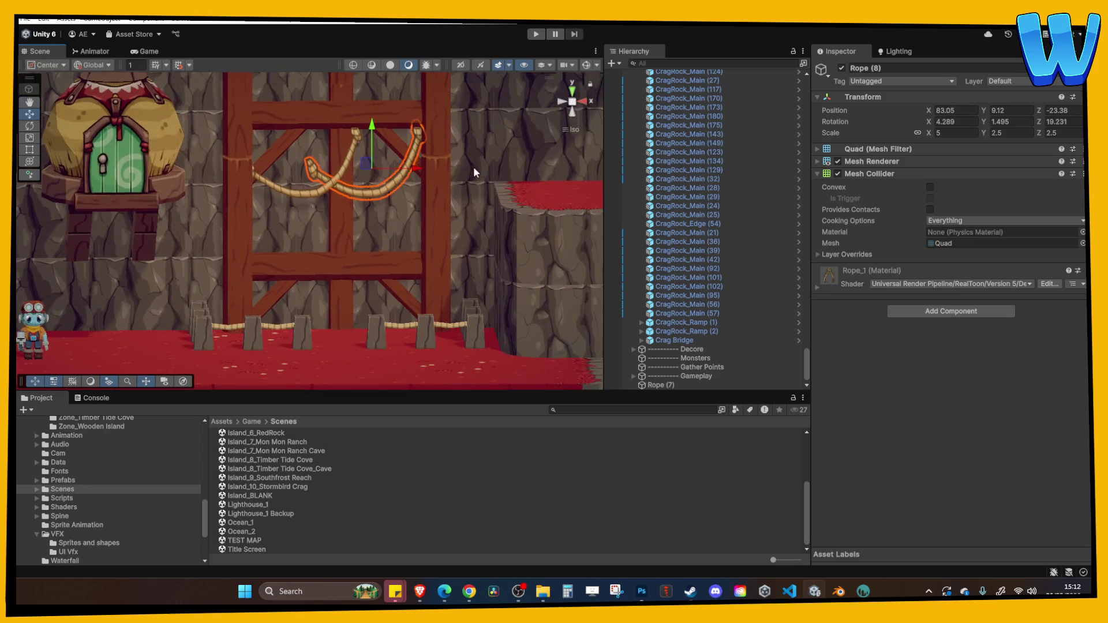
pyautogui.moveTo(364, 155)
pyautogui.mouseDown()
pyautogui.moveTo(364, 73)
pyautogui.moveTo(359, 129)
pyautogui.mouseUp()
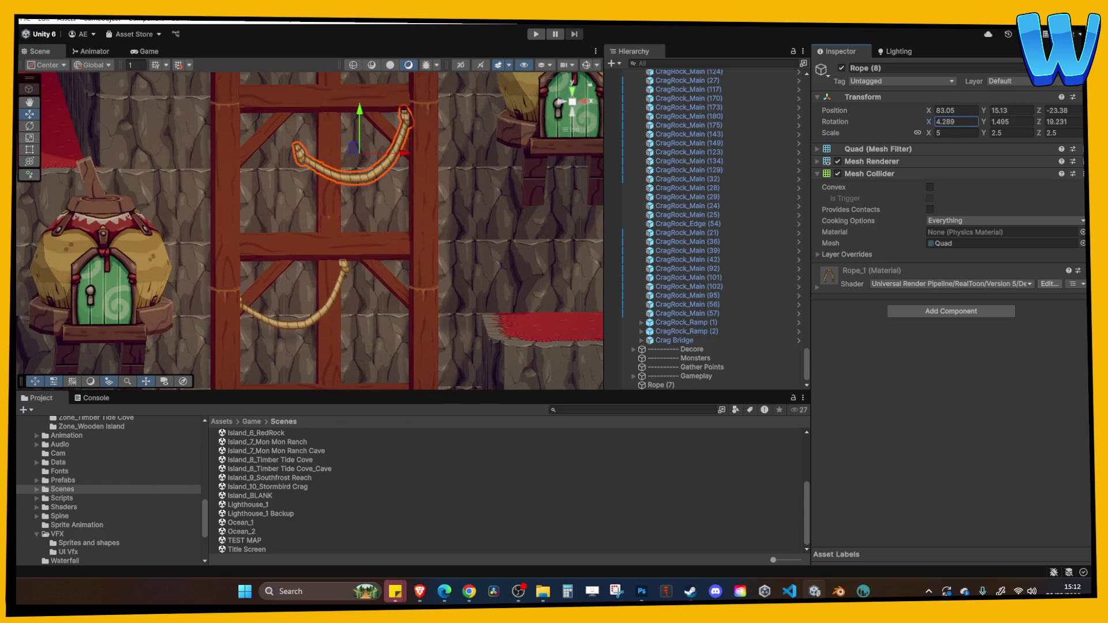
pyautogui.click(30, 127)
pyautogui.click(564, 106)
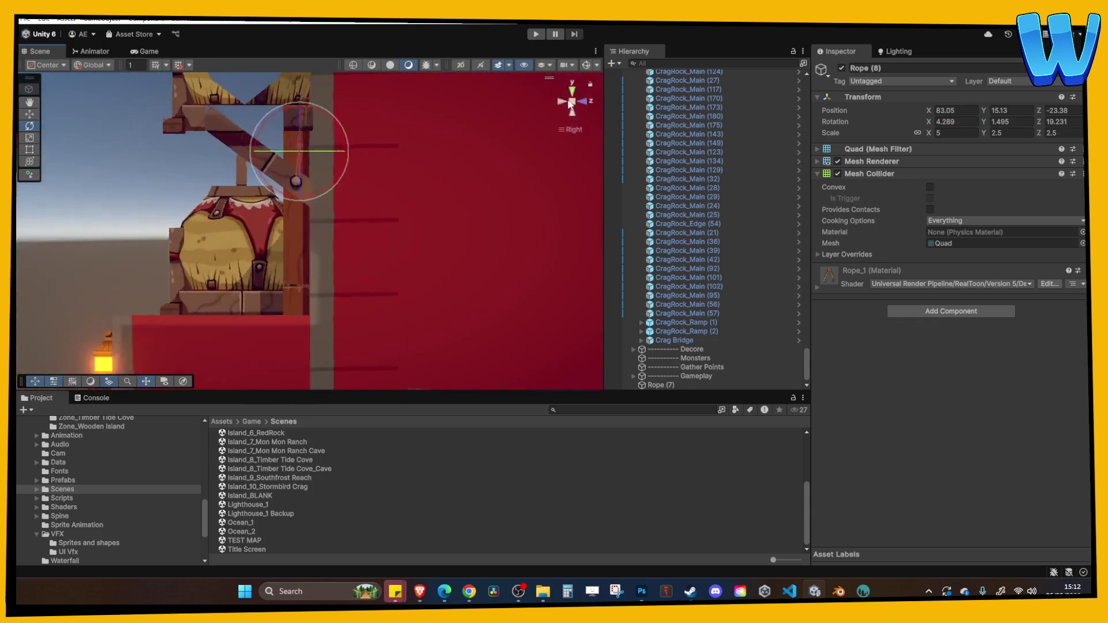
pyautogui.click(564, 106)
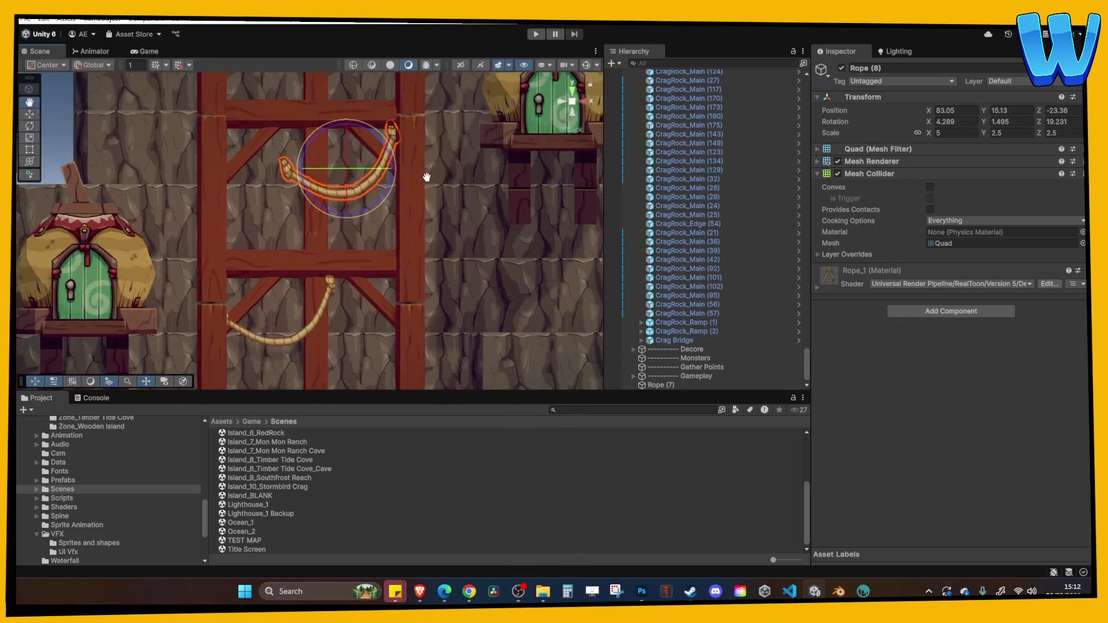
pyautogui.moveTo(384, 195)
pyautogui.mouseDown()
pyautogui.moveTo(348, 256)
pyautogui.moveTo(359, 255)
pyautogui.mouseUp()
pyautogui.click(31, 116)
pyautogui.click(413, 214)
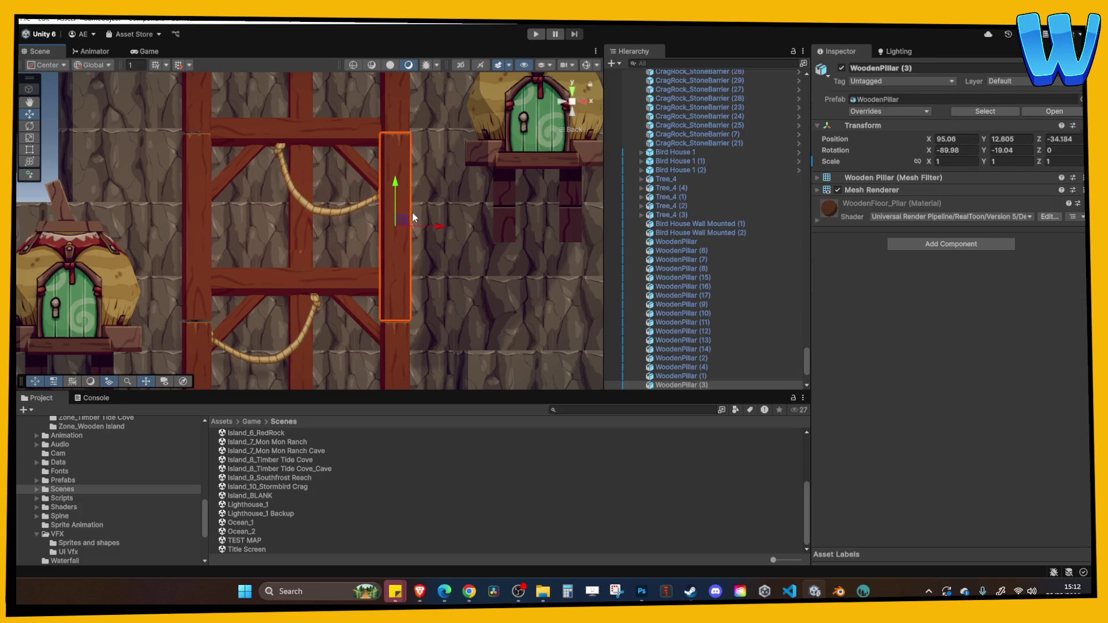
pyautogui.scroll(-6, 412, 214)
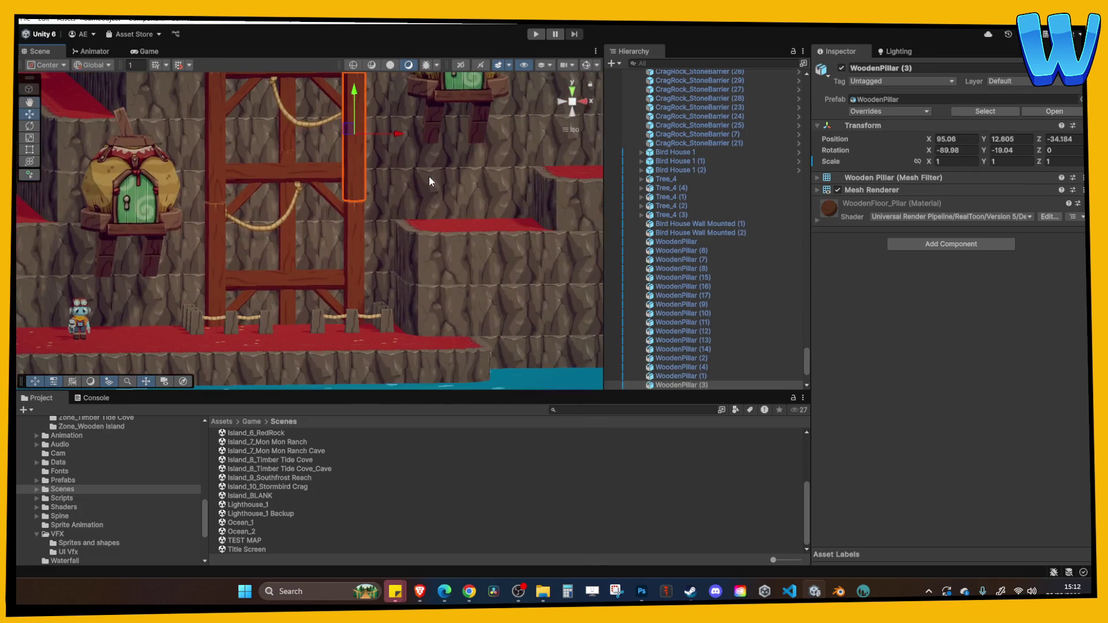
pyautogui.moveTo(428, 184)
pyautogui.mouseDown()
pyautogui.moveTo(375, 237)
pyautogui.moveTo(383, 210)
pyautogui.moveTo(406, 260)
pyautogui.mouseUp()
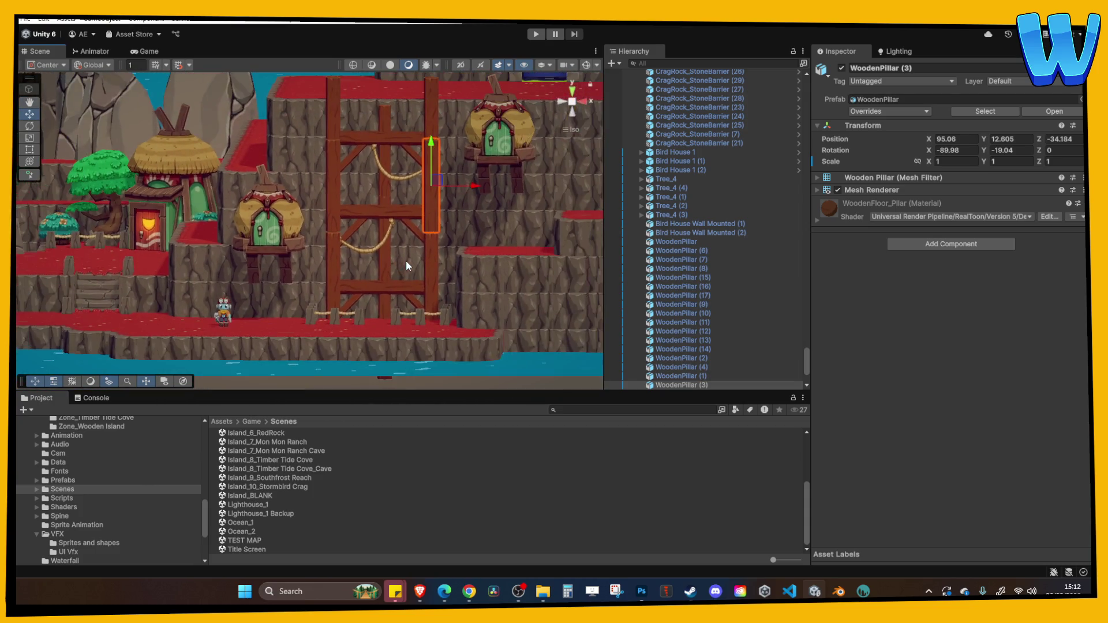
pyautogui.click(483, 257)
pyautogui.scroll(4, 398, 252)
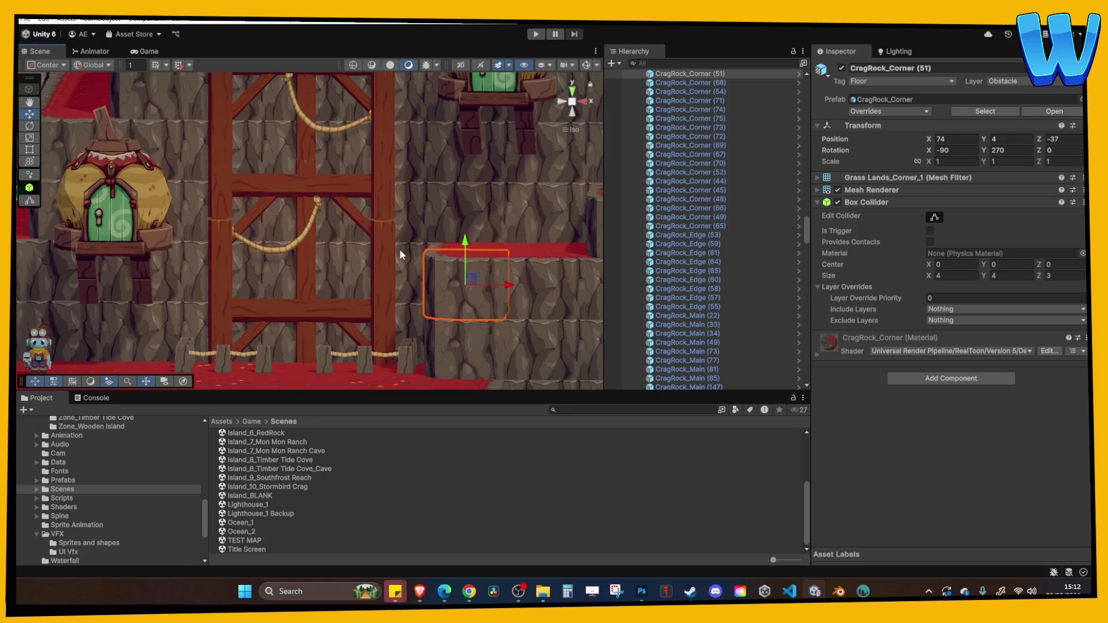
pyautogui.moveTo(399, 248); pyautogui.dragTo(273, 255)
pyautogui.moveTo(278, 300); pyautogui.dragTo(304, 240)
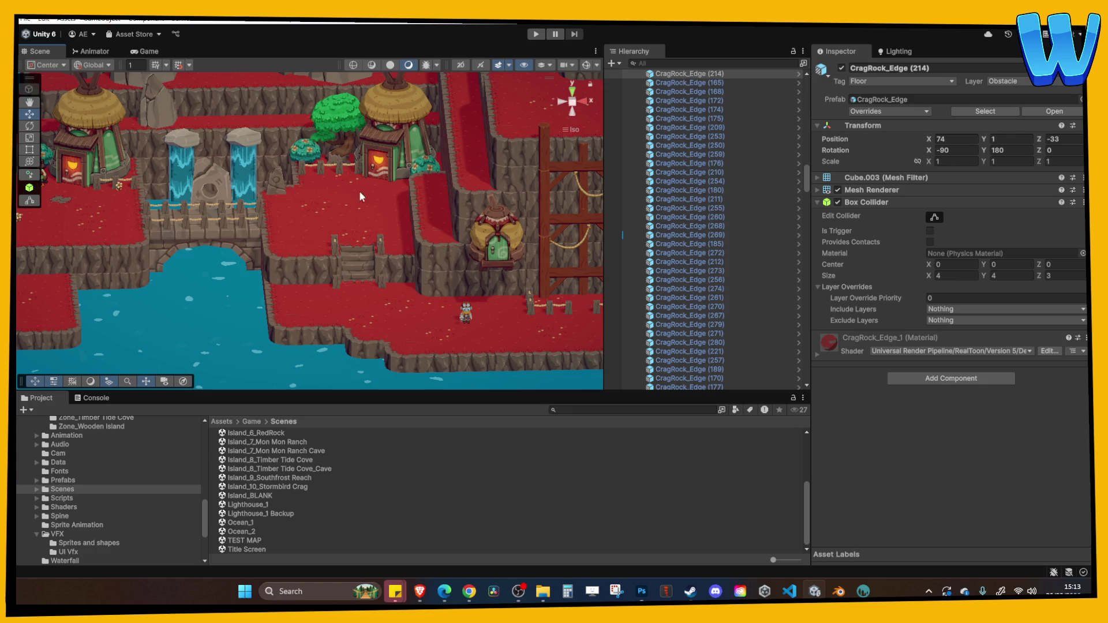
# Step: Orbit and zoom around the ramps, yurt and scaffold, then enter Play mode
pyautogui.scroll(3, 375, 189)
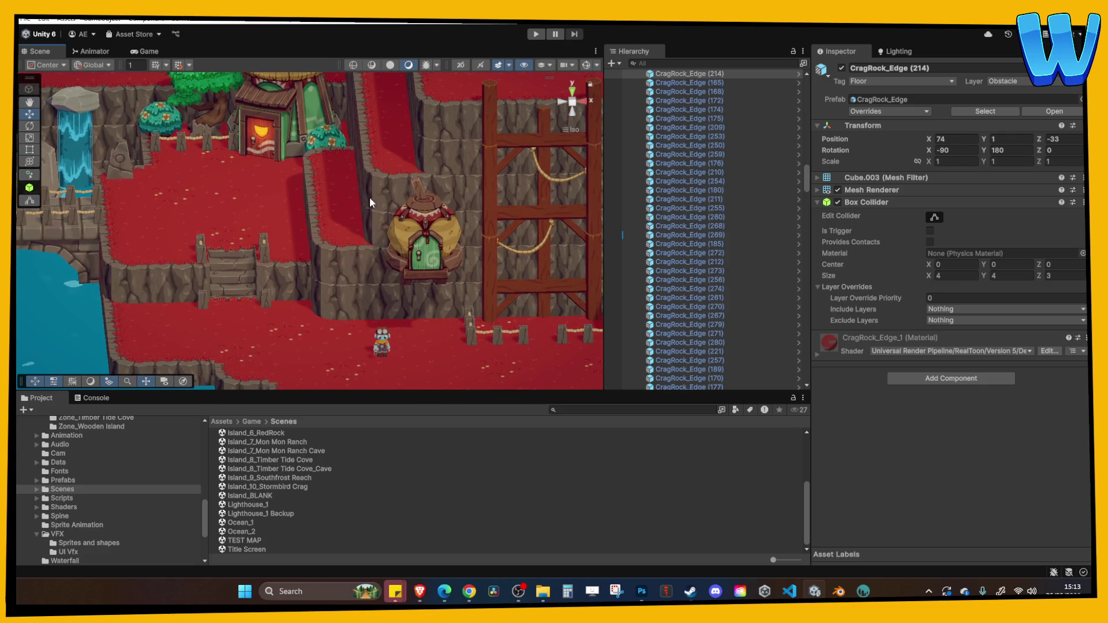
pyautogui.moveTo(371, 209)
pyautogui.mouseDown()
pyautogui.moveTo(337, 208)
pyautogui.moveTo(443, 216)
pyautogui.moveTo(311, 209)
pyautogui.mouseUp()
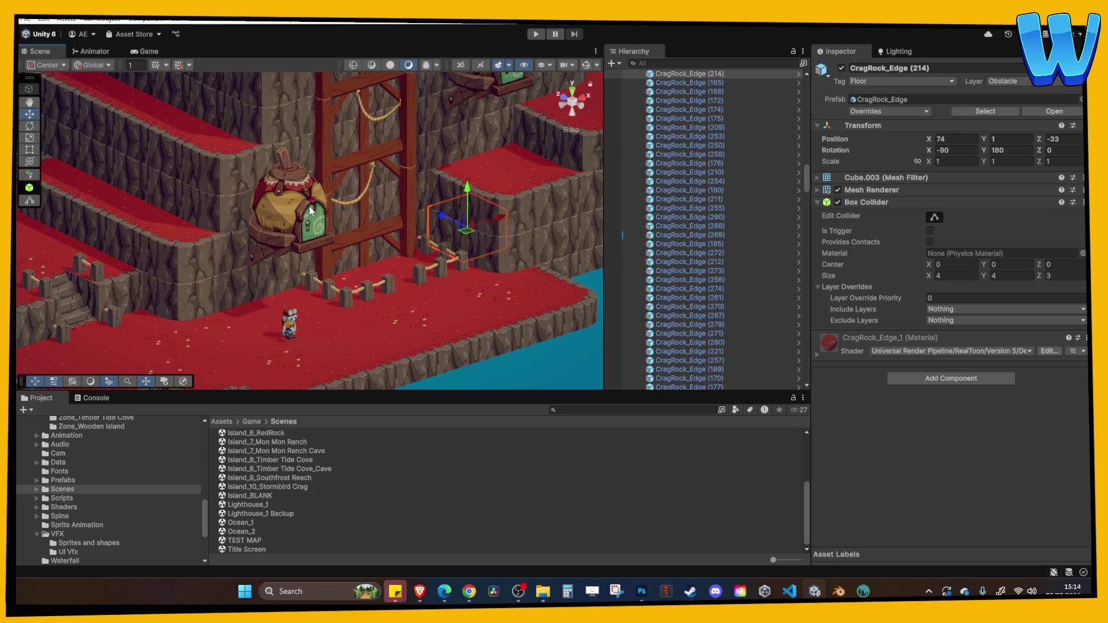
pyautogui.scroll(10, 310, 206)
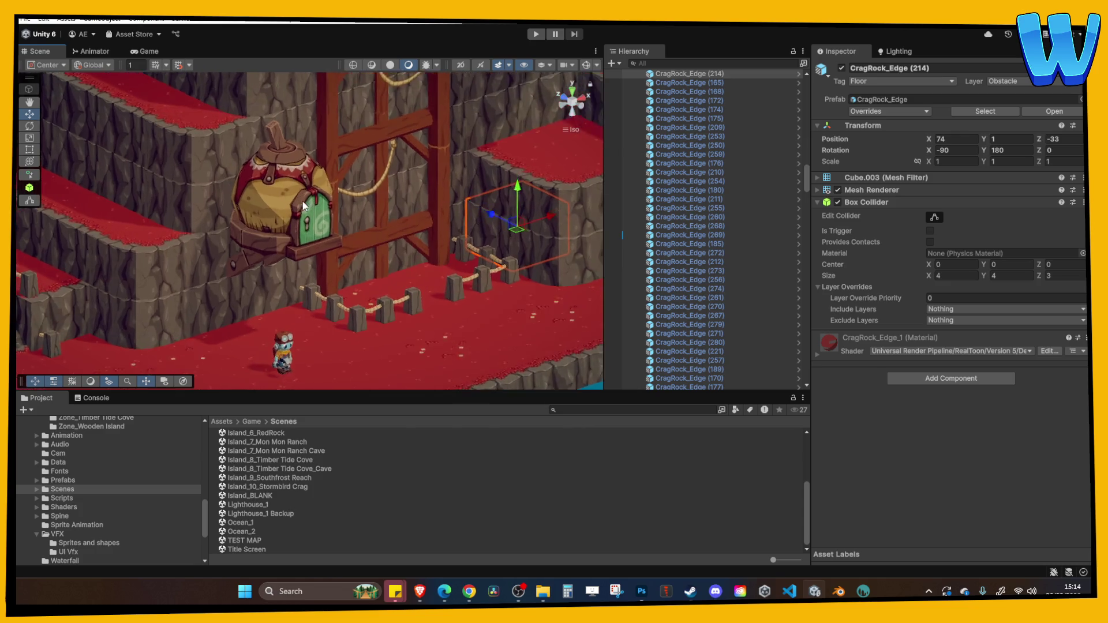
pyautogui.scroll(-10, 310, 254)
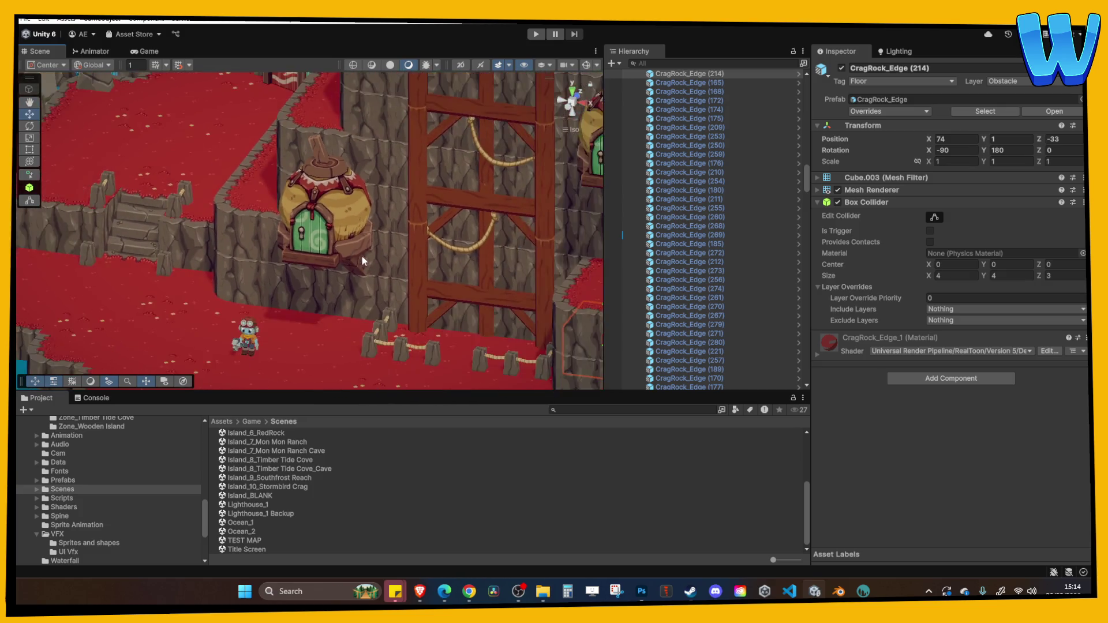
pyautogui.scroll(2, 376, 103)
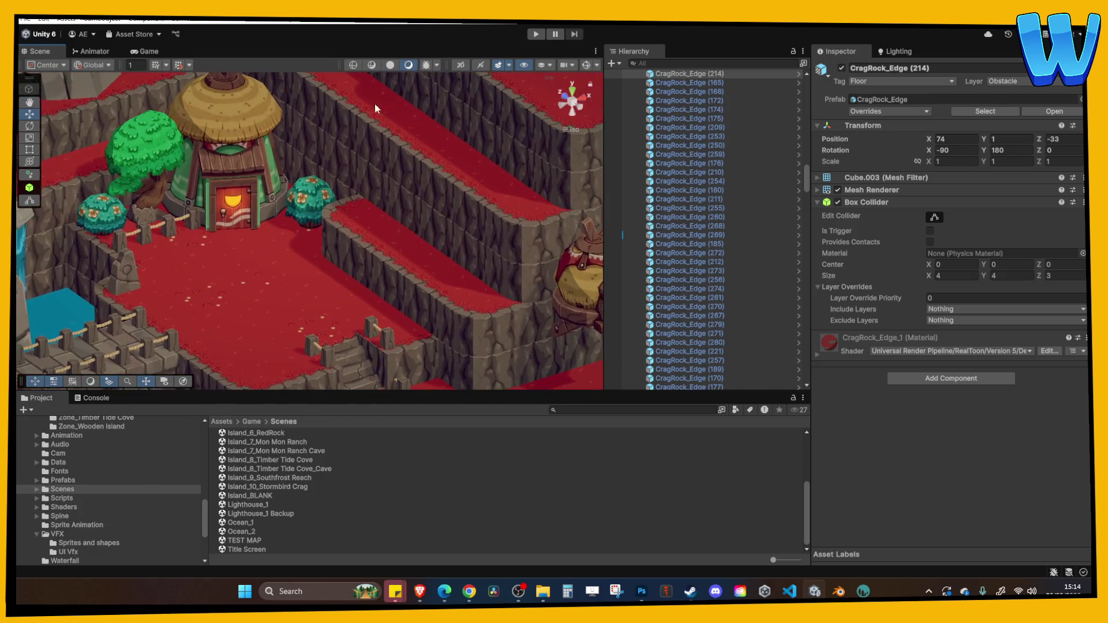
pyautogui.click(535, 34)
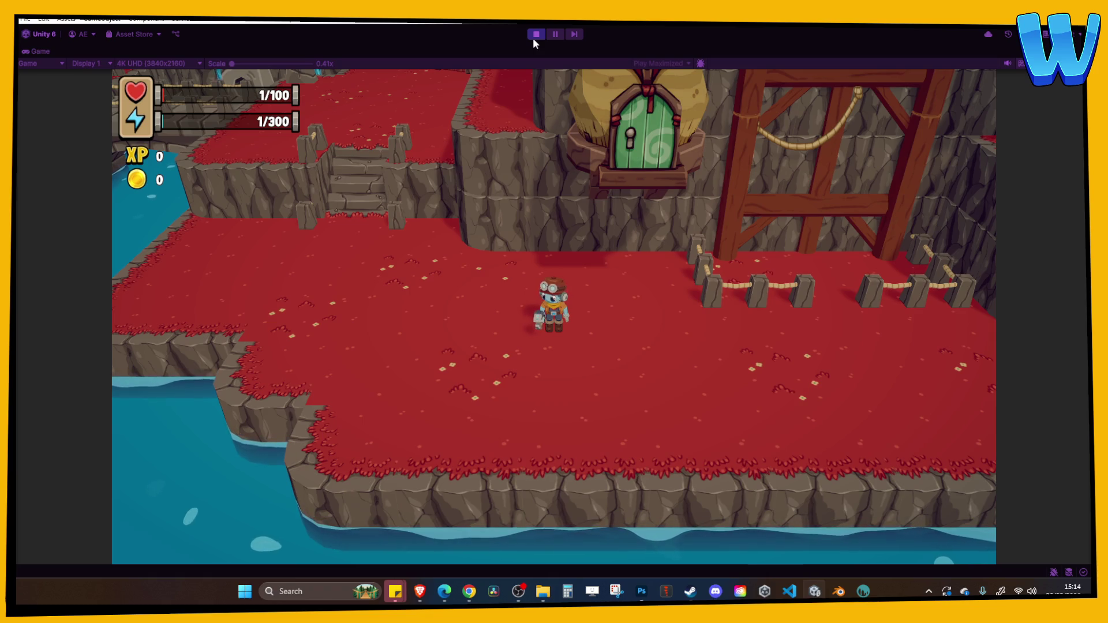
# Step: Walk the character up the stone stairs, over the waterfall bridge and back toward the scaffold, then stop play
pyautogui.press('a')
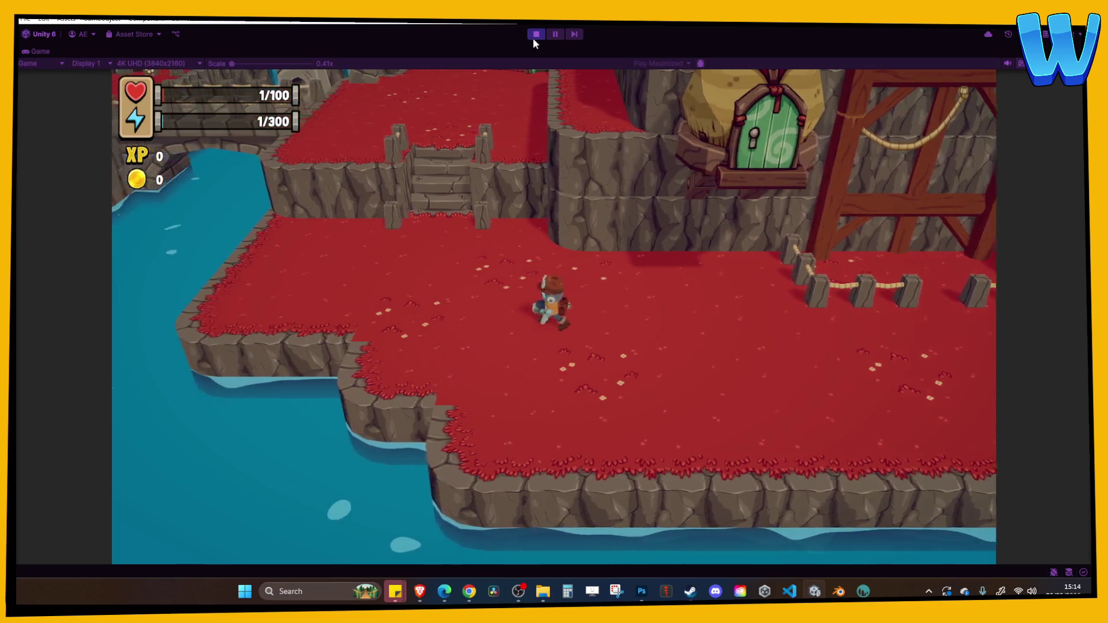
pyautogui.press('w')
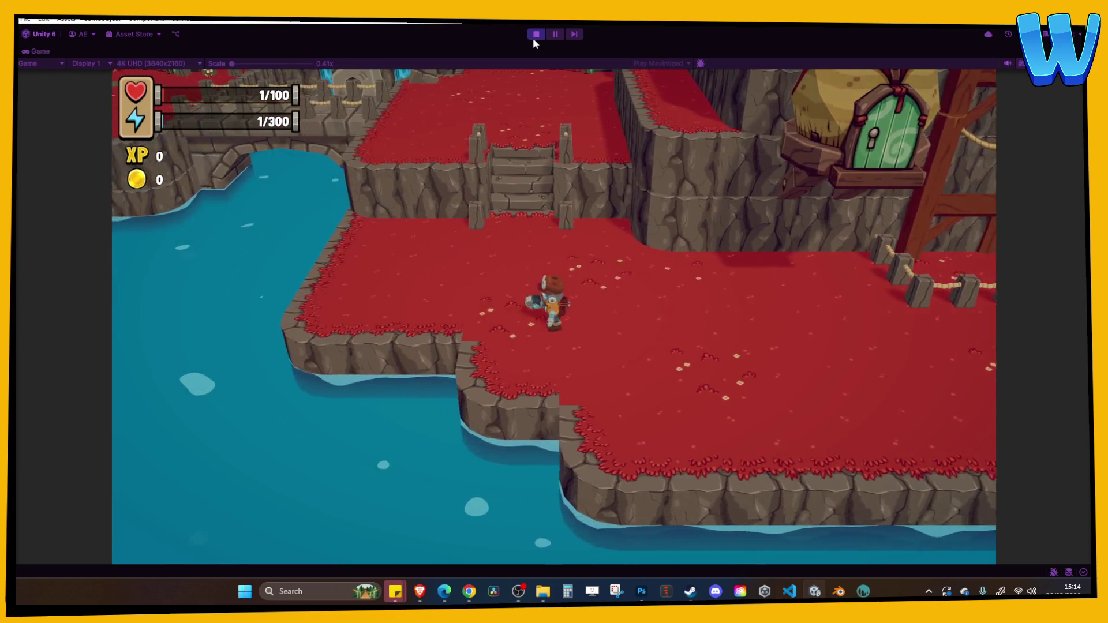
pyautogui.press('w')
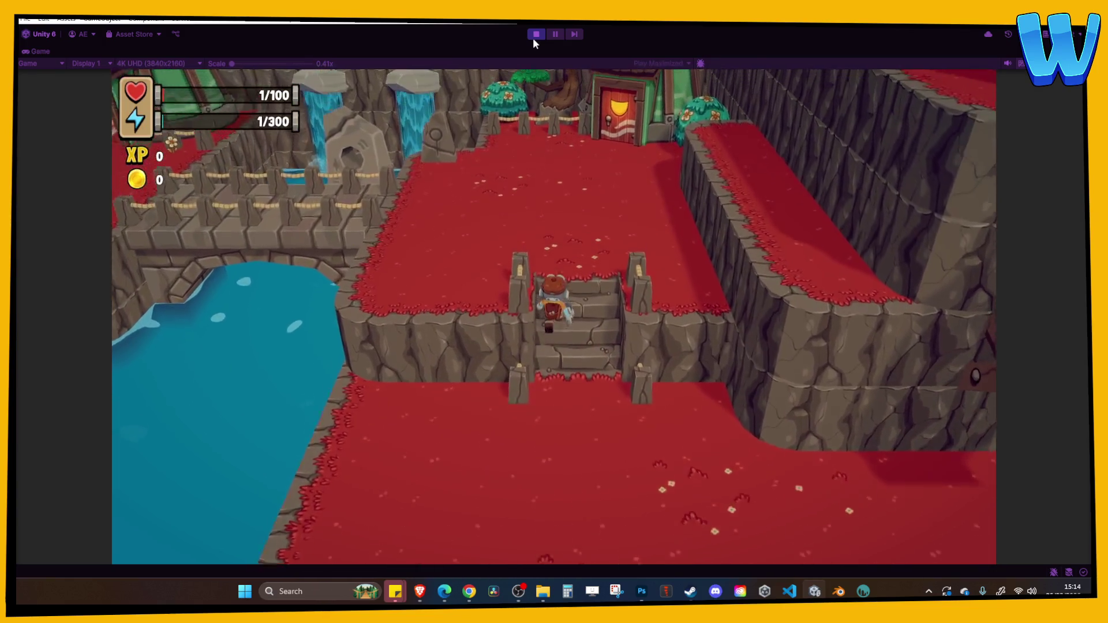
pyautogui.press('a')
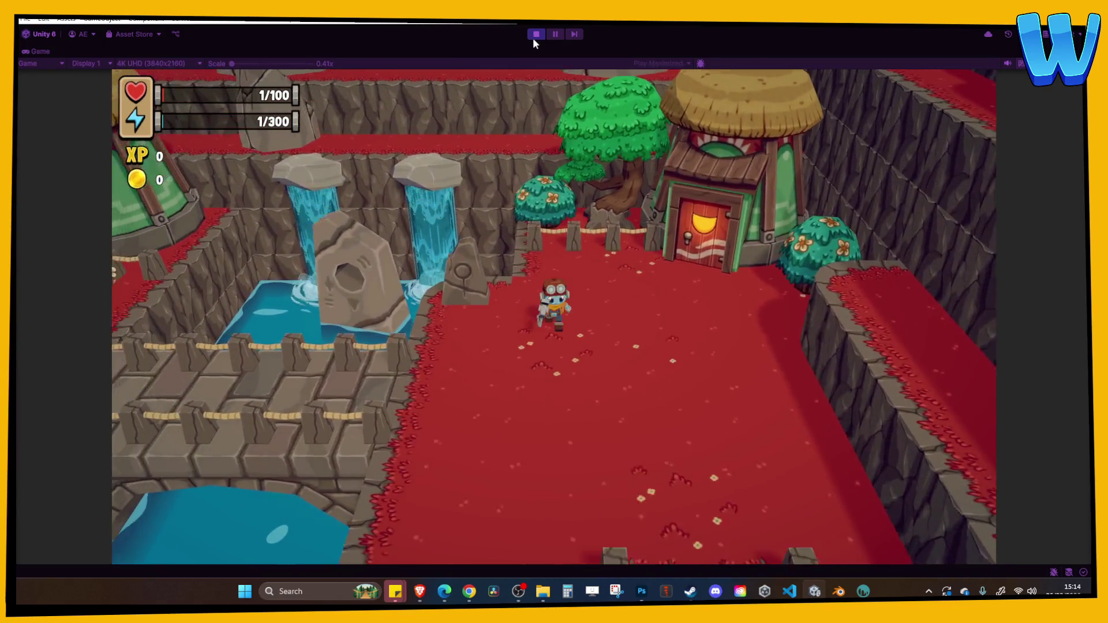
pyautogui.press('a')
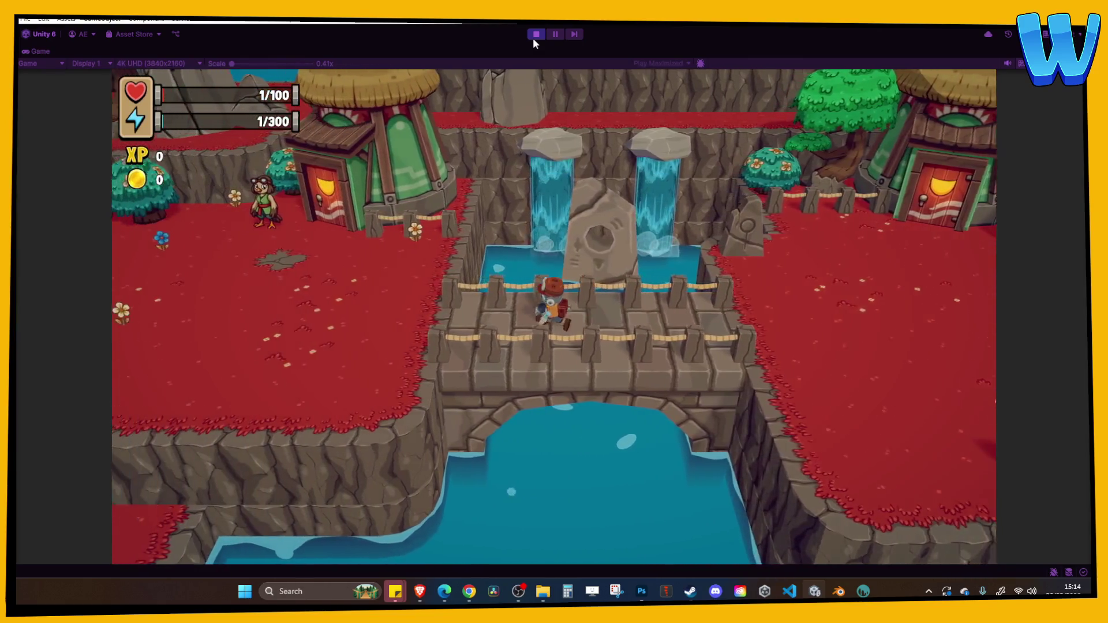
pyautogui.press('d')
pyautogui.press('d')
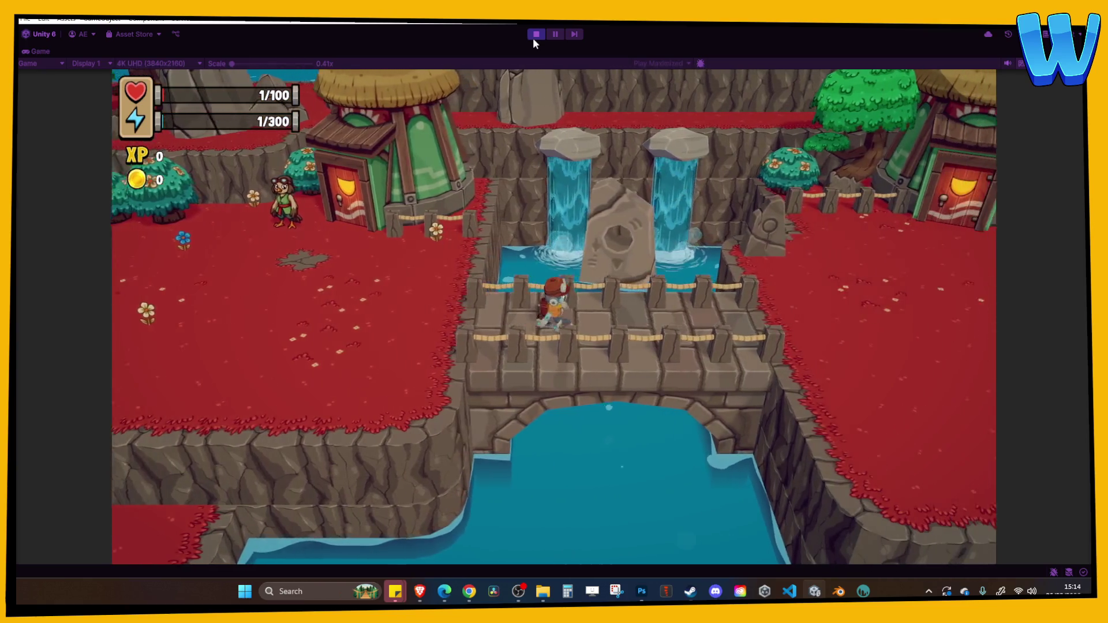
pyautogui.press('s')
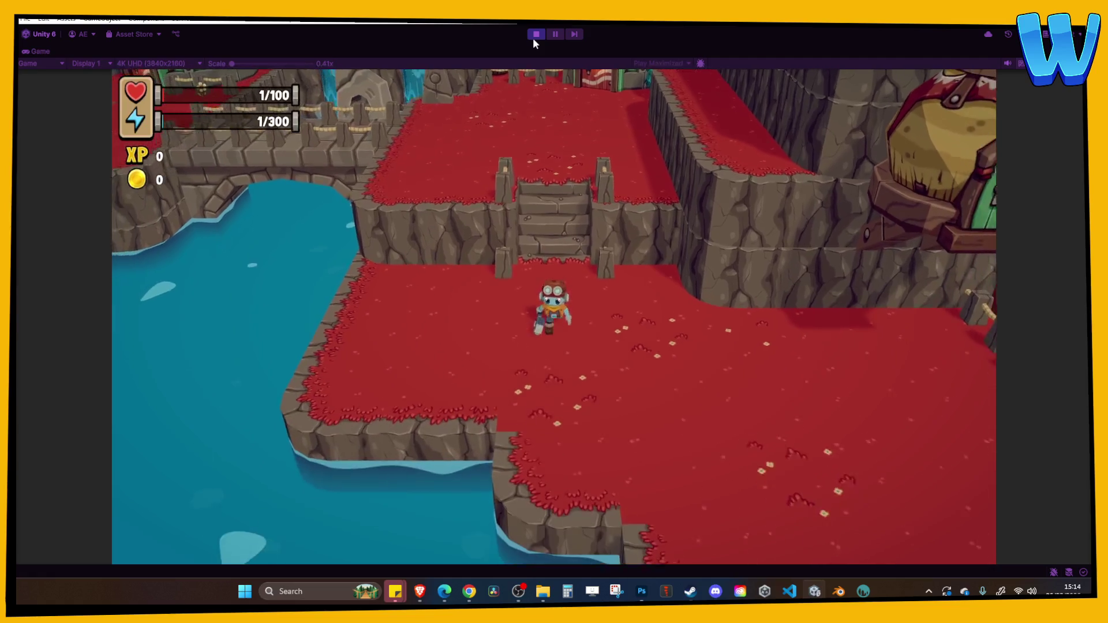
pyautogui.press('d')
pyautogui.press('d')
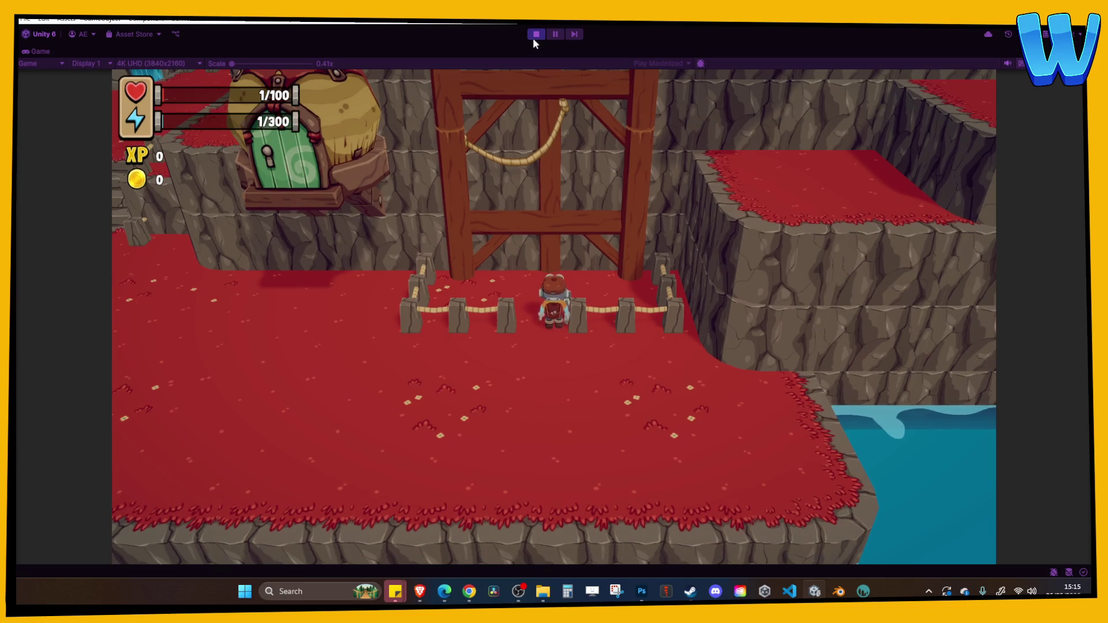
pyautogui.click(535, 34)
pyautogui.moveTo(530, 168)
pyautogui.mouseDown()
pyautogui.moveTo(501, 251)
pyautogui.moveTo(429, 224)
pyautogui.moveTo(411, 241)
pyautogui.mouseUp()
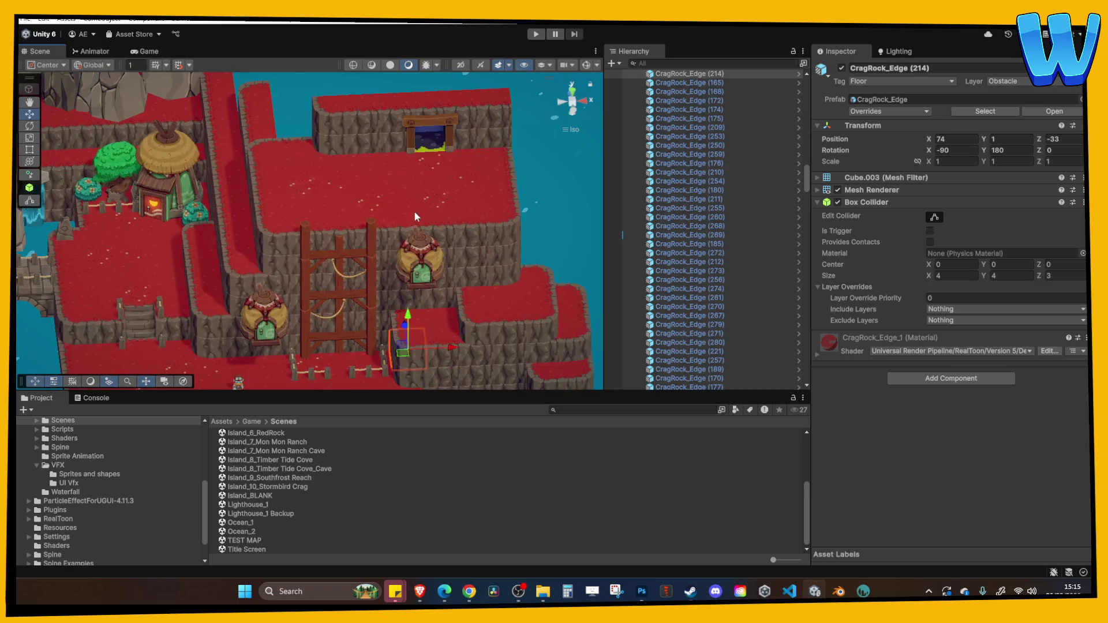
pyautogui.click(415, 217)
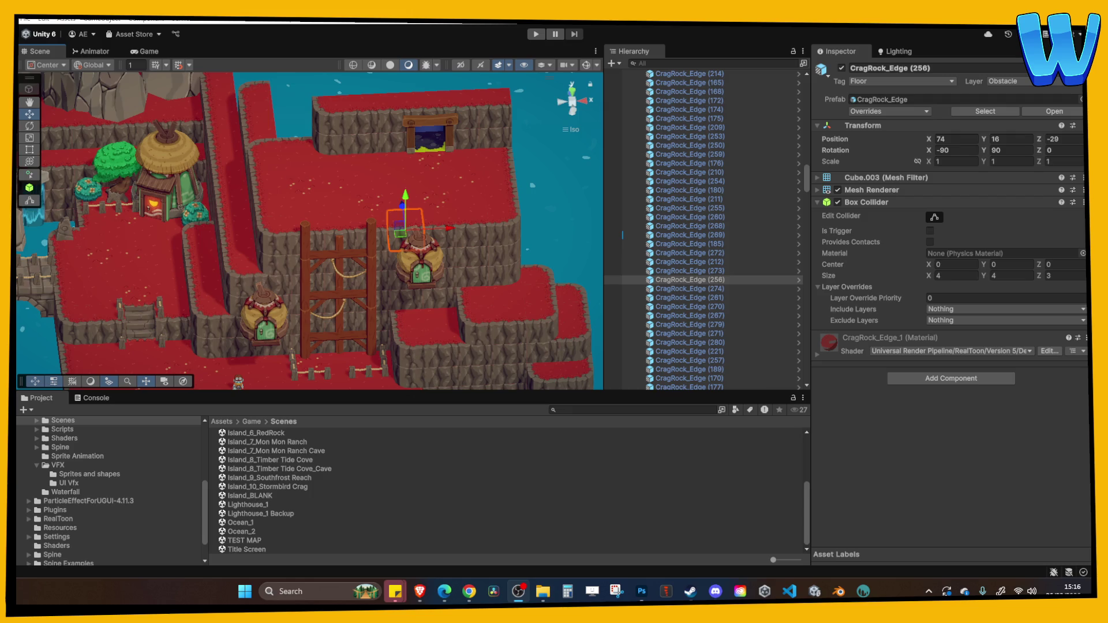
pyautogui.scroll(2, 378, 299)
pyautogui.scroll(2, 390, 239)
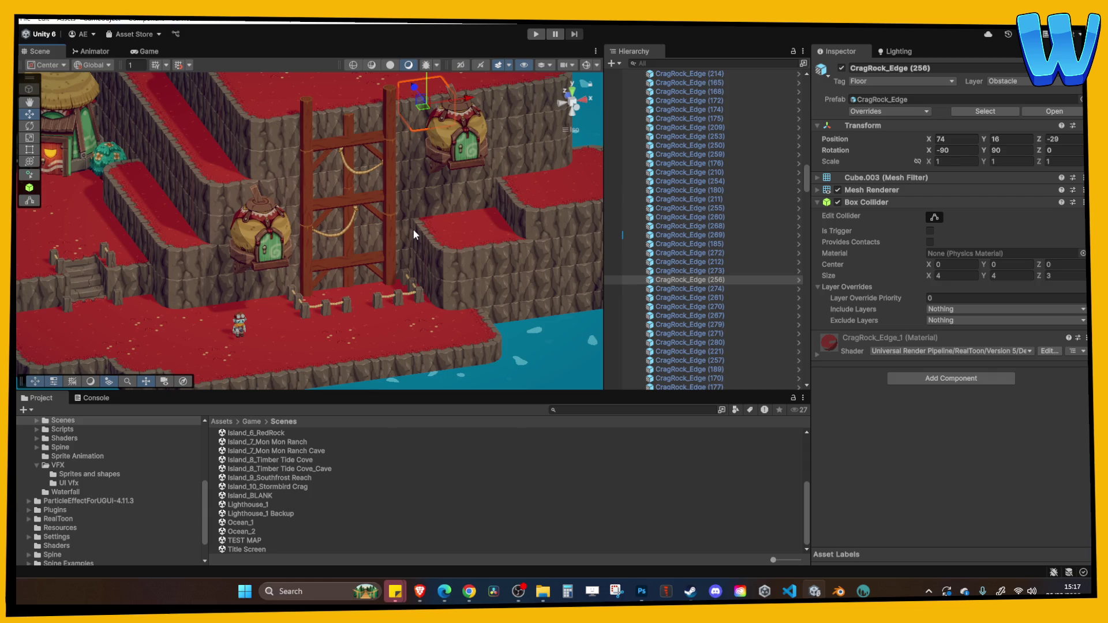
pyautogui.moveTo(413, 228); pyautogui.dragTo(404, 239)
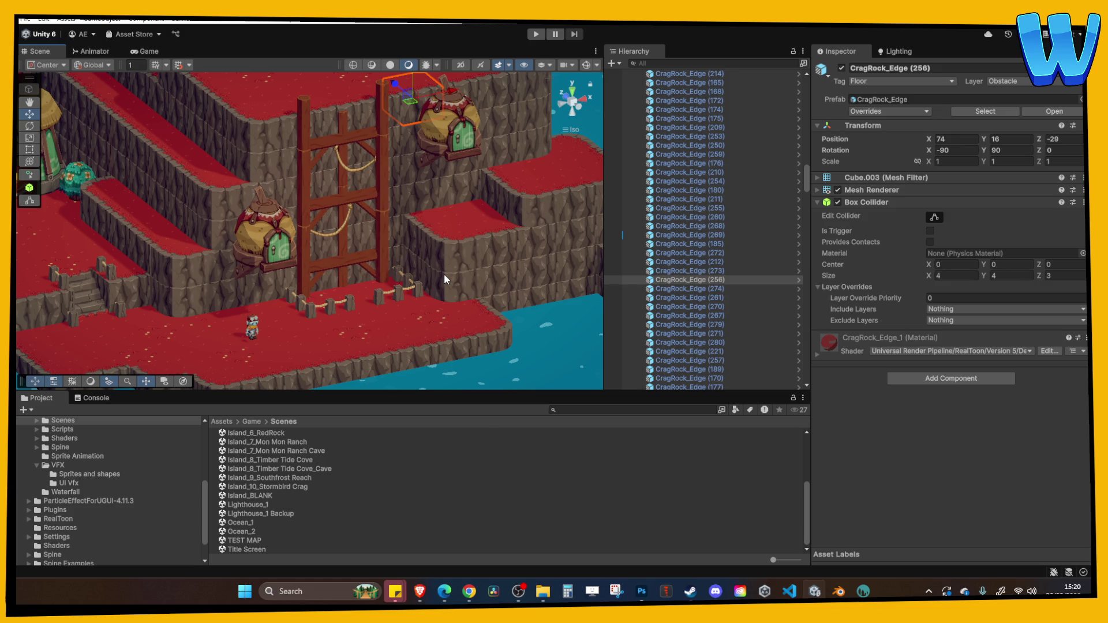
# Step: Bring the fence gap into view, raise the gap rock, then undo the move
pyautogui.moveTo(444, 275); pyautogui.dragTo(468, 249)
pyautogui.scroll(-5, 472, 269)
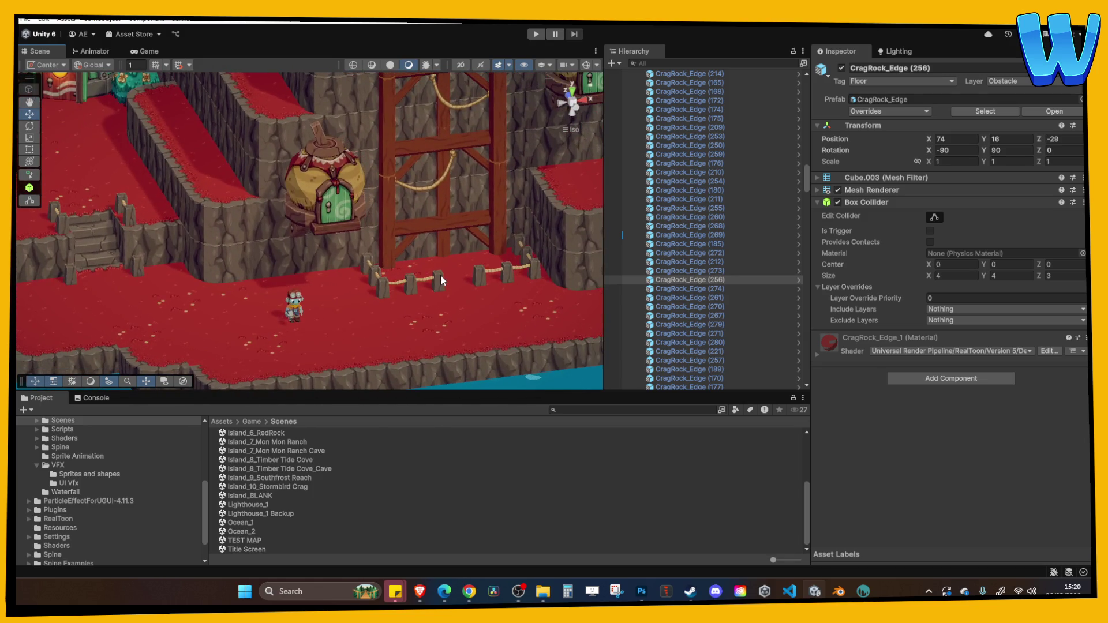
pyautogui.scroll(5, 432, 266)
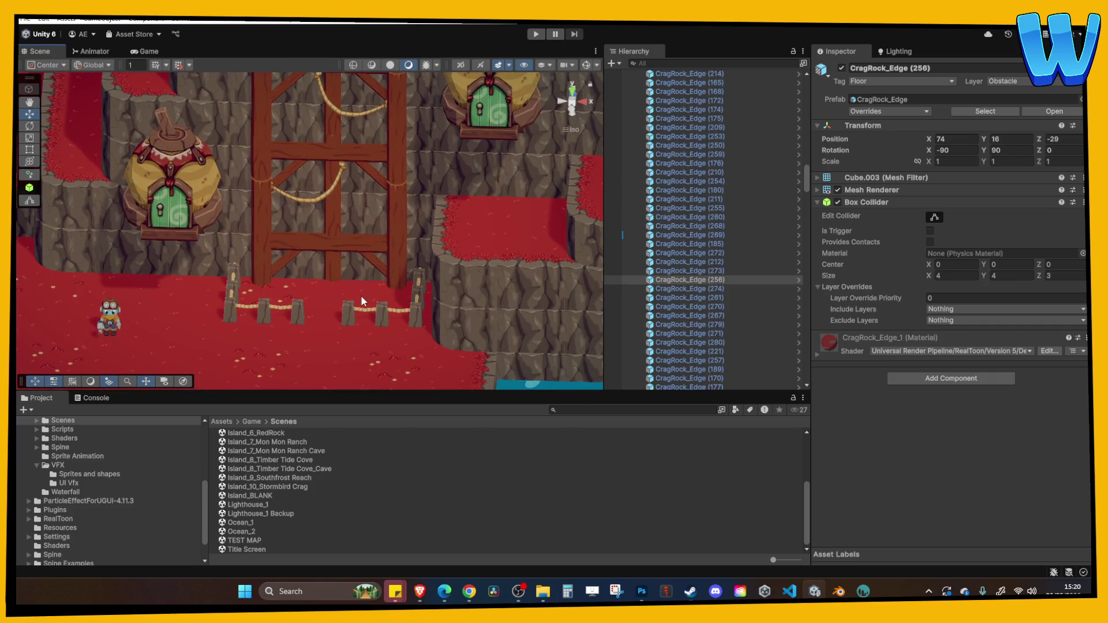
pyautogui.scroll(5, 392, 311)
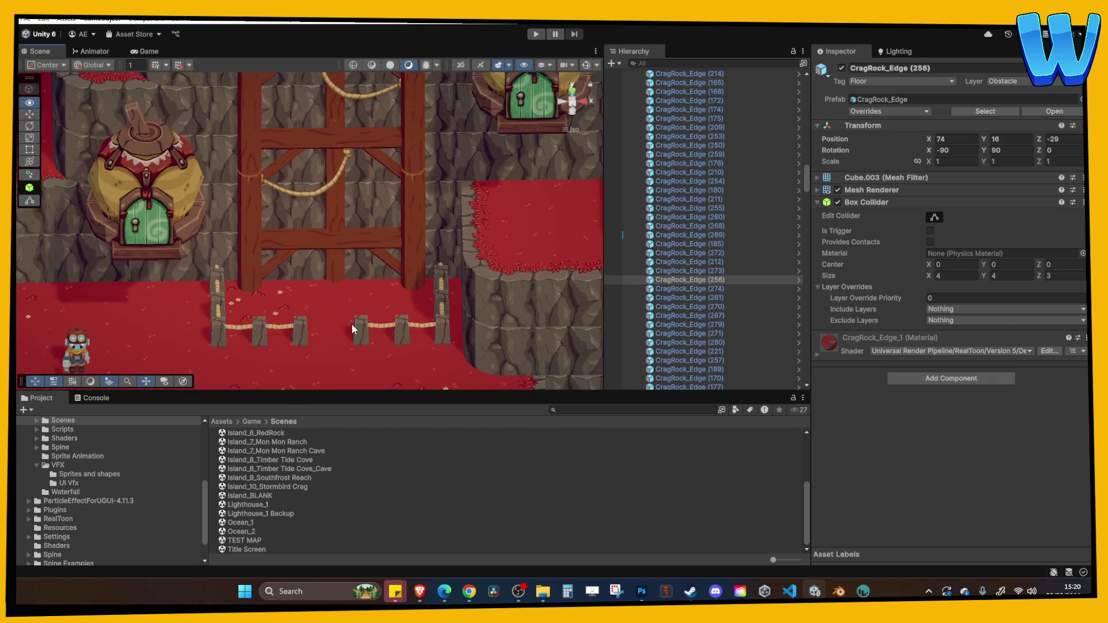
pyautogui.click(320, 297)
pyautogui.moveTo(340, 299)
pyautogui.mouseDown()
pyautogui.moveTo(334, 250)
pyautogui.moveTo(341, 263)
pyautogui.mouseUp()
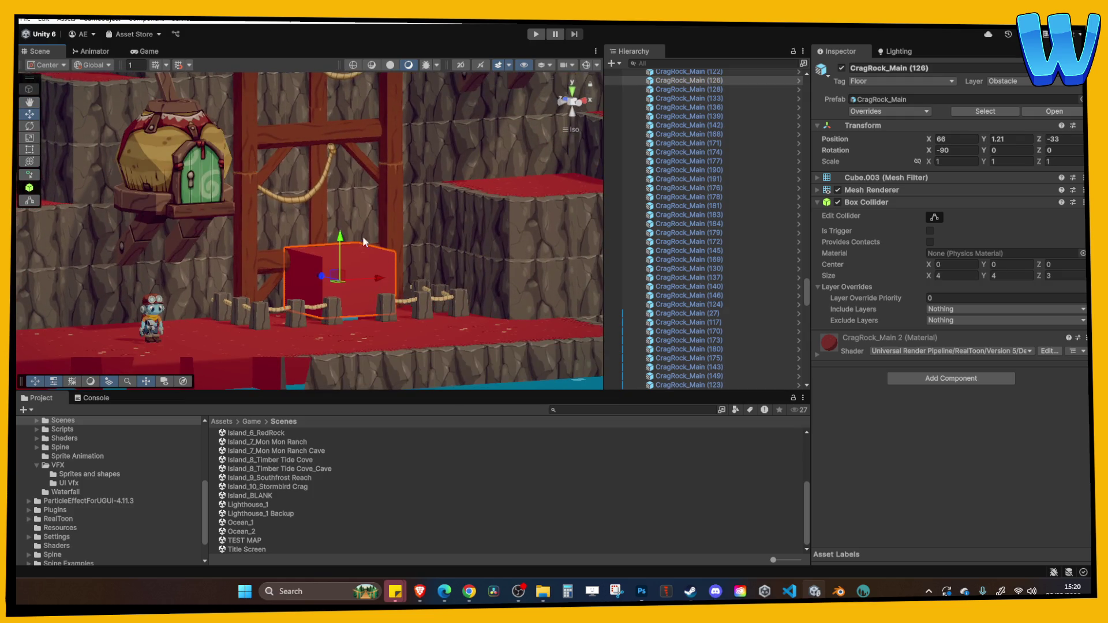
pyautogui.scroll(3, 336, 287)
pyautogui.scroll(3, 350, 356)
pyautogui.moveTo(352, 355); pyautogui.dragTo(387, 348)
pyautogui.hotkey('ctrl', 'z')
# Step: Inspect the neighbouring CragRock_Main rocks in the gap and start the play-test
pyautogui.scroll(5, 356, 333)
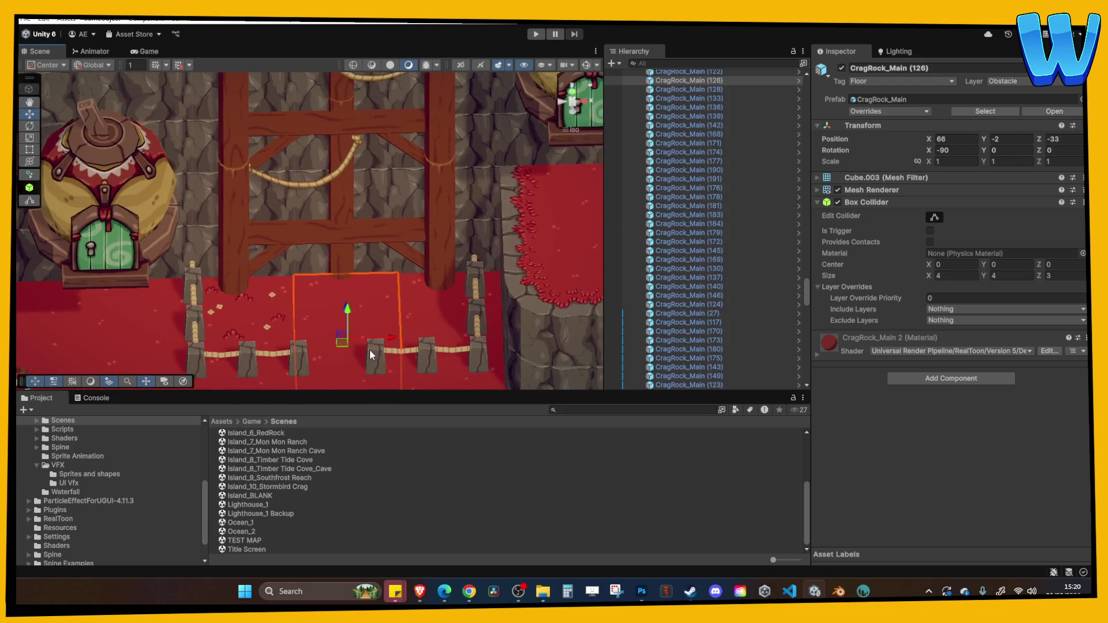
pyautogui.moveTo(363, 289); pyautogui.dragTo(337, 317)
pyautogui.click(331, 324)
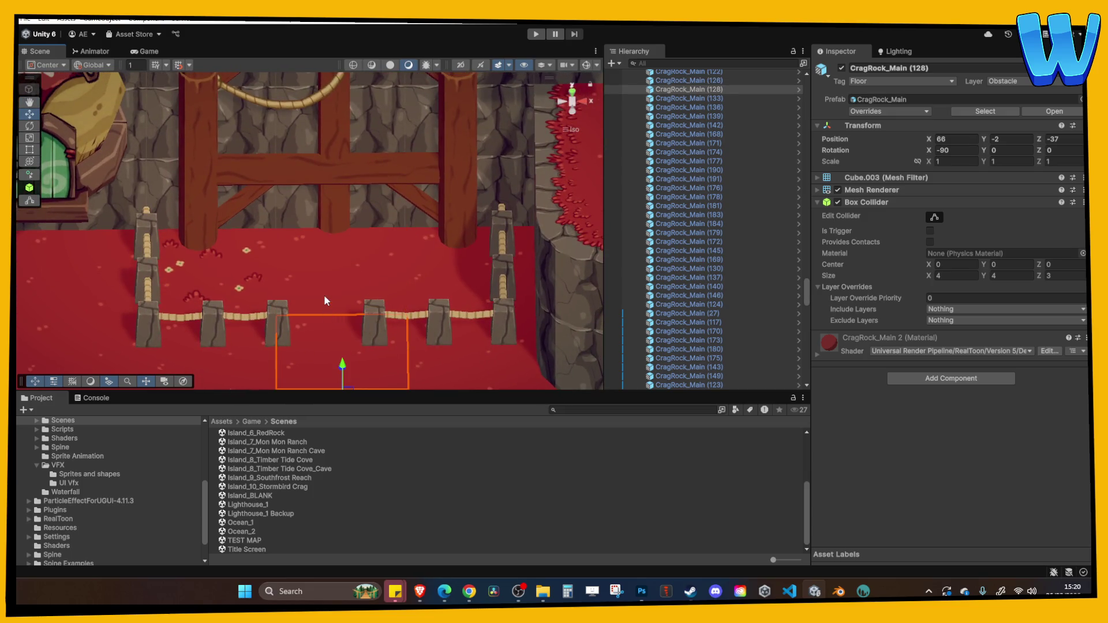
pyautogui.click(324, 294)
pyautogui.scroll(-3, 324, 295)
pyautogui.click(535, 34)
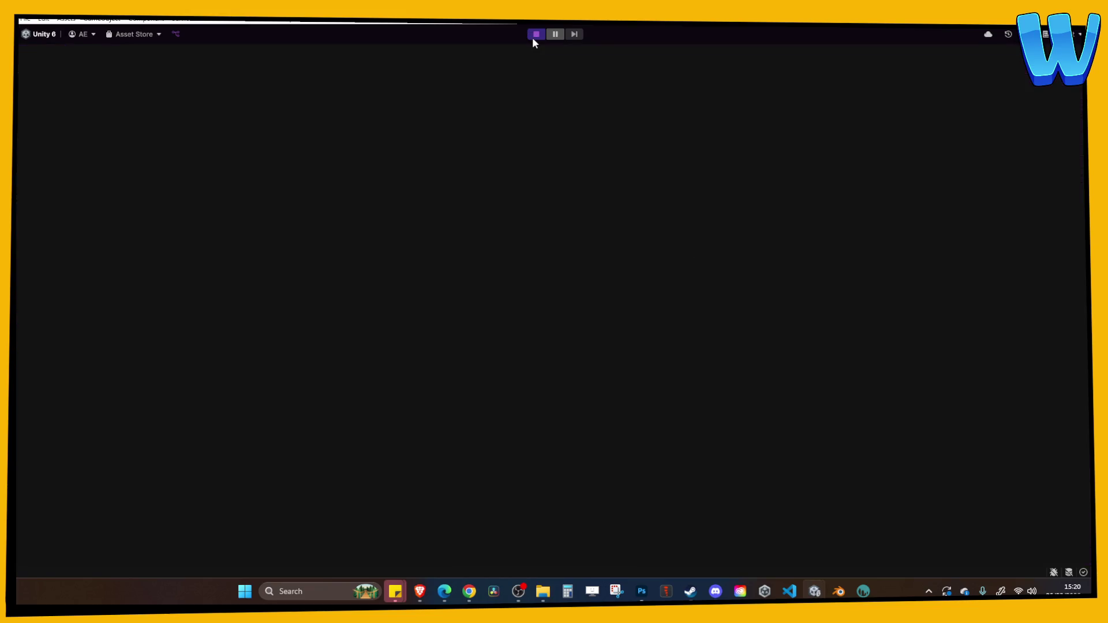
# Step: Walk the character right with D into the fence gap under the scaffold
pyautogui.press('d')
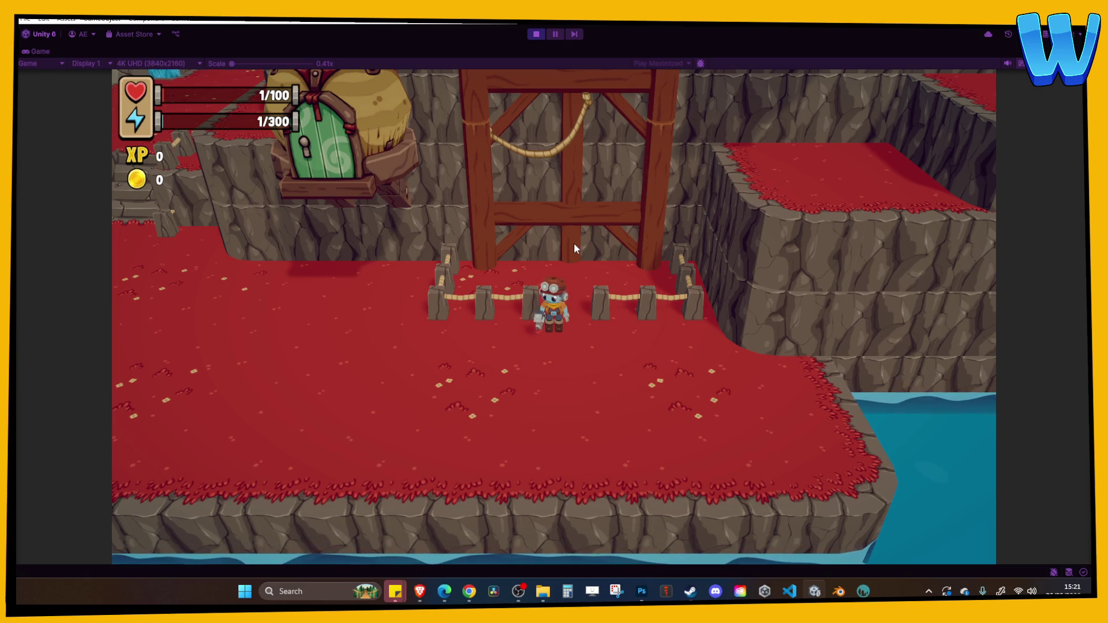
# Step: Exit Play mode and pan the Scene view across the level
pyautogui.click(536, 34)
pyautogui.scroll(-6, 499, 286)
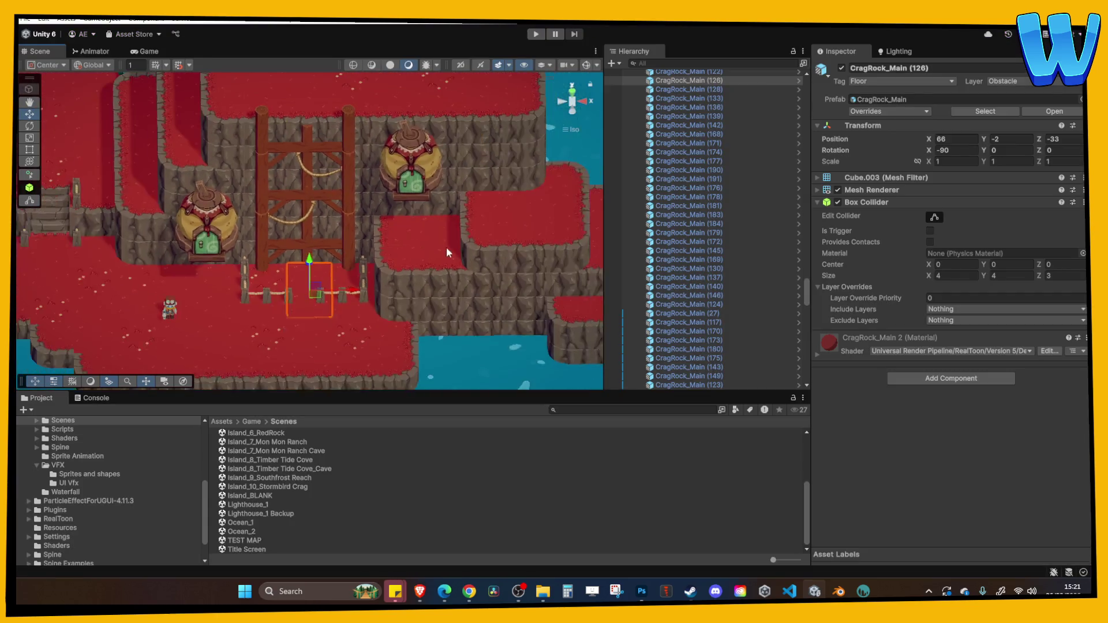
pyautogui.scroll(4, 368, 223)
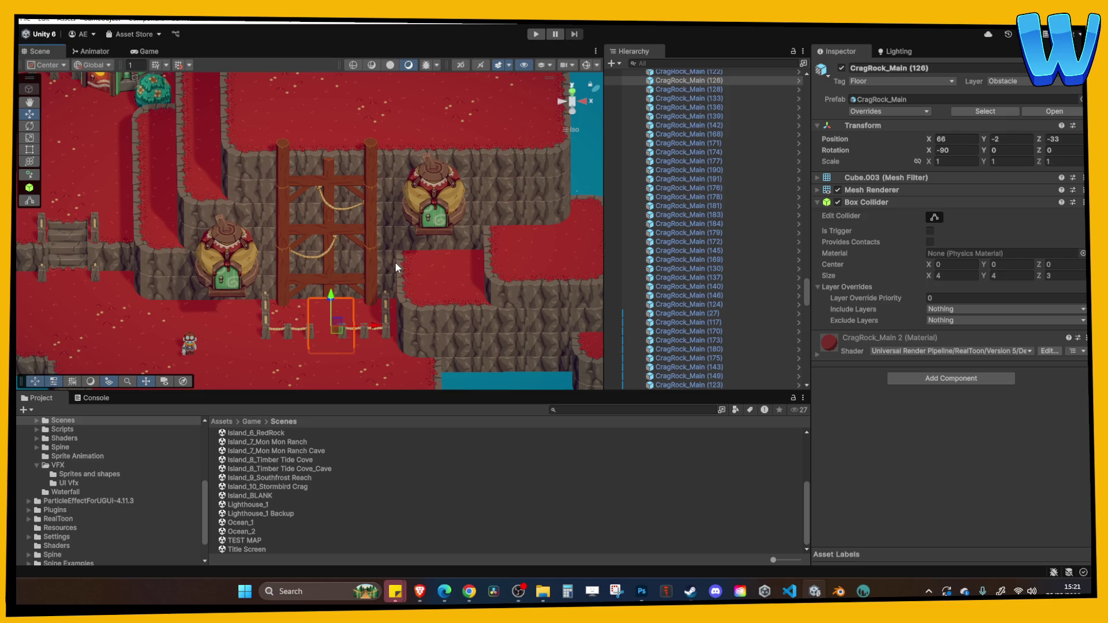
pyautogui.press('Left')
pyautogui.press('Down')
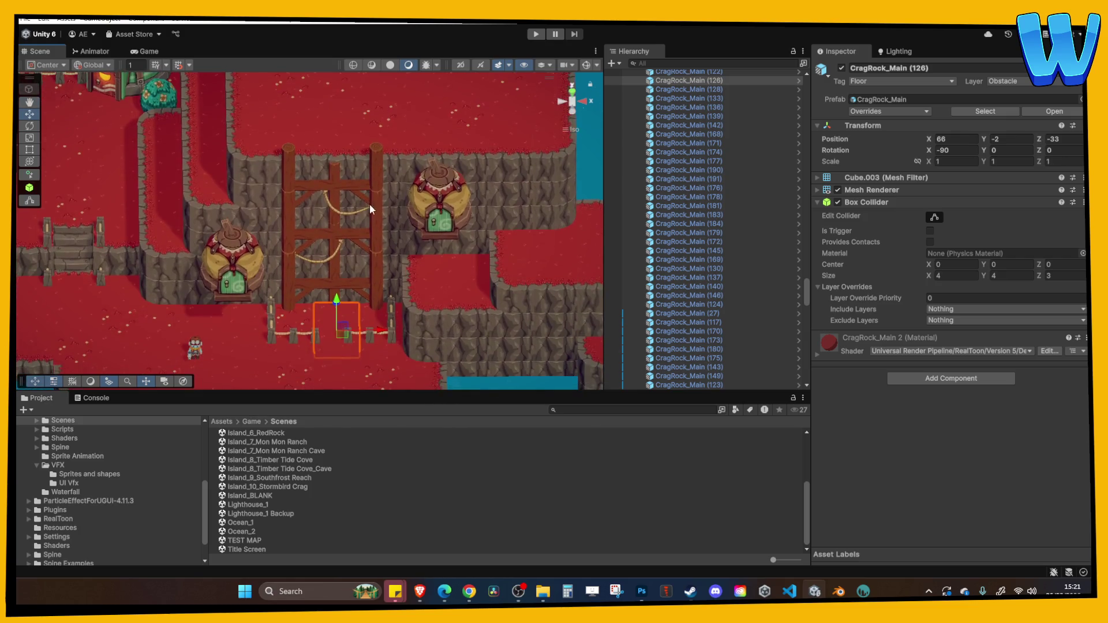
pyautogui.moveTo(428, 211); pyautogui.dragTo(409, 259)
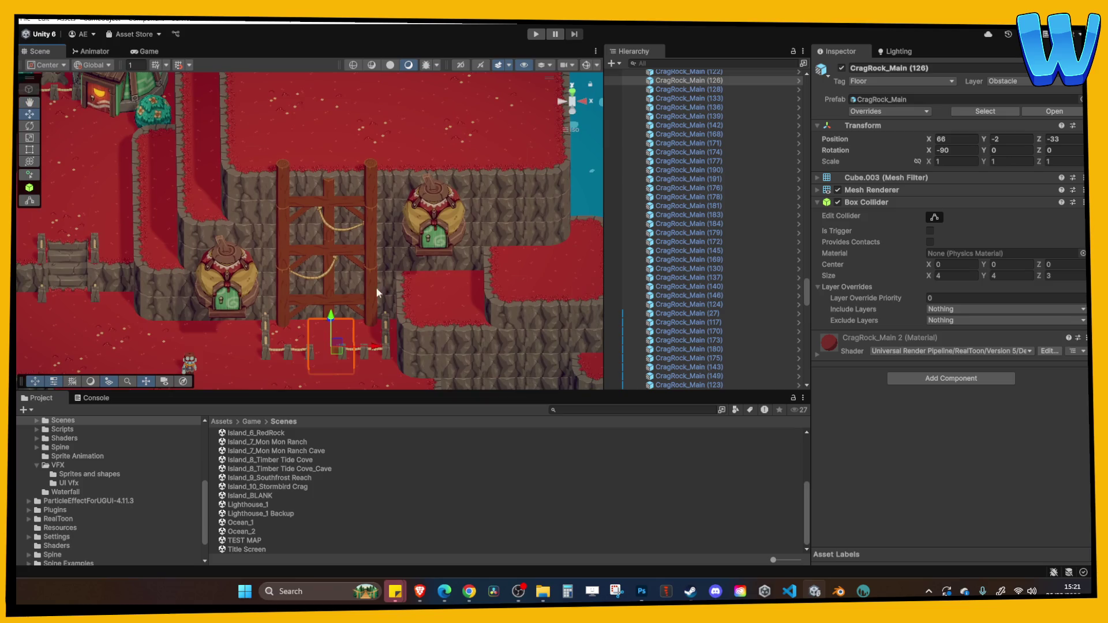
# Step: Pan around the scaffold until the gap rock is back in view
pyautogui.press('Up')
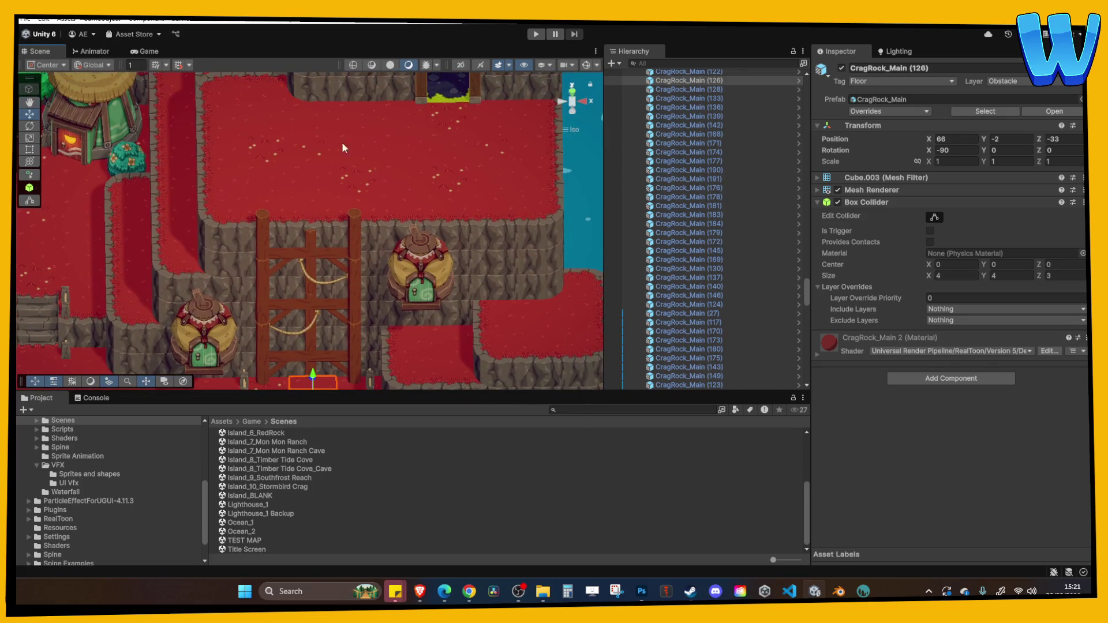
pyautogui.press('Left')
pyautogui.press('Down')
pyautogui.press('Right')
pyautogui.press('Up')
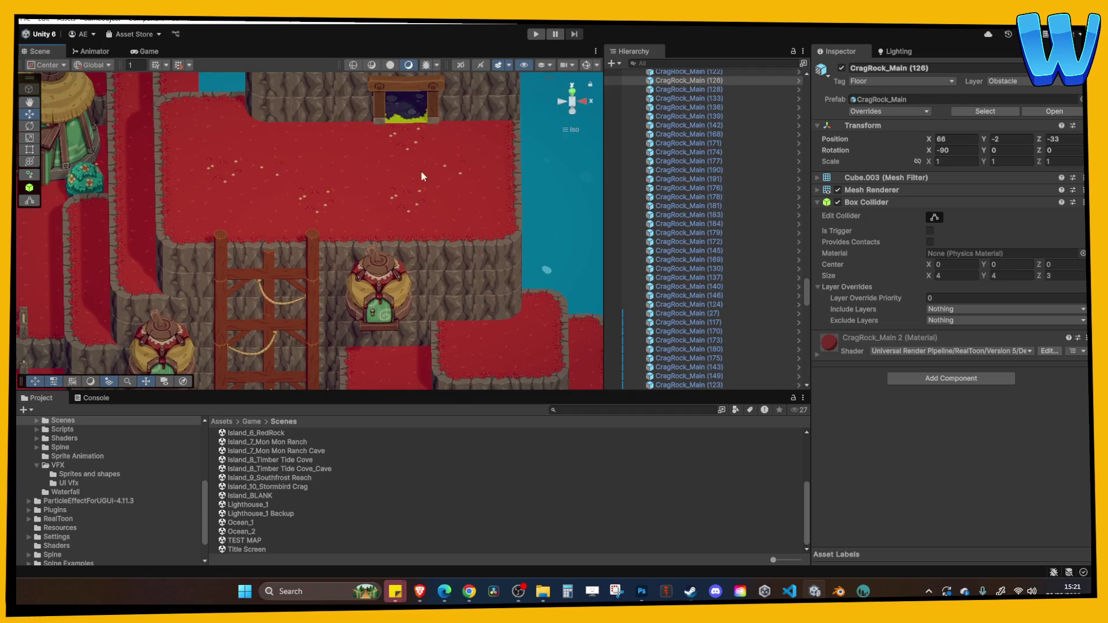
pyautogui.press('Down')
pyautogui.press('Left')
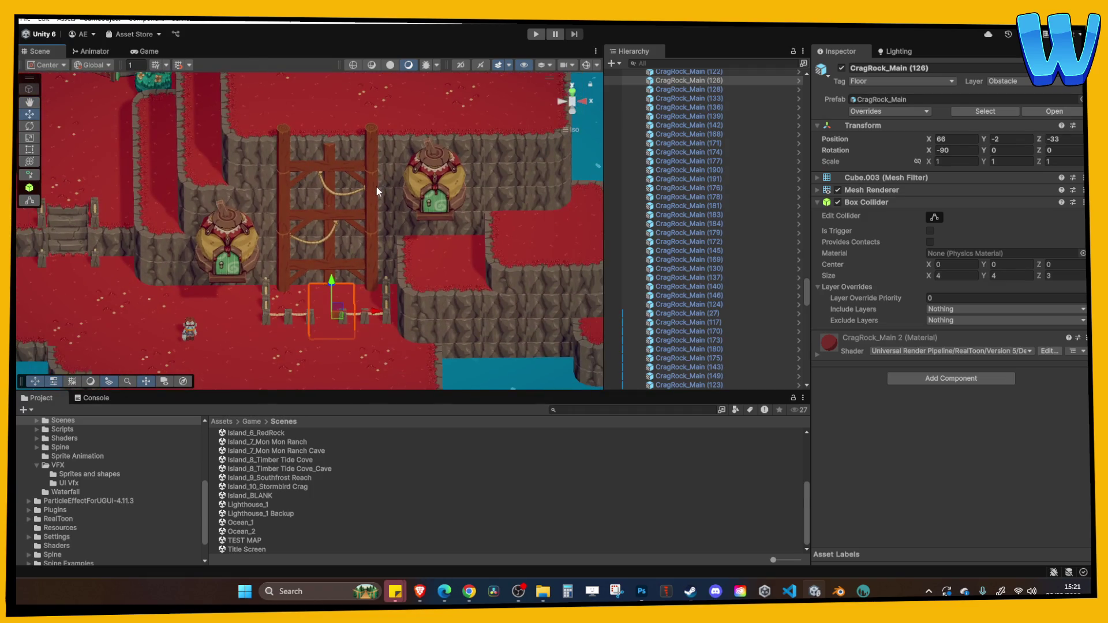
pyautogui.press('Up')
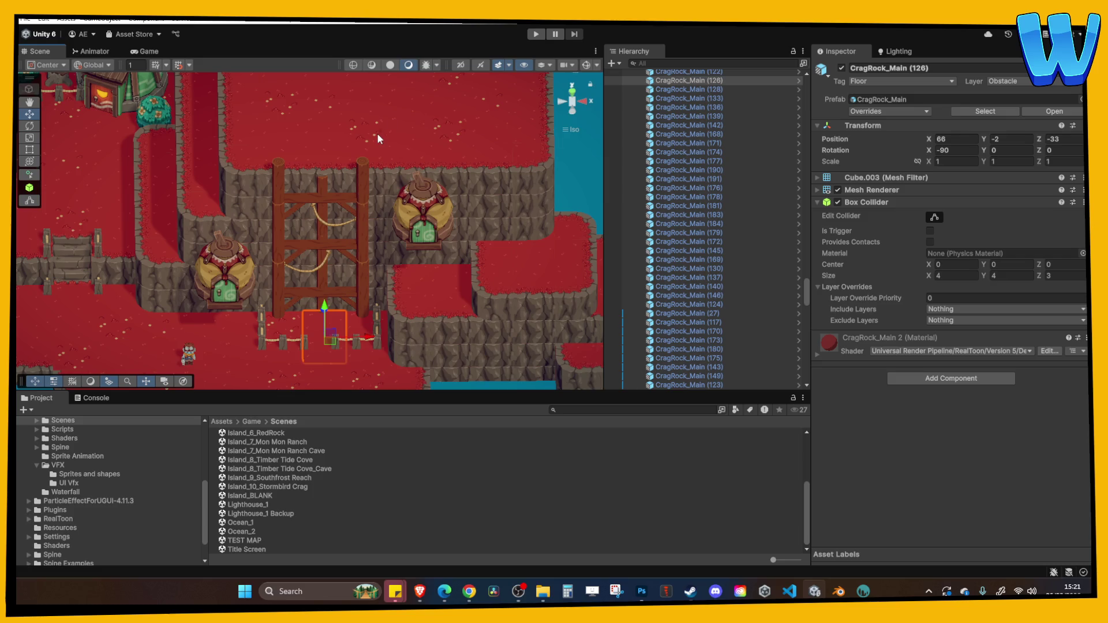
pyautogui.scroll(-2, 378, 139)
# Step: Switch to the Move tool and orbit to a lower, angled view of the island
pyautogui.press('w')
pyautogui.press('Up')
pyautogui.press('Left')
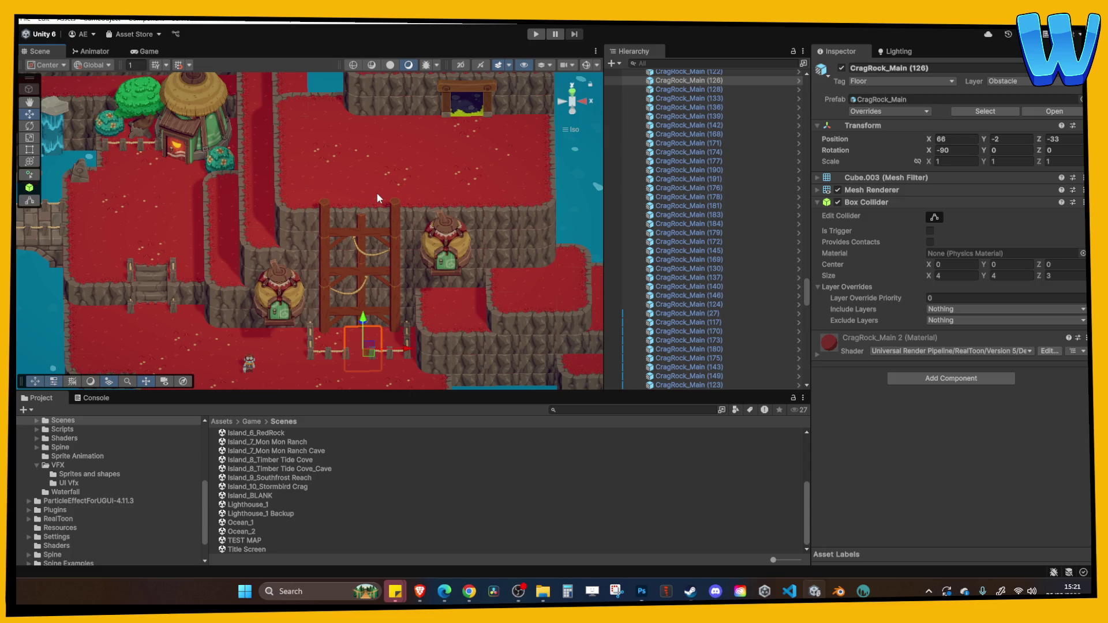
pyautogui.moveTo(378, 197); pyautogui.dragTo(422, 184)
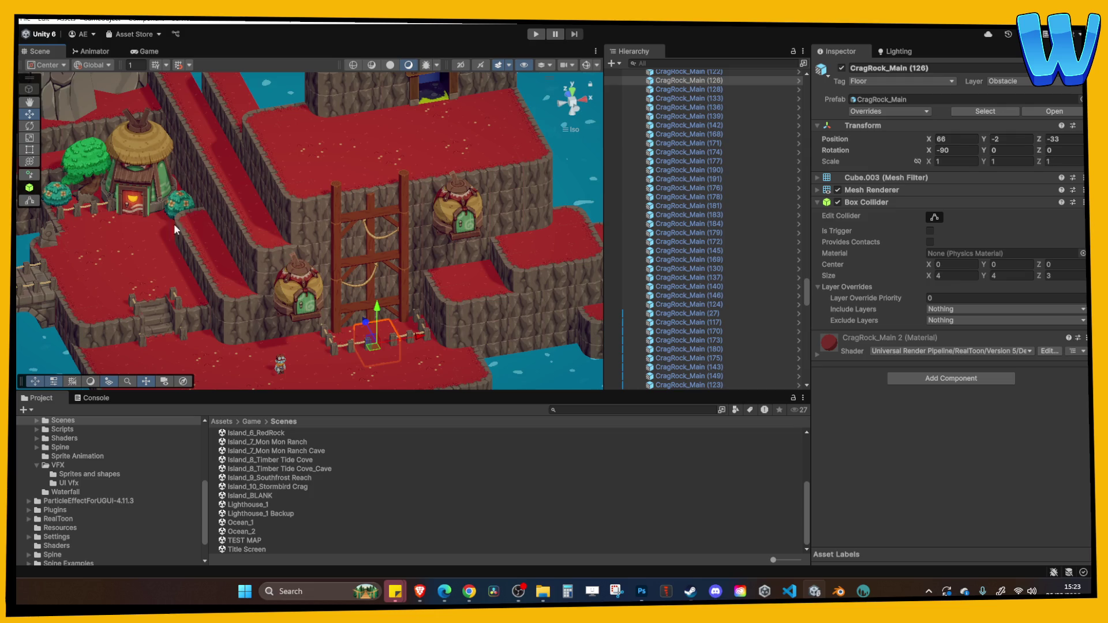
pyautogui.scroll(2, 358, 287)
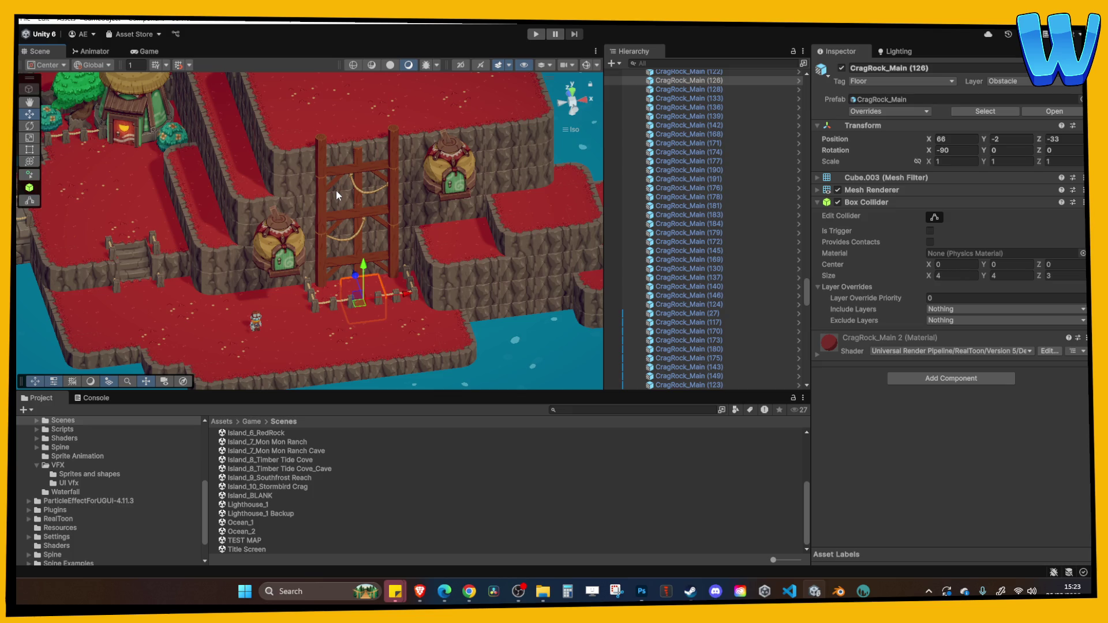
pyautogui.moveTo(357, 226)
pyautogui.mouseDown()
pyautogui.moveTo(293, 183)
pyautogui.moveTo(329, 209)
pyautogui.mouseUp()
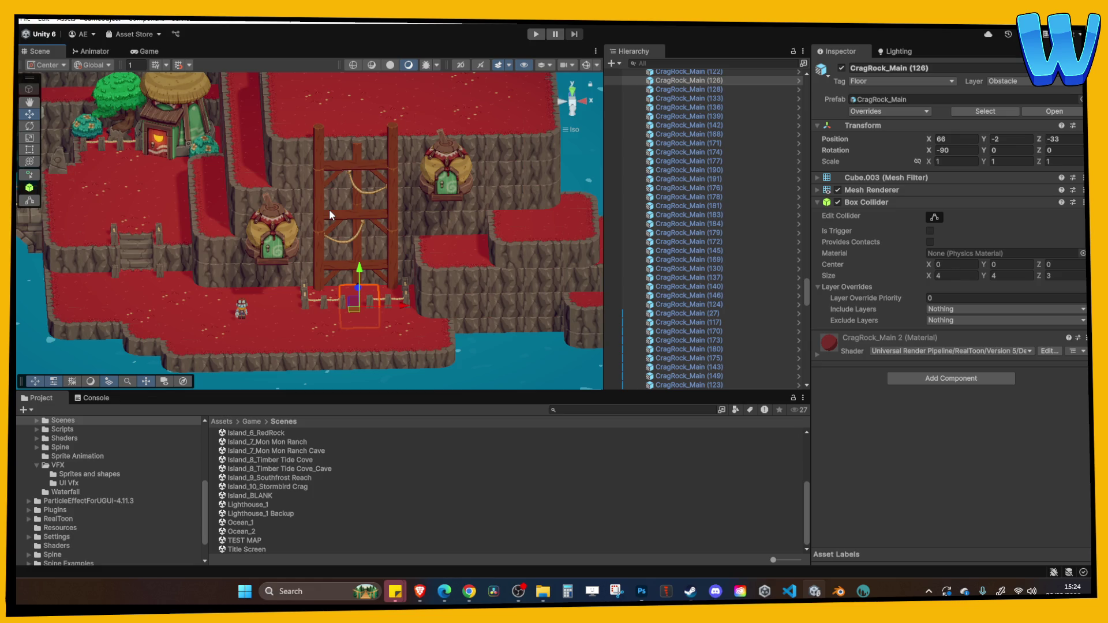
pyautogui.moveTo(320, 201)
pyautogui.mouseDown()
pyautogui.moveTo(361, 281)
pyautogui.moveTo(494, 323)
pyautogui.mouseUp()
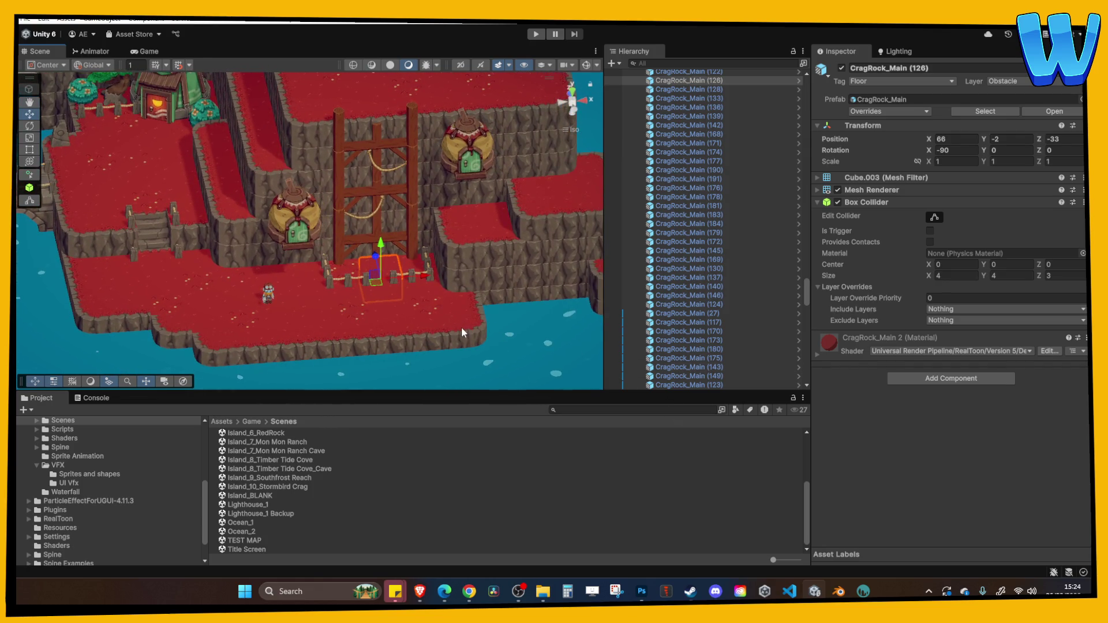
pyautogui.moveTo(839, 591)
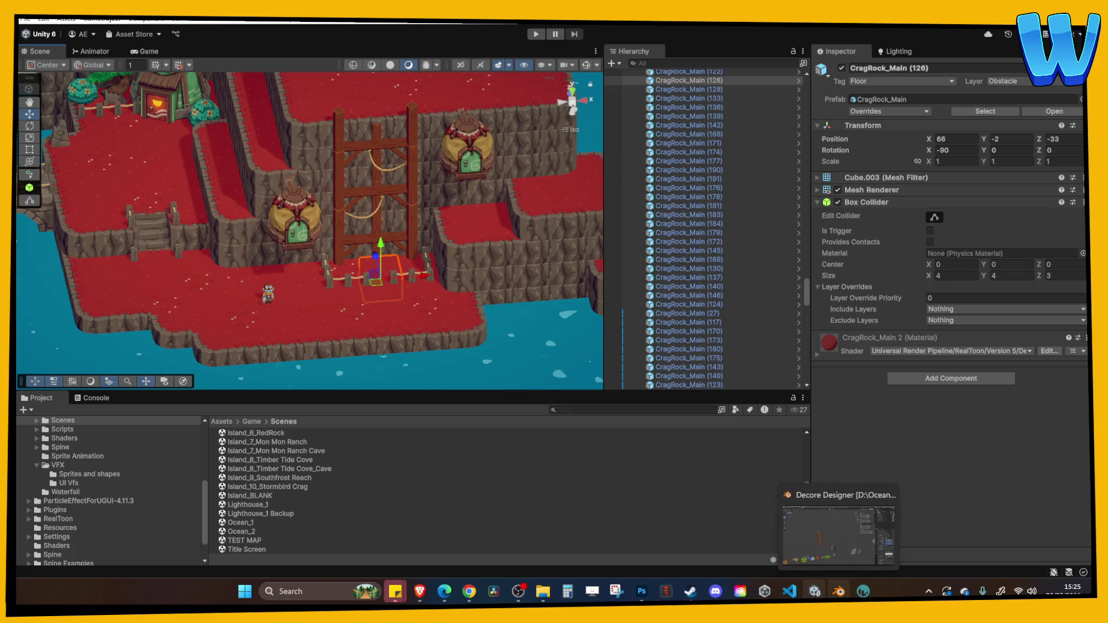
# Step: Select the rocks beside the fence gap to inspect them
pyautogui.click(423, 287)
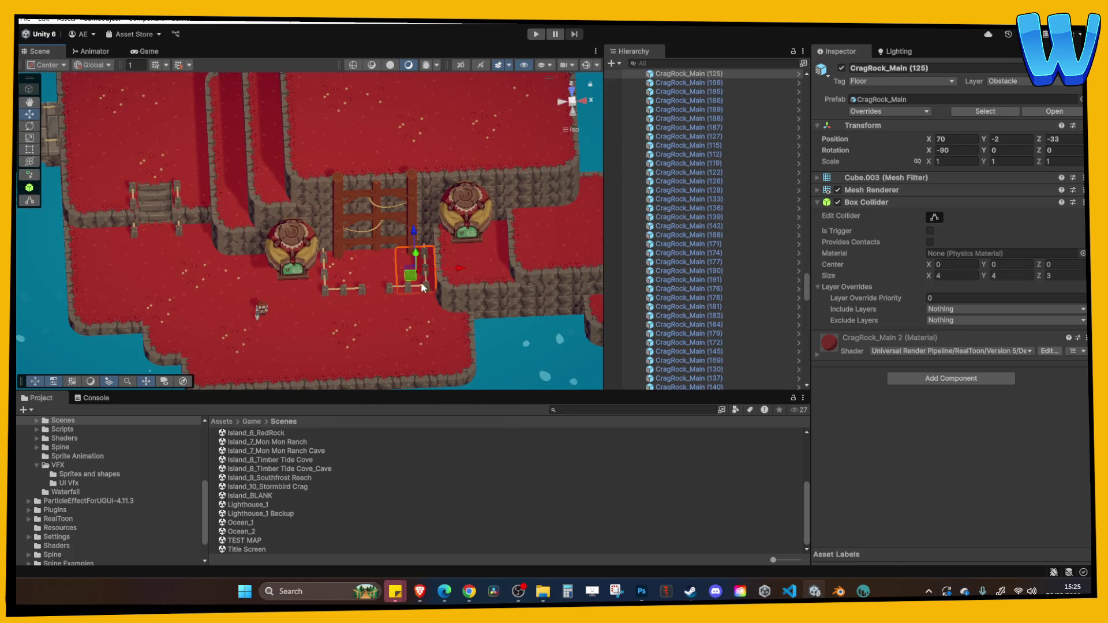
pyautogui.scroll(3, 428, 290)
pyautogui.click(375, 283)
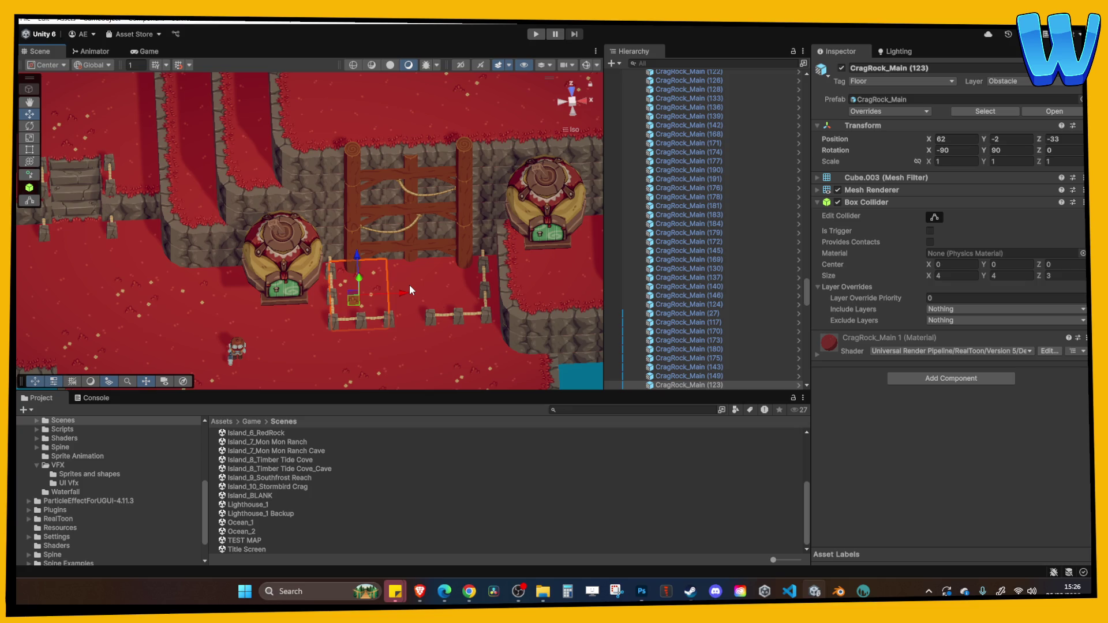
# Step: Frame the Player and lift it onto the upper cliff ledge at Y 28.82
pyautogui.click(235, 348)
pyautogui.press('f')
pyautogui.moveTo(282, 317)
pyautogui.mouseDown()
pyautogui.moveTo(268, 153)
pyautogui.moveTo(359, 229)
pyautogui.mouseUp()
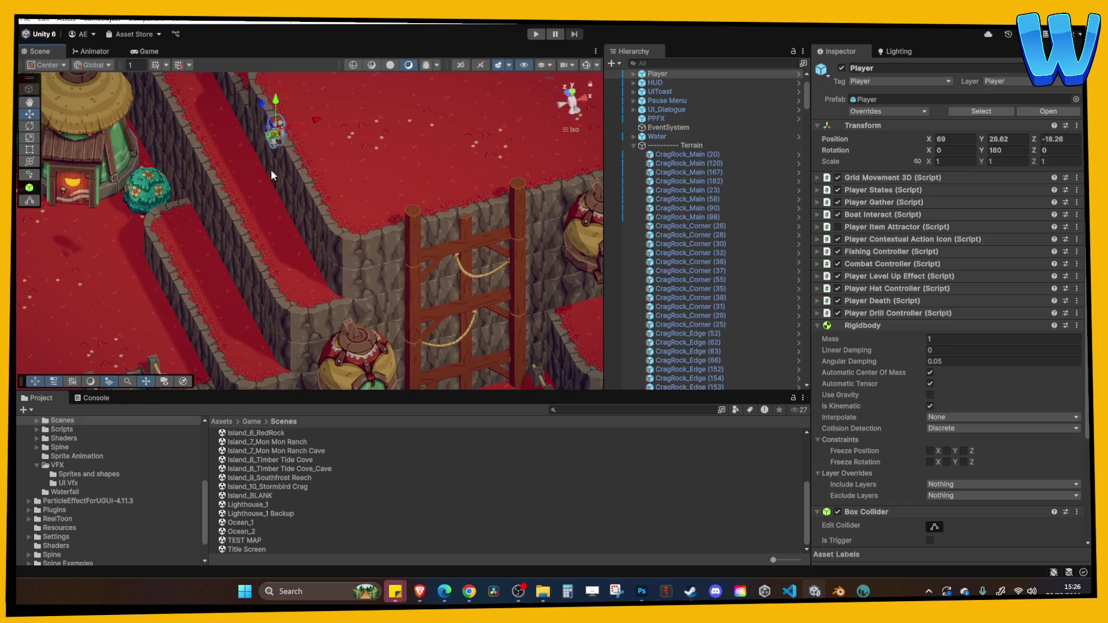
# Step: Place the Player on the red plateau at 80.1, 21.56, -18.26 and press Play
pyautogui.moveTo(316, 121)
pyautogui.mouseDown()
pyautogui.moveTo(396, 122)
pyautogui.moveTo(393, 202)
pyautogui.mouseUp()
pyautogui.press('f')
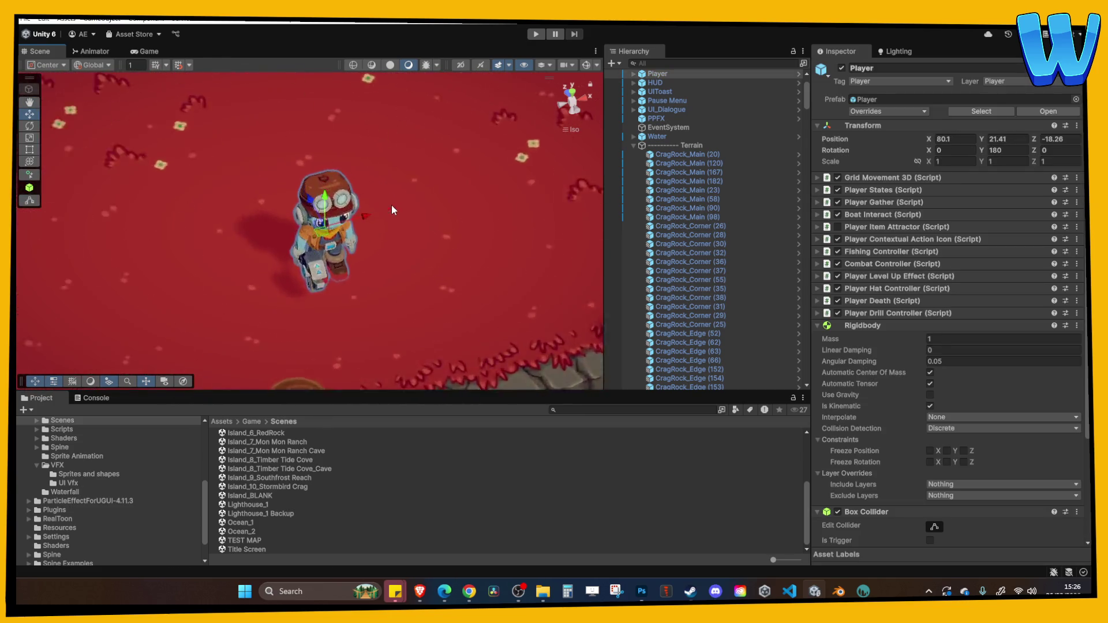
pyautogui.moveTo(319, 188); pyautogui.dragTo(319, 182)
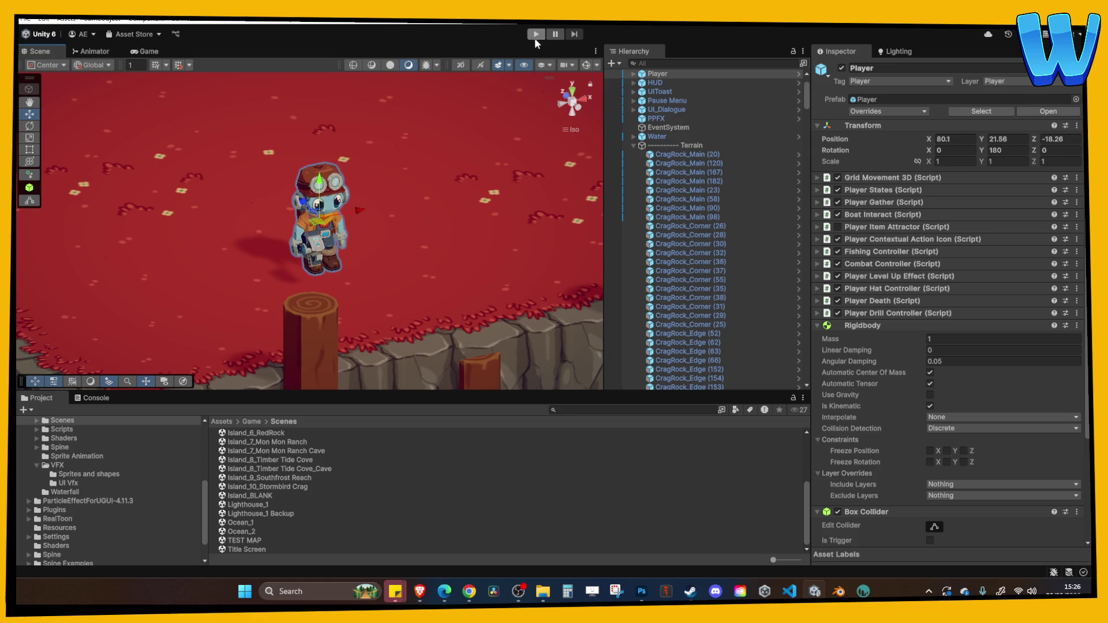
pyautogui.click(535, 35)
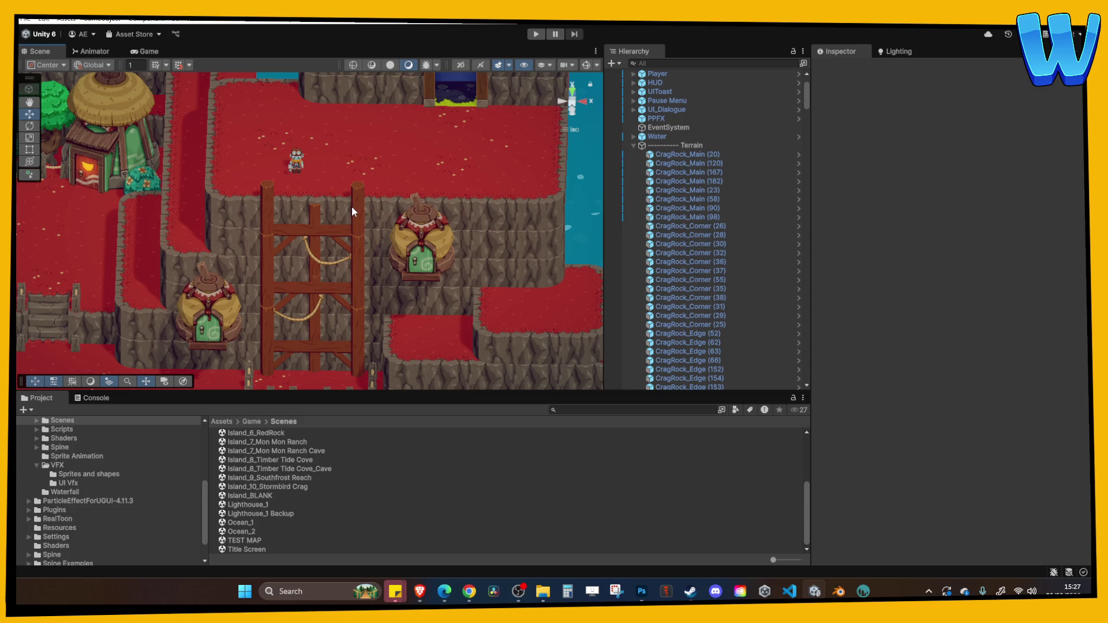
# Step: Orbit and zoom in on the ladder scaffold posts and the rope fence gap
pyautogui.moveTo(273, 282)
pyautogui.mouseDown()
pyautogui.moveTo(325, 233)
pyautogui.moveTo(316, 257)
pyautogui.mouseUp()
pyautogui.moveTo(349, 299); pyautogui.dragTo(346, 311)
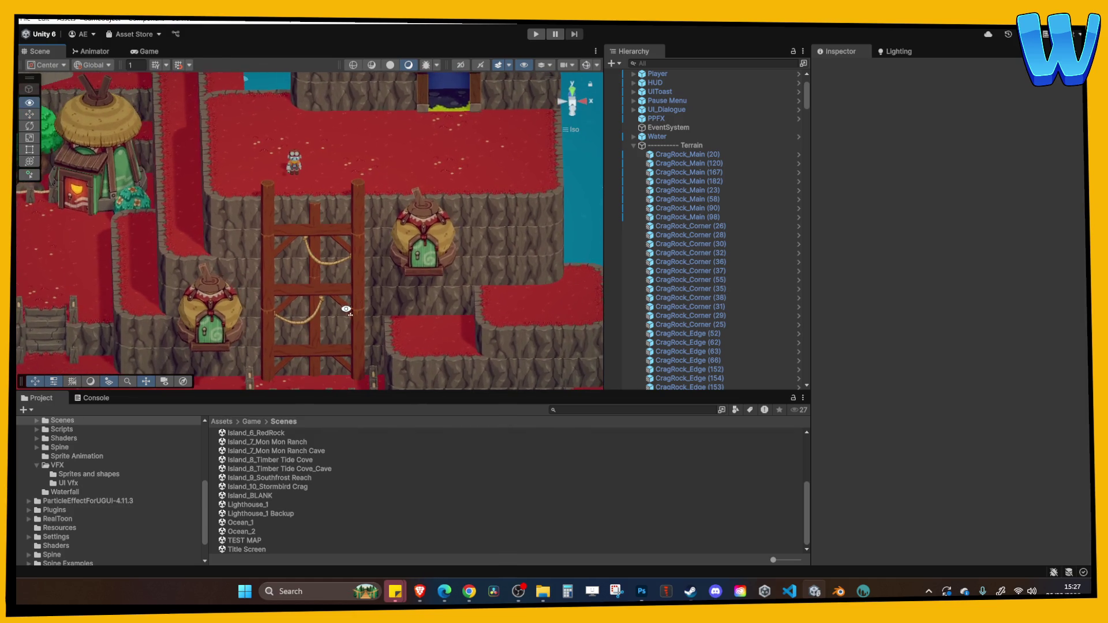
pyautogui.scroll(6, 348, 297)
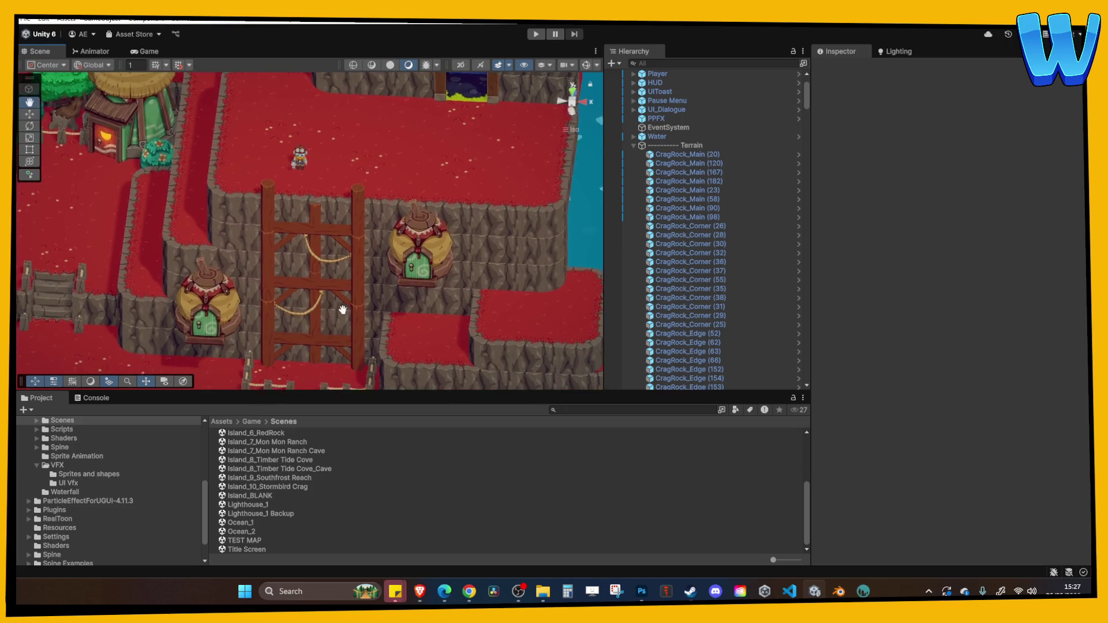
pyautogui.scroll(3, 359, 302)
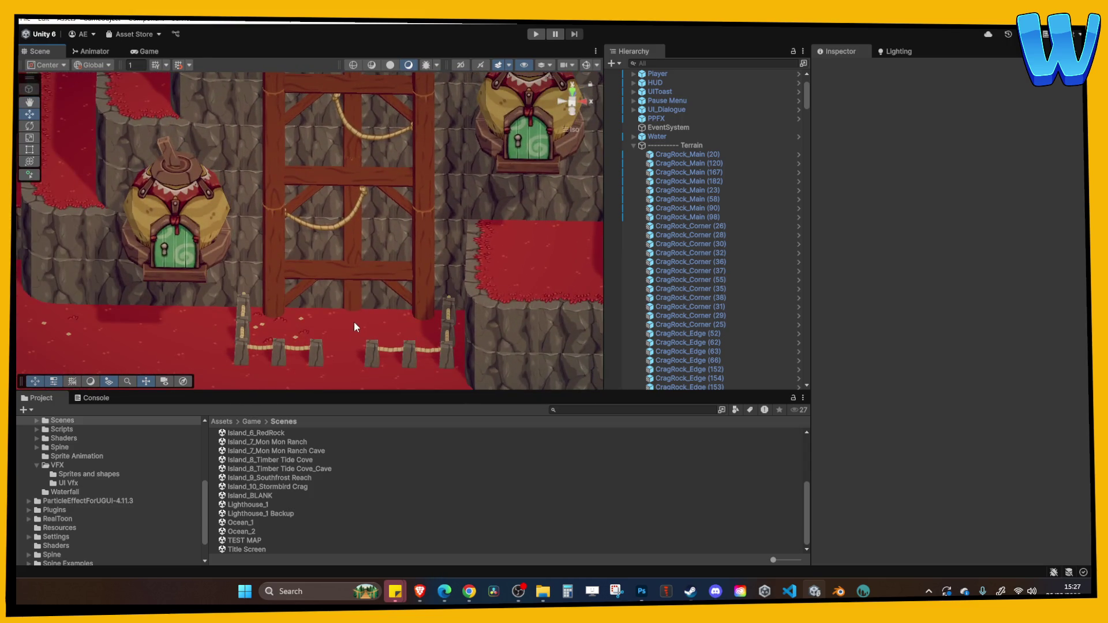
pyautogui.moveTo(354, 321)
pyautogui.mouseDown()
pyautogui.moveTo(366, 352)
pyautogui.moveTo(385, 357)
pyautogui.mouseUp()
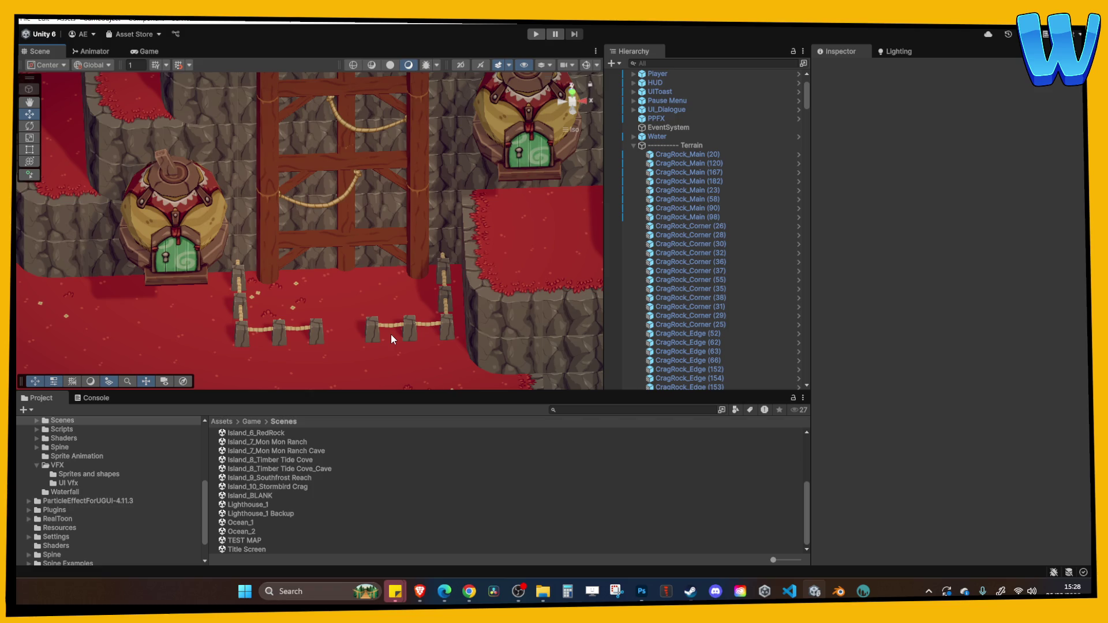
pyautogui.scroll(2, 390, 334)
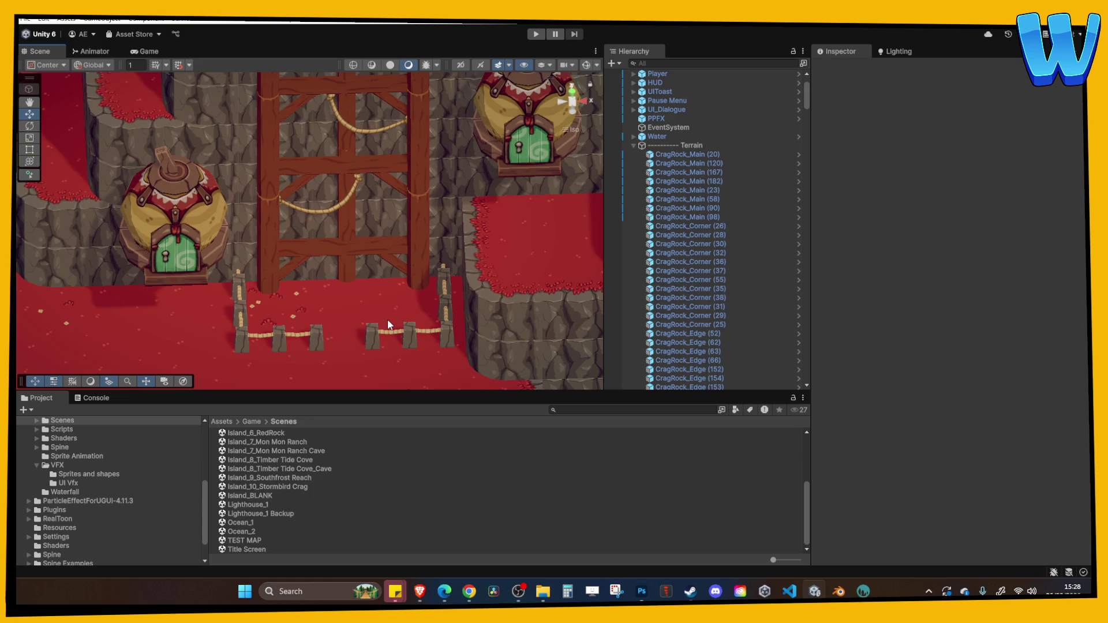
# Step: Check the floor tile's 4 × 4 × 3 Box Collider in Top view, then switch to Blender
pyautogui.moveTo(690, 591)
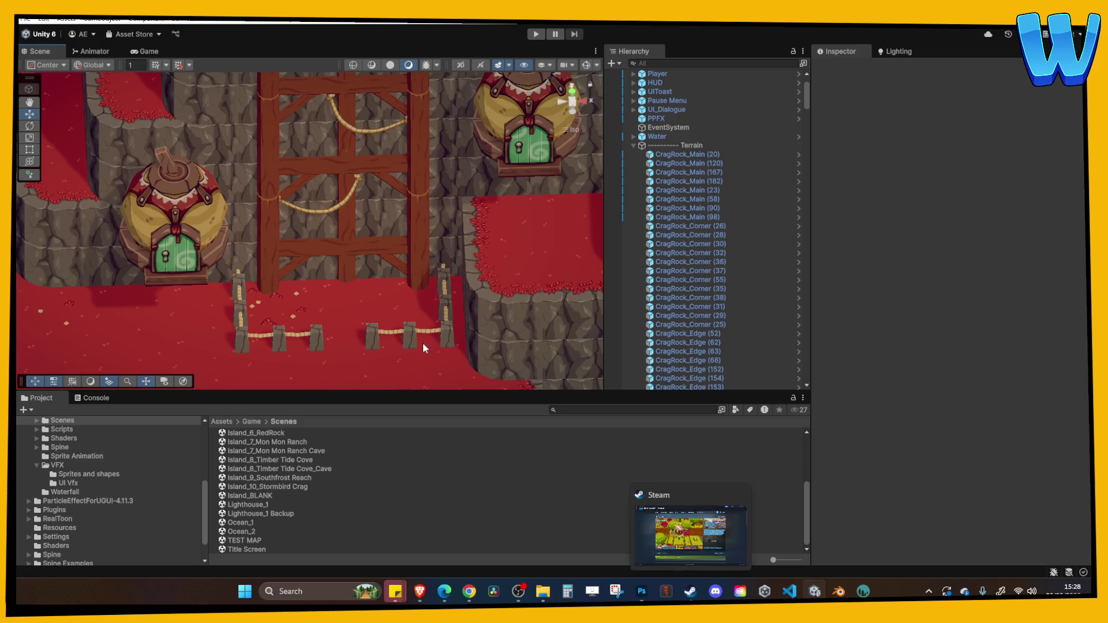
pyautogui.click(423, 345)
pyautogui.moveTo(388, 311)
pyautogui.mouseDown()
pyautogui.moveTo(303, 308)
pyautogui.moveTo(240, 286)
pyautogui.moveTo(246, 234)
pyautogui.moveTo(258, 237)
pyautogui.mouseUp()
pyautogui.moveTo(417, 240)
pyautogui.mouseDown()
pyautogui.moveTo(396, 235)
pyautogui.moveTo(371, 255)
pyautogui.moveTo(404, 243)
pyautogui.mouseUp()
pyautogui.click(571, 95)
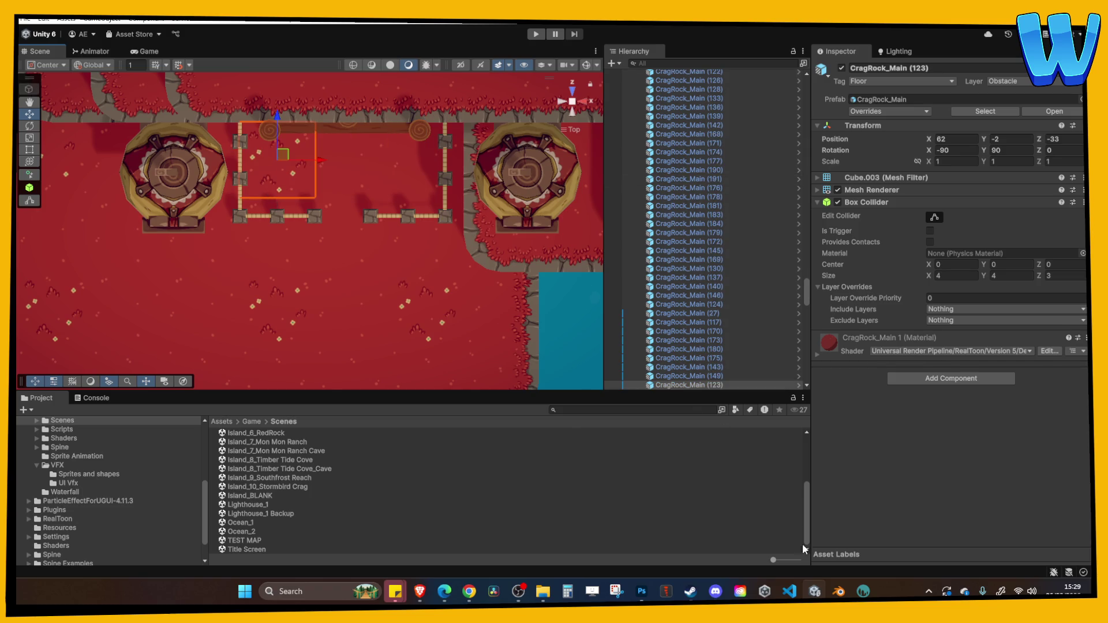
pyautogui.click(838, 591)
pyautogui.scroll(-5, 467, 209)
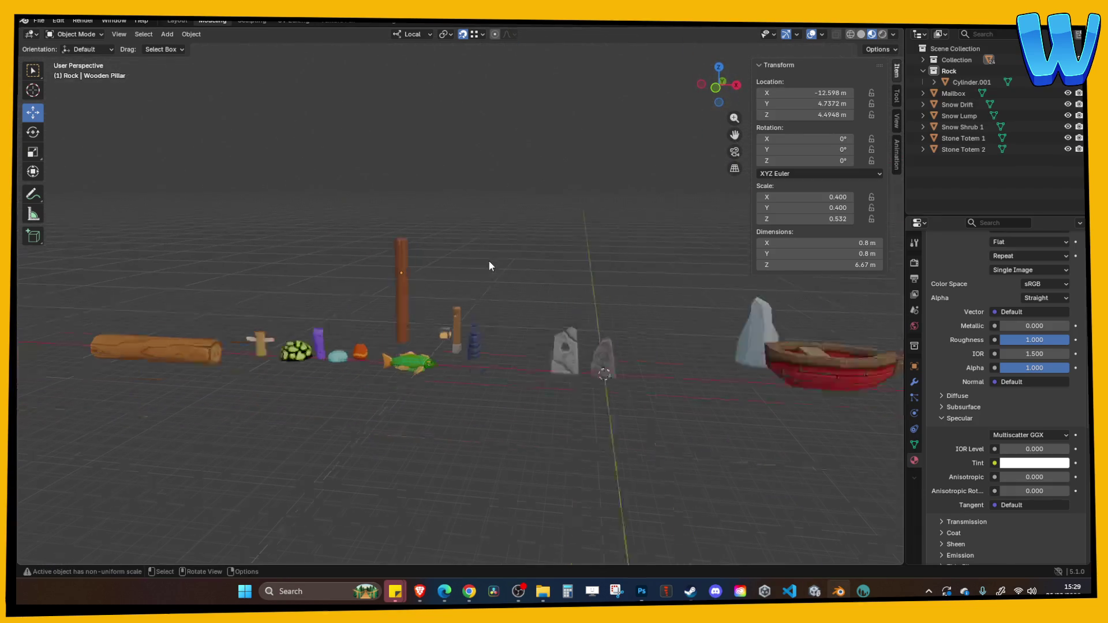
# Step: Move both Stone Totems along X to 57.041 m and save Decore Designer.blend
pyautogui.hotkey('ctrl', 's')
pyautogui.moveTo(412, 171)
pyautogui.mouseDown()
pyautogui.moveTo(400, 167)
pyautogui.moveTo(392, 185)
pyautogui.mouseUp()
pyautogui.rightClick(392, 189)
pyautogui.click(451, 344)
pyautogui.keyDown('shift'); pyautogui.click(421, 336); pyautogui.keyUp('shift')
pyautogui.scroll(-2, 451, 337)
pyautogui.moveTo(452, 337)
pyautogui.mouseDown()
pyautogui.moveTo(801, 306)
pyautogui.moveTo(629, 348)
pyautogui.moveTo(724, 314)
pyautogui.moveTo(448, 313)
pyautogui.moveTo(747, 309)
pyautogui.mouseUp()
pyautogui.click(437, 259)
pyautogui.hotkey('ctrl', 's')
# Step: Orbit the viewport to line up the prop row and open the Add menu
pyautogui.moveTo(311, 258); pyautogui.dragTo(489, 220)
pyautogui.scroll(4, 379, 237)
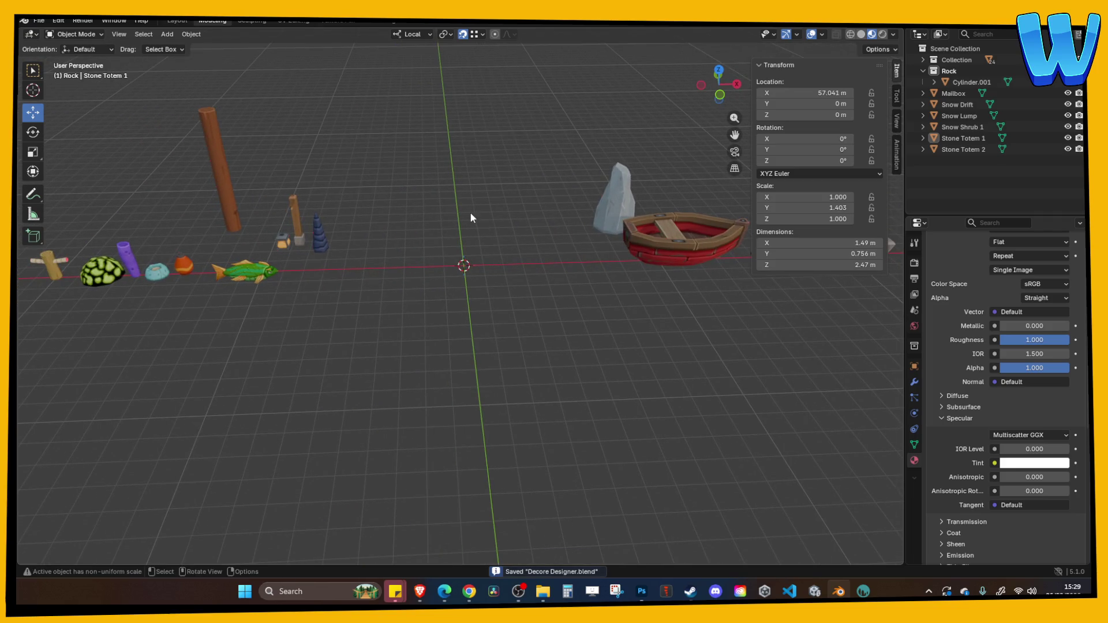
pyautogui.rightClick(465, 225)
pyautogui.moveTo(480, 157); pyautogui.dragTo(491, 166)
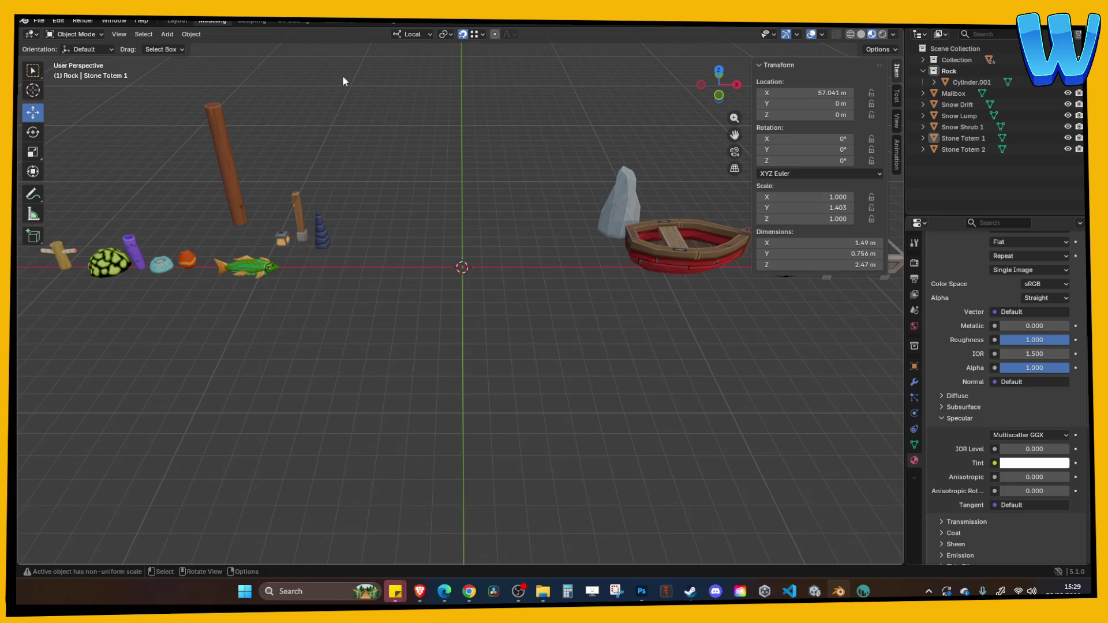
pyautogui.click(167, 34)
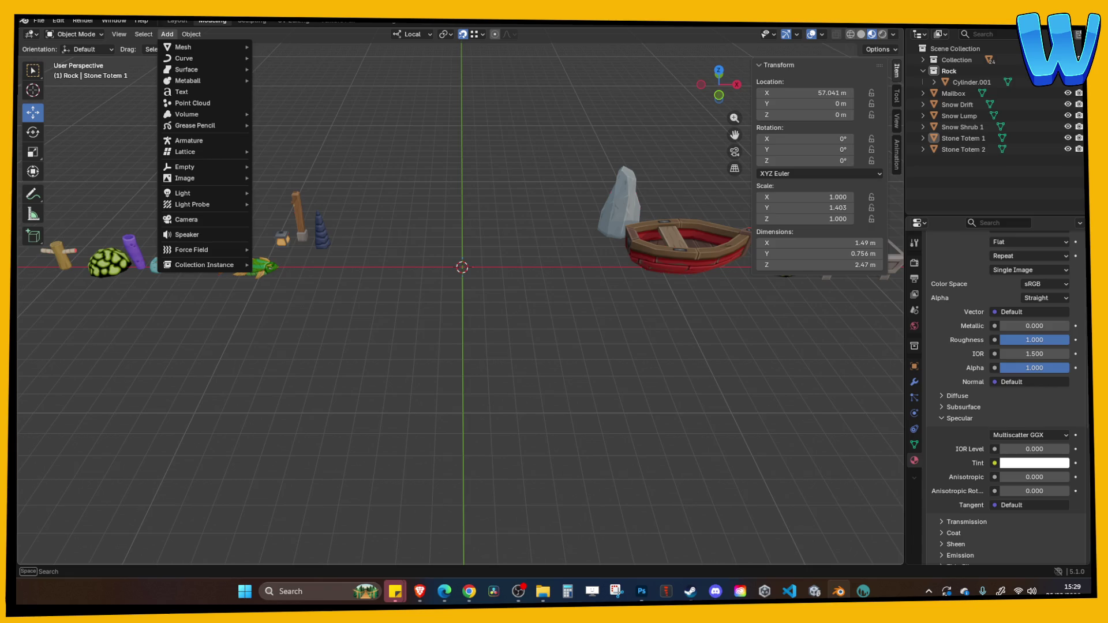
# Step: Add a new mesh cube, Cube.003, and frame the view on it
pyautogui.moveTo(192, 46)
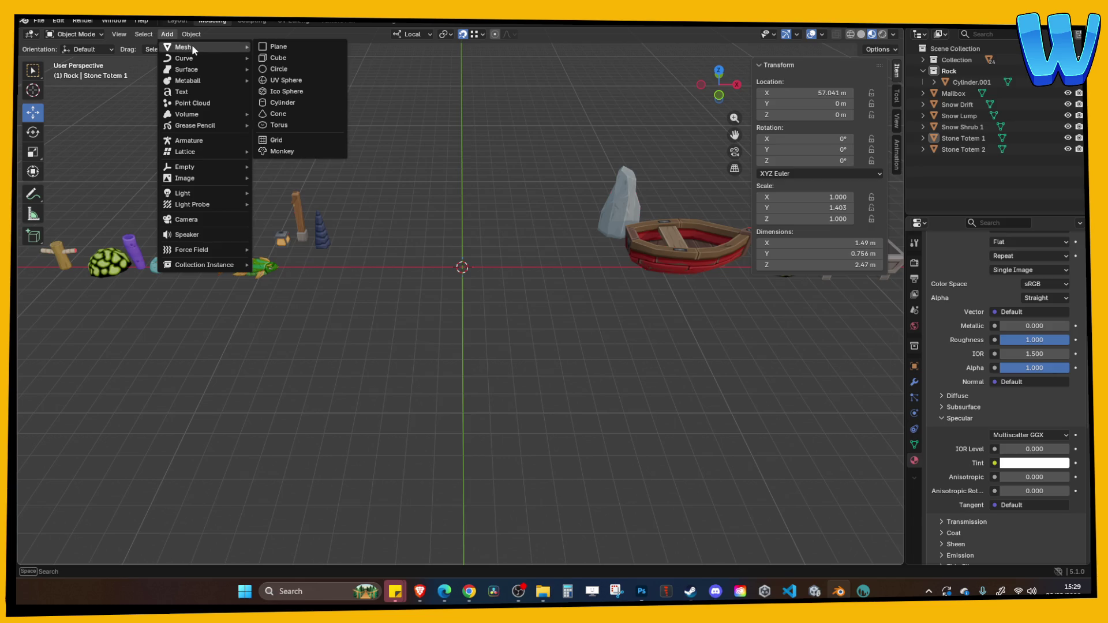
pyautogui.click(296, 55)
pyautogui.press('KP_Decimal')
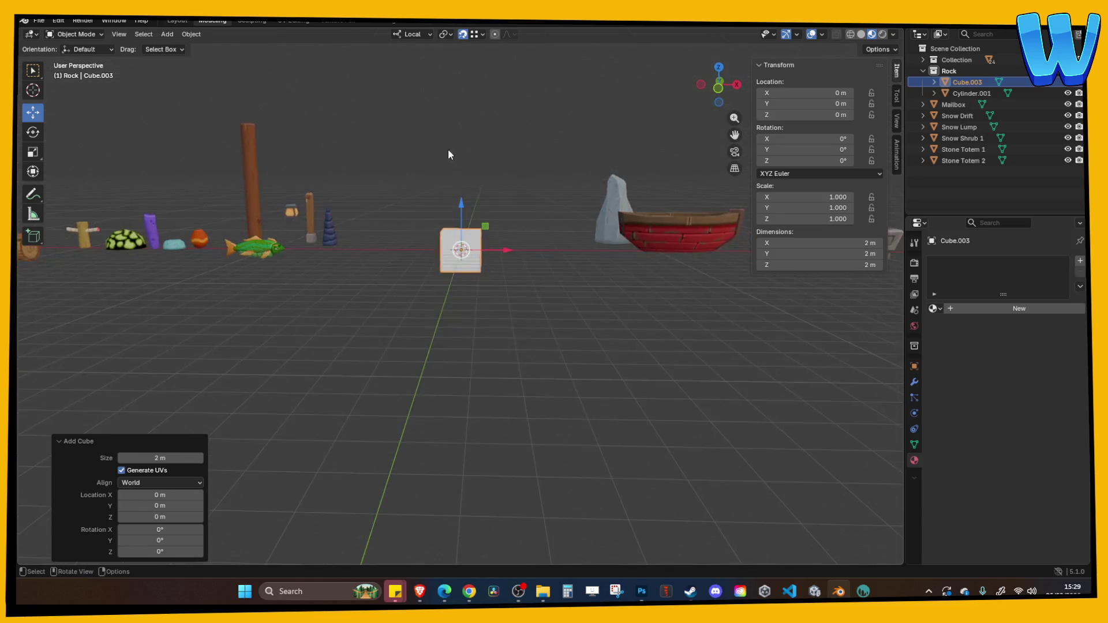
pyautogui.moveTo(496, 153)
pyautogui.mouseDown()
pyautogui.moveTo(480, 203)
pyautogui.moveTo(491, 231)
pyautogui.mouseUp()
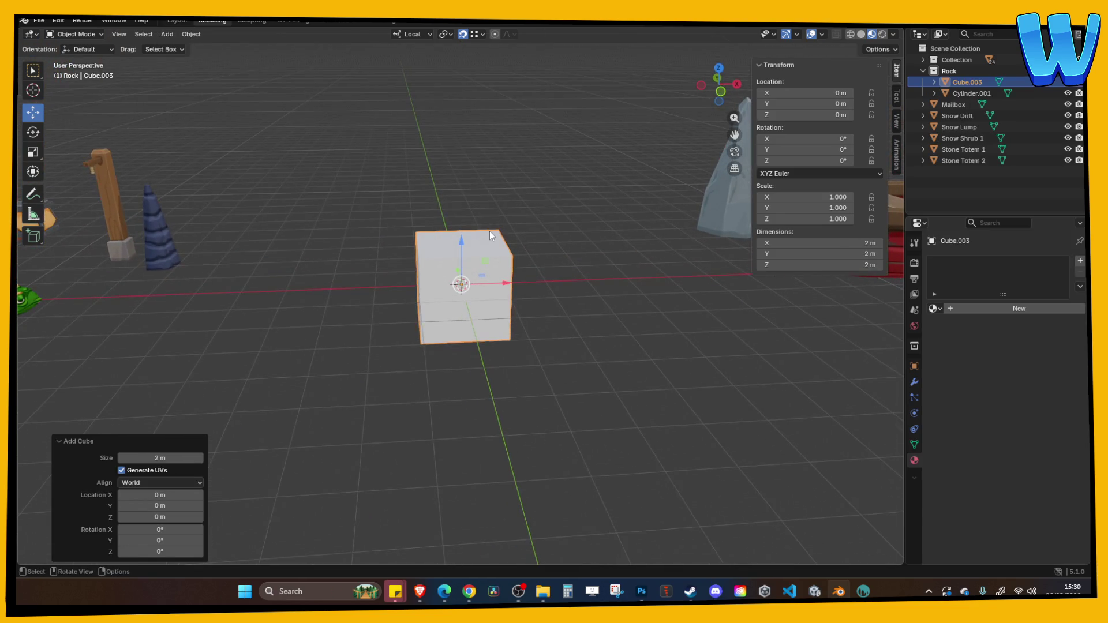
# Step: Move Cube.003 out of the Rock collection to the scene's top level
pyautogui.moveTo(956, 80); pyautogui.dragTo(955, 49)
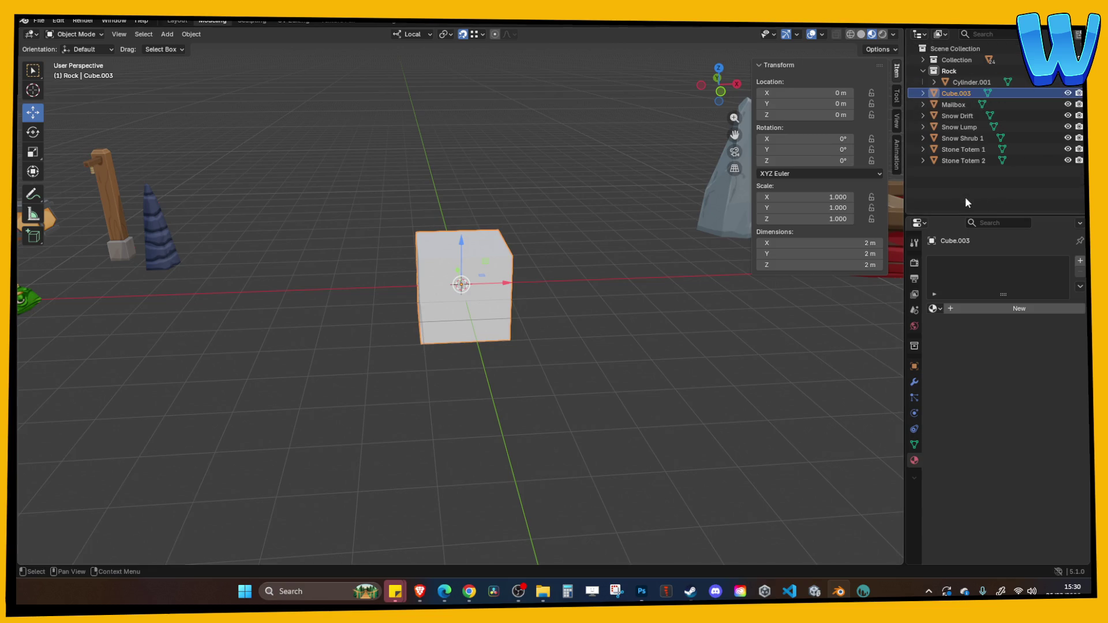
pyautogui.click(923, 71)
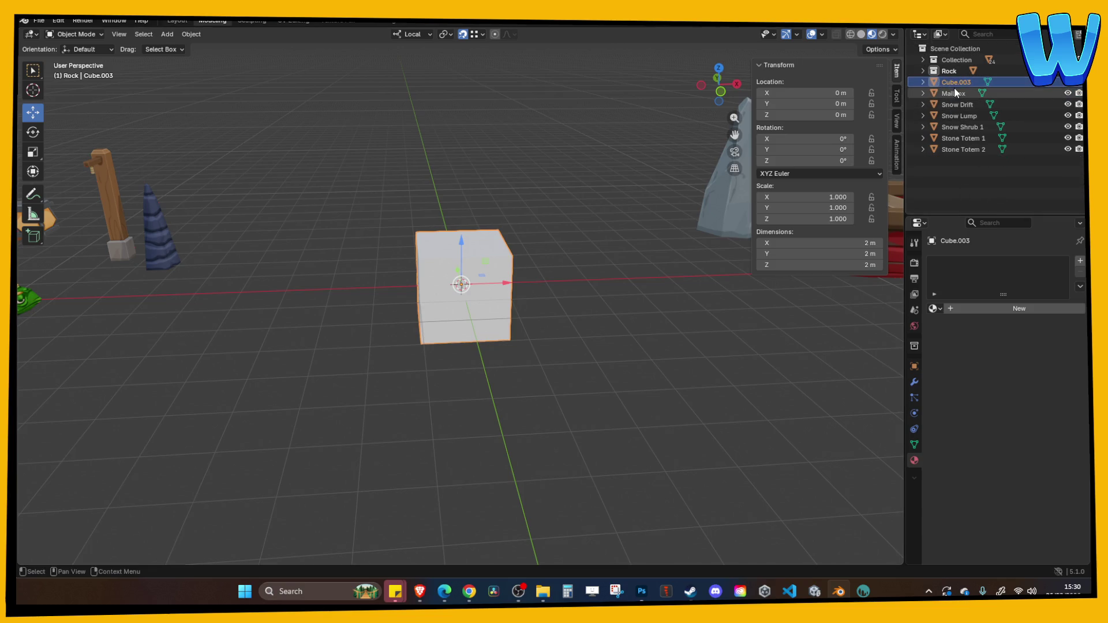
pyautogui.click(954, 91)
pyautogui.doubleClick(958, 92)
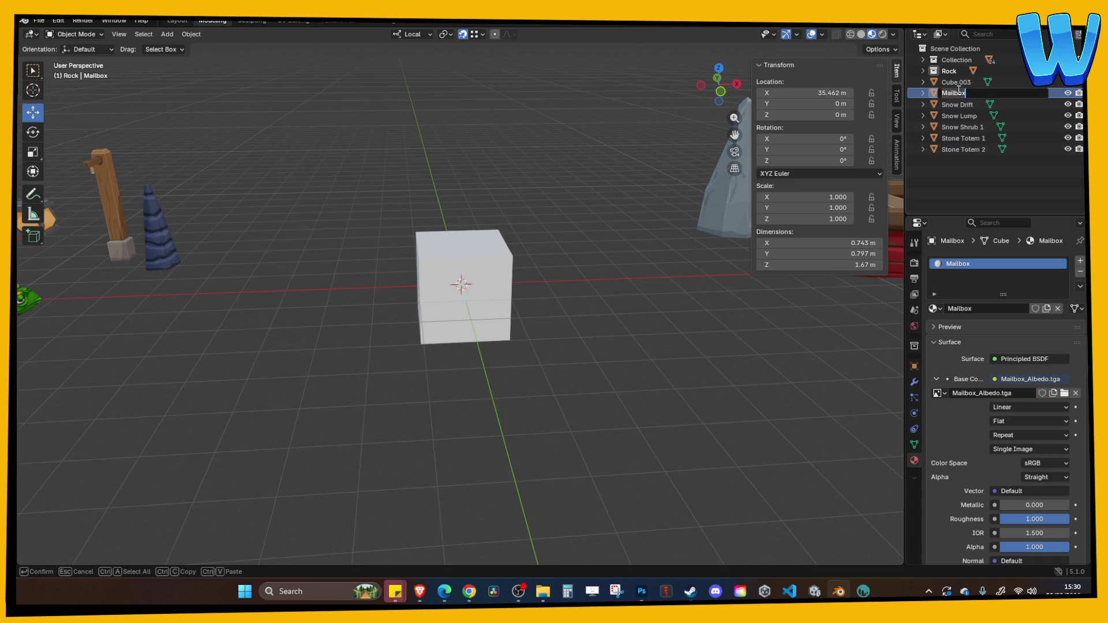
pyautogui.click(951, 82)
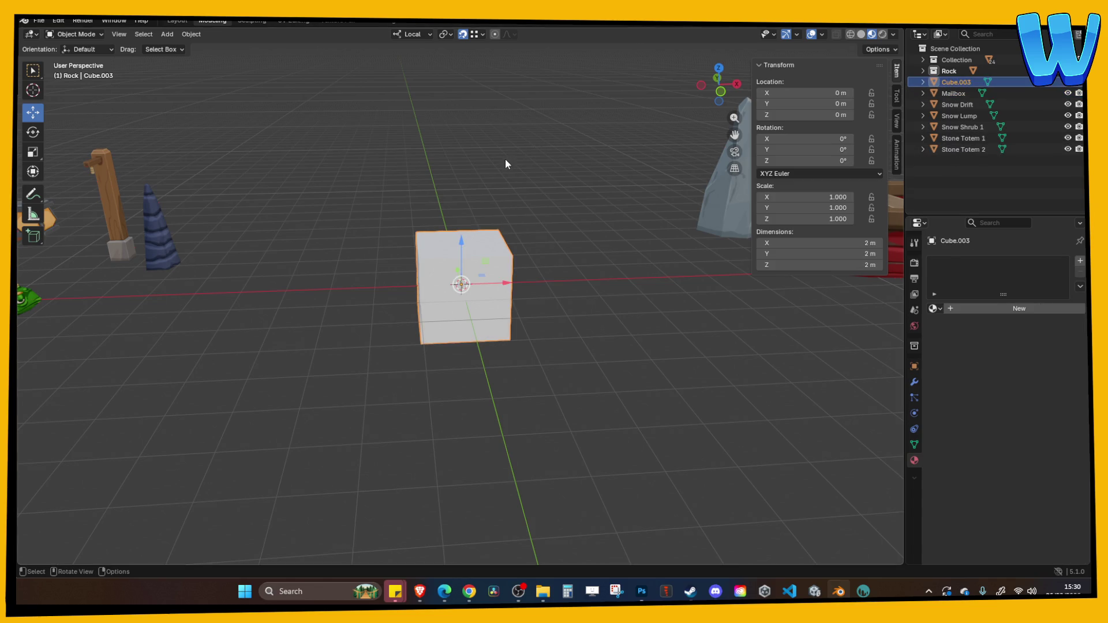
# Step: Set Cube.003's dimensions to 4 × 4 × 3 m
pyautogui.press('s')
pyautogui.press('Return')
pyautogui.hotkey('ctrl', 'z')
pyautogui.click(854, 243)
pyautogui.write('4')
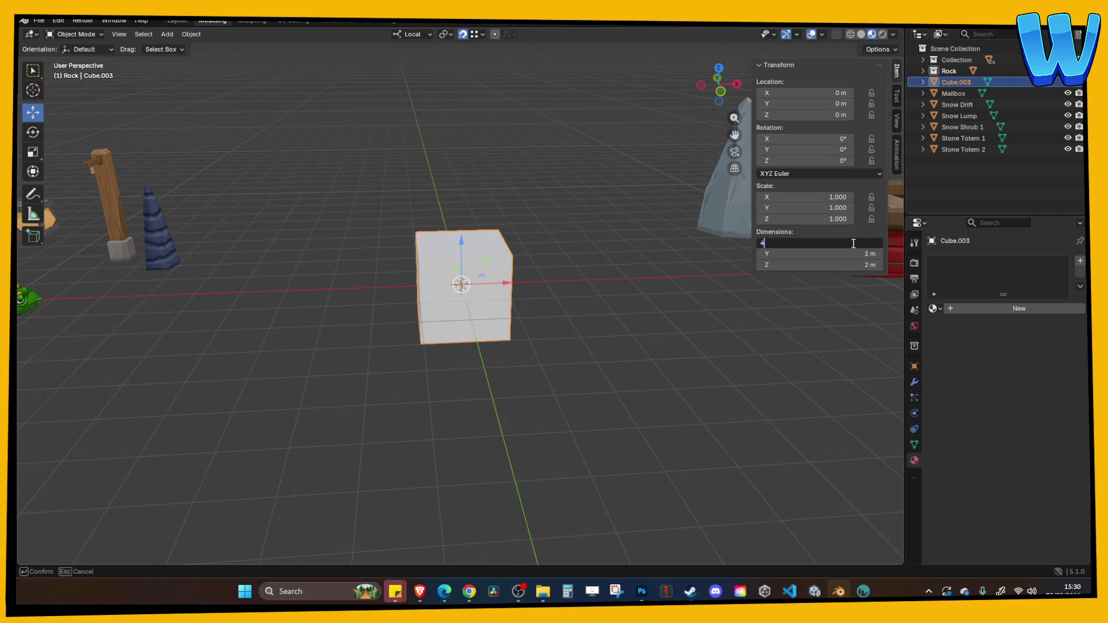
pyautogui.press('Tab')
pyautogui.write('4')
pyautogui.press('Tab')
pyautogui.write('3')
pyautogui.press('Return')
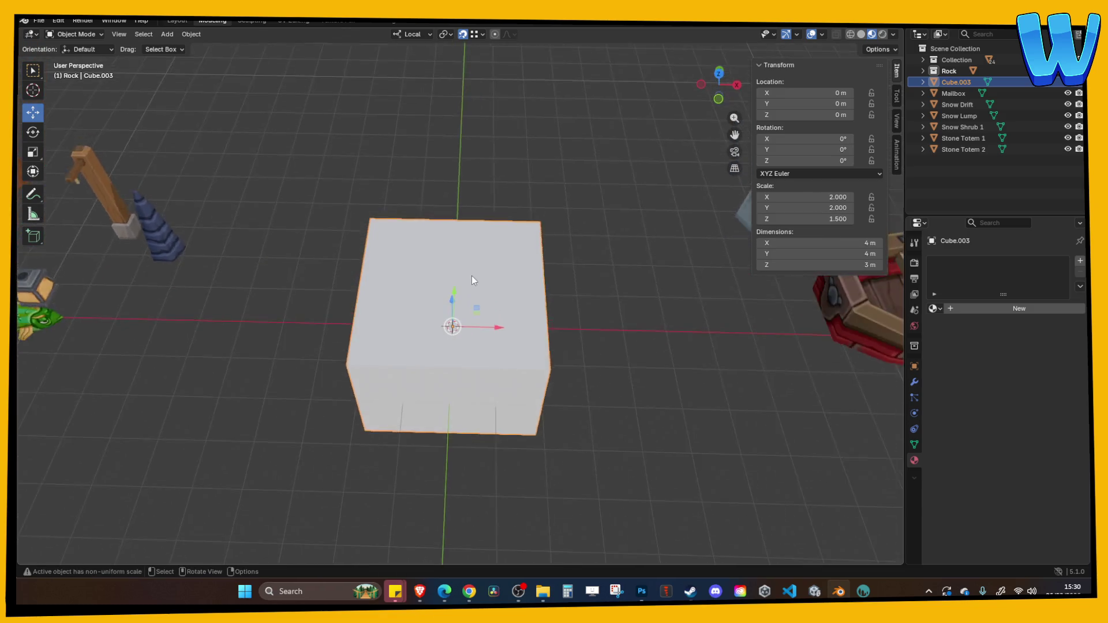
pyautogui.scroll(-5, 471, 281)
pyautogui.scroll(4, 480, 250)
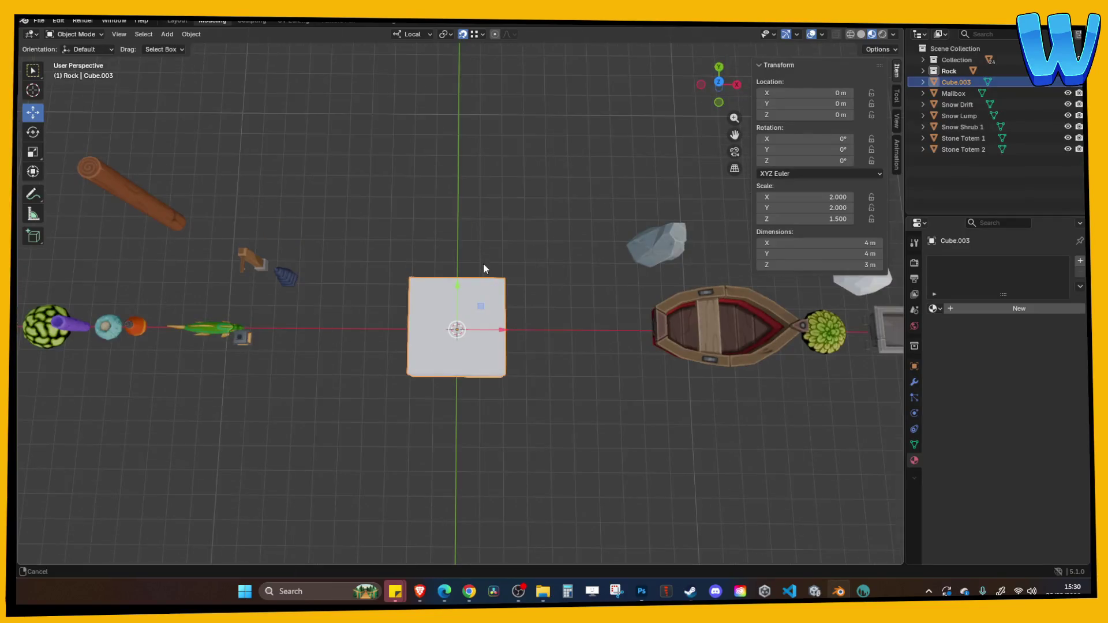
# Step: Widen Cube.003 to 8 m on X and return to Unity
pyautogui.click(801, 244)
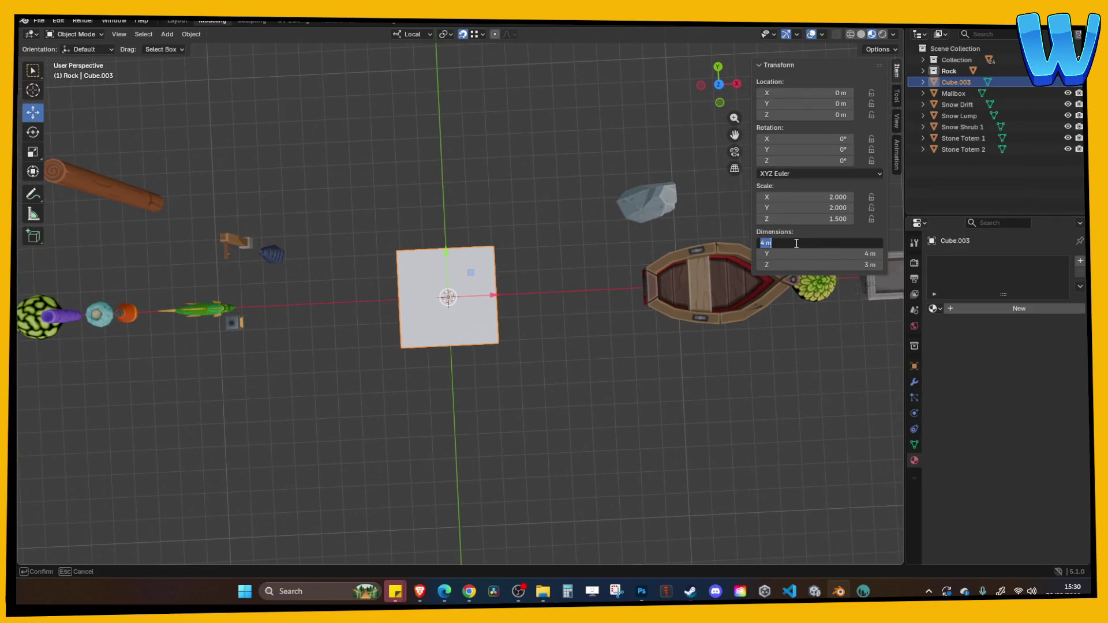
pyautogui.write('8')
pyautogui.press('Return')
pyautogui.moveTo(695, 250)
pyautogui.mouseDown()
pyautogui.moveTo(601, 247)
pyautogui.moveTo(594, 235)
pyautogui.moveTo(804, 545)
pyautogui.mouseUp()
pyautogui.click(814, 591)
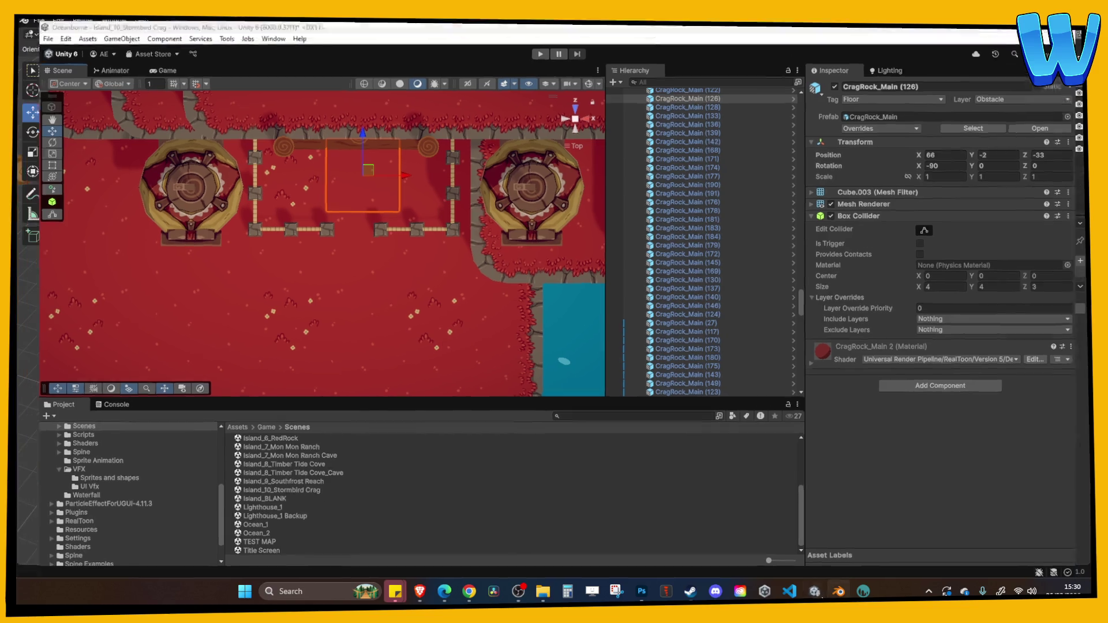
# Step: Switch back to Blender and orbit slightly around Cube.003
pyautogui.hotkey('alt', 'Tab')
pyautogui.moveTo(602, 373); pyautogui.dragTo(602, 358)
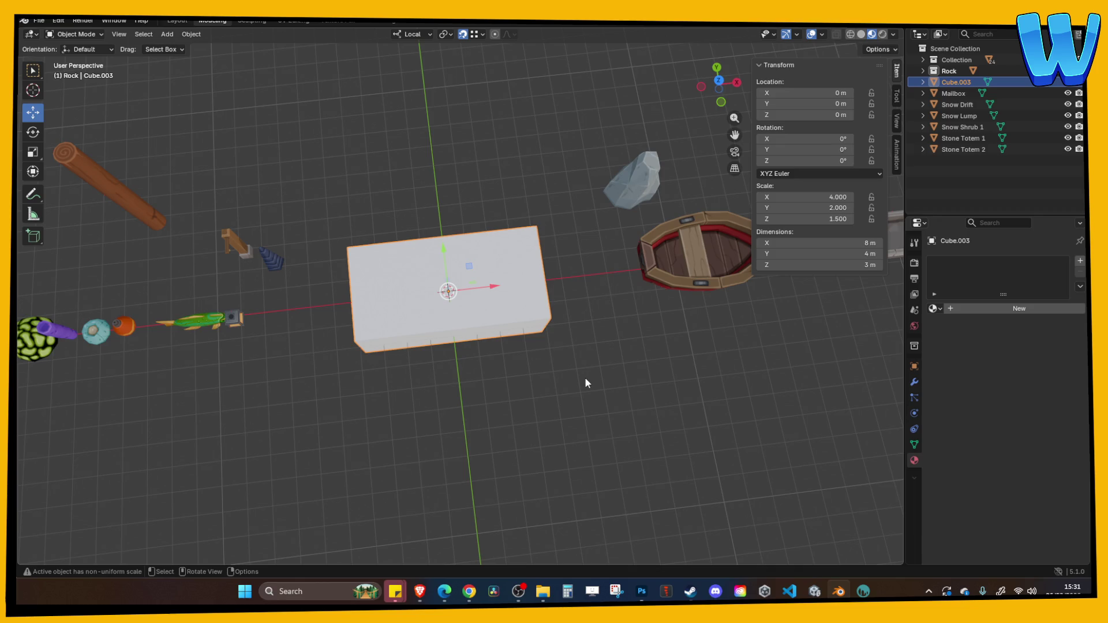
# Step: Set the box's Z dimension to 1 m in the N-panel
pyautogui.moveTo(584, 376)
pyautogui.mouseDown()
pyautogui.moveTo(413, 268)
pyautogui.moveTo(416, 257)
pyautogui.mouseUp()
pyautogui.scroll(3, 416, 258)
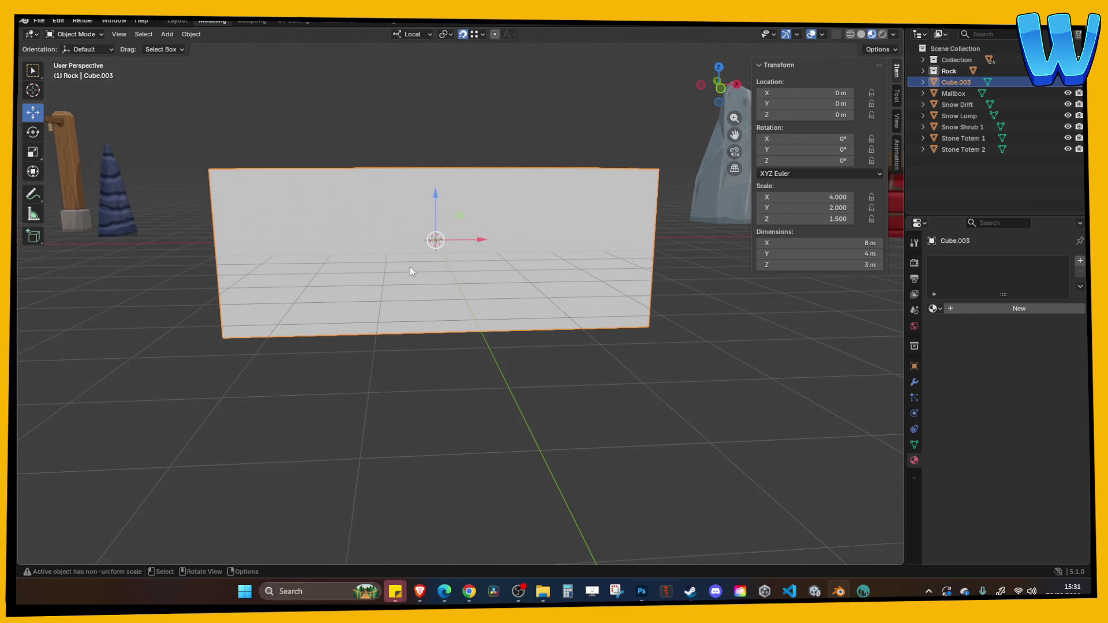
pyautogui.scroll(-3, 332, 198)
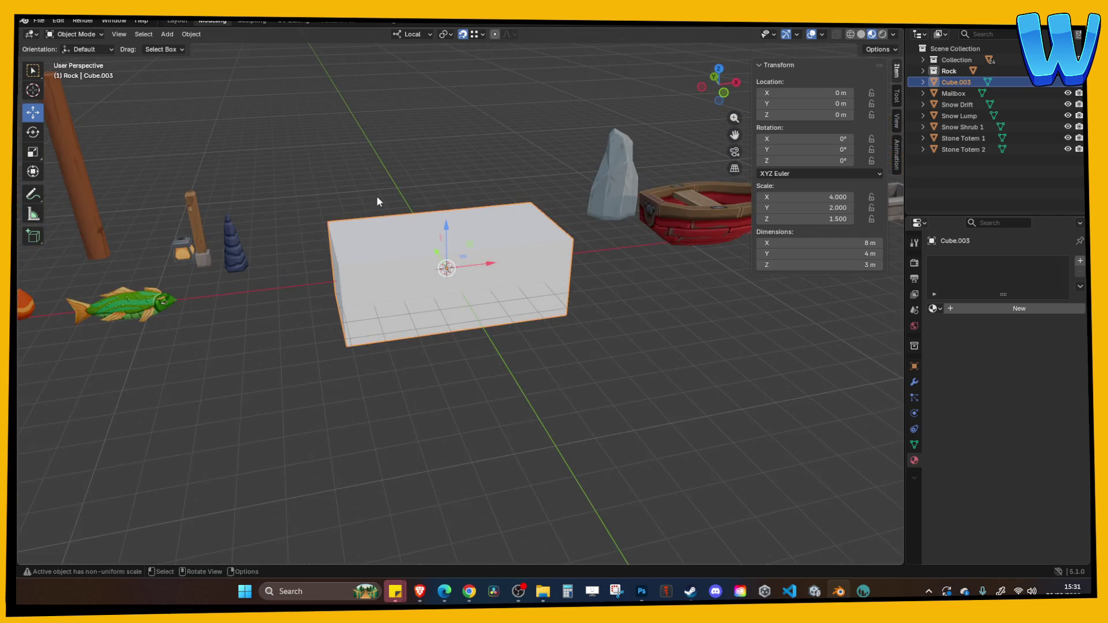
pyautogui.click(807, 266)
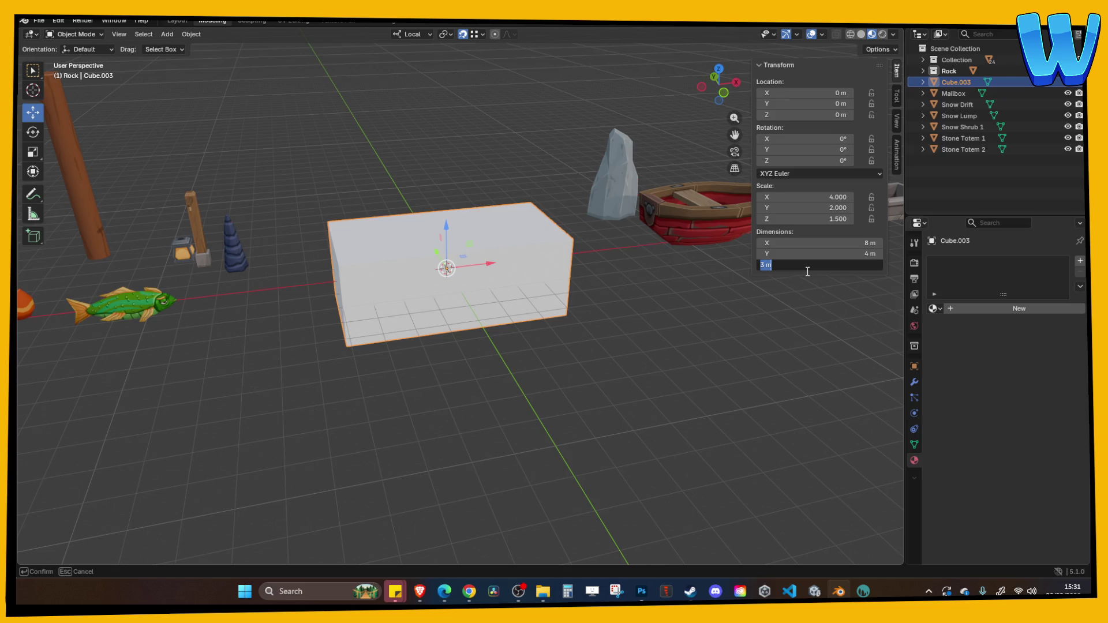
pyautogui.write('1')
pyautogui.press('Return')
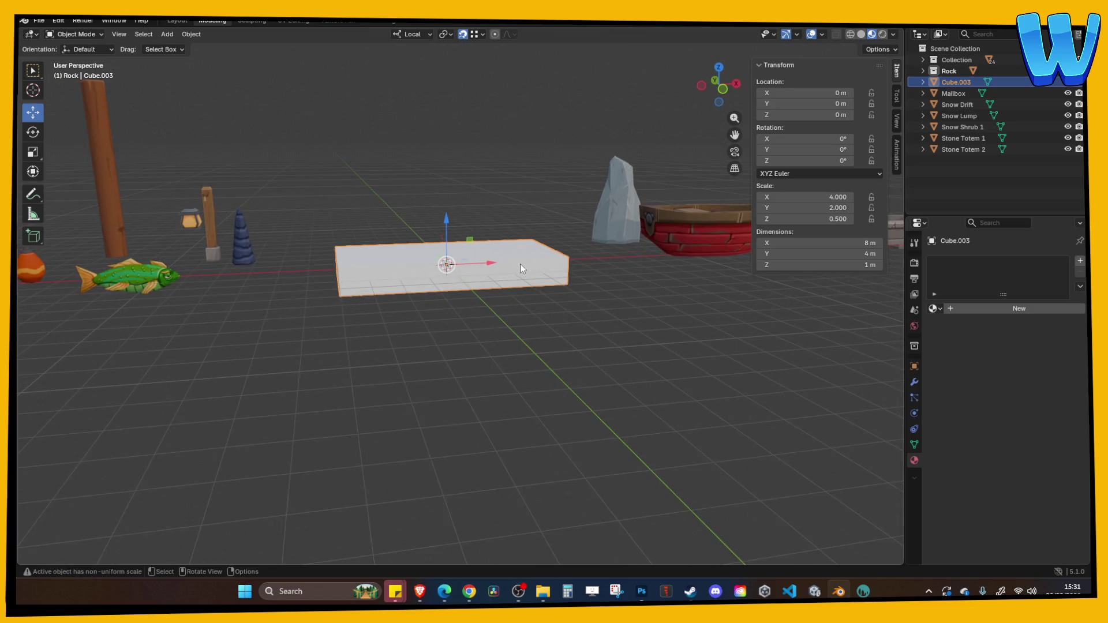
# Step: Reduce the box's Z dimension to 0.5 m, flattening it into a slab
pyautogui.scroll(2, 521, 264)
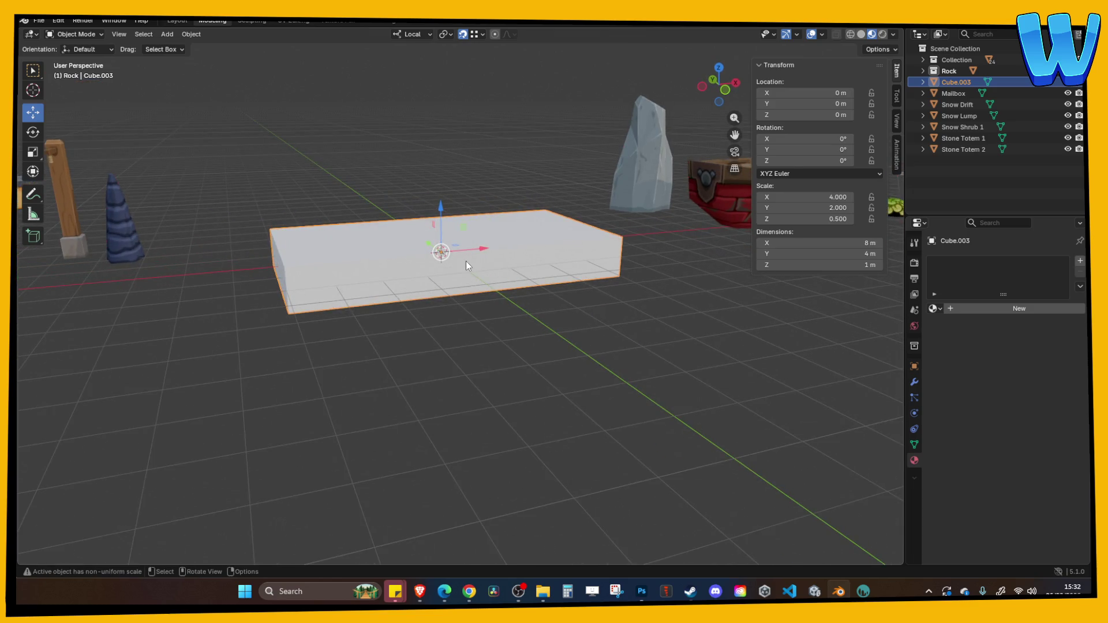
pyautogui.moveTo(466, 261); pyautogui.dragTo(429, 297)
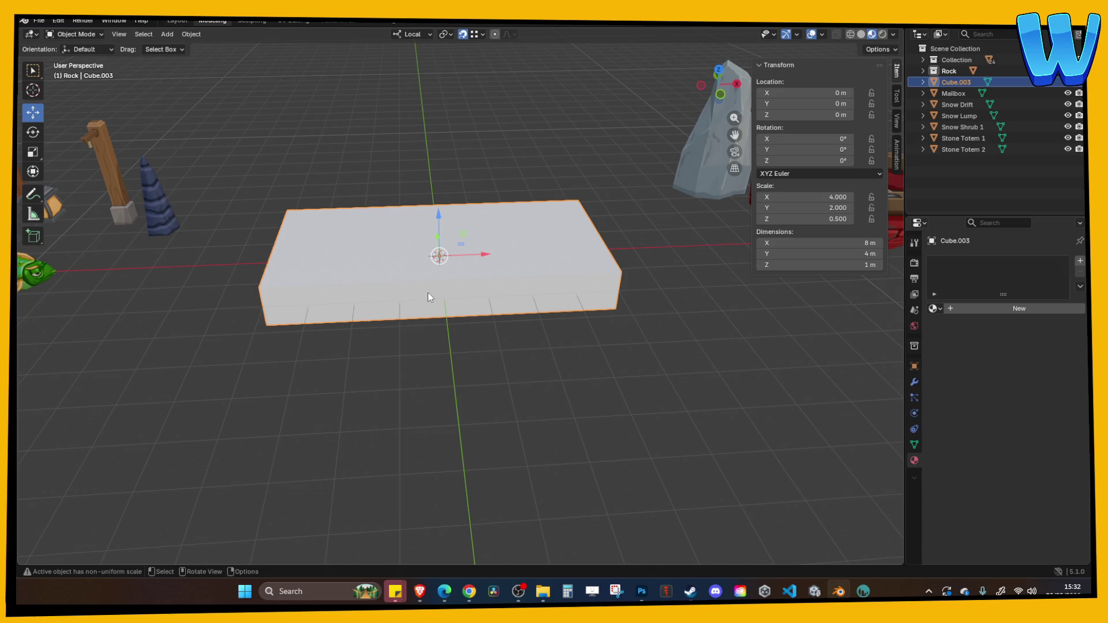
pyautogui.moveTo(248, 237); pyautogui.dragTo(404, 227)
pyautogui.click(833, 266)
pyautogui.write('0.5')
pyautogui.press('Return')
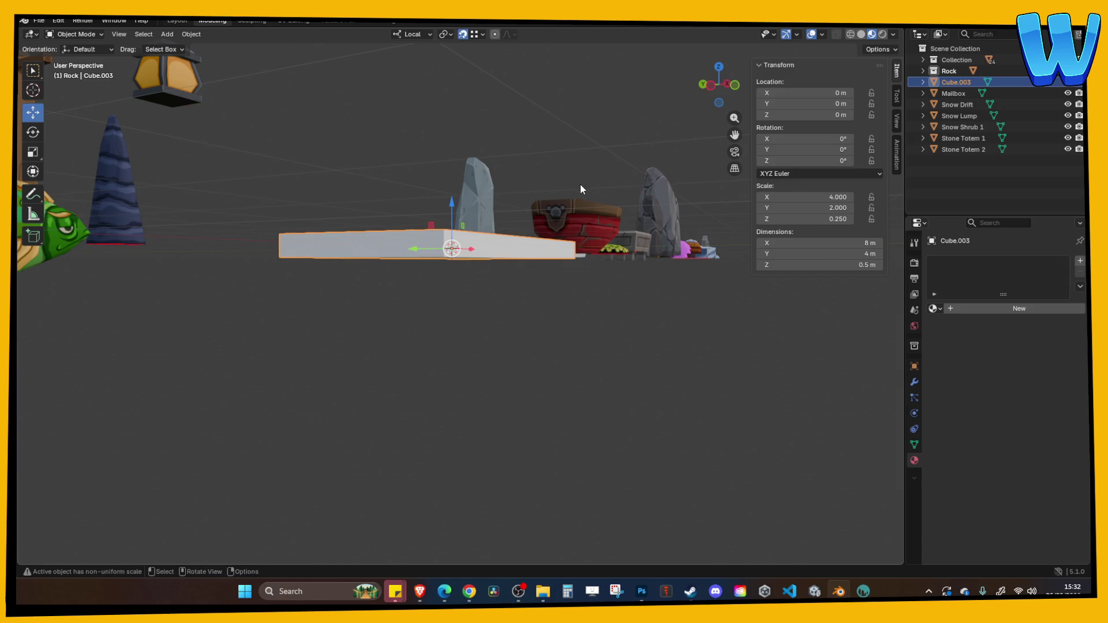
# Step: In Front view, raise the slab to about 0.22 m and save Decore Designer.blend
pyautogui.moveTo(580, 185); pyautogui.dragTo(451, 196)
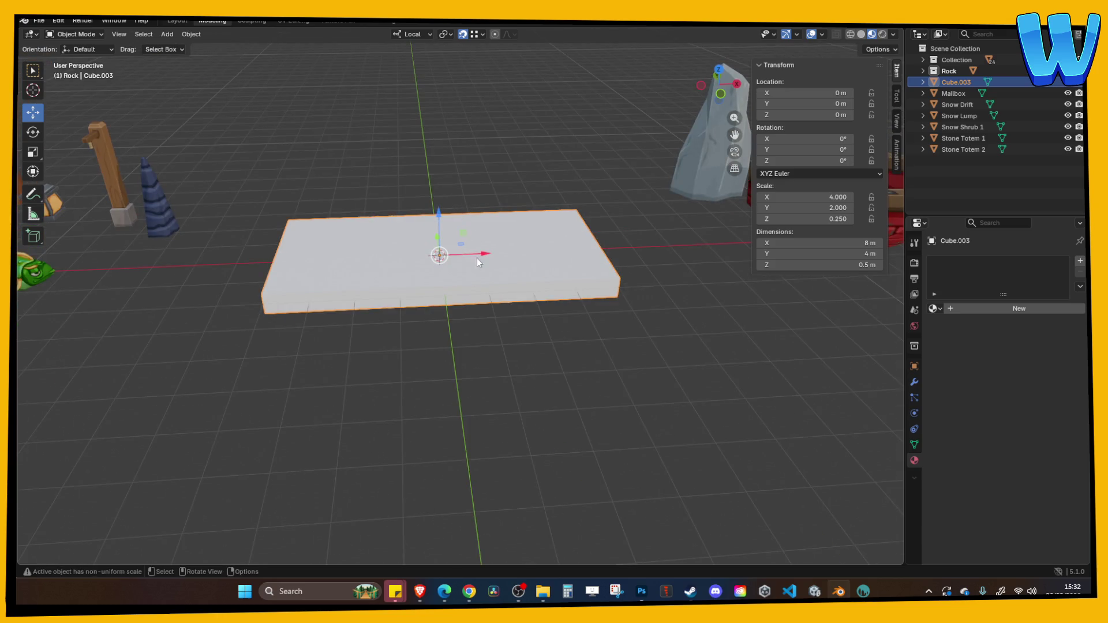
pyautogui.moveTo(479, 307)
pyautogui.mouseDown()
pyautogui.moveTo(501, 286)
pyautogui.moveTo(462, 234)
pyautogui.mouseUp()
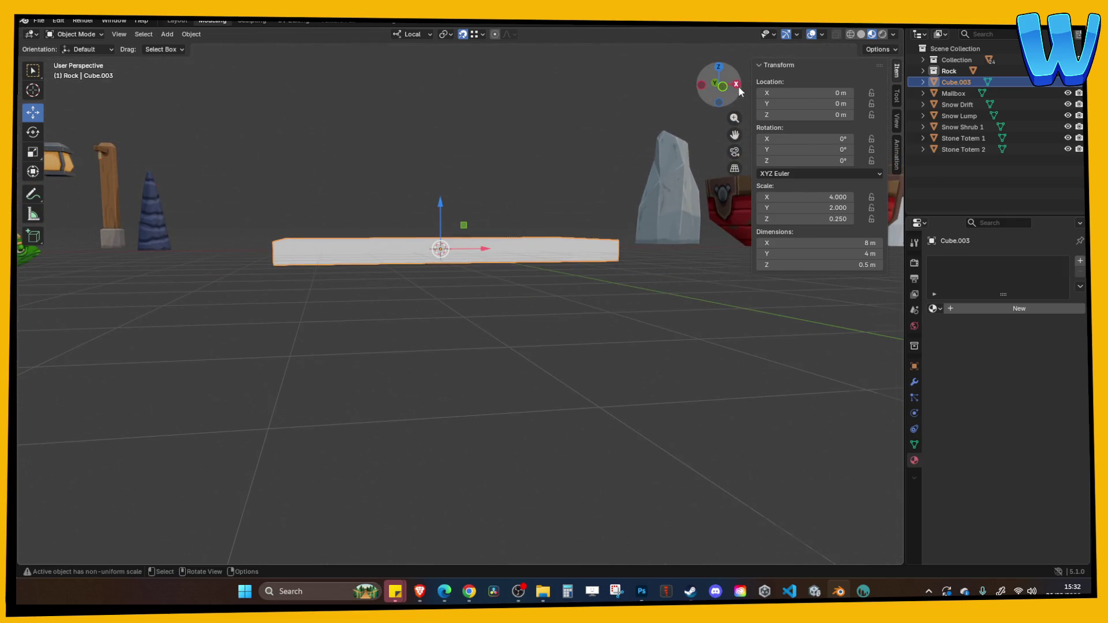
pyautogui.click(716, 84)
pyautogui.moveTo(443, 203)
pyautogui.mouseDown()
pyautogui.moveTo(444, 178)
pyautogui.moveTo(427, 183)
pyautogui.moveTo(438, 220)
pyautogui.moveTo(438, 168)
pyautogui.mouseUp()
pyautogui.click(427, 248)
pyautogui.hotkey('ctrl', 's')
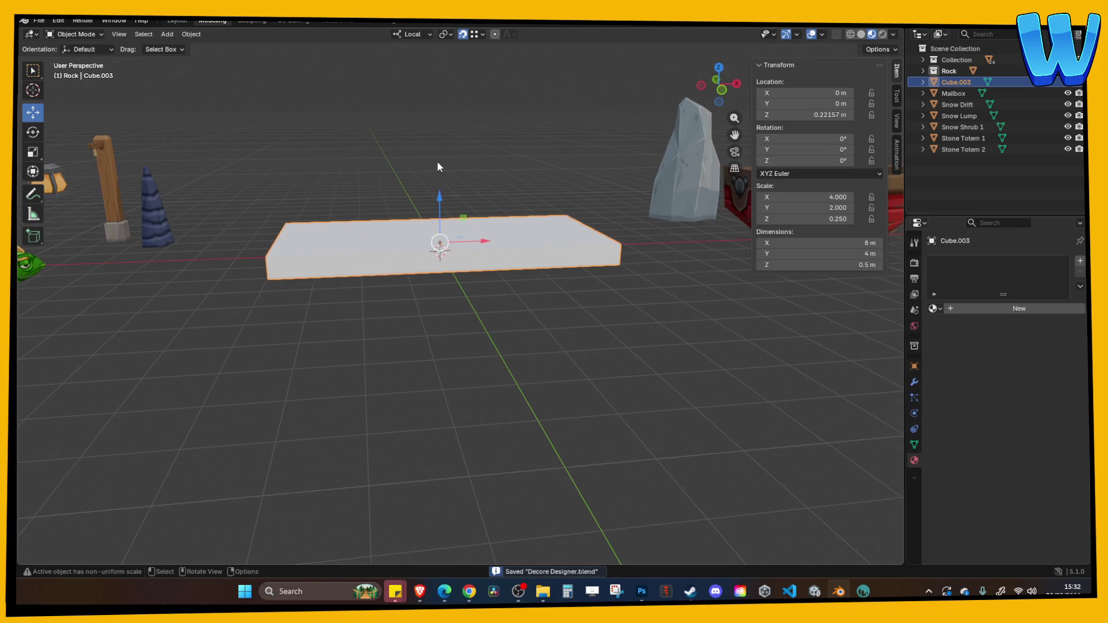
# Step: Orbit around the raised slab to inspect it from above and at an angle
pyautogui.moveTo(436, 162)
pyautogui.mouseDown()
pyautogui.moveTo(402, 182)
pyautogui.moveTo(368, 256)
pyautogui.moveTo(384, 228)
pyautogui.moveTo(349, 197)
pyautogui.mouseUp()
pyautogui.click(348, 197)
pyautogui.moveTo(420, 190); pyautogui.dragTo(410, 179)
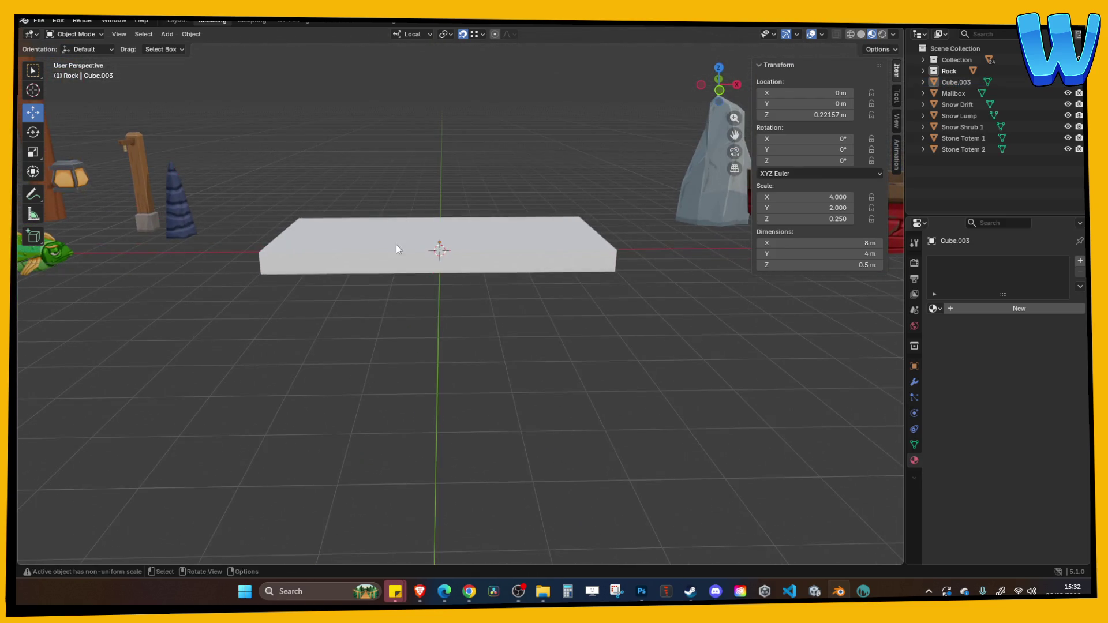
pyautogui.moveTo(295, 345); pyautogui.dragTo(328, 324)
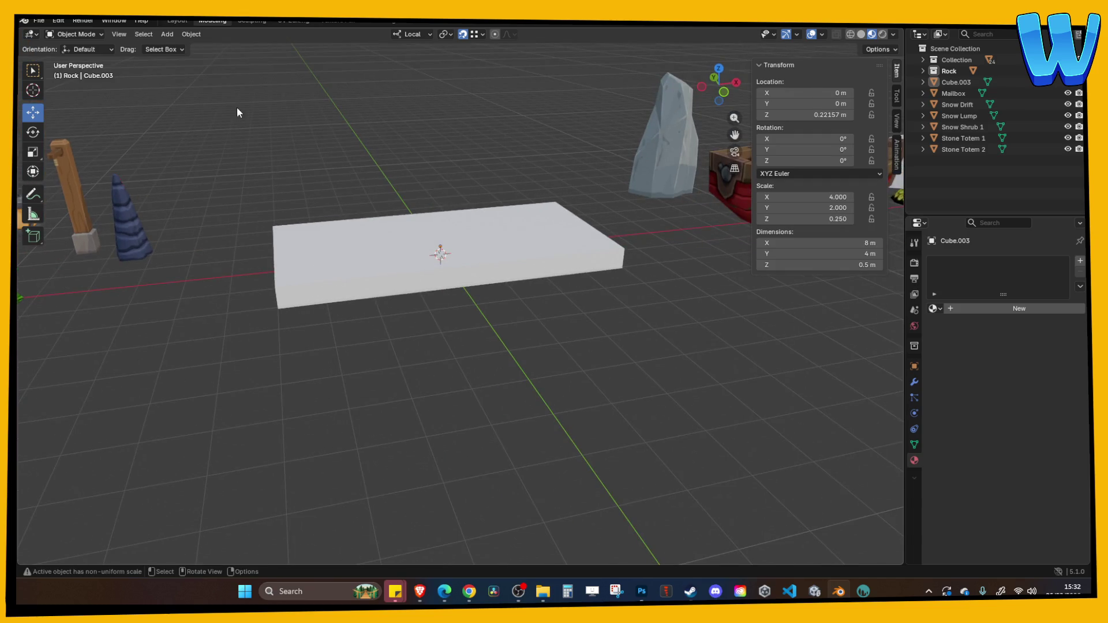
# Step: Add a new cube to the scene and scale it down
pyautogui.click(167, 34)
pyautogui.moveTo(186, 50)
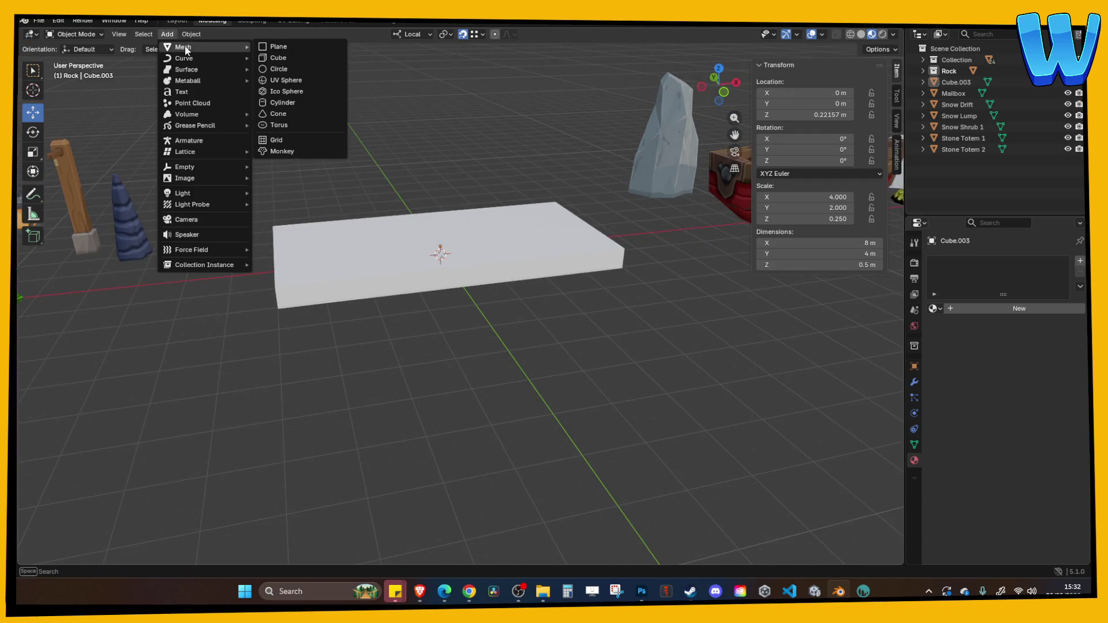
pyautogui.click(278, 58)
pyautogui.press('s')
pyautogui.click(479, 265)
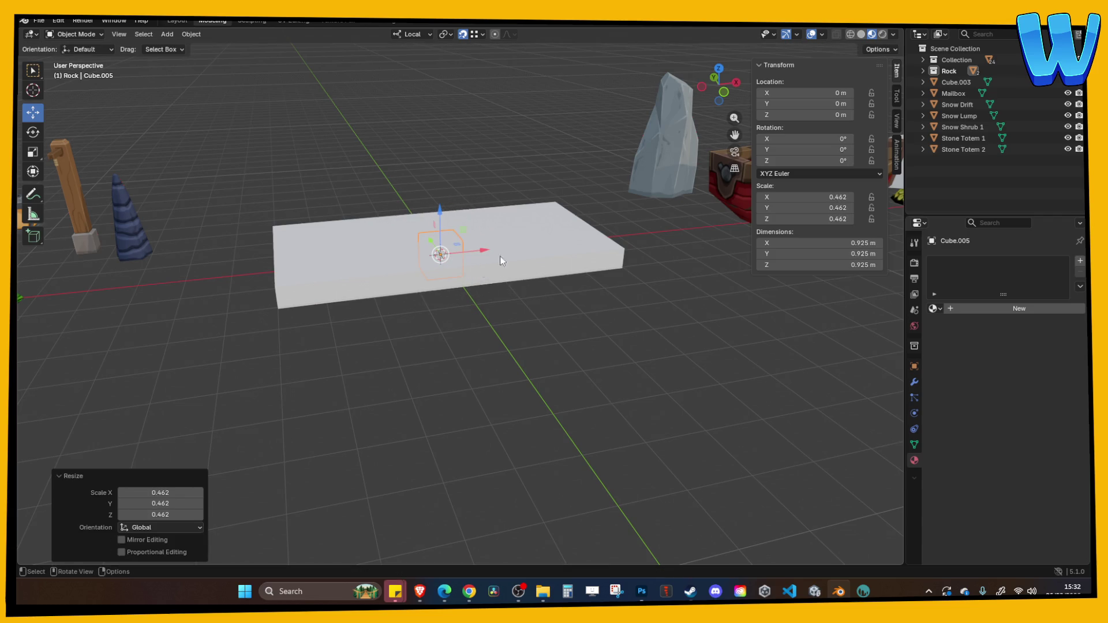
# Step: Raise the cube onto the slab, stretch it taller along Z, then scale it to 0.483
pyautogui.click(719, 68)
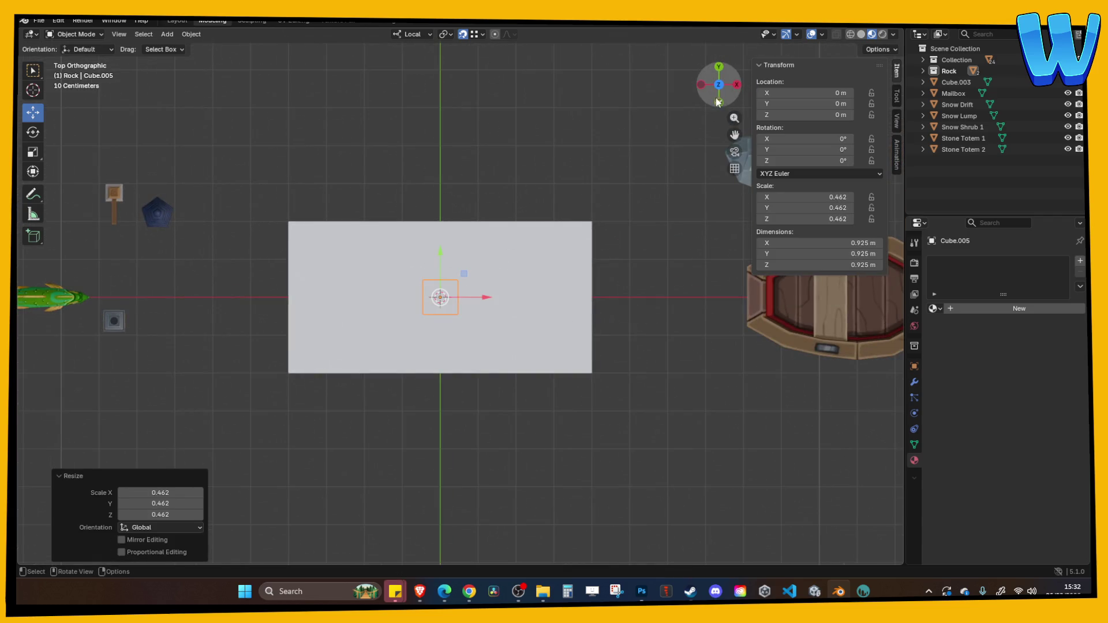
pyautogui.click(719, 103)
pyautogui.press('g')
pyautogui.press('z')
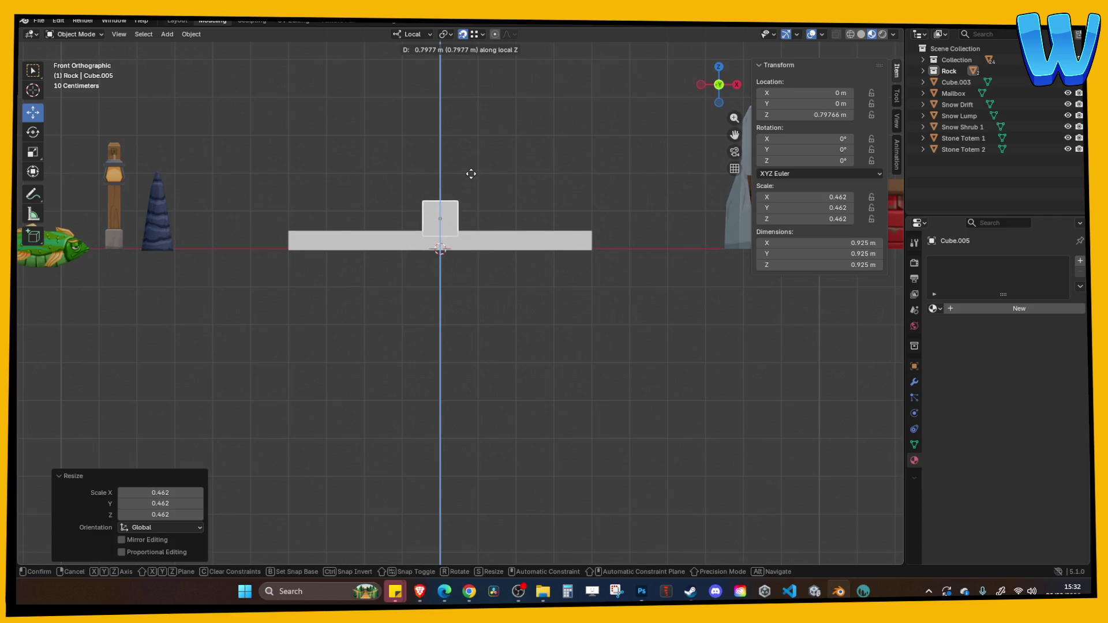
pyautogui.click(475, 174)
pyautogui.press('g')
pyautogui.press('s')
pyautogui.press('z')
pyautogui.press('z')
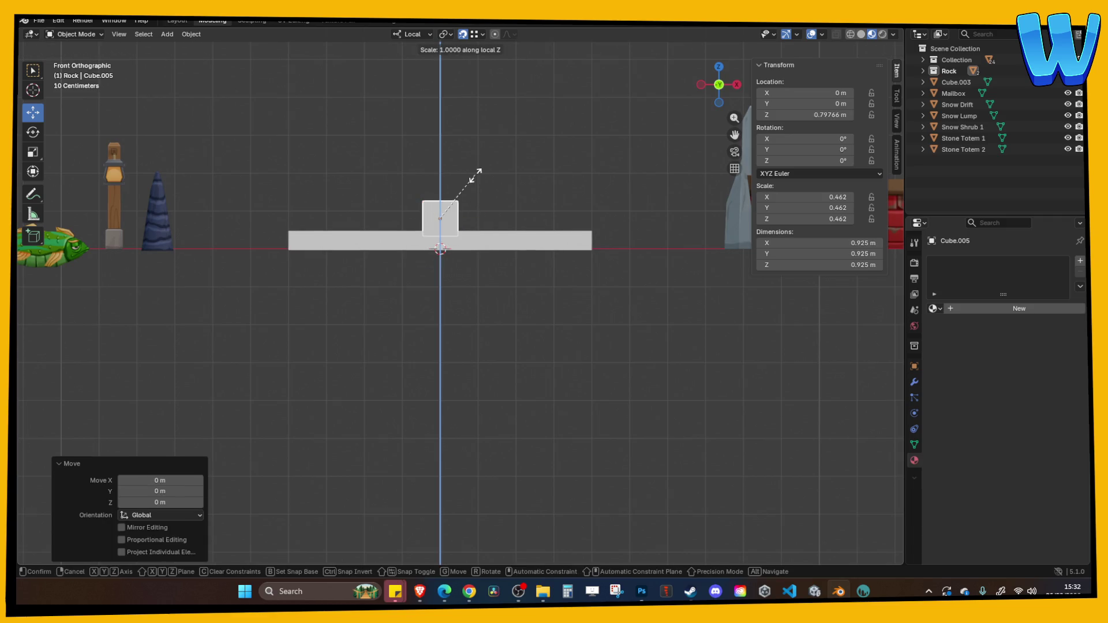
pyautogui.click(490, 136)
pyautogui.press('s')
pyautogui.click(415, 176)
# Step: Move the cube along X to near the slab's left end
pyautogui.press('g')
pyautogui.press('y')
pyautogui.press('y')
pyautogui.press('x')
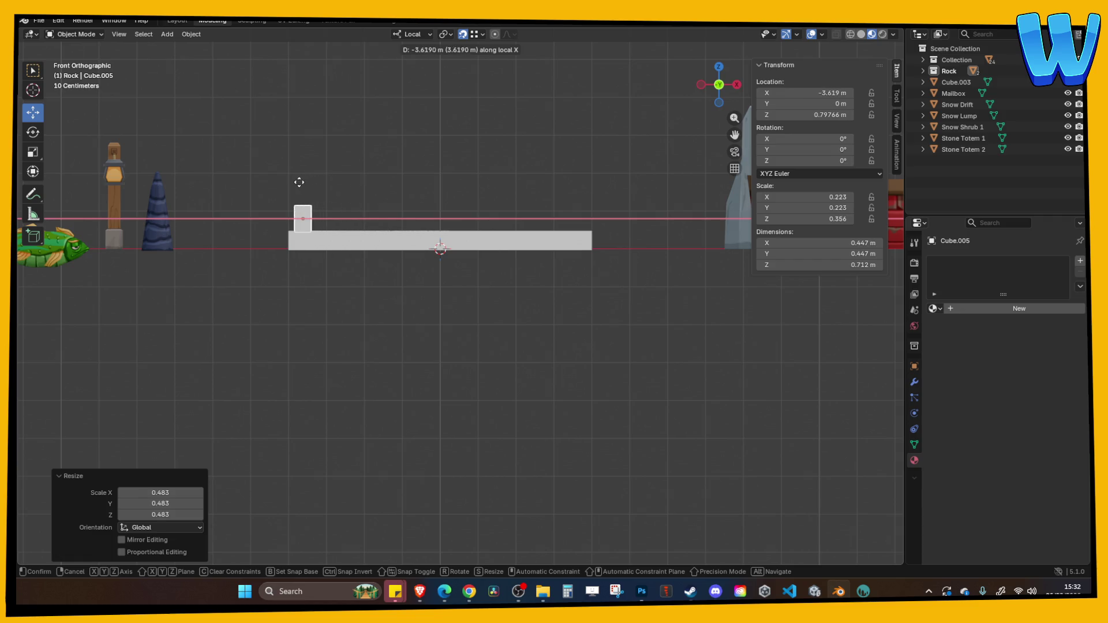
pyautogui.click(297, 181)
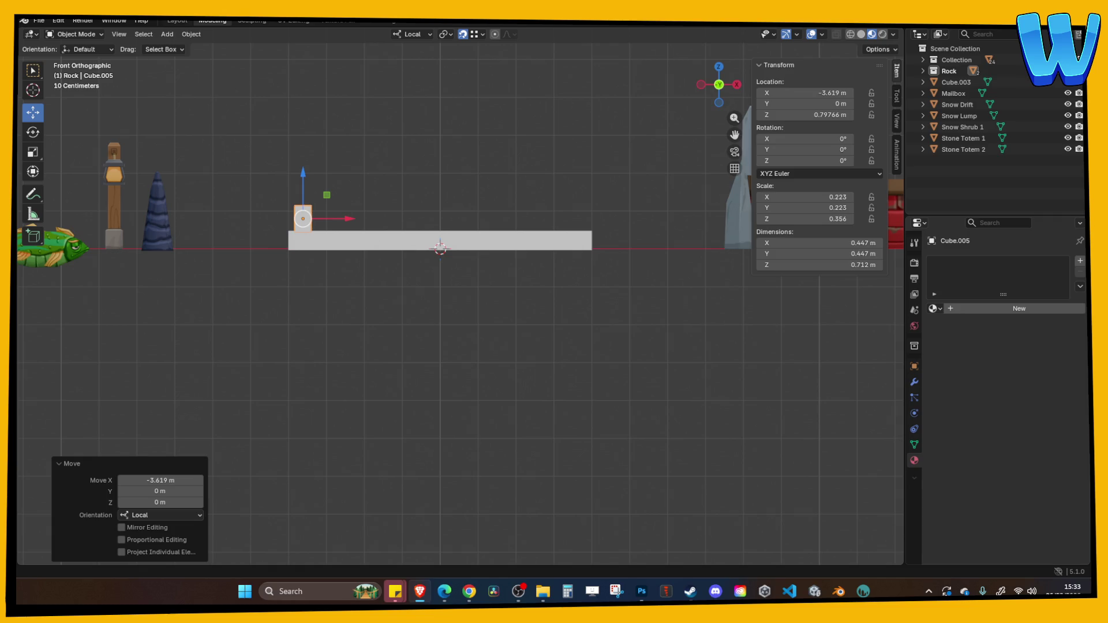
pyautogui.moveTo(350, 291)
pyautogui.mouseDown()
pyautogui.moveTo(309, 292)
pyautogui.moveTo(388, 327)
pyautogui.mouseUp()
pyautogui.moveTo(648, 165); pyautogui.dragTo(623, 220)
pyautogui.moveTo(357, 329); pyautogui.dragTo(415, 370)
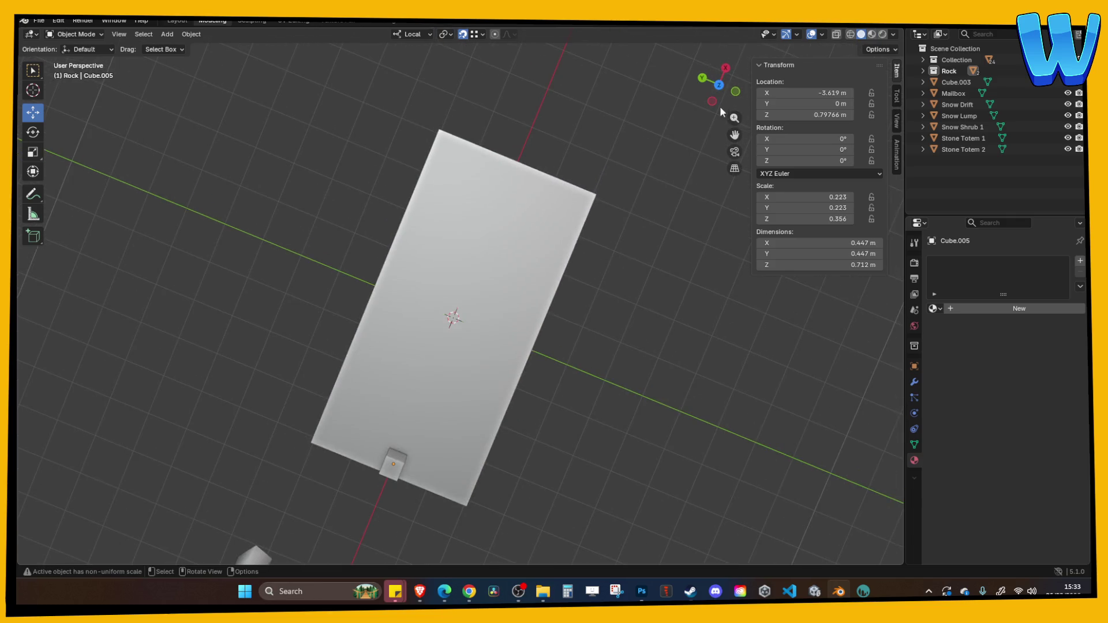
pyautogui.click(735, 91)
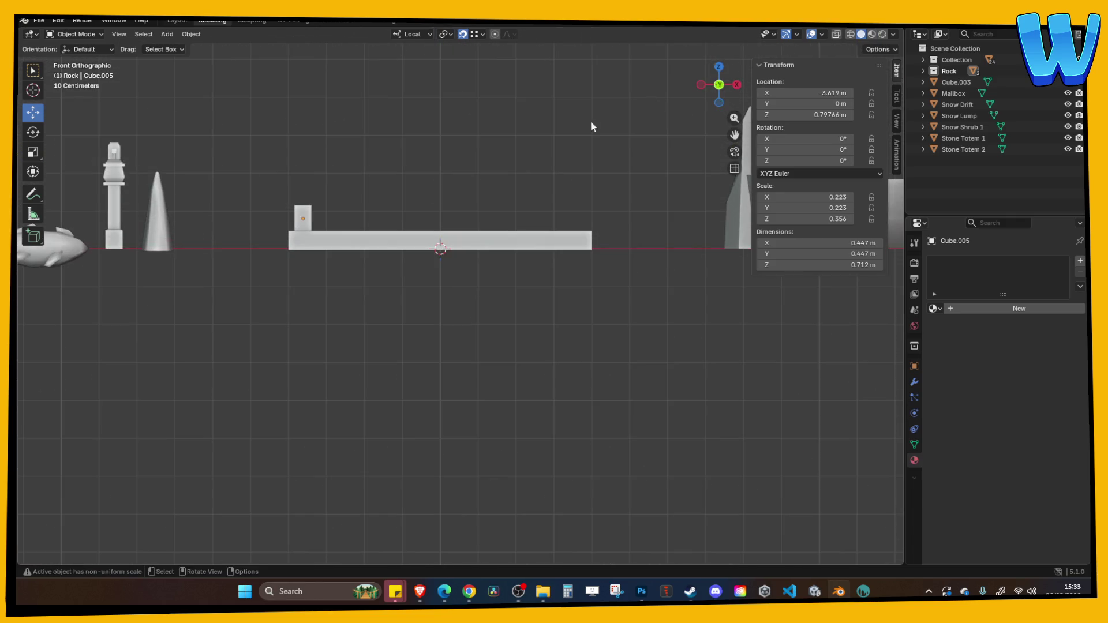
pyautogui.click(718, 67)
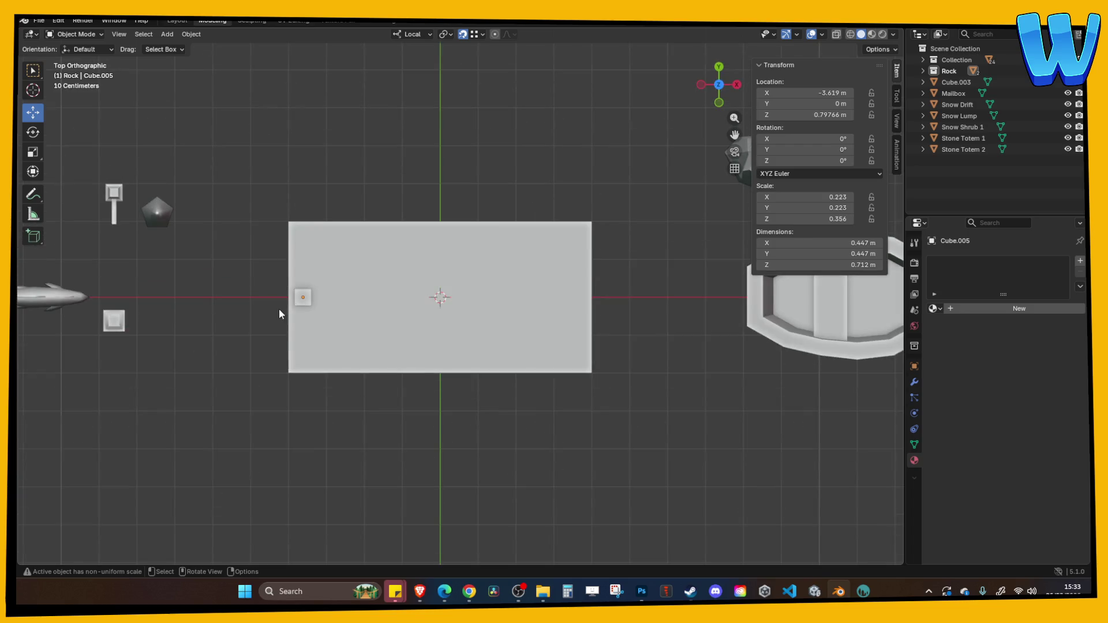
# Step: Move the cube along Y to the slab's front-left corner
pyautogui.moveTo(295, 302)
pyautogui.mouseDown()
pyautogui.moveTo(295, 360)
pyautogui.moveTo(297, 349)
pyautogui.mouseUp()
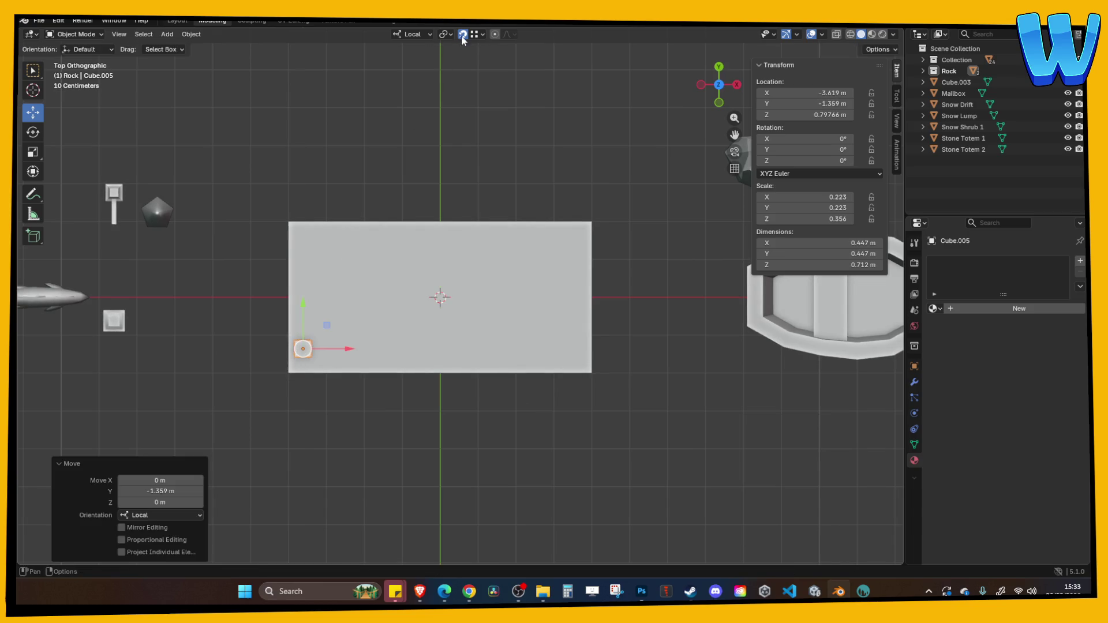
pyautogui.press('g')
pyautogui.press('Escape')
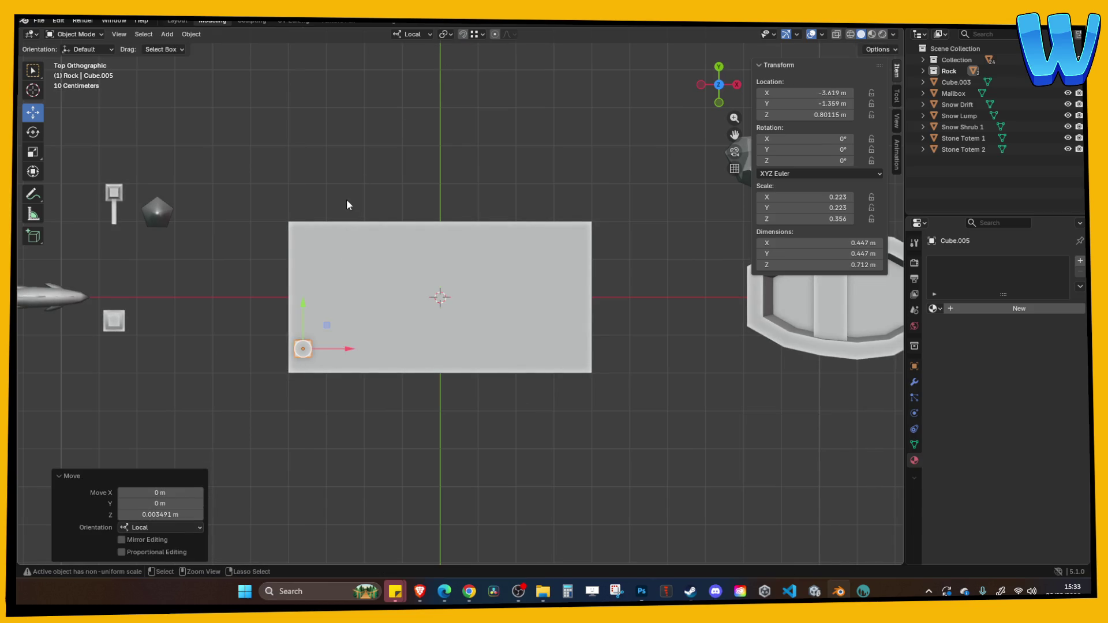
pyautogui.press('g')
pyautogui.press('y')
pyautogui.click(343, 209)
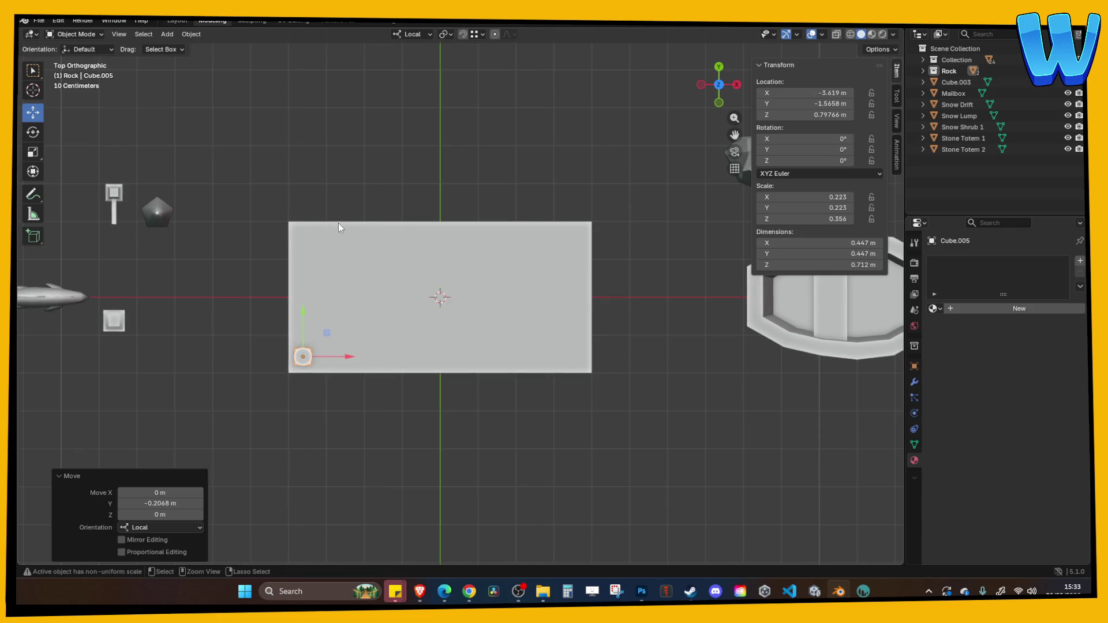
# Step: Copy the cube to the back-left corner, then delete that copy
pyautogui.hotkey('ctrl', 'c')
pyautogui.hotkey('ctrl', 'v')
pyautogui.press('g')
pyautogui.press('y')
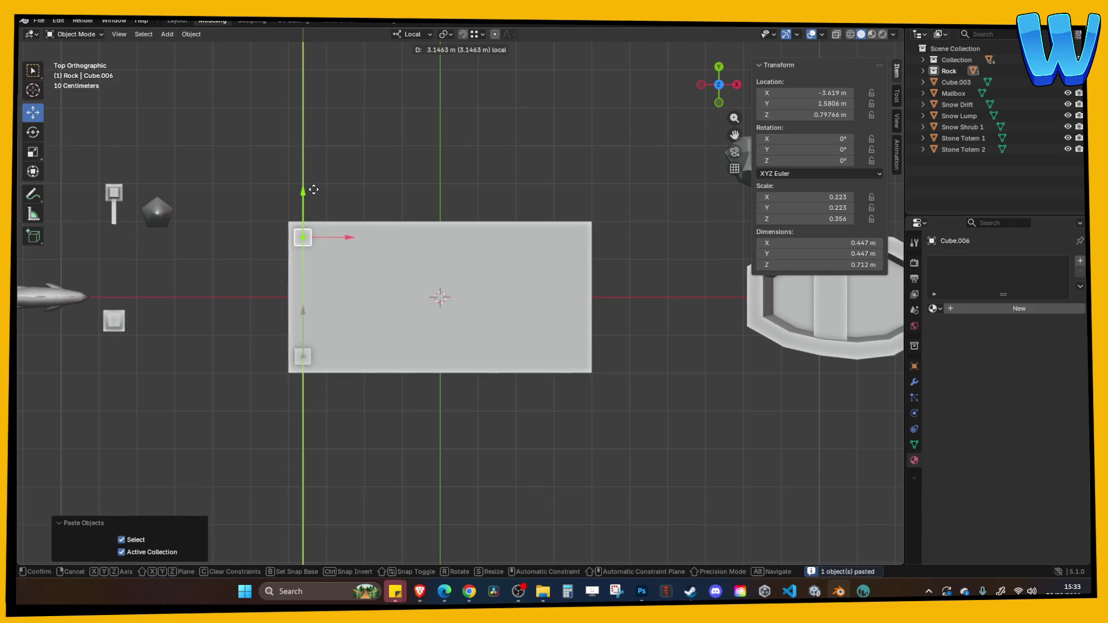
pyautogui.click(314, 189)
pyautogui.moveTo(339, 235)
pyautogui.mouseDown()
pyautogui.moveTo(434, 186)
pyautogui.moveTo(473, 189)
pyautogui.moveTo(341, 223)
pyautogui.moveTo(314, 266)
pyautogui.mouseUp()
pyautogui.click(318, 271)
pyautogui.click(319, 228)
pyautogui.press('x')
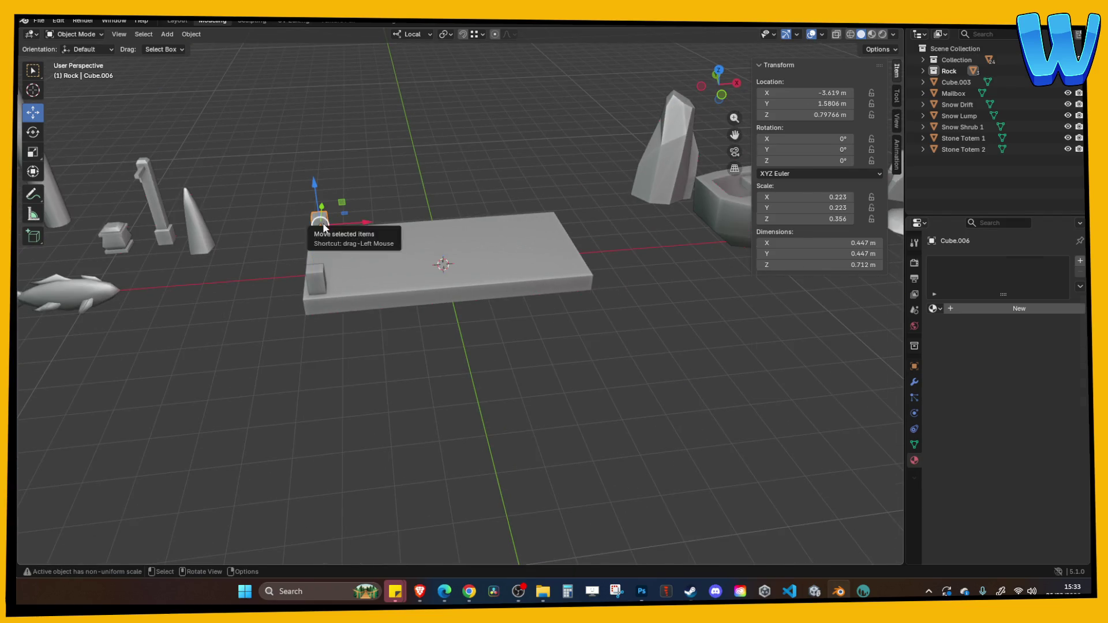
# Step: Extrude the front-left cube's top face upward into a post
pyautogui.click(317, 241)
pyautogui.click(314, 268)
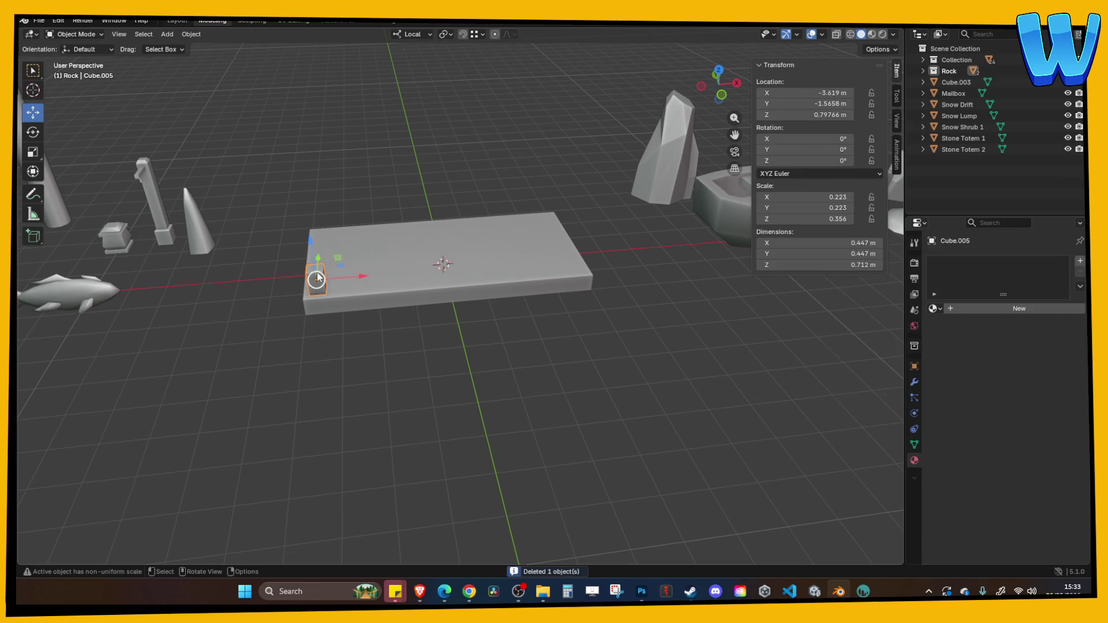
pyautogui.press('Tab')
pyautogui.click(129, 35)
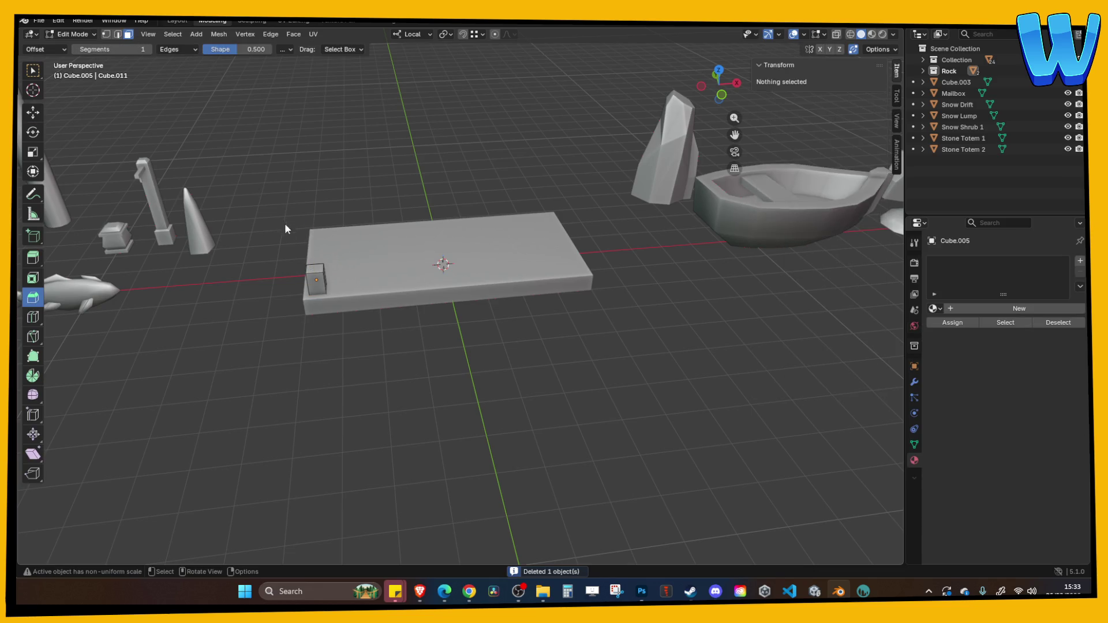
pyautogui.click(316, 270)
pyautogui.press('e')
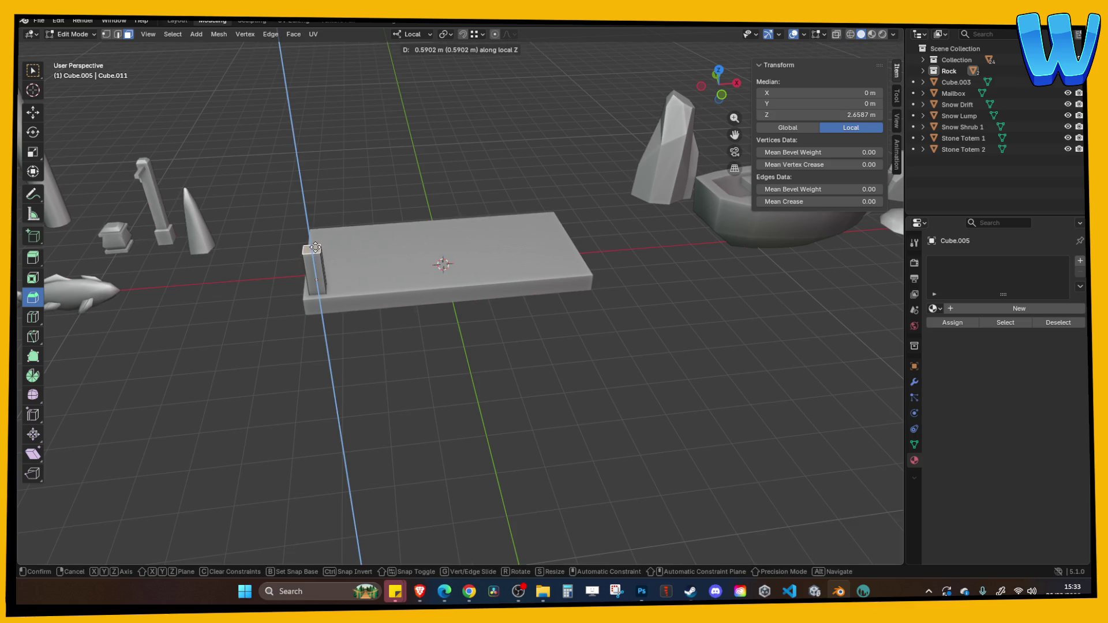
pyautogui.moveTo(315, 249)
pyautogui.mouseDown()
pyautogui.moveTo(335, 163)
pyautogui.moveTo(306, 174)
pyautogui.moveTo(347, 164)
pyautogui.moveTo(362, 192)
pyautogui.moveTo(345, 237)
pyautogui.moveTo(319, 223)
pyautogui.moveTo(385, 239)
pyautogui.mouseUp()
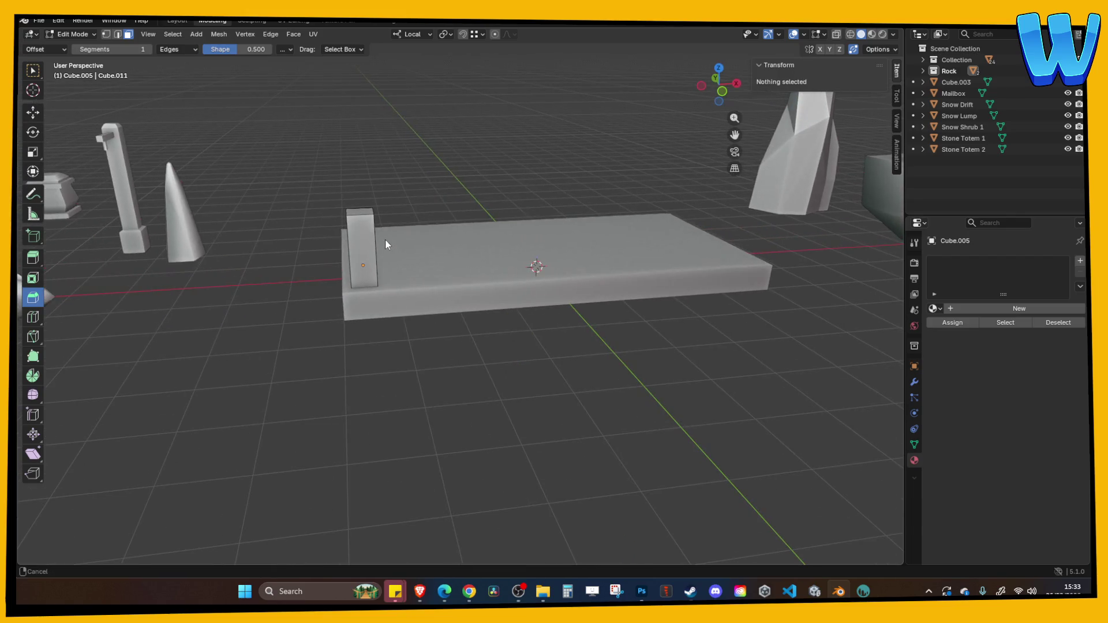
pyautogui.click(373, 227)
pyautogui.press('Tab')
# Step: Duplicate the post and slide the copy along X to stand beside the first
pyautogui.click(371, 158)
pyautogui.moveTo(372, 157)
pyautogui.mouseDown()
pyautogui.moveTo(497, 206)
pyautogui.moveTo(403, 210)
pyautogui.moveTo(387, 276)
pyautogui.mouseUp()
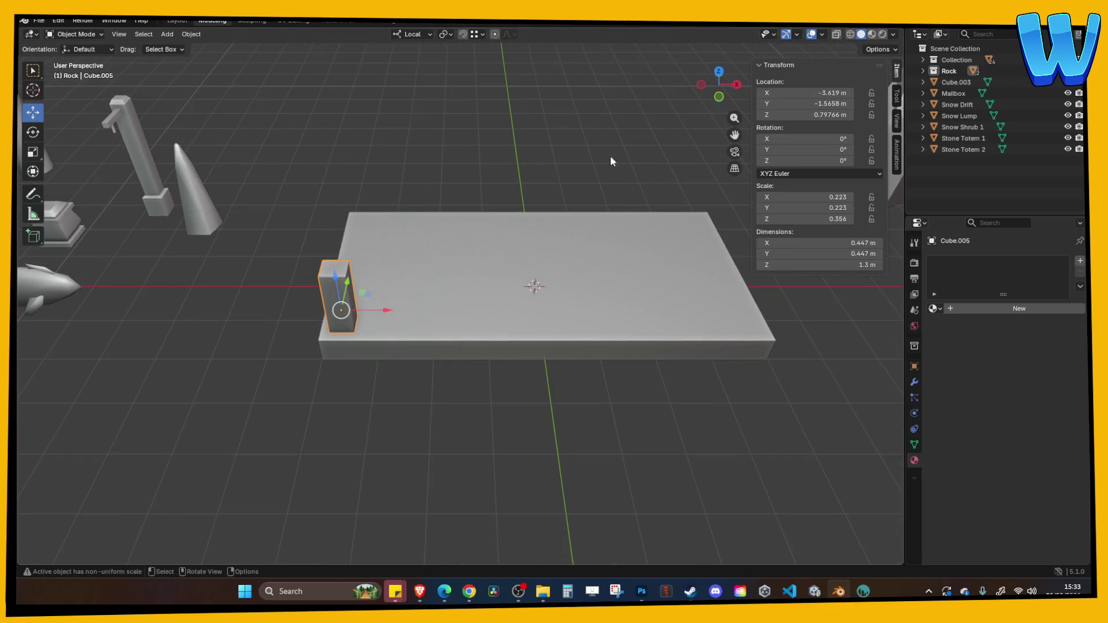
pyautogui.click(718, 95)
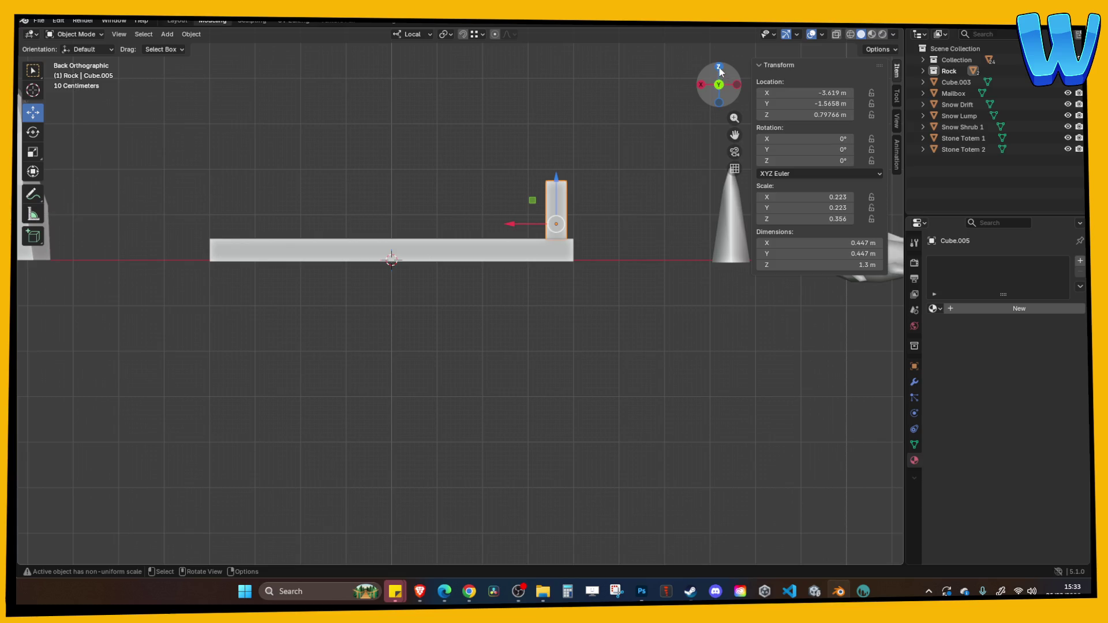
pyautogui.click(715, 70)
pyautogui.moveTo(412, 393); pyautogui.dragTo(491, 390)
pyautogui.hotkey('ctrl', 'z')
pyautogui.hotkey('ctrl', 'c')
pyautogui.hotkey('ctrl', 'v')
pyautogui.moveTo(414, 396); pyautogui.dragTo(508, 395)
pyautogui.moveTo(511, 441); pyautogui.dragTo(498, 321)
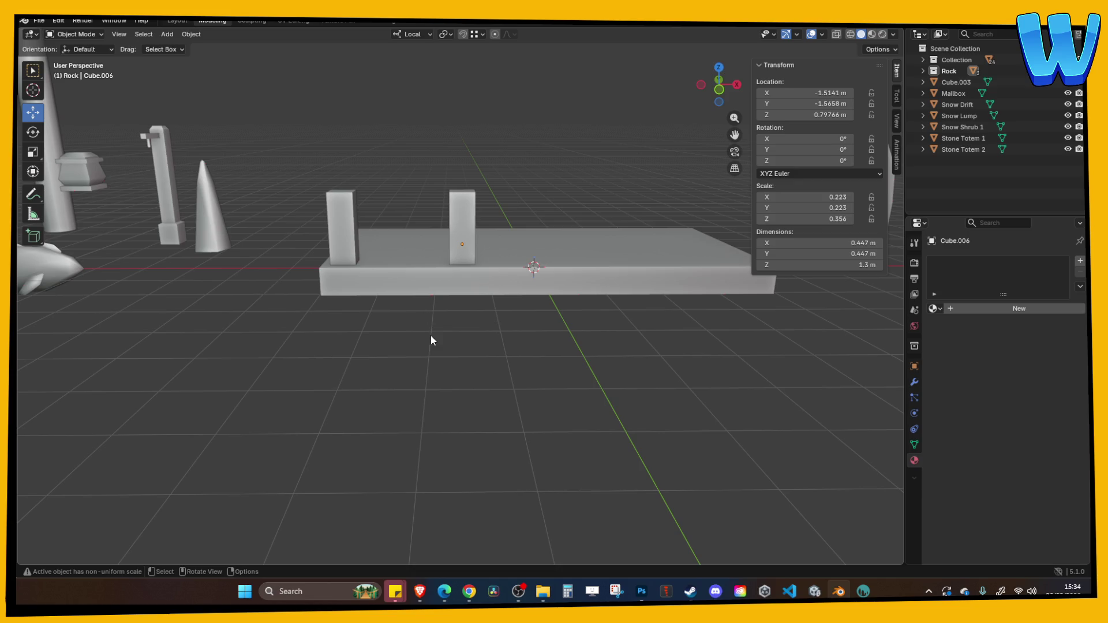
# Step: Slide the duplicate post 0.46 m toward the first and select both posts
pyautogui.moveTo(347, 335)
pyautogui.mouseDown()
pyautogui.moveTo(457, 364)
pyautogui.moveTo(483, 403)
pyautogui.moveTo(549, 388)
pyautogui.moveTo(613, 404)
pyautogui.moveTo(494, 365)
pyautogui.moveTo(469, 309)
pyautogui.moveTo(477, 299)
pyautogui.mouseUp()
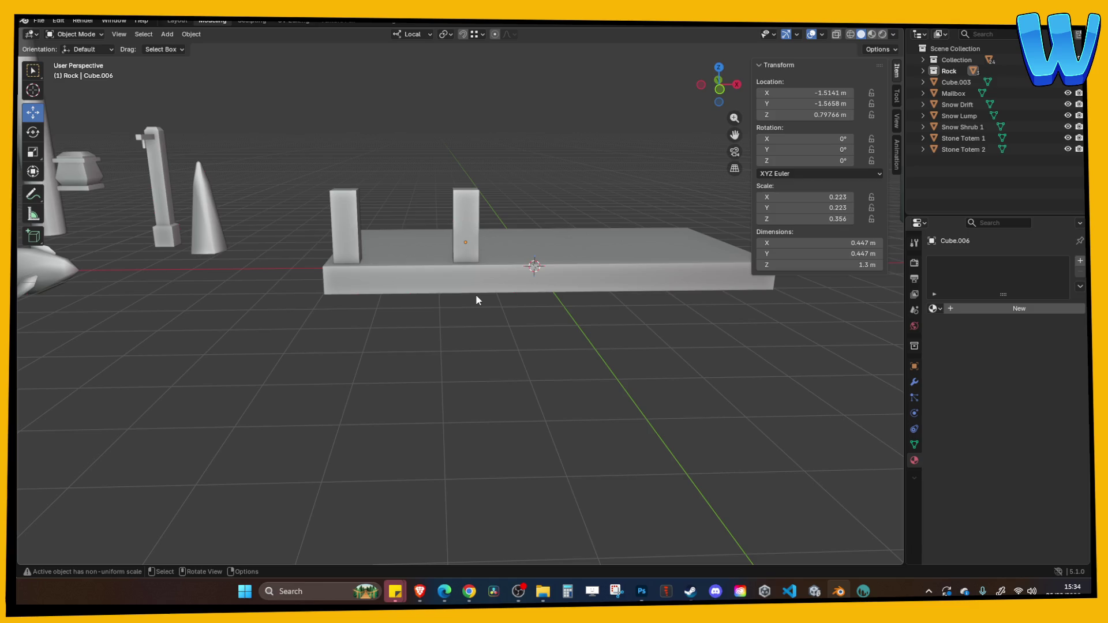
pyautogui.moveTo(495, 309)
pyautogui.mouseDown()
pyautogui.moveTo(487, 391)
pyautogui.moveTo(494, 348)
pyautogui.mouseUp()
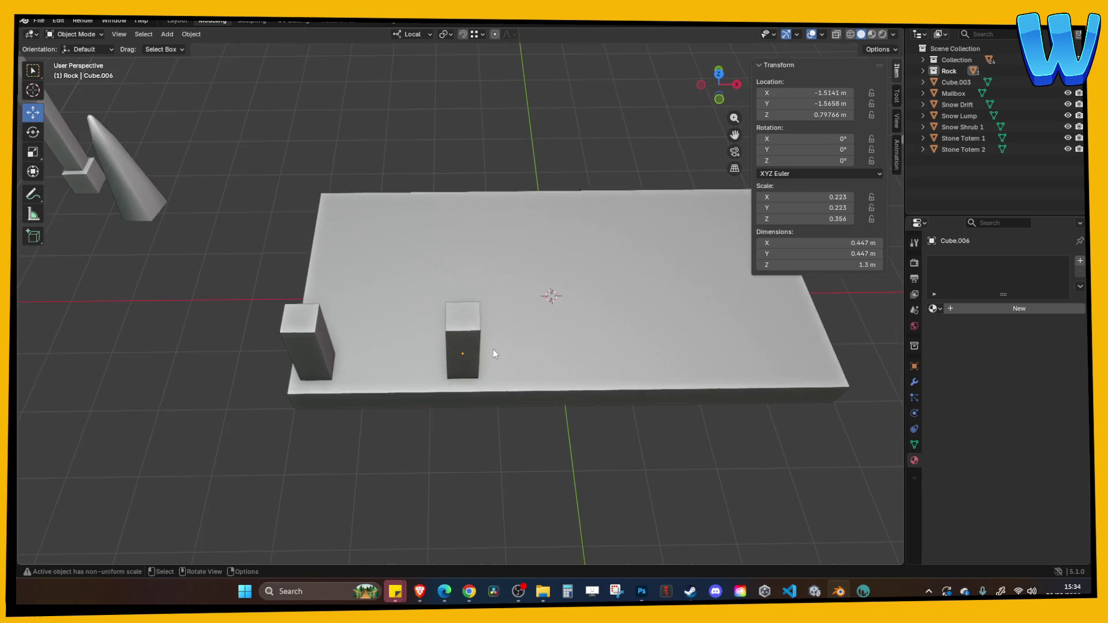
pyautogui.scroll(-2, 488, 355)
pyautogui.click(462, 340)
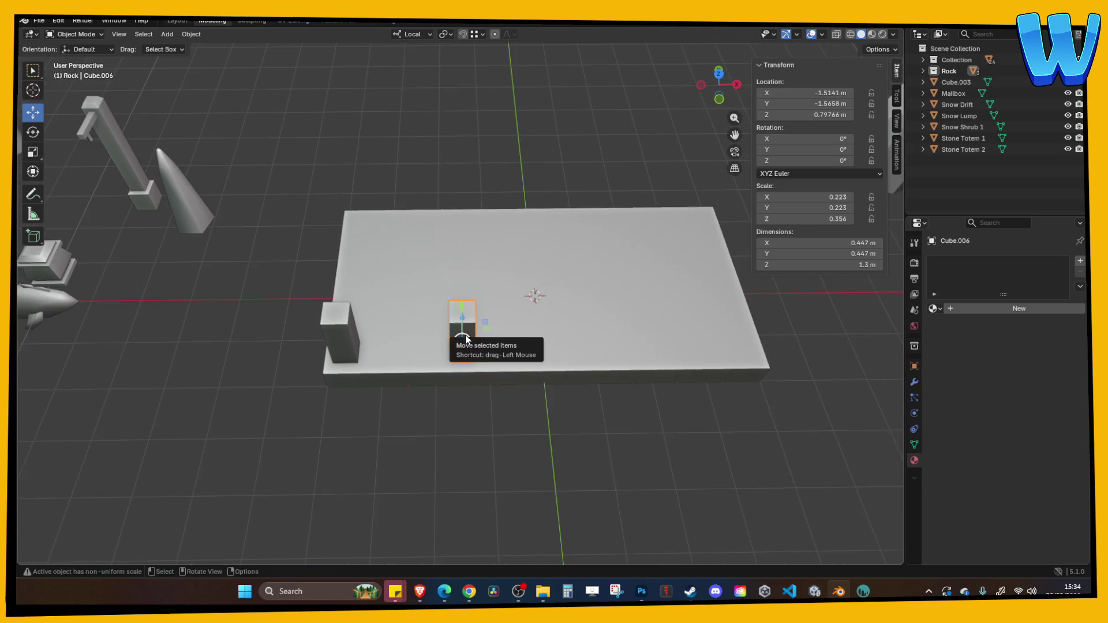
pyautogui.moveTo(500, 345); pyautogui.dragTo(476, 346)
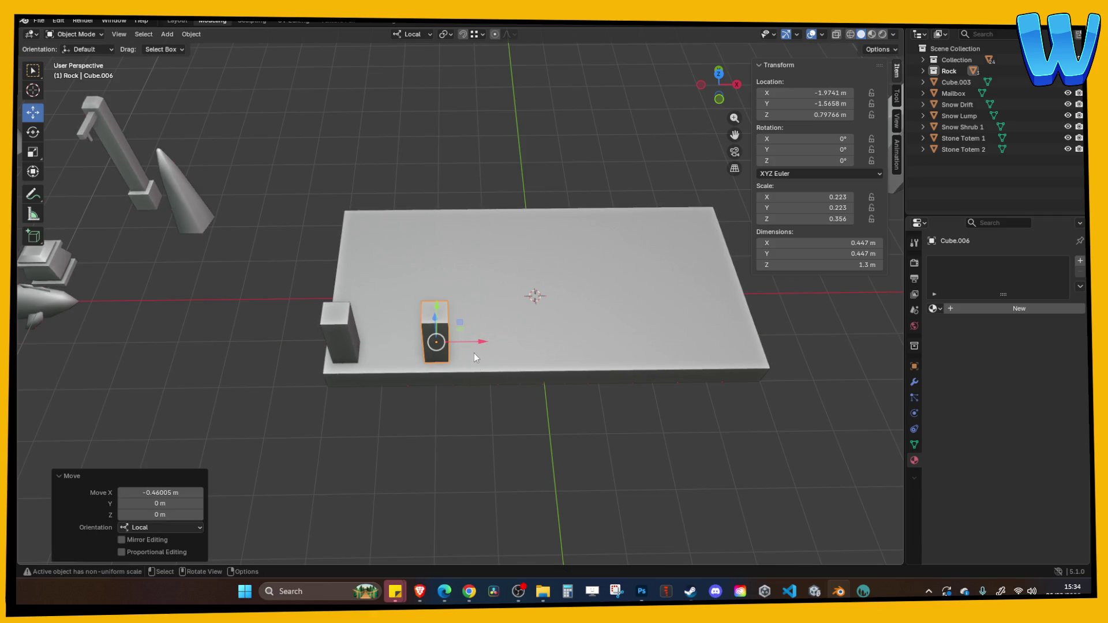
pyautogui.keyDown('shift'); pyautogui.click(340, 335); pyautogui.keyUp('shift')
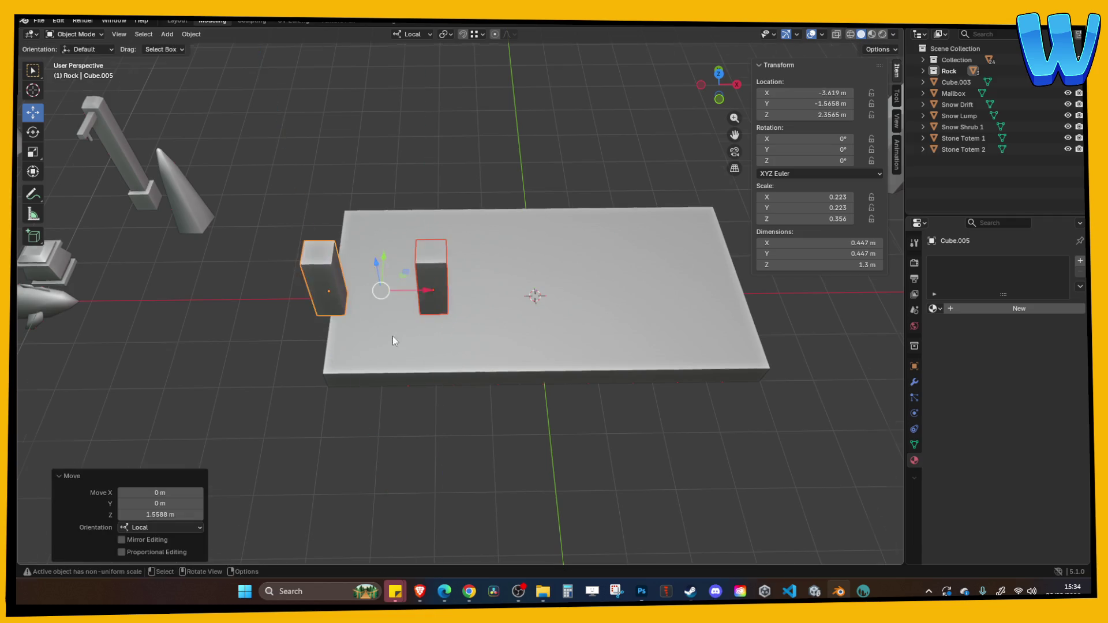
# Step: Delete the bottom faces of both posts in Edit Mode
pyautogui.press('Tab')
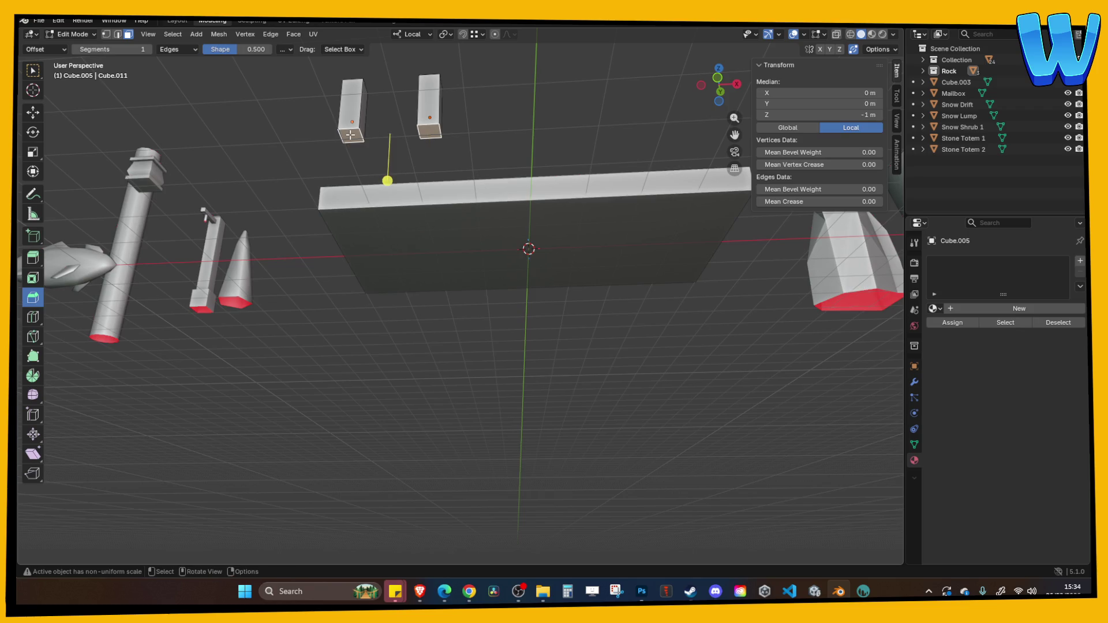
pyautogui.press('x')
pyautogui.click(349, 134)
pyautogui.press('Tab')
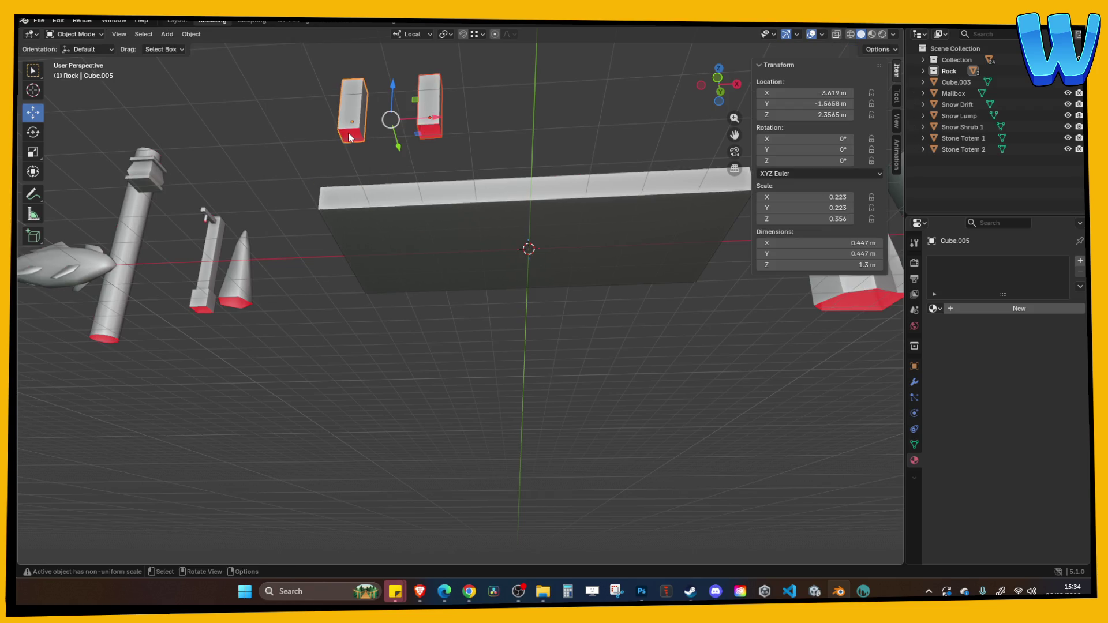
# Step: Lower both posts about 1.57 m onto the slab surface and save the file
pyautogui.moveTo(386, 87); pyautogui.dragTo(393, 170)
pyautogui.moveTo(397, 218); pyautogui.dragTo(397, 214)
pyautogui.moveTo(398, 212)
pyautogui.mouseDown()
pyautogui.moveTo(399, 151)
pyautogui.moveTo(411, 231)
pyautogui.mouseUp()
pyautogui.hotkey('ctrl', 's')
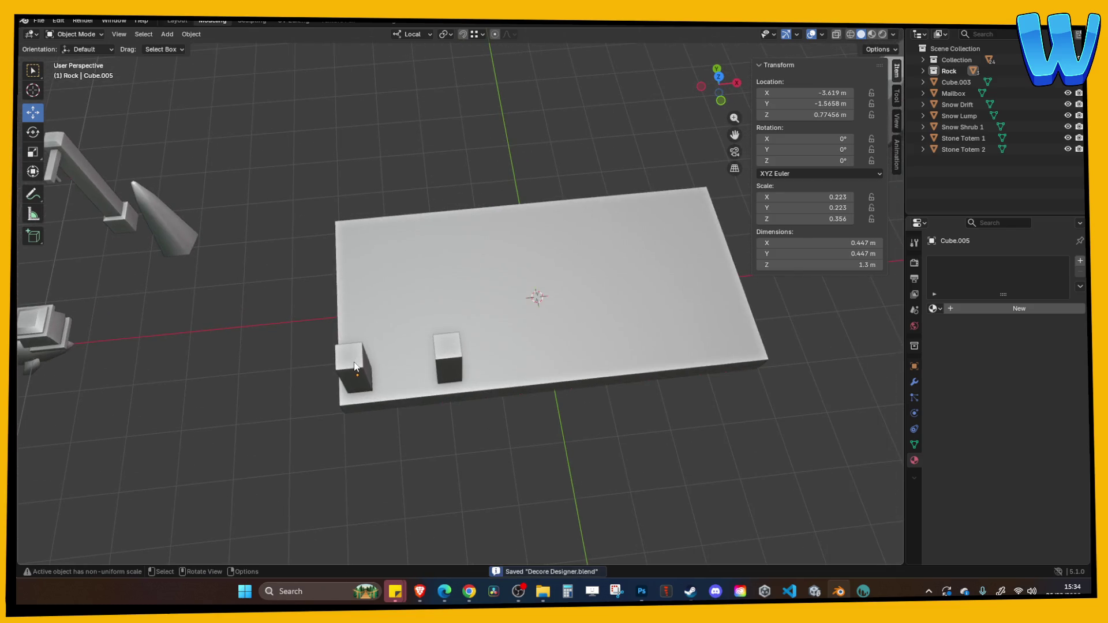
pyautogui.keyDown('shift'); pyautogui.click(453, 356); pyautogui.keyUp('shift')
pyautogui.press('ctrl')
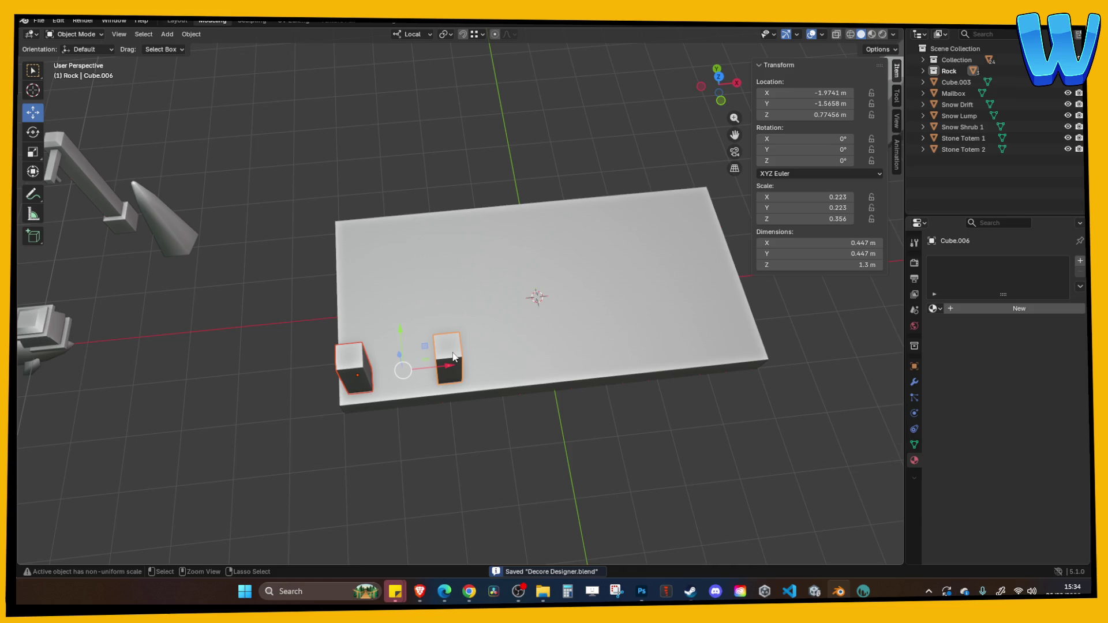
# Step: Apply all transforms to the two posts and mirror a pasted copy of them across X
pyautogui.hotkey('ctrl', 'a')
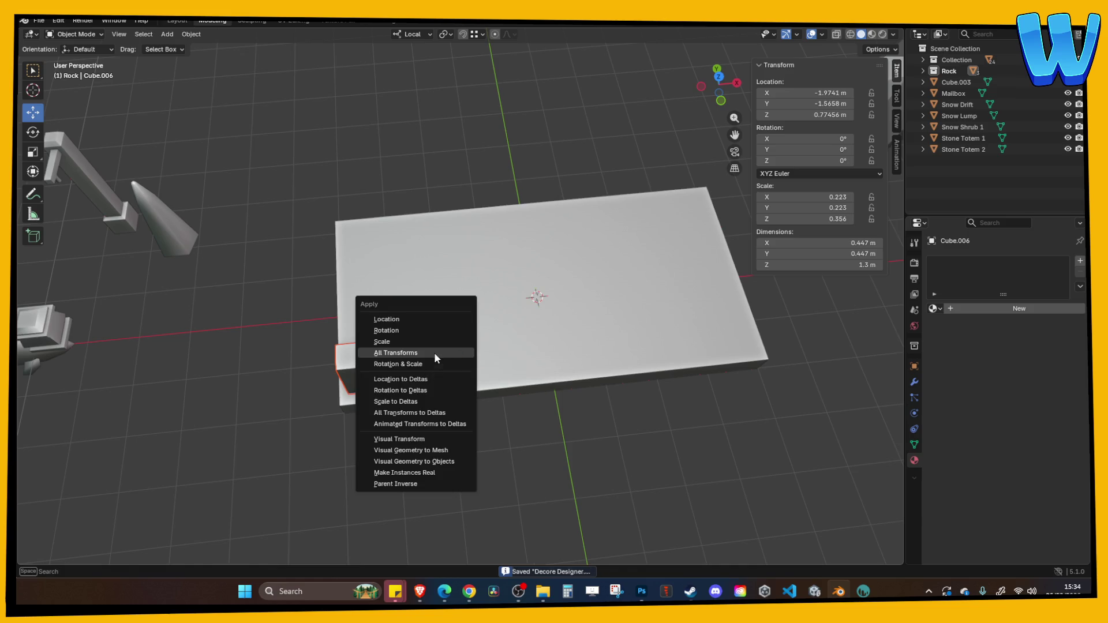
pyautogui.click(439, 356)
pyautogui.hotkey('ctrl', 'c')
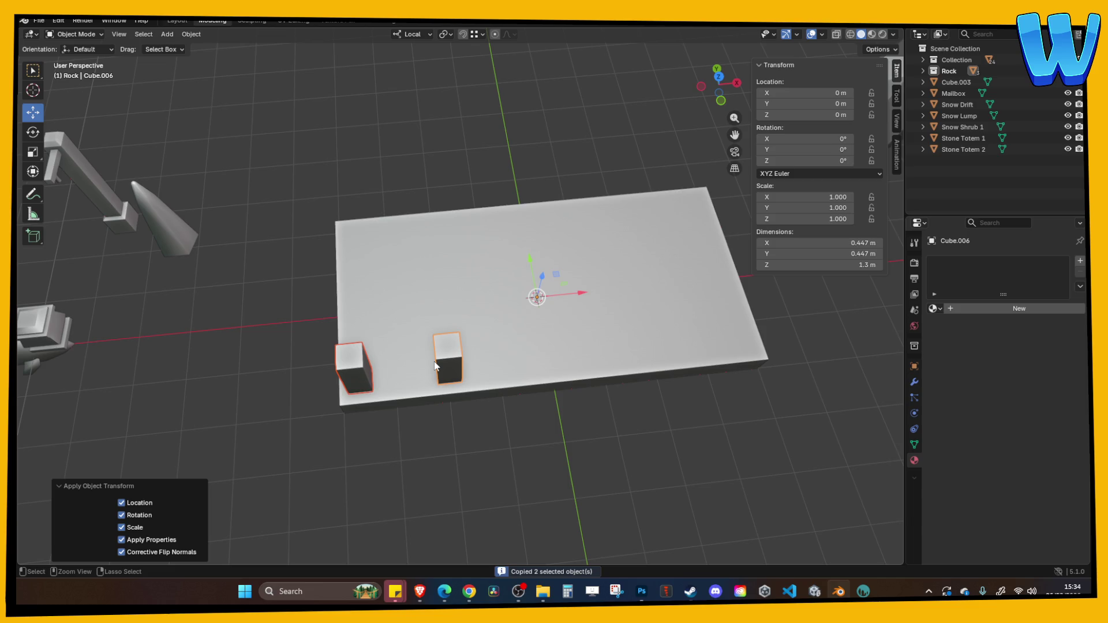
pyautogui.hotkey('ctrl', 'v')
pyautogui.hotkey('ctrl', 'm')
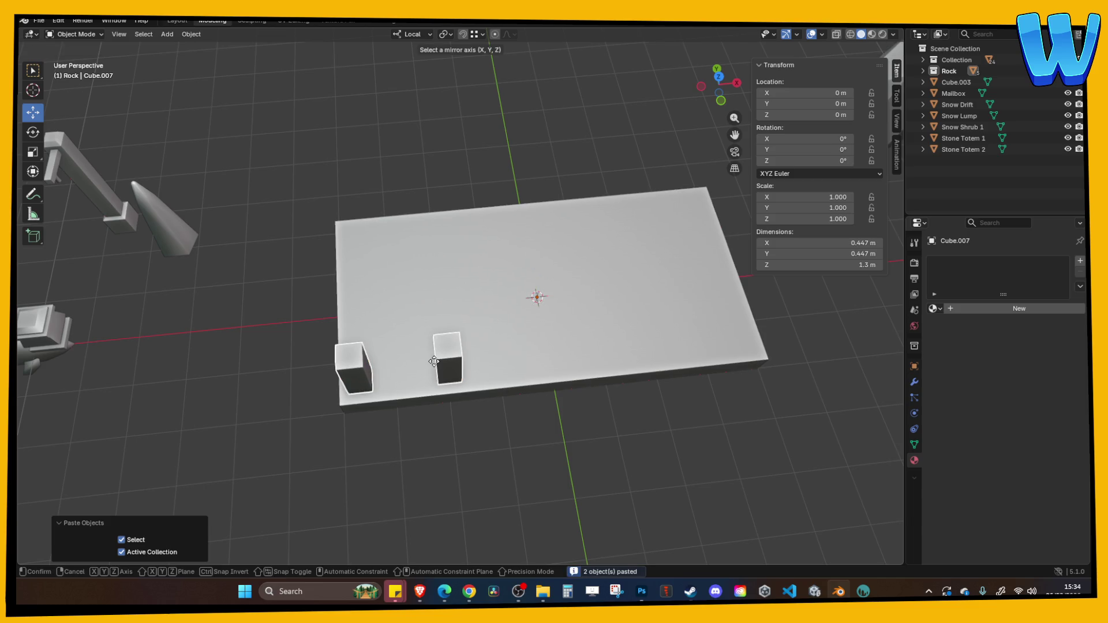
pyautogui.press('x')
pyautogui.click(433, 361)
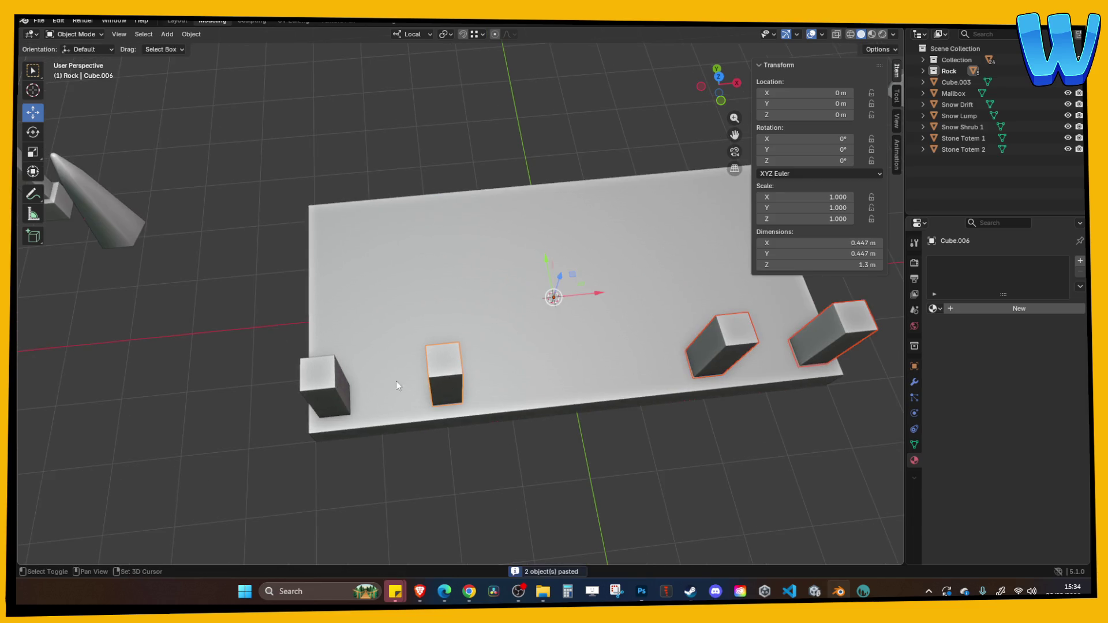
# Step: Copy all four posts and mirror the copies across Y onto the slab's far edge
pyautogui.keyDown('shift'); pyautogui.click(341, 383); pyautogui.keyUp('shift')
pyautogui.hotkey('ctrl', 'c')
pyautogui.hotkey('ctrl', 'v')
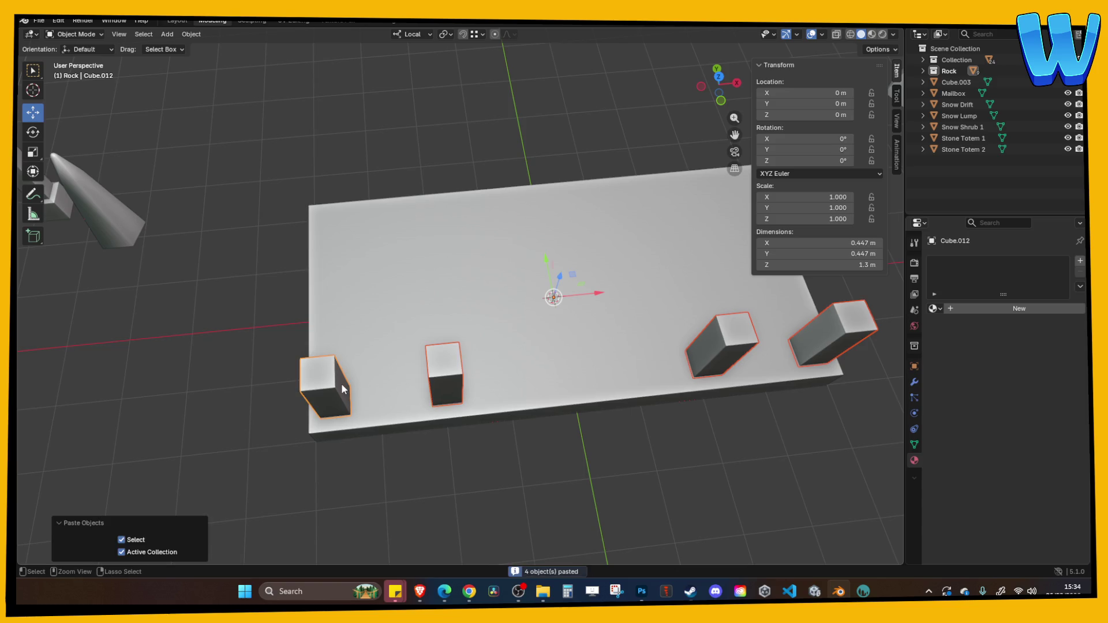
pyautogui.press('g')
pyautogui.press('Escape')
pyautogui.hotkey('ctrl', 'm')
pyautogui.press('y')
pyautogui.click(341, 383)
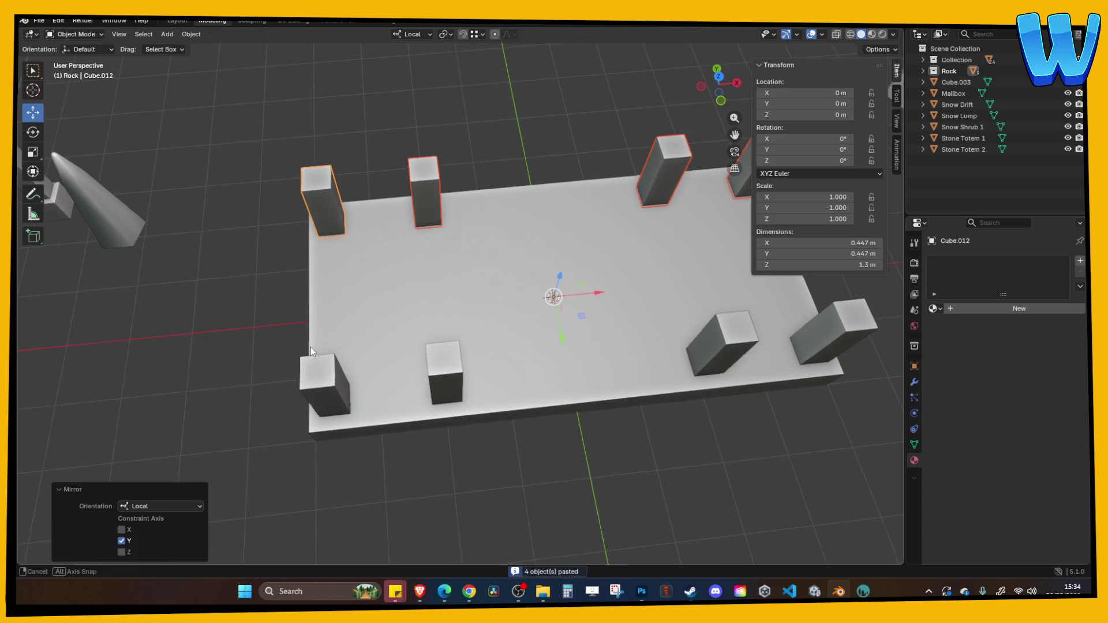
# Step: Select one far-edge post and paste a duplicate of it
pyautogui.click(409, 172)
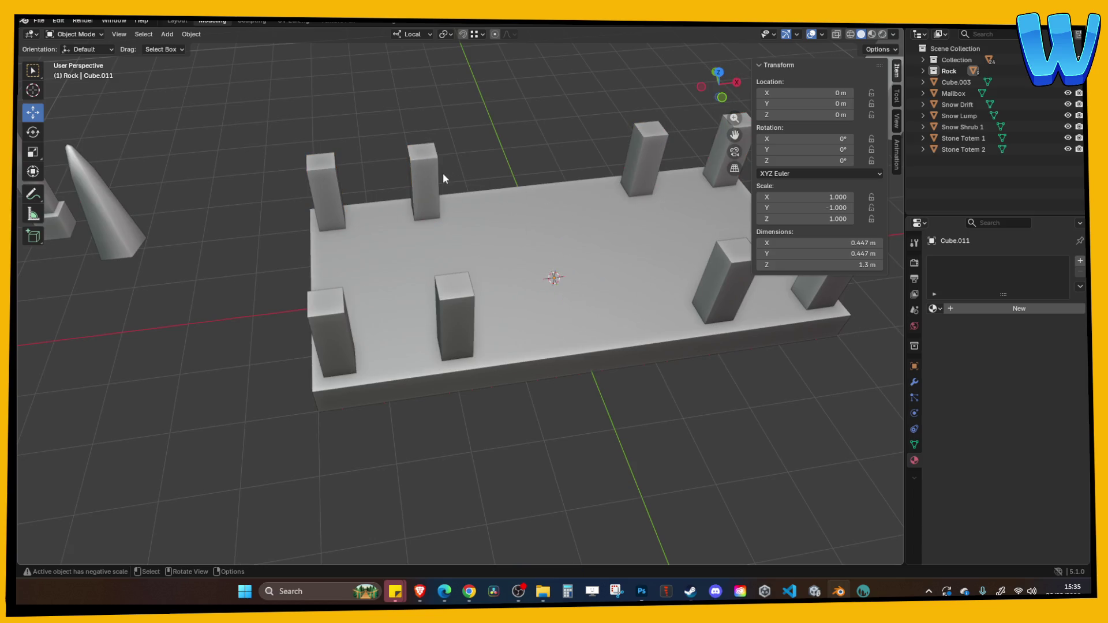
pyautogui.hotkey('ctrl', 'c')
pyautogui.hotkey('ctrl', 'v')
# Step: Slide the pasted post along X in top view and set its Location X to 0 m
pyautogui.press('g')
pyautogui.press('x')
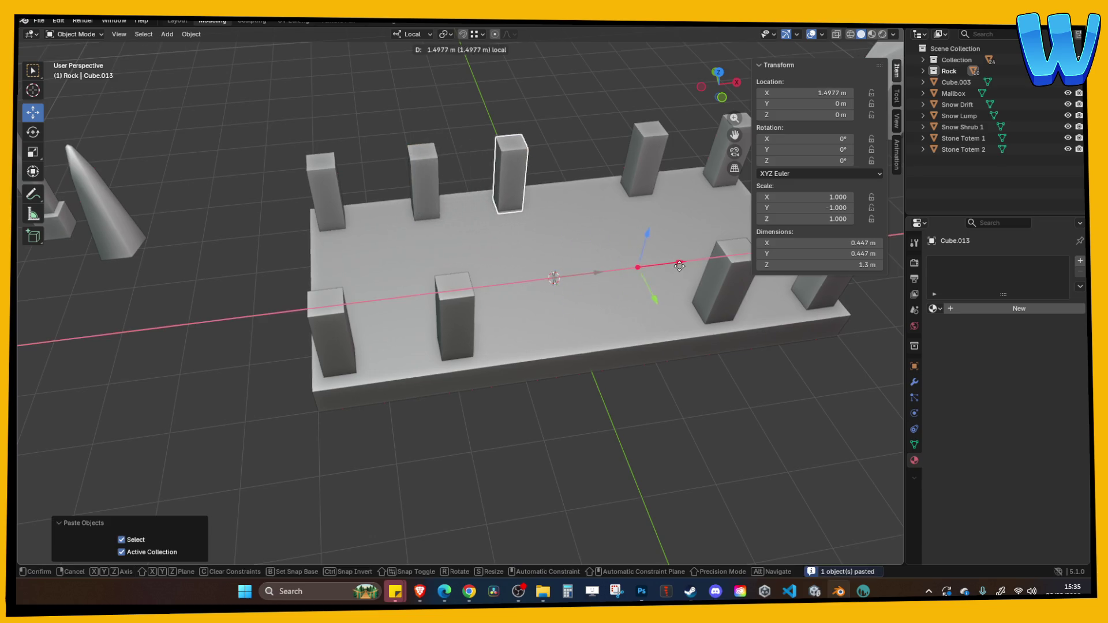
pyautogui.click(577, 190)
pyautogui.click(720, 72)
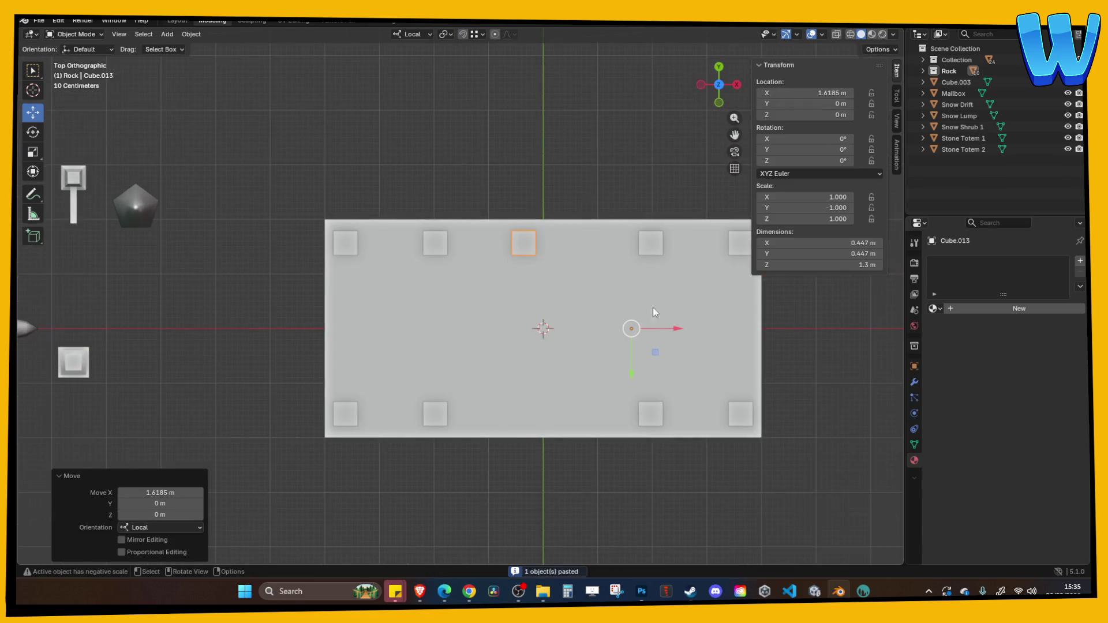
pyautogui.click(822, 243)
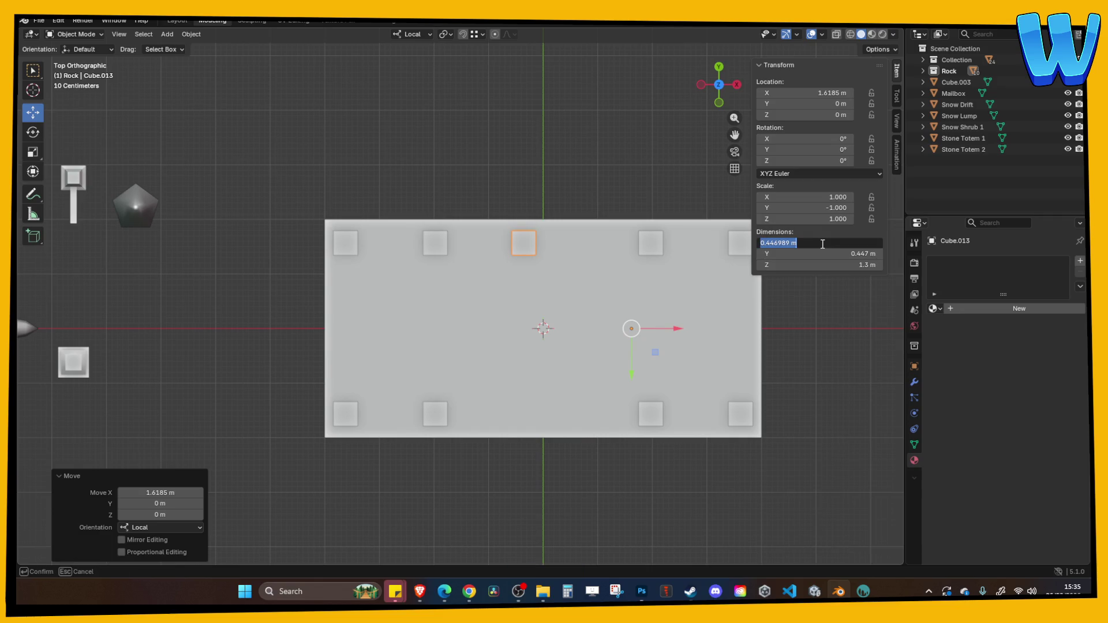
pyautogui.press('Return')
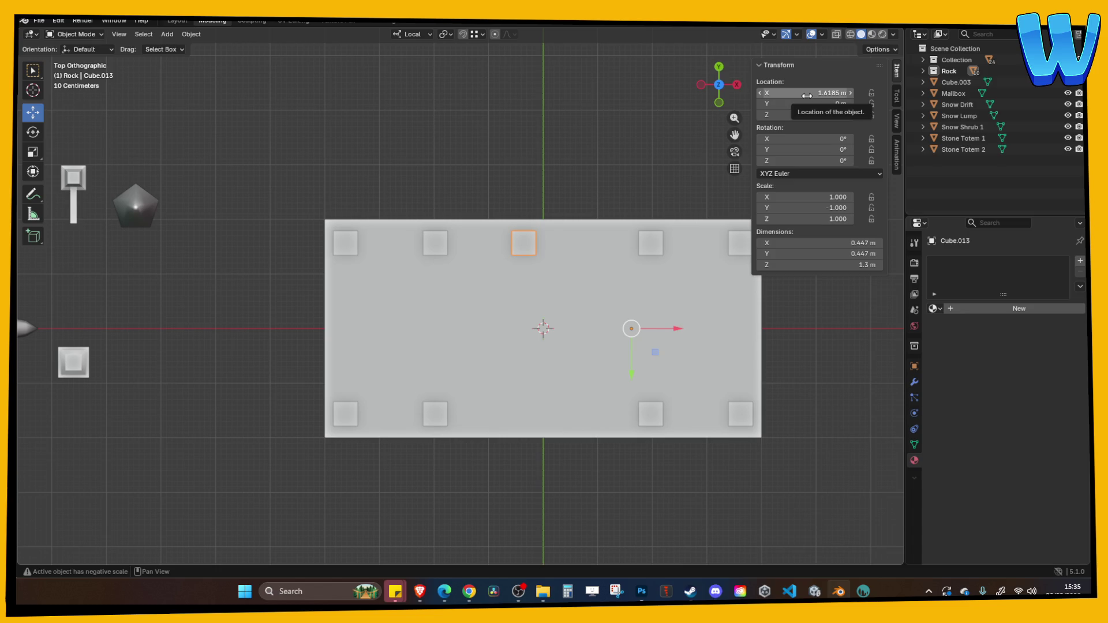
pyautogui.click(807, 93)
pyautogui.write('0')
pyautogui.press('Return')
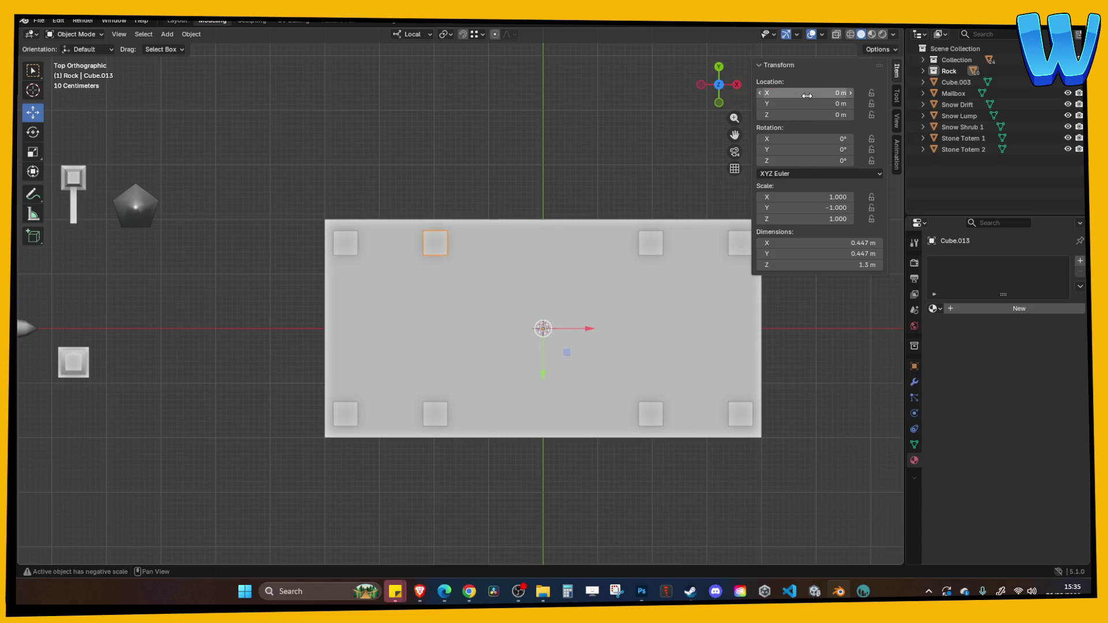
# Step: Redo the X 0 placement, slide the post to X 1.9901 m and recentre its geometry
pyautogui.hotkey('ctrl', 'z')
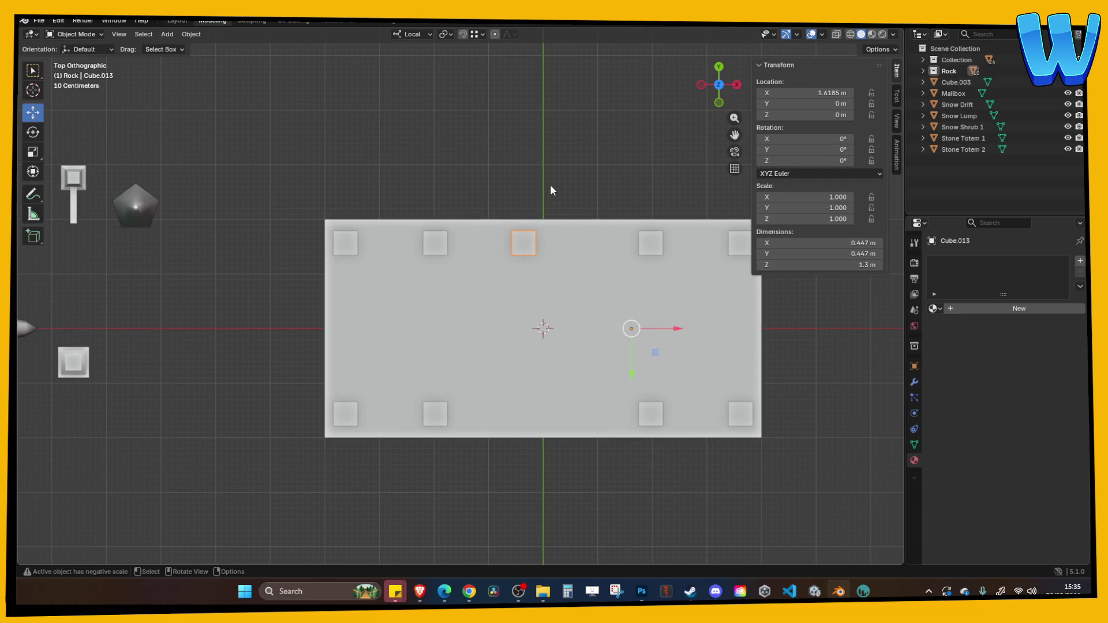
pyautogui.hotkey('ctrl', 'shift', 'z')
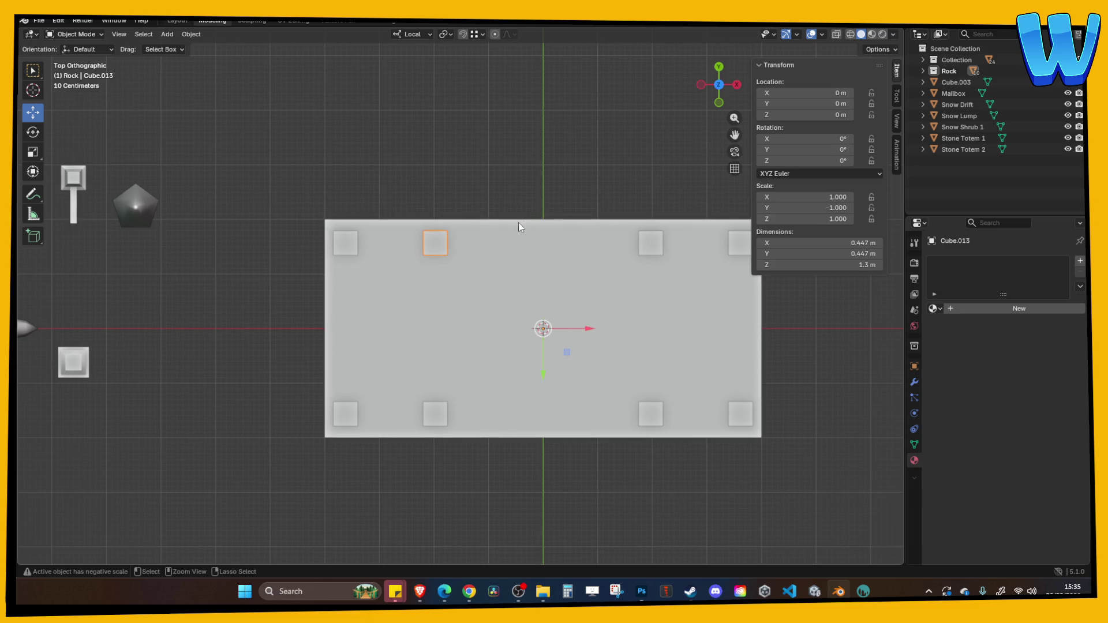
pyautogui.moveTo(598, 334); pyautogui.dragTo(707, 333)
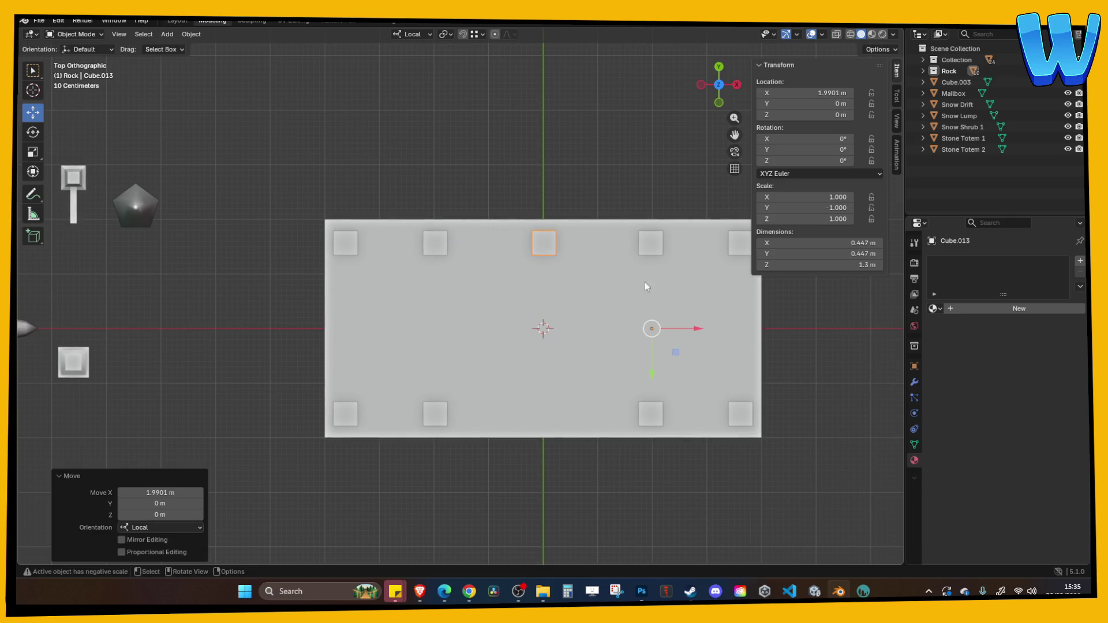
pyautogui.rightClick(553, 245)
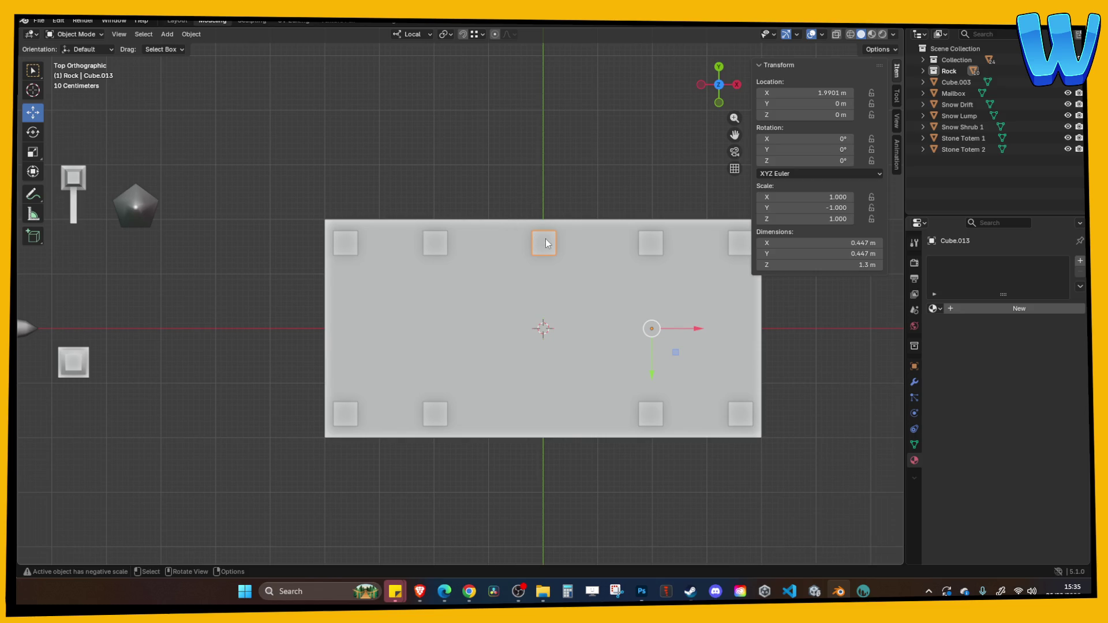
pyautogui.rightClick(547, 243)
pyautogui.moveTo(513, 290)
pyautogui.click(603, 289)
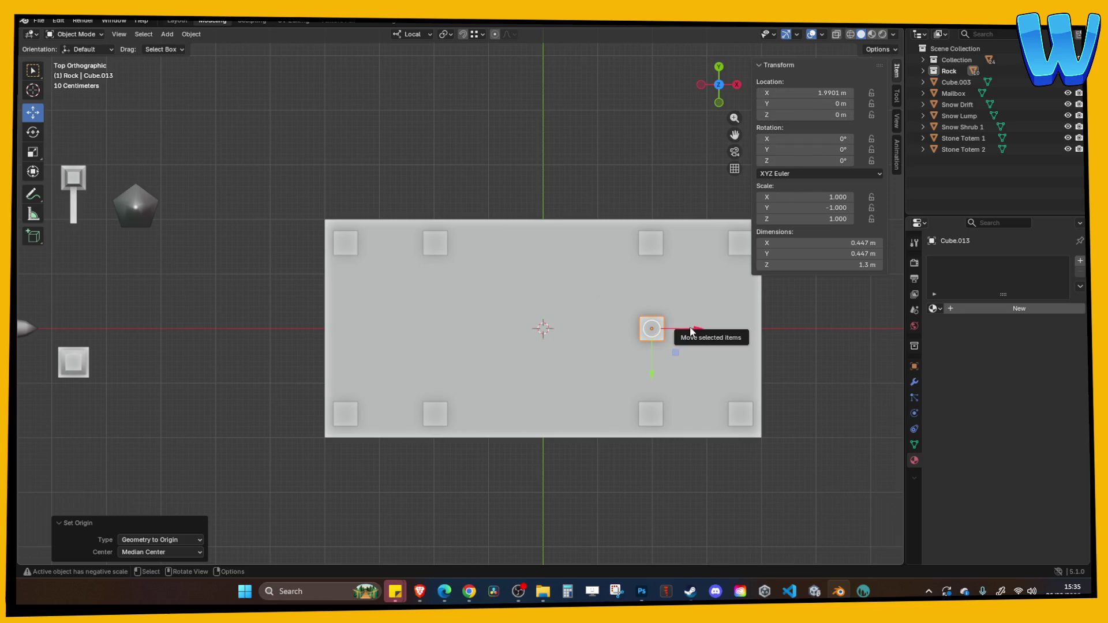
# Step: Delete the misplaced pillar and set back-row pillar Cube.011's origin to its geometry
pyautogui.press('Delete')
pyautogui.click(434, 242)
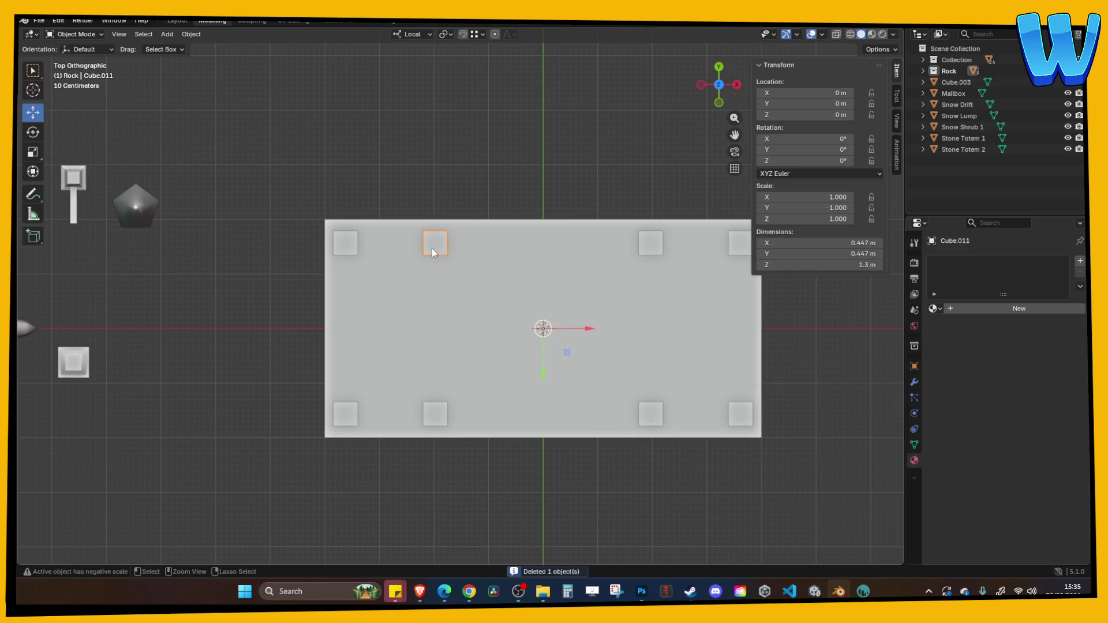
pyautogui.rightClick(437, 247)
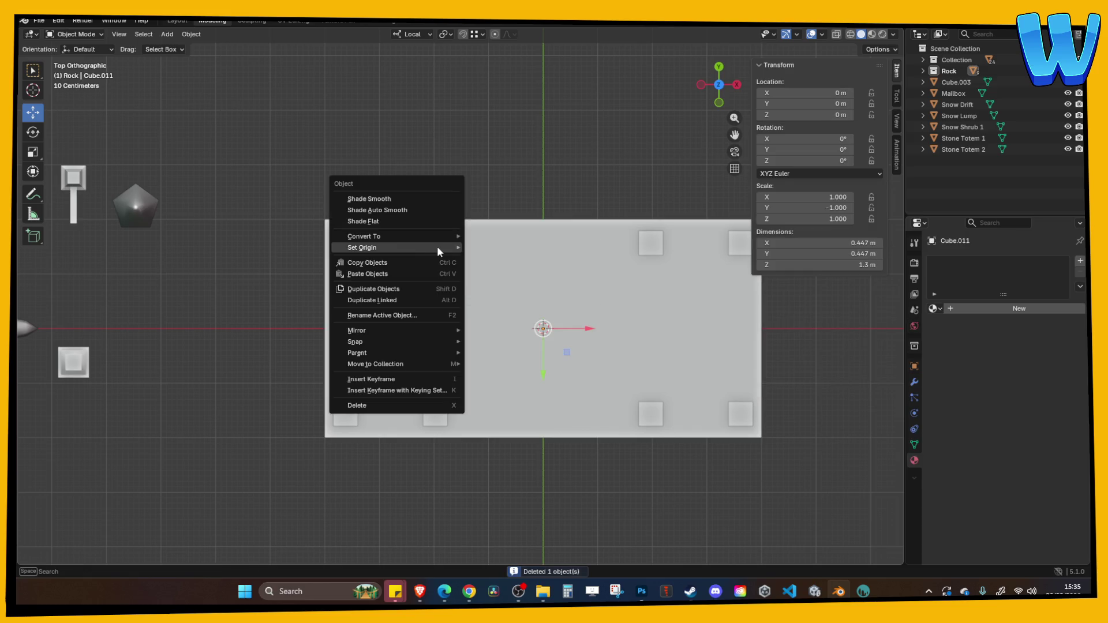
pyautogui.moveTo(424, 248)
pyautogui.click(489, 252)
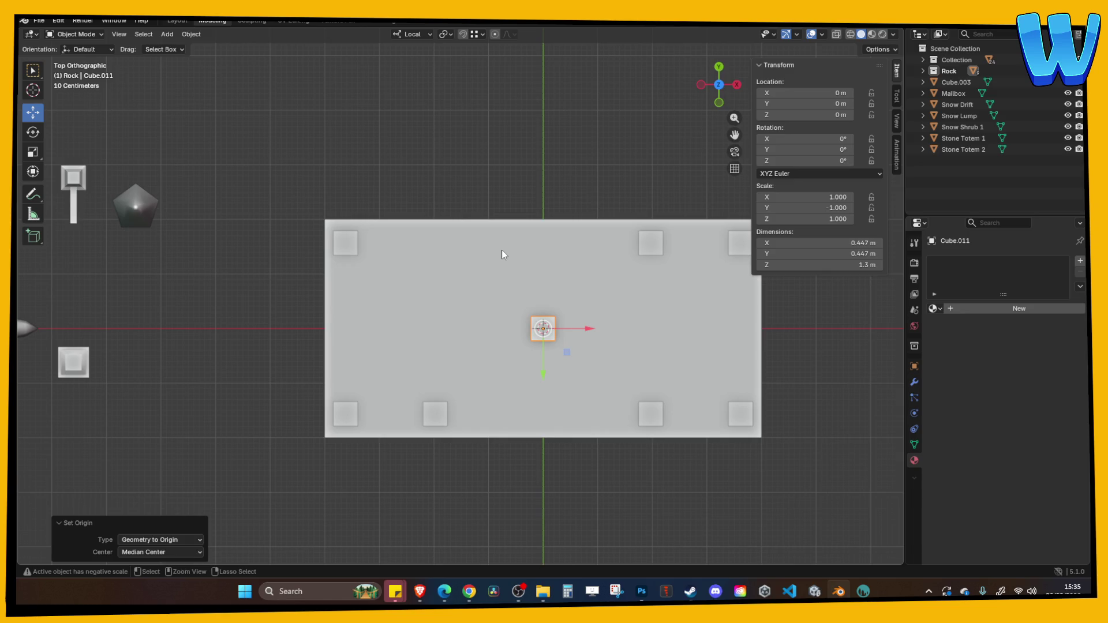
pyautogui.rightClick(432, 241)
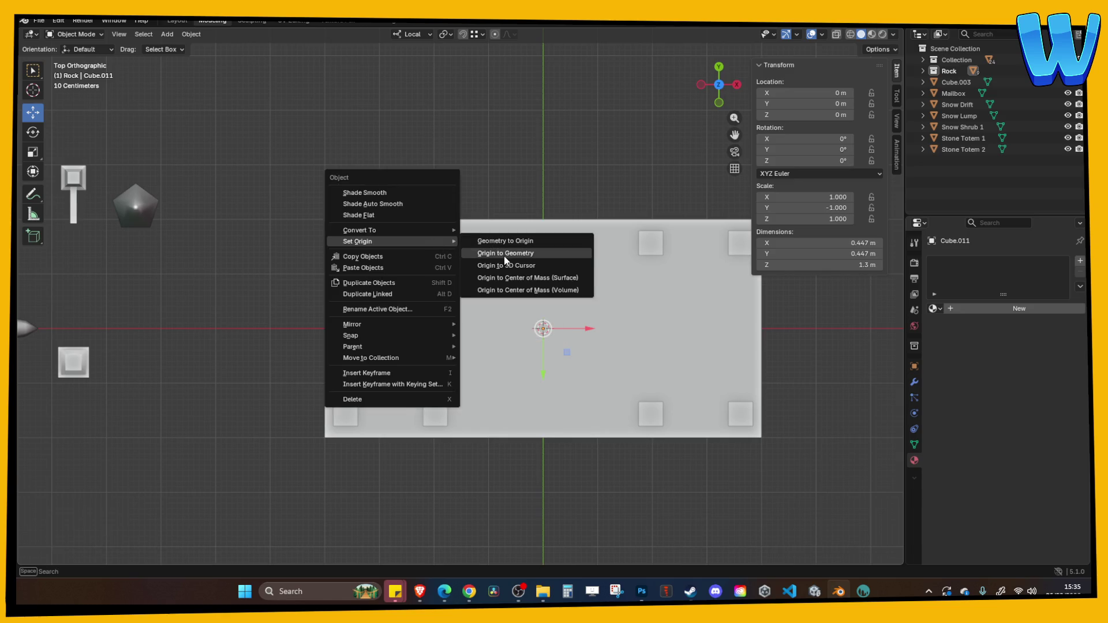
pyautogui.click(507, 254)
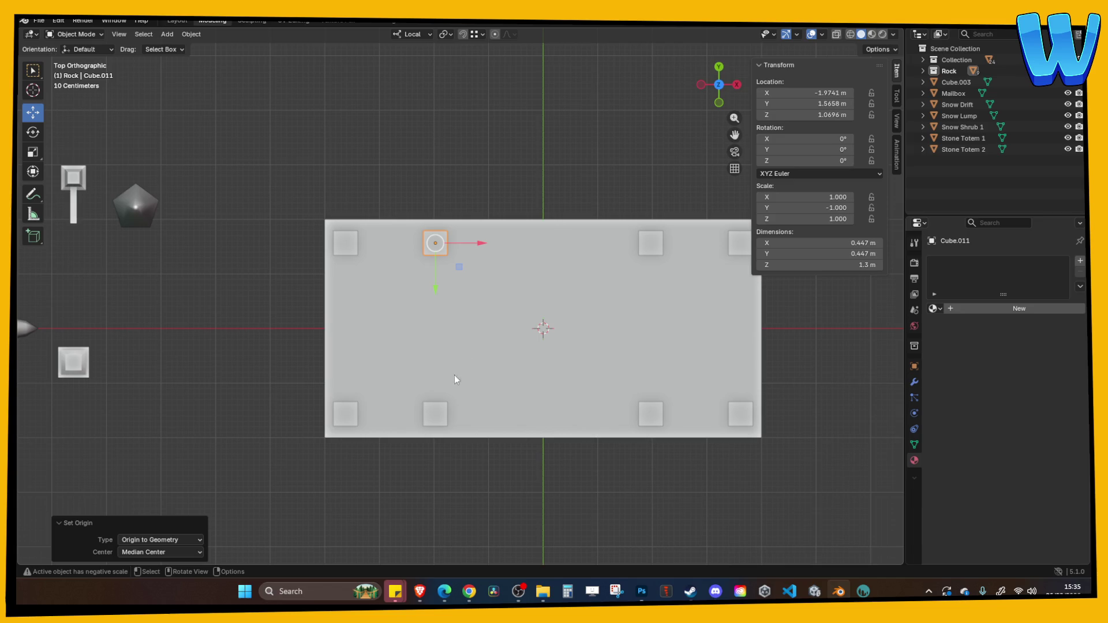
# Step: Paste a copy of Cube.011 and place it at Location X 0 on the back edge
pyautogui.hotkey('ctrl', 'c')
pyautogui.hotkey('ctrl', 'v')
pyautogui.moveTo(479, 247); pyautogui.dragTo(588, 247)
pyautogui.click(817, 93)
pyautogui.write('0')
pyautogui.press('Return')
pyautogui.click(598, 119)
pyautogui.rightClick(539, 118)
pyautogui.press('Escape')
pyautogui.moveTo(552, 162)
pyautogui.mouseDown()
pyautogui.moveTo(549, 99)
pyautogui.moveTo(539, 116)
pyautogui.moveTo(592, 117)
pyautogui.moveTo(542, 119)
pyautogui.mouseUp()
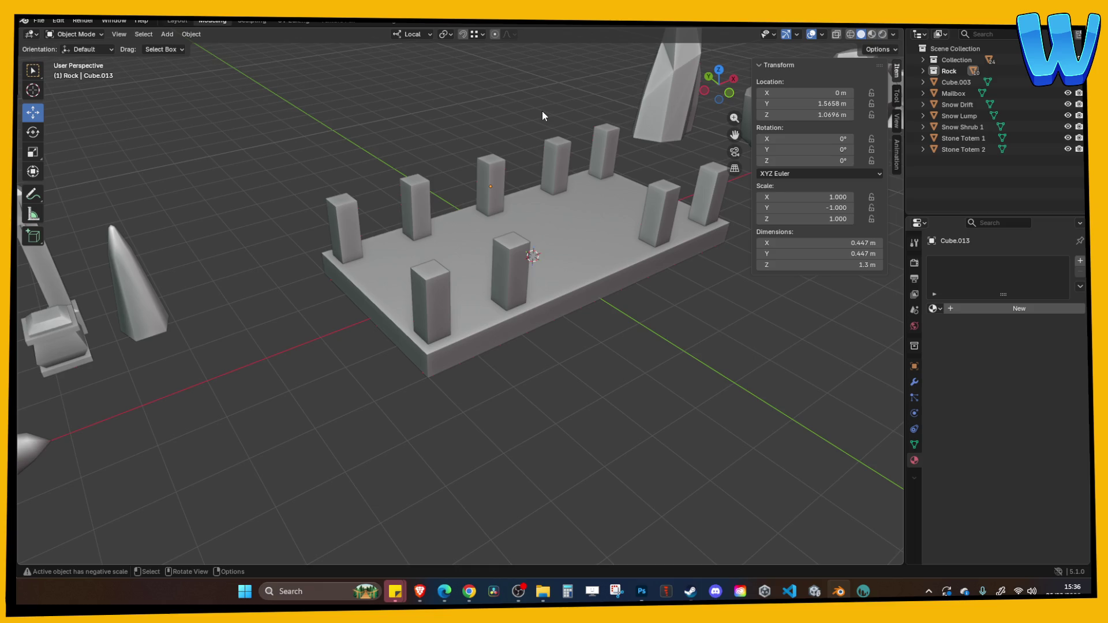
pyautogui.moveTo(504, 164)
pyautogui.mouseDown()
pyautogui.moveTo(431, 156)
pyautogui.moveTo(431, 127)
pyautogui.mouseUp()
# Step: Delete the right-hand pair of pillars
pyautogui.click(438, 196)
pyautogui.keyDown('shift'); pyautogui.click(441, 245); pyautogui.keyUp('shift')
pyautogui.click(656, 244)
pyautogui.keyDown('shift'); pyautogui.click(625, 193); pyautogui.keyUp('shift')
pyautogui.press('Delete')
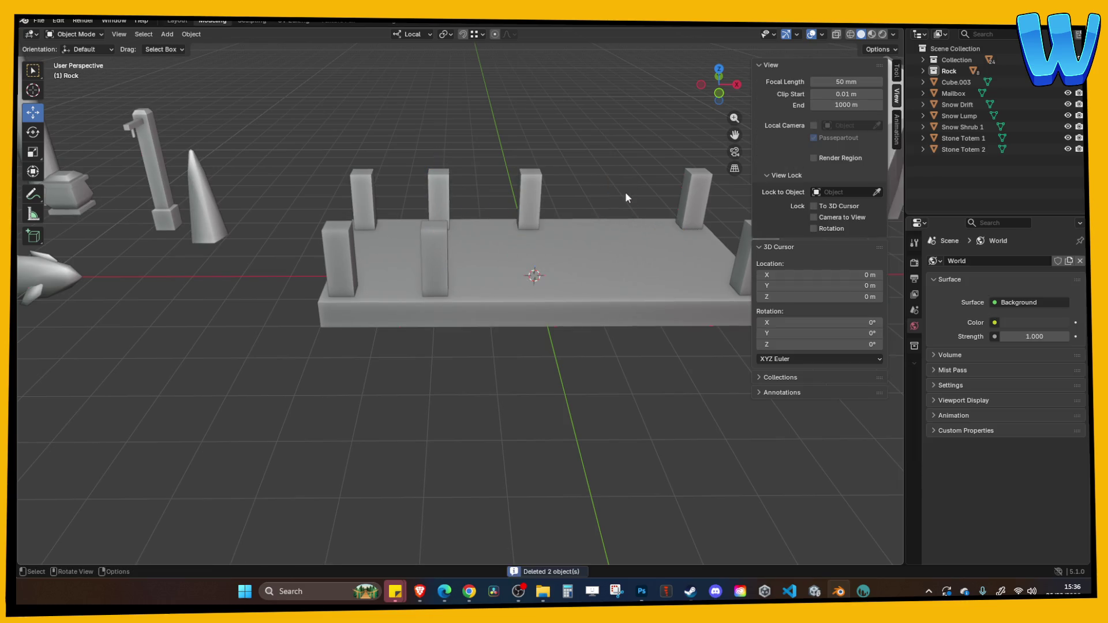
# Step: Nudge the middle pillar Cube.011 about 0.2 m along X in front view
pyautogui.click(705, 79)
pyautogui.click(437, 209)
pyautogui.moveTo(437, 209)
pyautogui.mouseDown()
pyautogui.moveTo(459, 181)
pyautogui.moveTo(444, 202)
pyautogui.mouseUp()
pyautogui.click(436, 219)
pyautogui.click(718, 87)
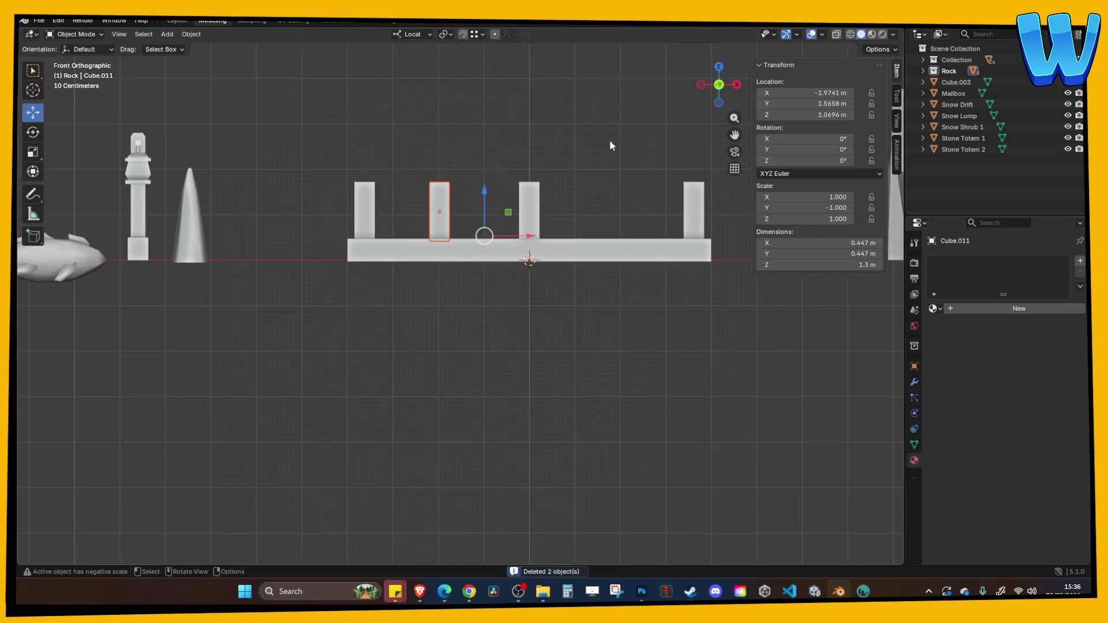
pyautogui.moveTo(526, 237); pyautogui.dragTo(534, 247)
pyautogui.moveTo(497, 102)
pyautogui.mouseDown()
pyautogui.moveTo(484, 185)
pyautogui.moveTo(450, 225)
pyautogui.mouseUp()
# Step: Apply rotation and scale to both middle posts, copy them, and discard a Y-mirrored paste
pyautogui.keyDown('shift'); pyautogui.click(435, 269); pyautogui.keyUp('shift')
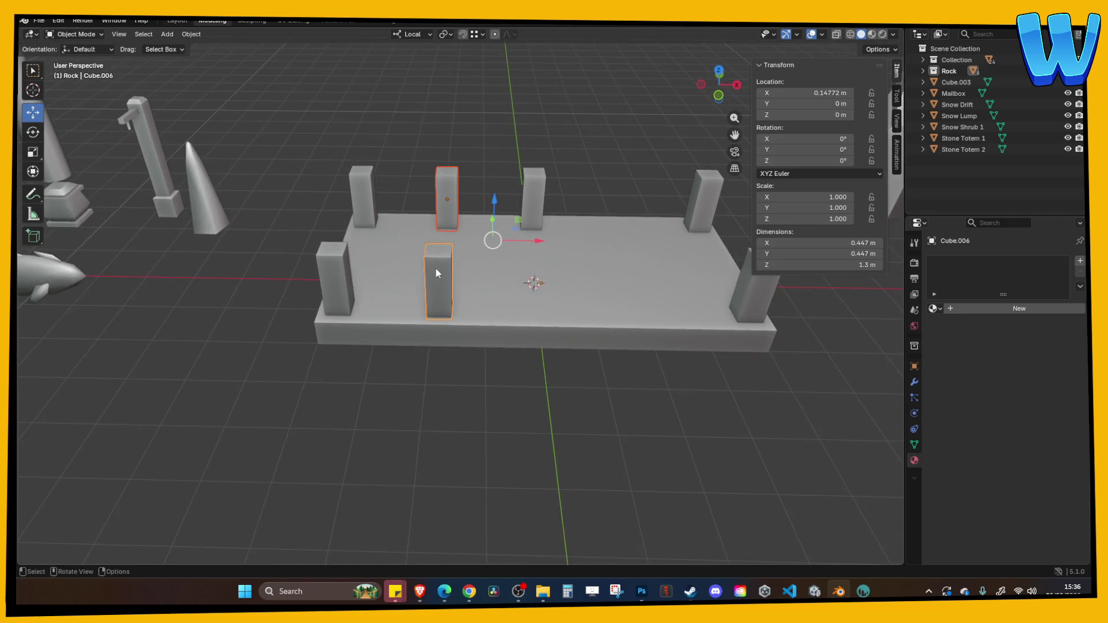
pyautogui.hotkey('ctrl', 'a')
pyautogui.click(397, 279)
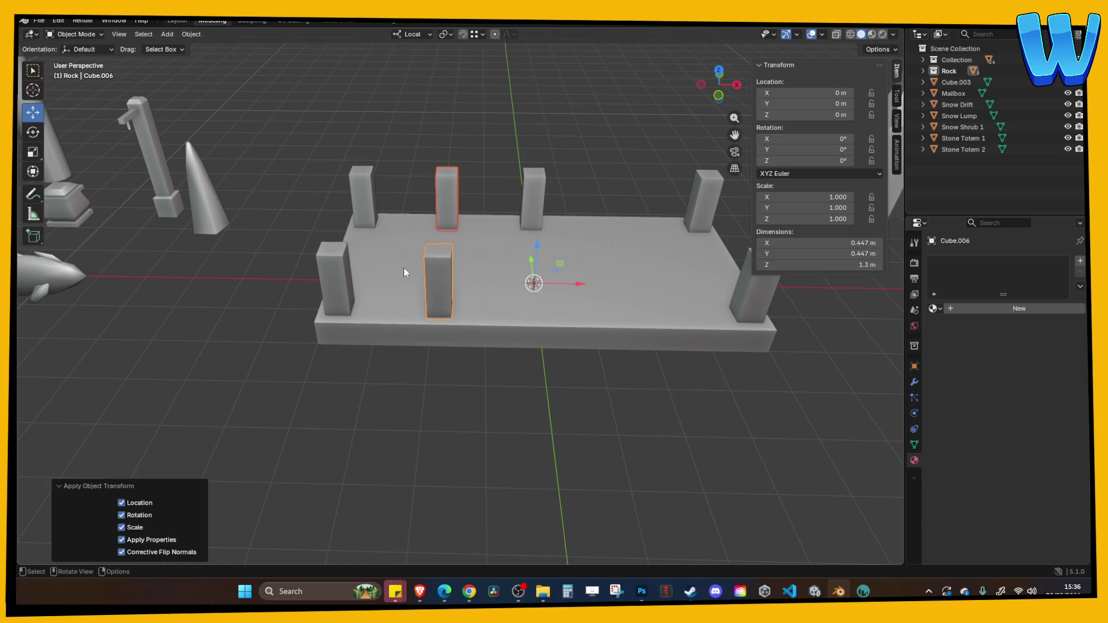
pyautogui.hotkey('ctrl', 'c')
pyautogui.hotkey('ctrl', 'v')
pyautogui.hotkey('ctrl', 'm')
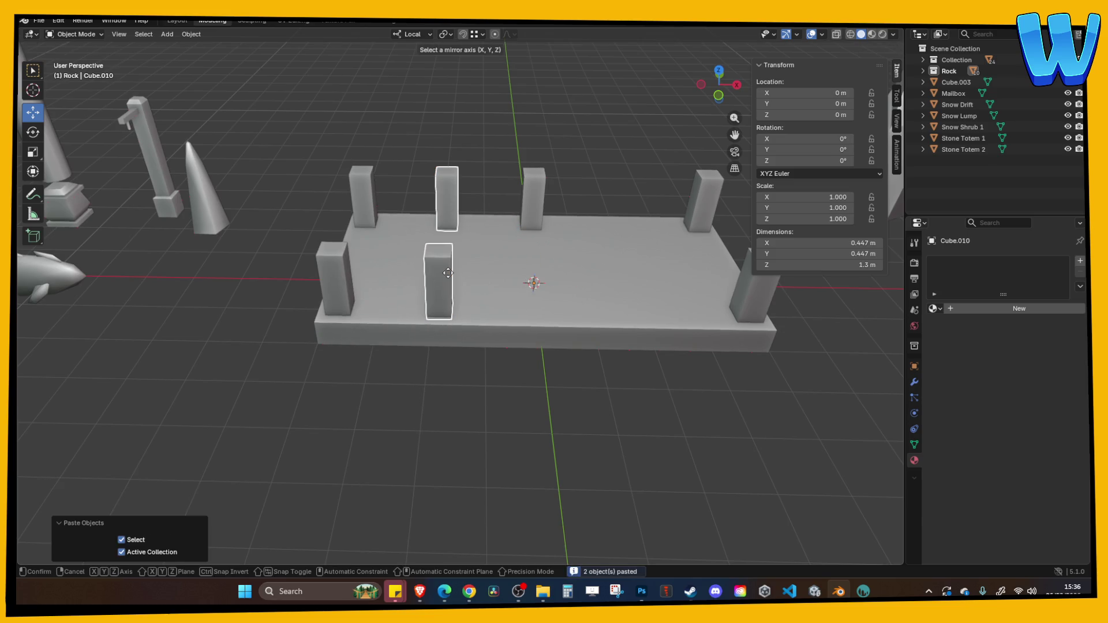
pyautogui.press('y')
pyautogui.press('y')
pyautogui.click(448, 272)
pyautogui.press('Delete')
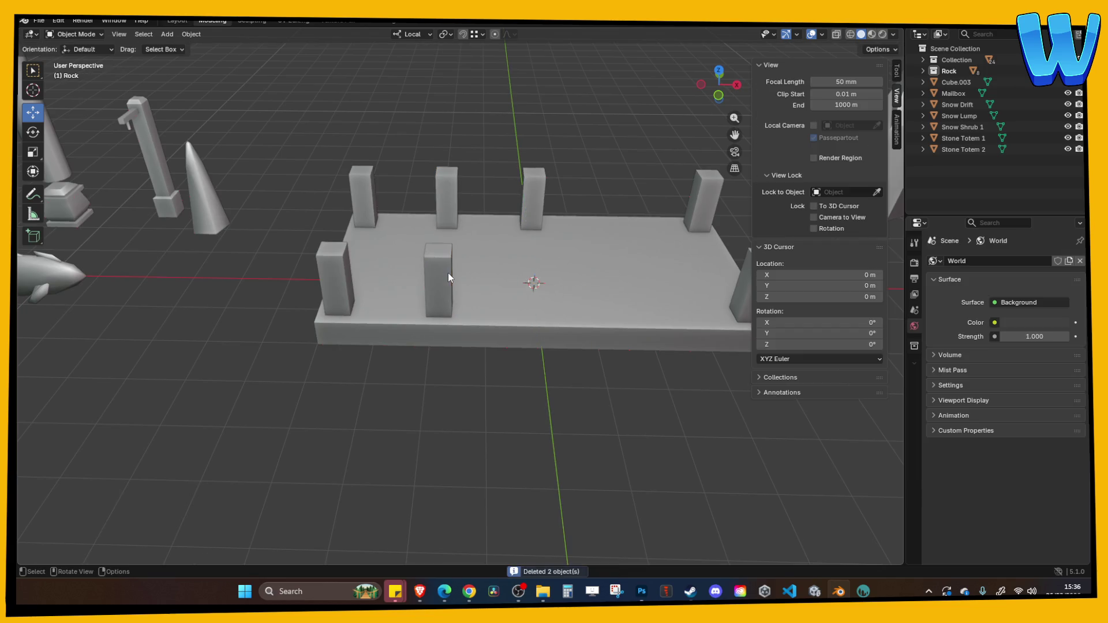
# Step: Paste the two posts again, mirror them along X, and save Decore Designer.blend
pyautogui.hotkey('ctrl', 'v')
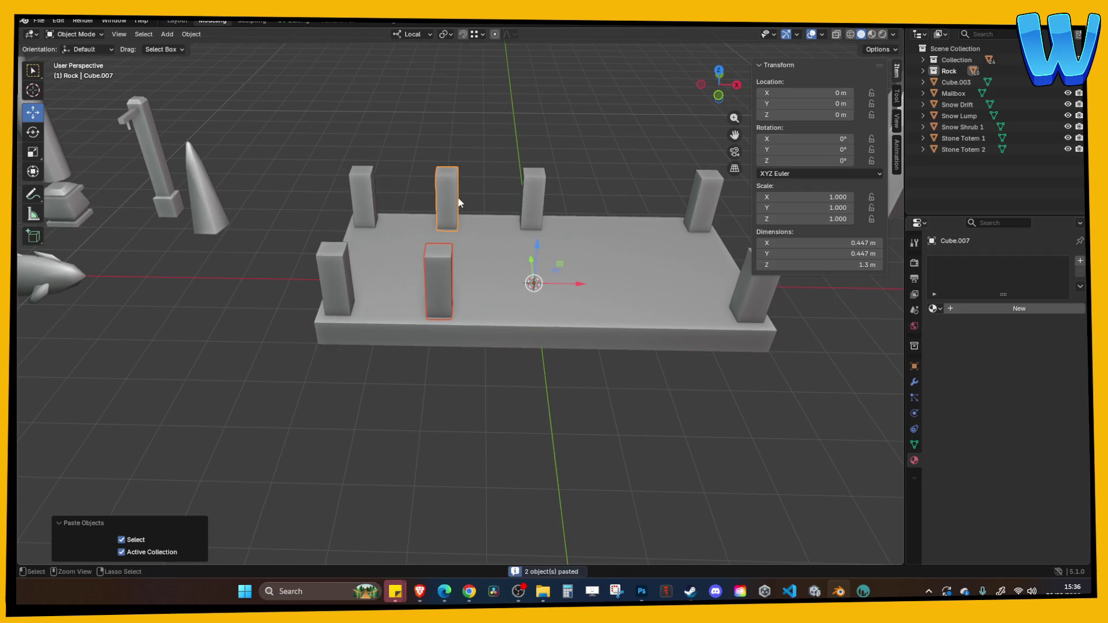
pyautogui.hotkey('ctrl', 'm')
pyautogui.press('x')
pyautogui.press('Return')
pyautogui.scroll(-6, 515, 156)
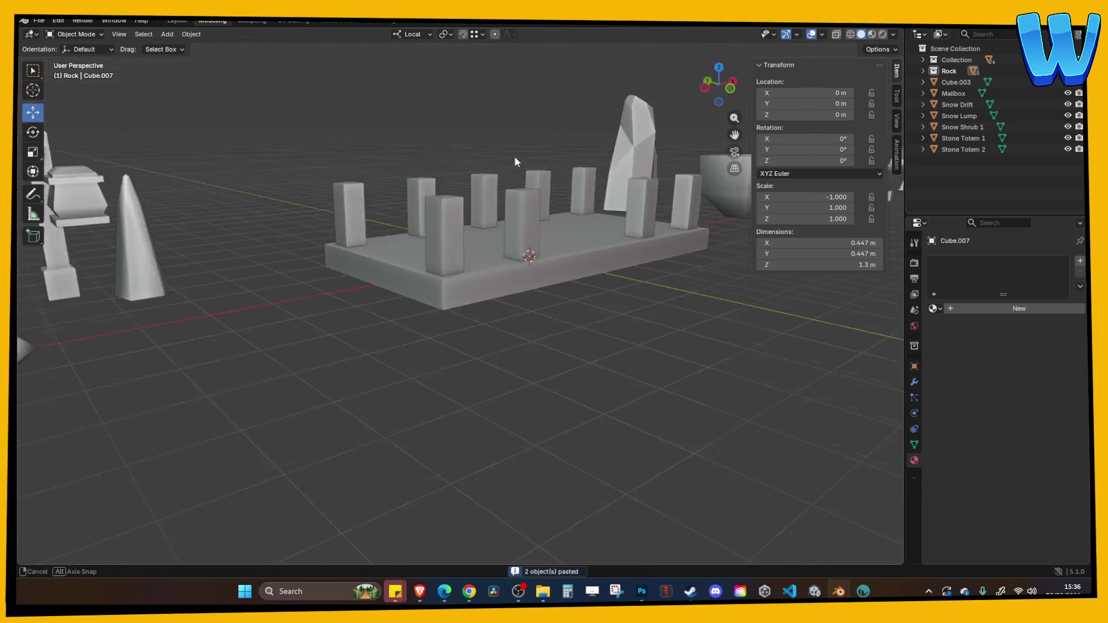
pyautogui.hotkey('ctrl', 's')
pyautogui.scroll(5, 427, 243)
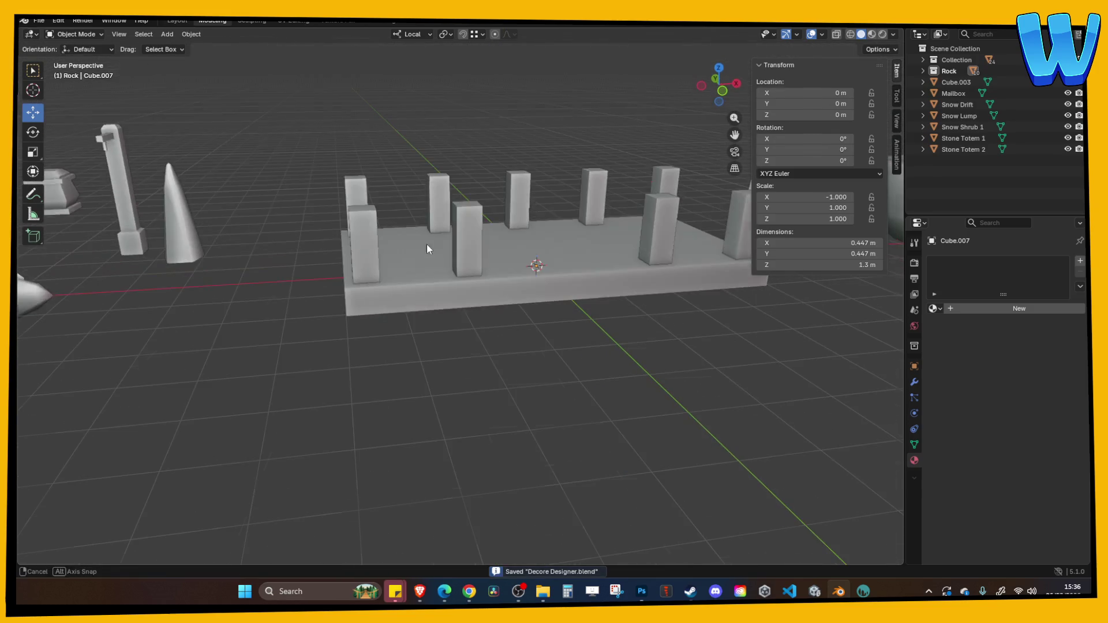
pyautogui.moveTo(448, 252); pyautogui.dragTo(427, 160)
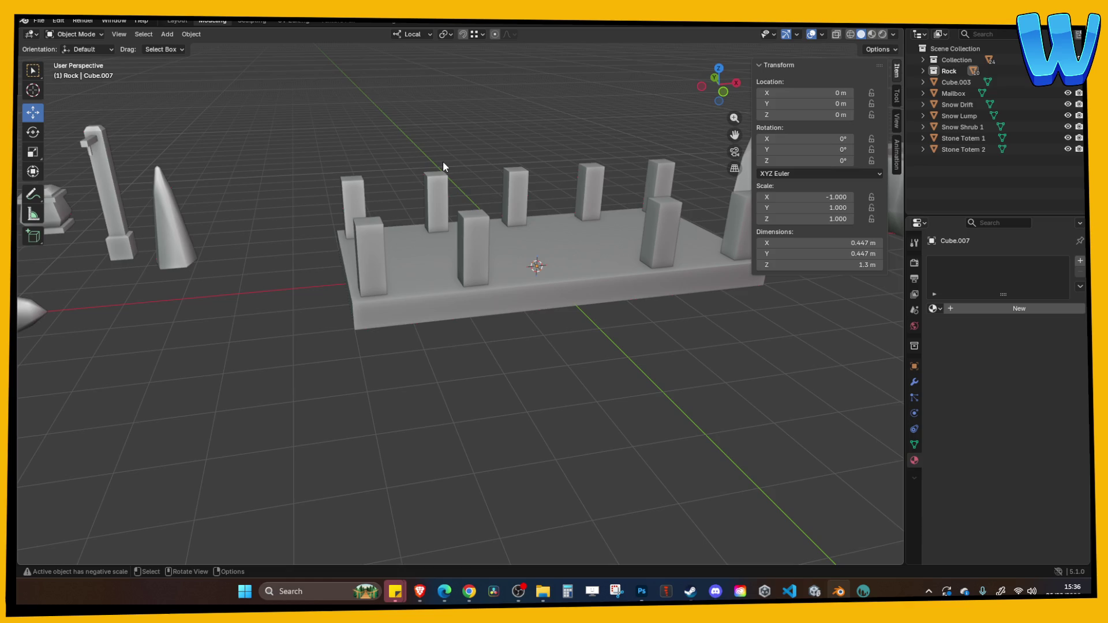
pyautogui.moveTo(443, 161)
pyautogui.mouseDown()
pyautogui.moveTo(498, 237)
pyautogui.moveTo(572, 281)
pyautogui.moveTo(656, 265)
pyautogui.moveTo(622, 280)
pyautogui.moveTo(241, 90)
pyautogui.mouseUp()
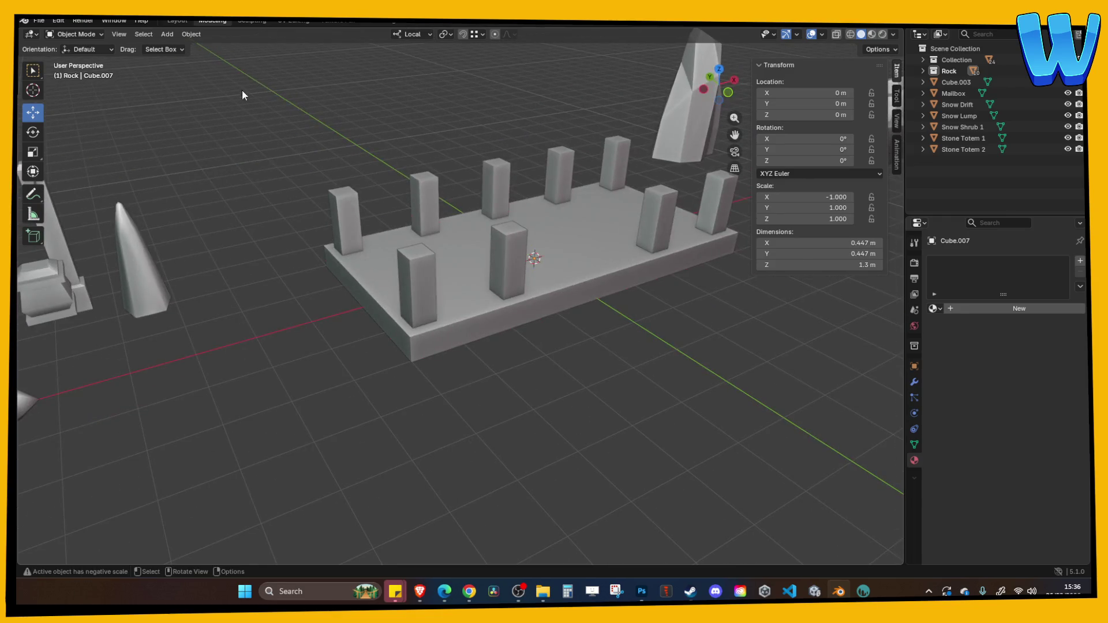
pyautogui.click(167, 34)
pyautogui.moveTo(183, 47)
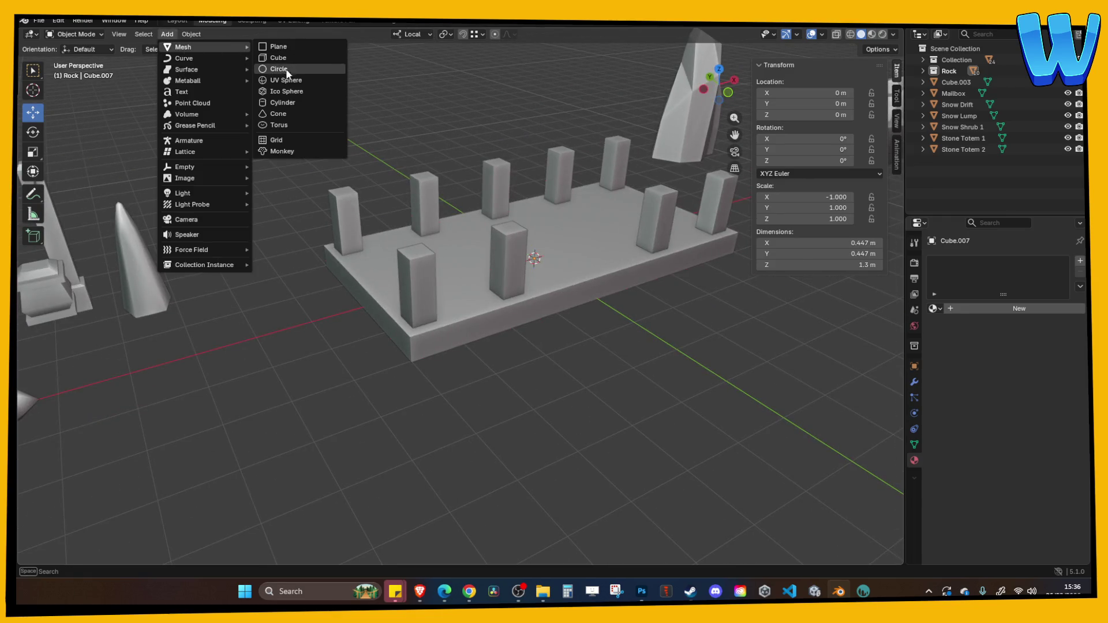
# Step: Add a cylinder with 6 vertices and move it along X over a pillar
pyautogui.click(289, 104)
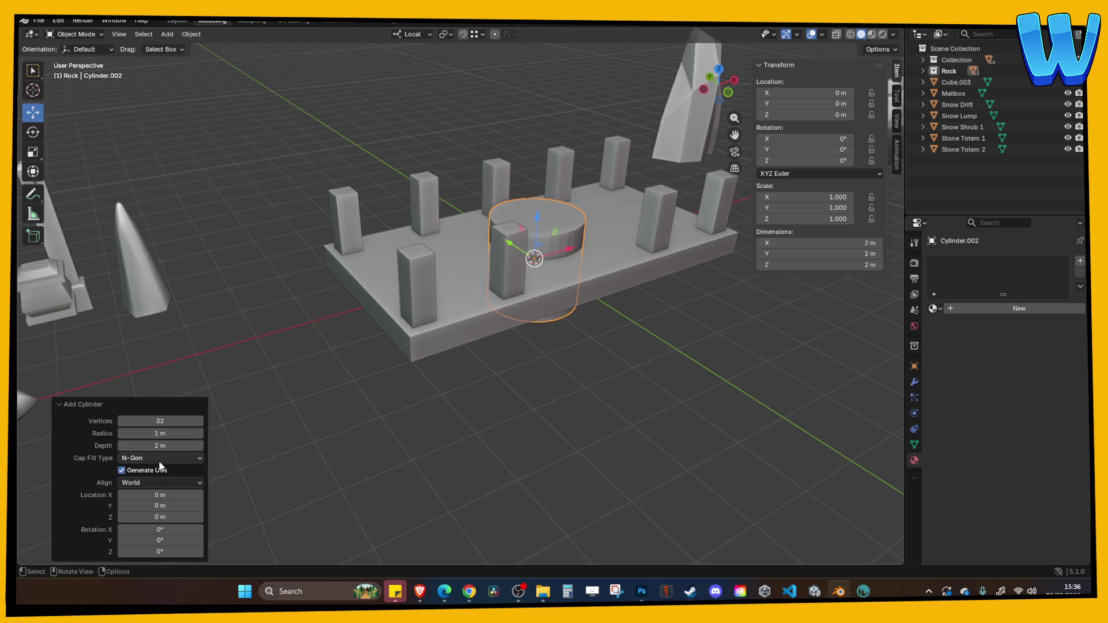
pyautogui.click(159, 422)
pyautogui.write('4')
pyautogui.press('Return')
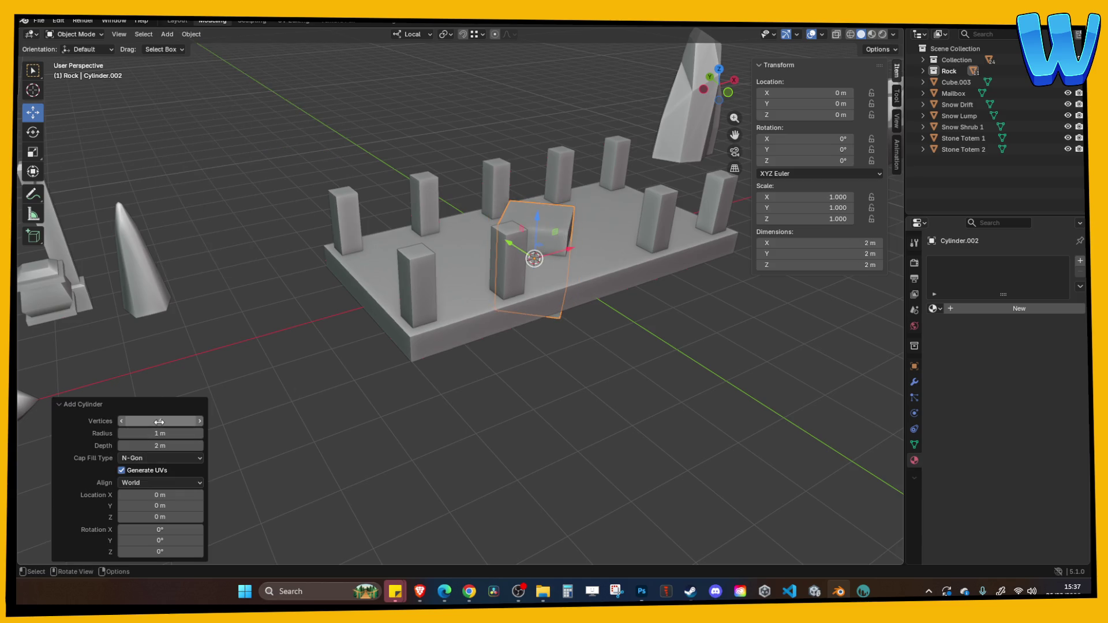
pyautogui.click(156, 423)
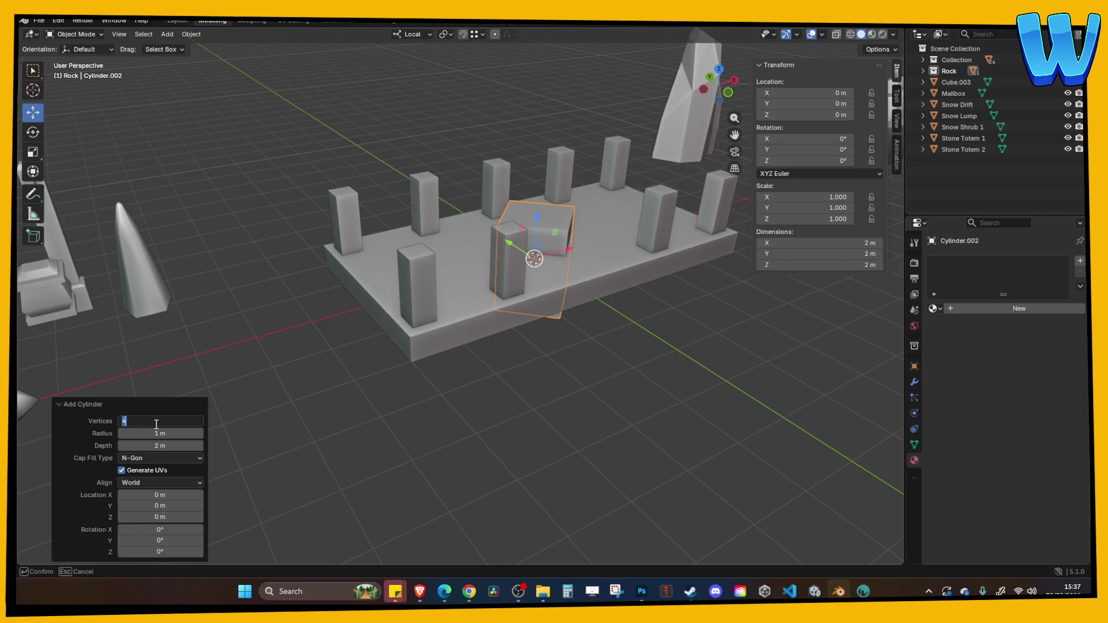
pyautogui.write('6')
pyautogui.press('Return')
pyautogui.moveTo(565, 248)
pyautogui.mouseDown()
pyautogui.moveTo(488, 274)
pyautogui.moveTo(495, 281)
pyautogui.mouseUp()
# Step: Delete the prism's bottom face and raise it to 1.282 m height
pyautogui.press('Tab')
pyautogui.click(445, 231)
pyautogui.click(434, 268)
pyautogui.press('x')
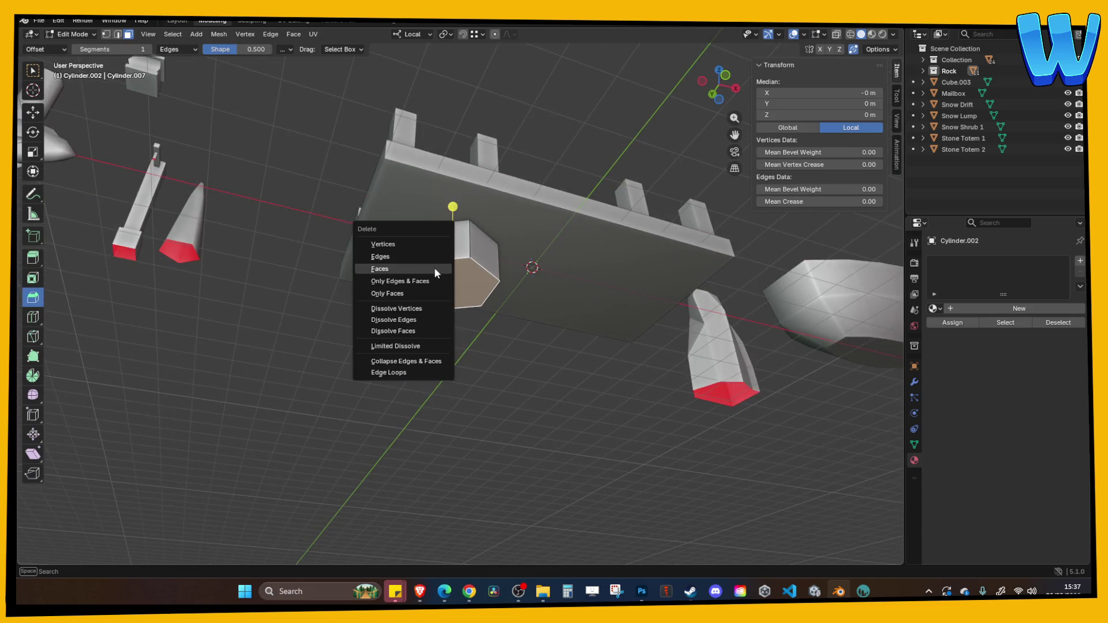
pyautogui.click(434, 267)
pyautogui.press('Tab')
pyautogui.moveTo(441, 234); pyautogui.dragTo(441, 160)
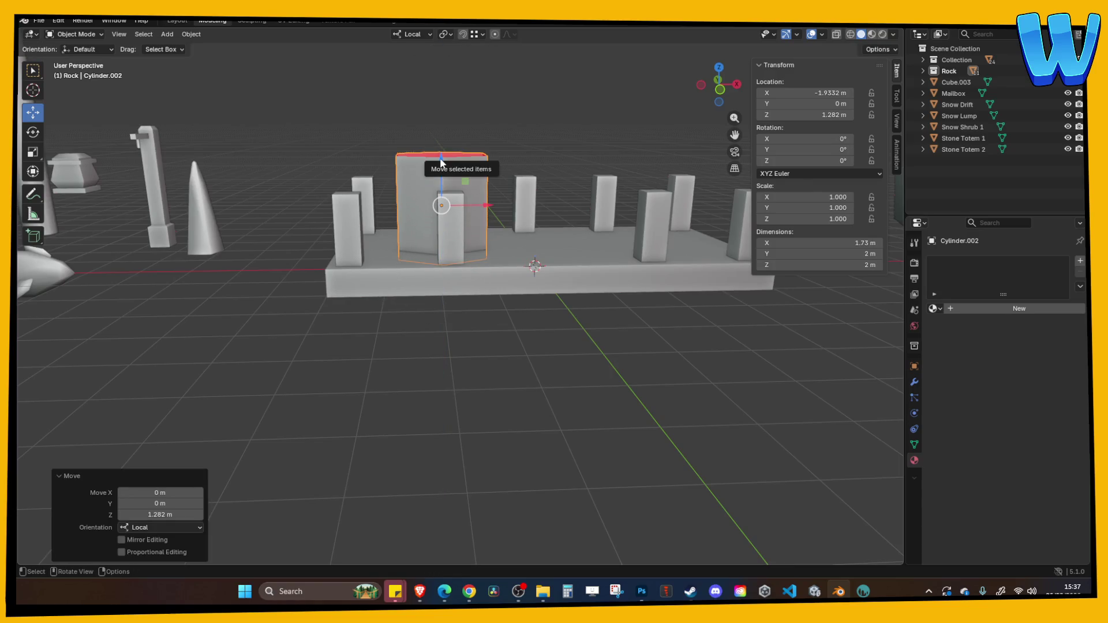
# Step: Rotate the prism 90° about X and Y, then shrink it to about quarter size
pyautogui.write('rx90')
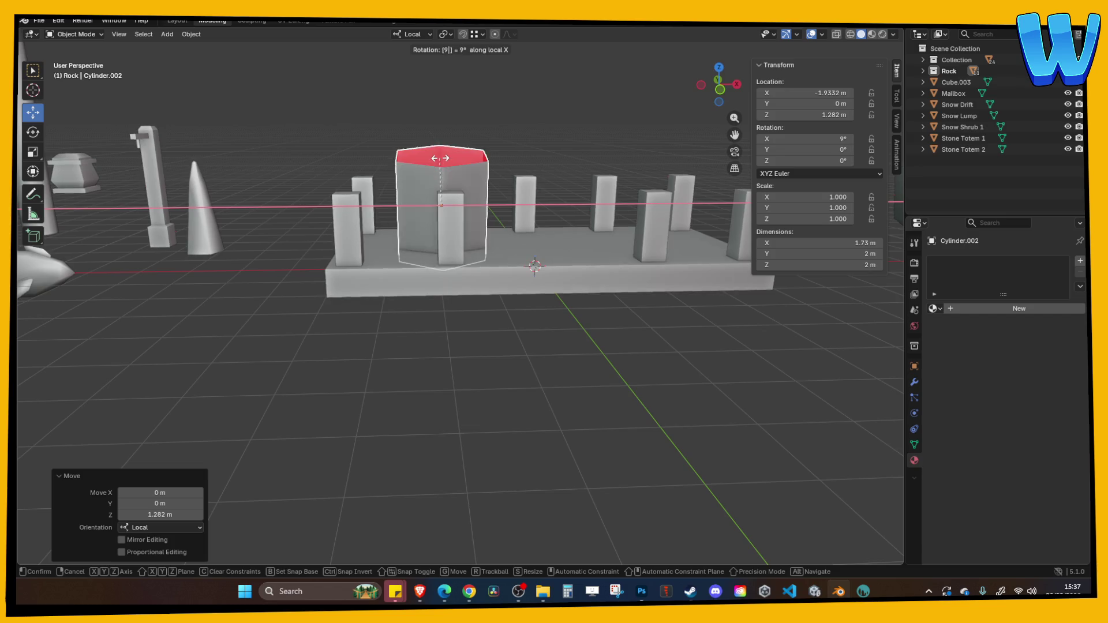
pyautogui.press('Return')
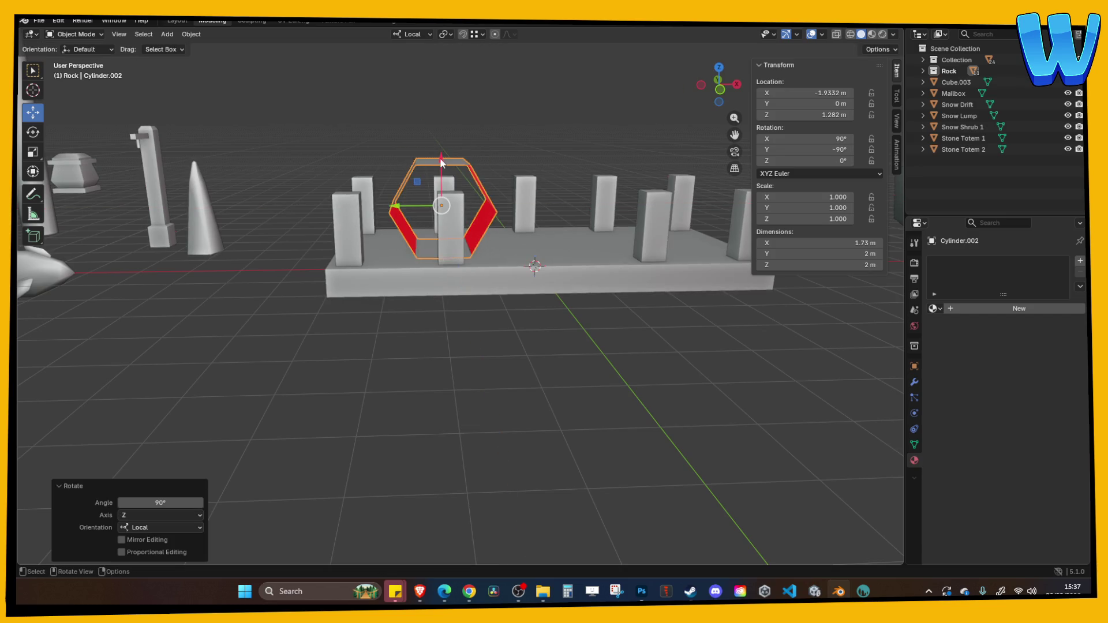
pyautogui.press('r')
pyautogui.press('y')
pyautogui.press('y')
pyautogui.write('90')
pyautogui.press('Return')
pyautogui.press('s')
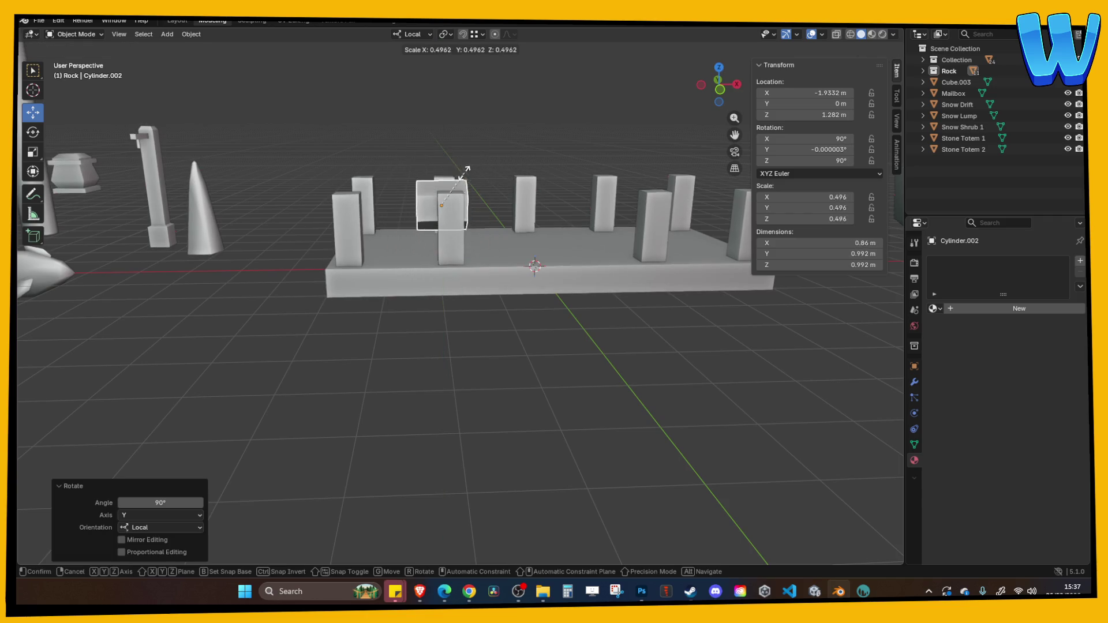
pyautogui.click(428, 195)
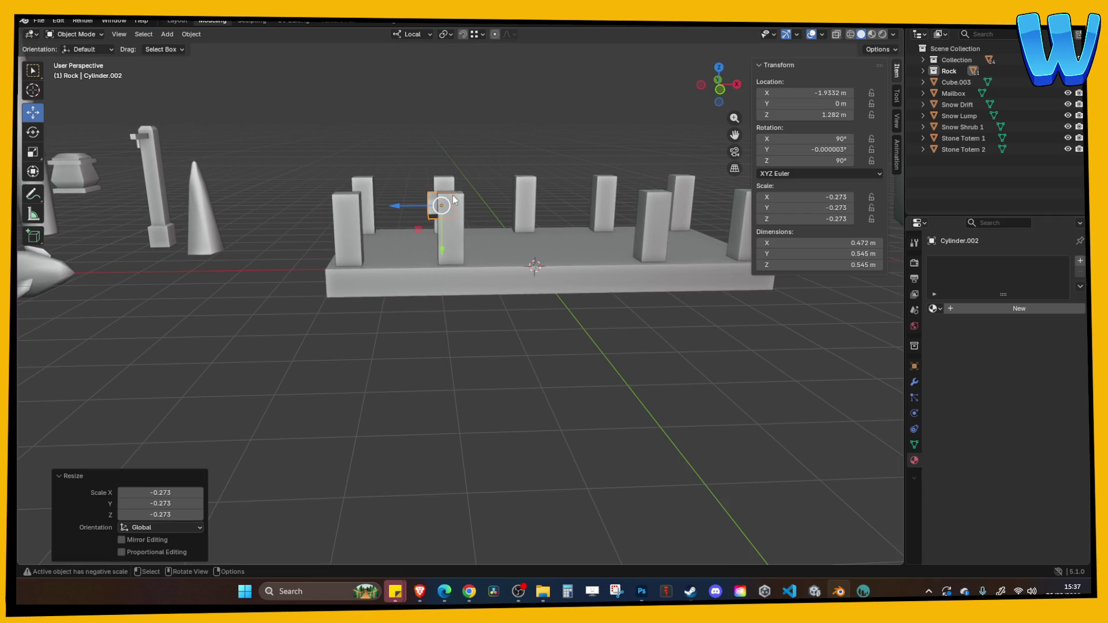
pyautogui.moveTo(402, 209); pyautogui.dragTo(362, 209)
pyautogui.hotkey('ctrl', 'a')
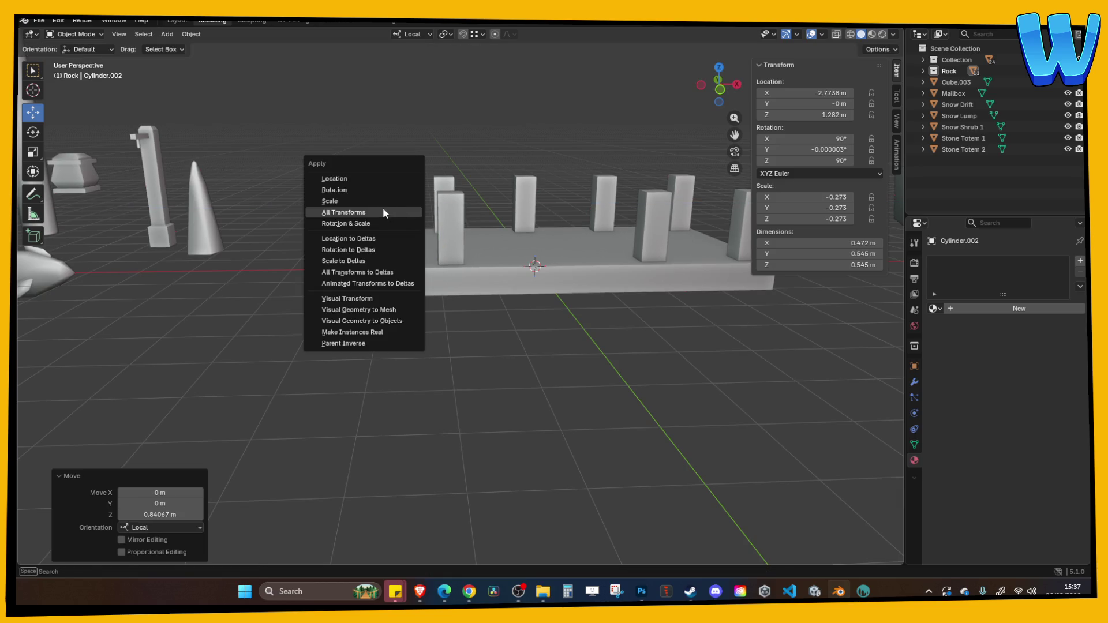
# Step: Apply all transforms, set origin to geometry, slide the cylinder about 1.6 m along Y and shrink it
pyautogui.click(385, 213)
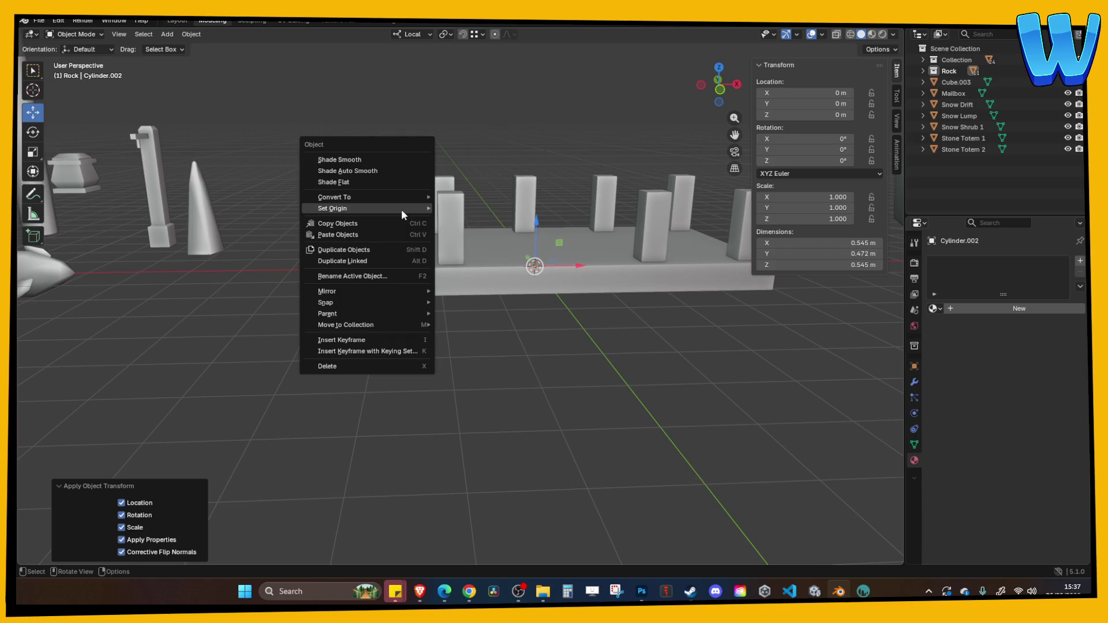
pyautogui.moveTo(400, 209)
pyautogui.click(479, 220)
pyautogui.rightClick(452, 166)
pyautogui.moveTo(421, 195); pyautogui.dragTo(364, 246)
pyautogui.press('s')
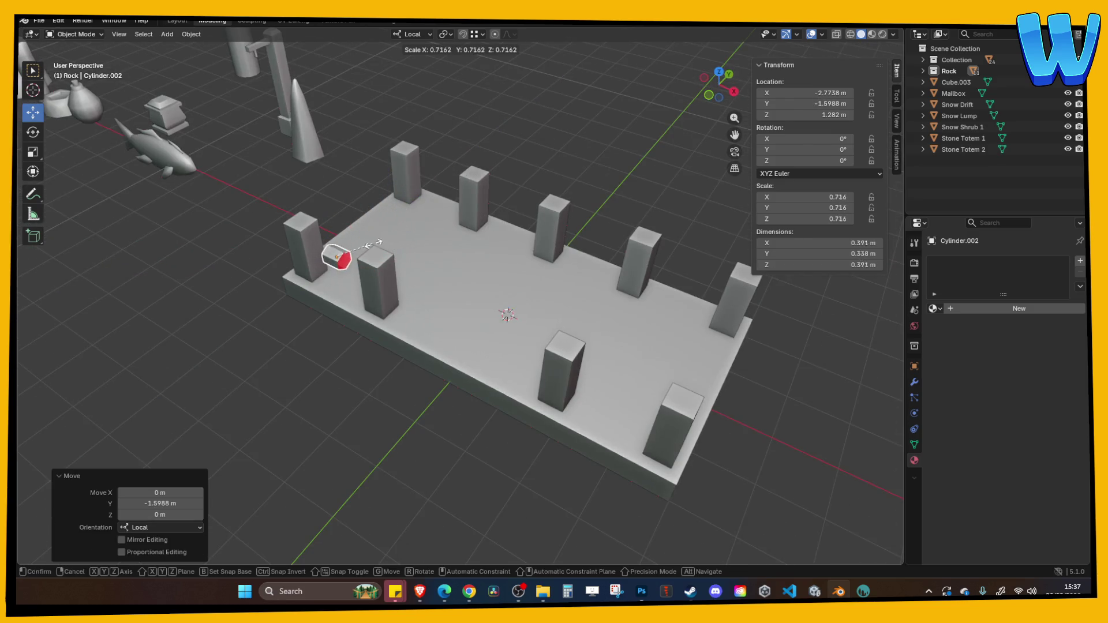
pyautogui.click(411, 139)
# Step: Delete the small hexagonal cylinder block Cylinder.002
pyautogui.click(411, 138)
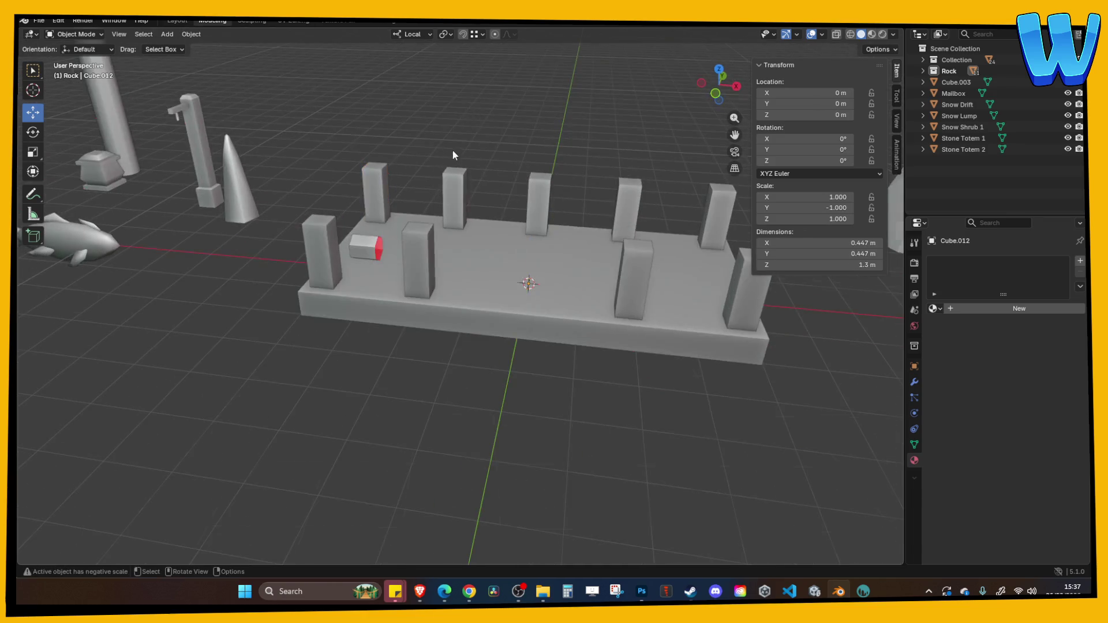
pyautogui.click(375, 240)
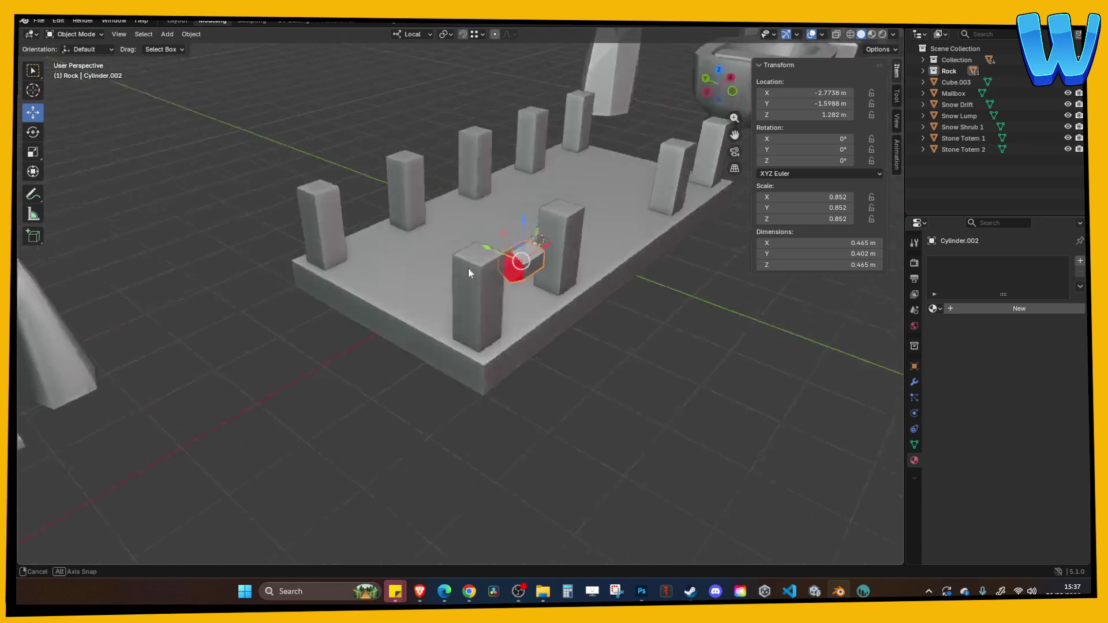
pyautogui.moveTo(486, 260)
pyautogui.mouseDown()
pyautogui.moveTo(449, 251)
pyautogui.moveTo(434, 282)
pyautogui.moveTo(442, 277)
pyautogui.moveTo(339, 242)
pyautogui.moveTo(406, 255)
pyautogui.moveTo(396, 244)
pyautogui.mouseUp()
pyautogui.press('Delete')
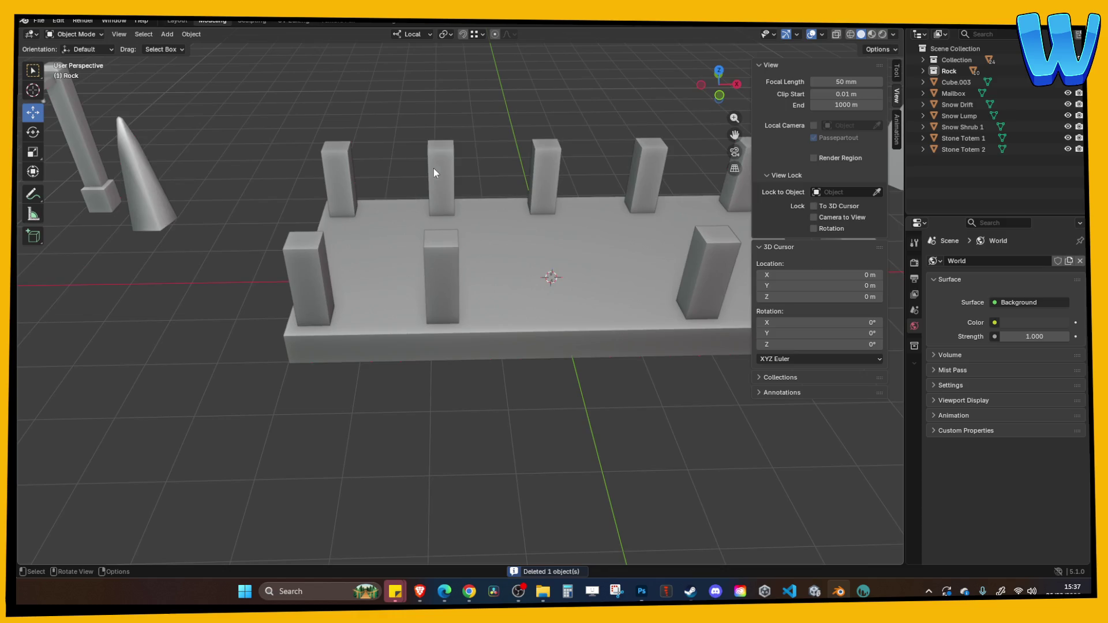
pyautogui.moveTo(472, 158)
pyautogui.mouseDown()
pyautogui.moveTo(504, 163)
pyautogui.moveTo(333, 174)
pyautogui.mouseUp()
# Step: Delete the front-left pillar and centre Cube.012 at Location Y 0 with origin at geometry
pyautogui.click(334, 174)
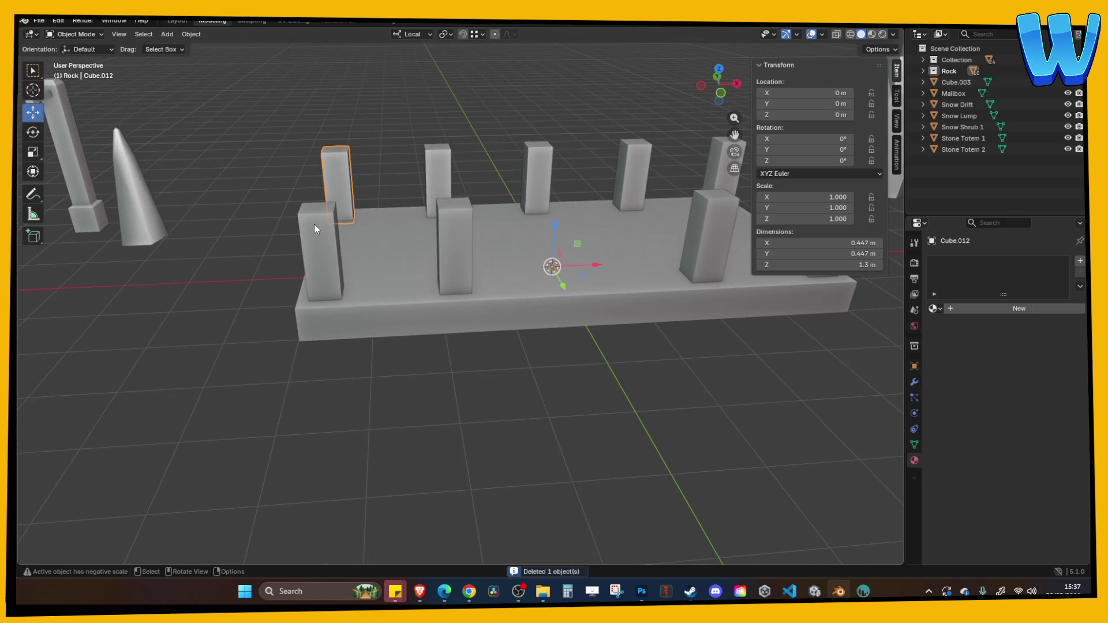
pyautogui.press('Delete')
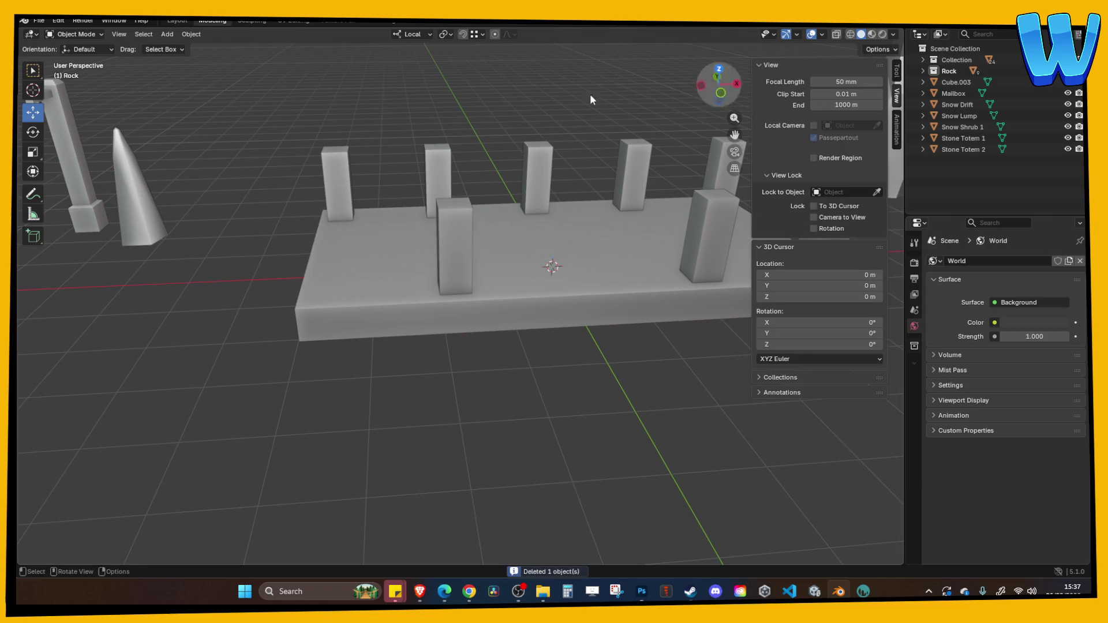
pyautogui.click(337, 171)
pyautogui.rightClick(330, 178)
pyautogui.moveTo(330, 178)
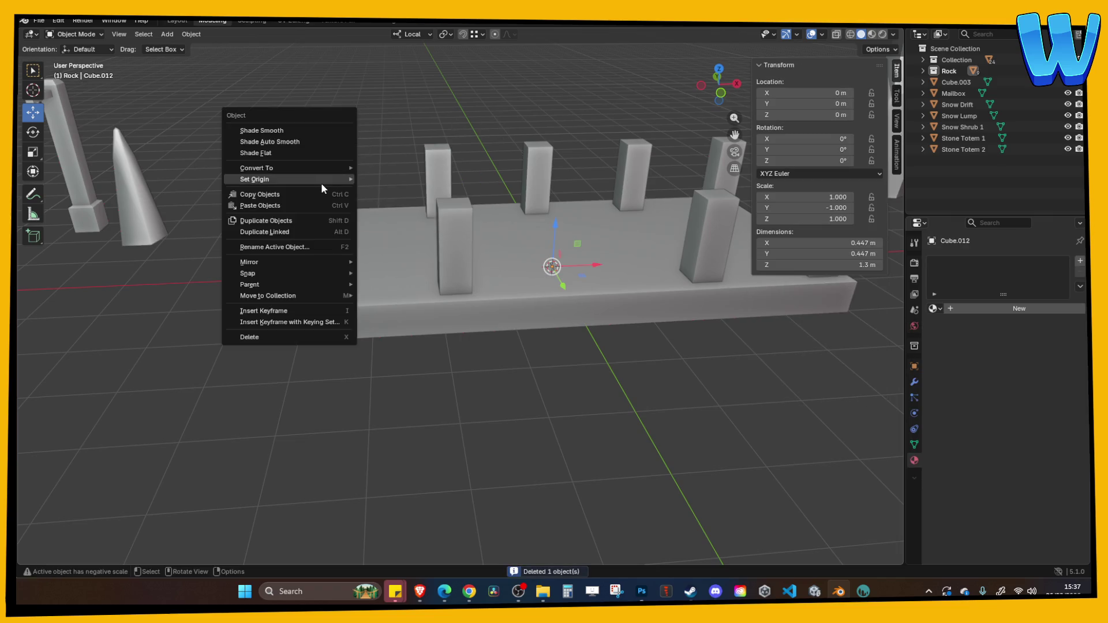
pyautogui.click(399, 191)
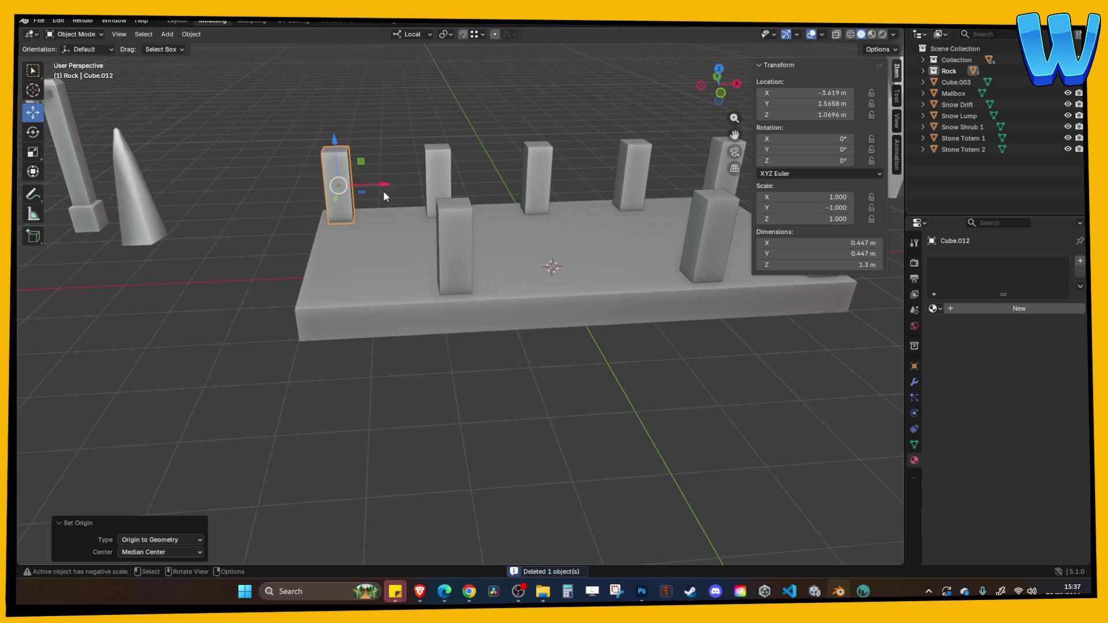
pyautogui.click(828, 104)
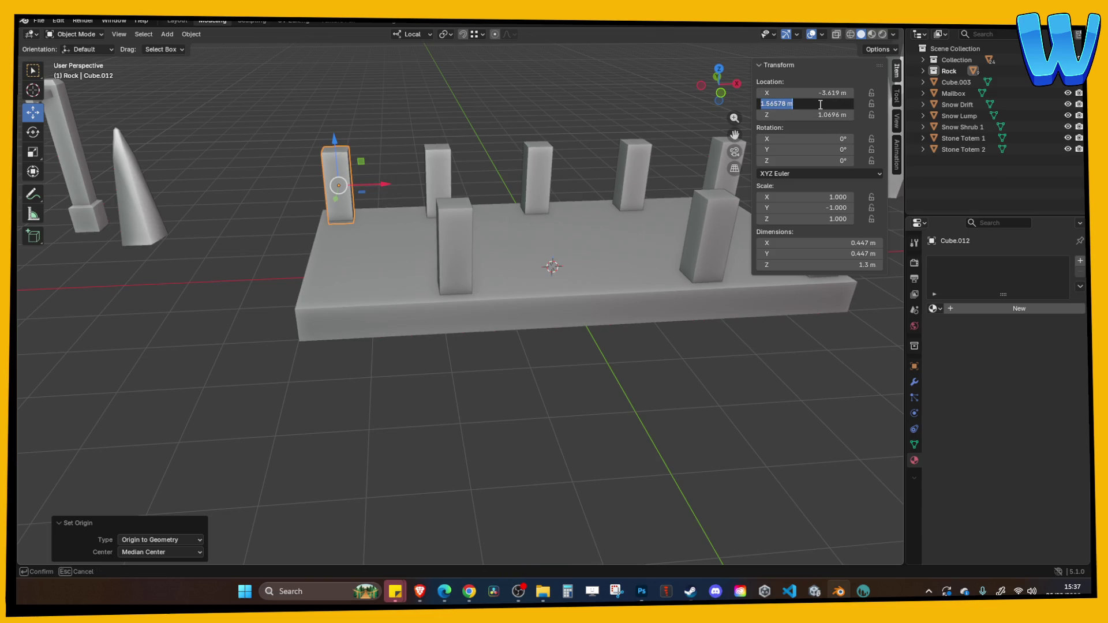
pyautogui.write('0')
pyautogui.press('Return')
# Step: Scale Cube.012 along Y into a 3.59 m wall matching the platform's left edge
pyautogui.moveTo(718, 83); pyautogui.dragTo(693, 110)
pyautogui.press('s')
pyautogui.press('x')
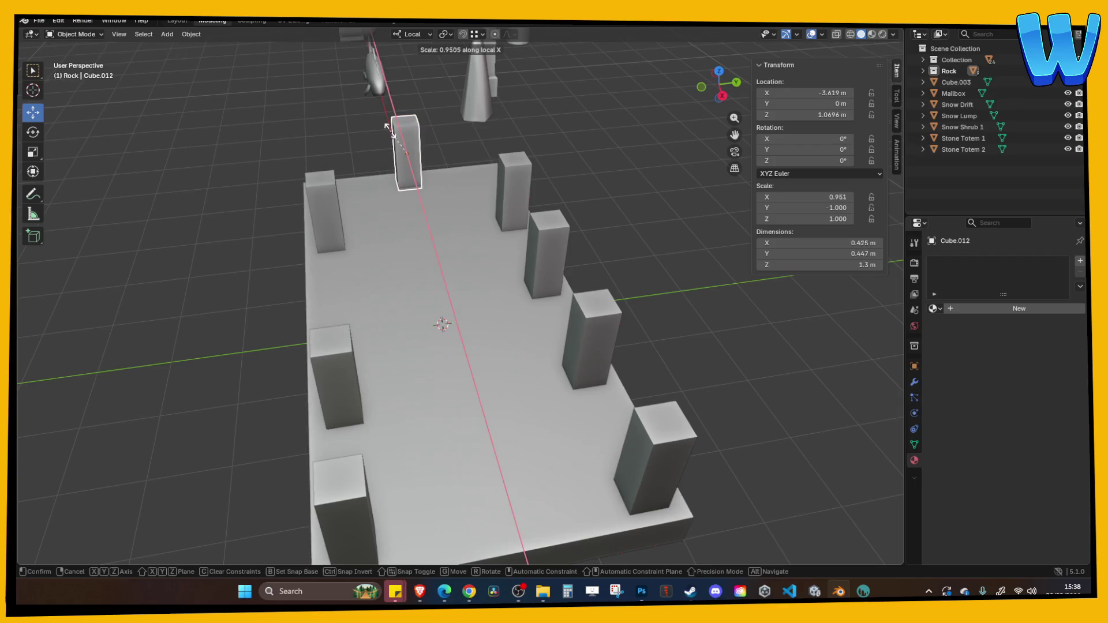
pyautogui.press('y')
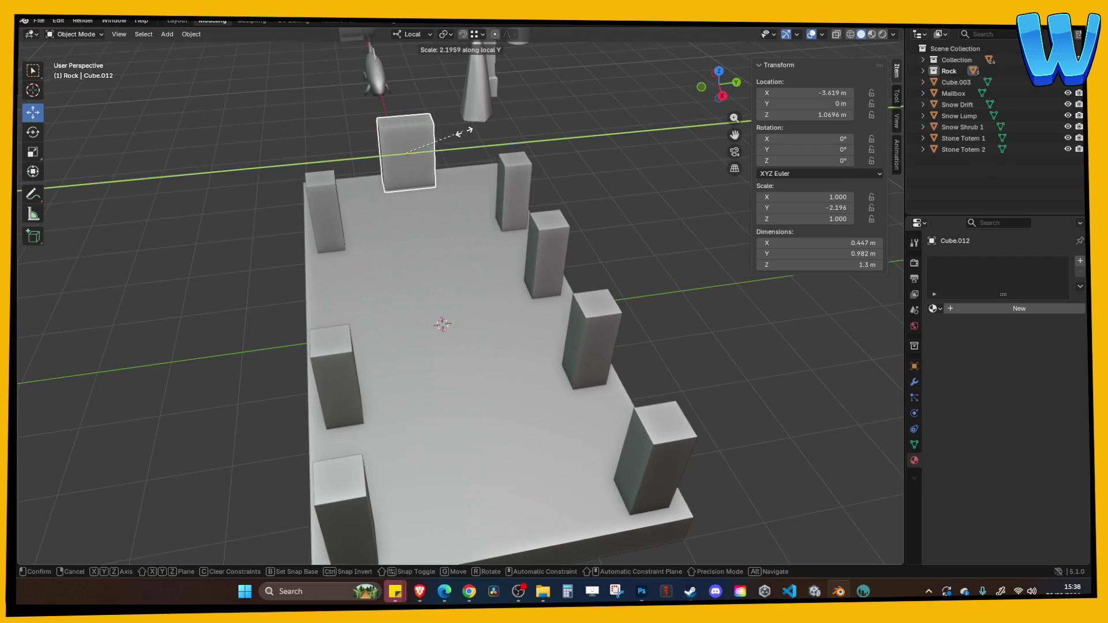
pyautogui.click(620, 123)
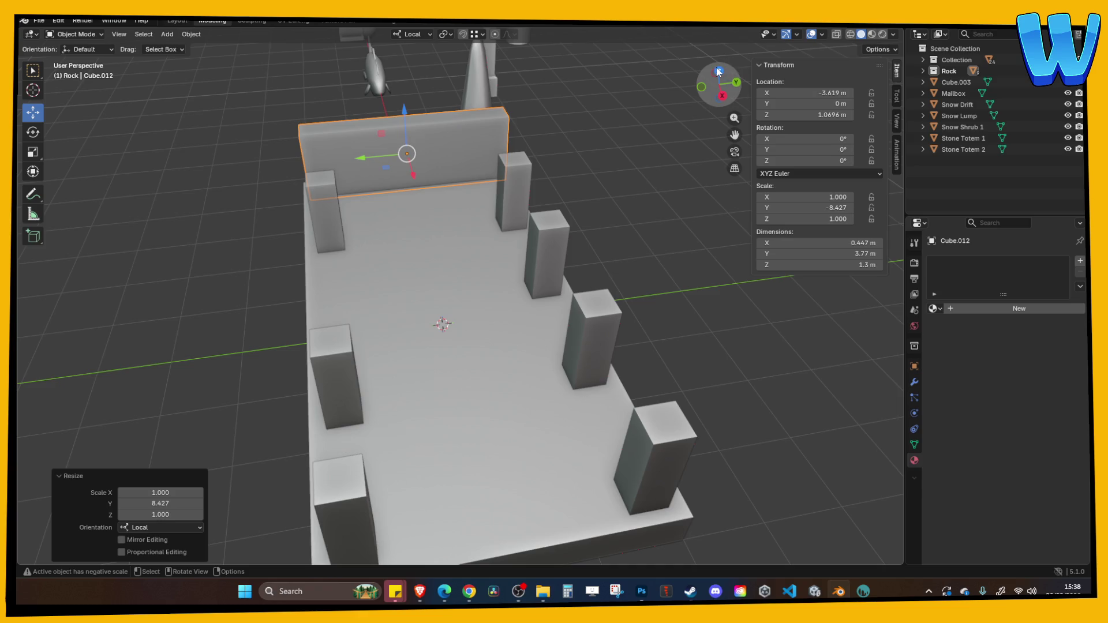
pyautogui.click(718, 70)
pyautogui.press('s')
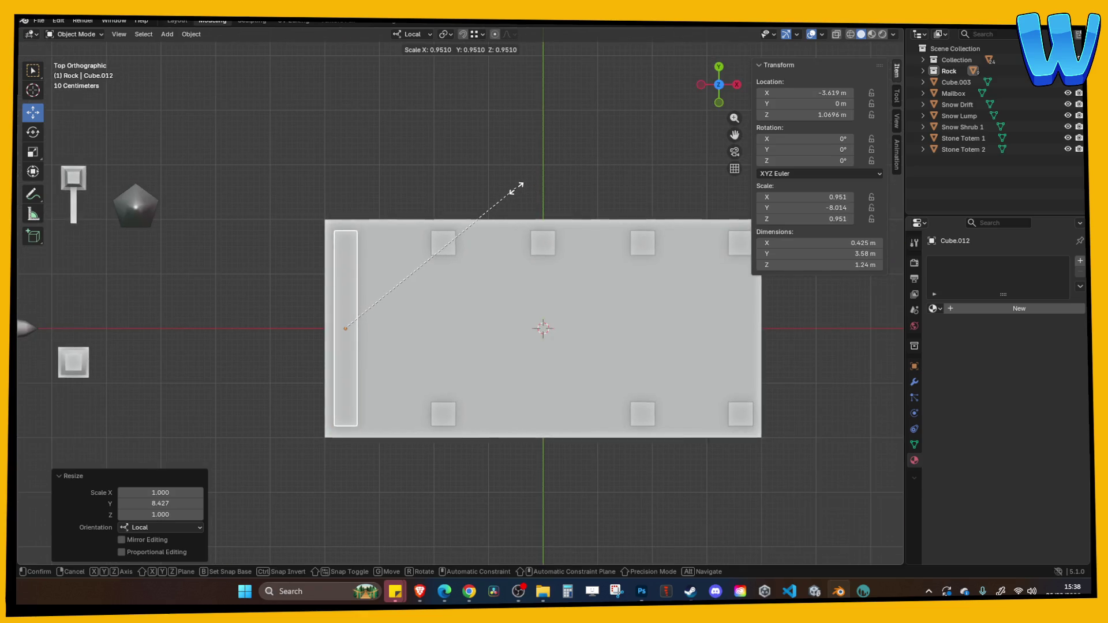
pyautogui.press('y')
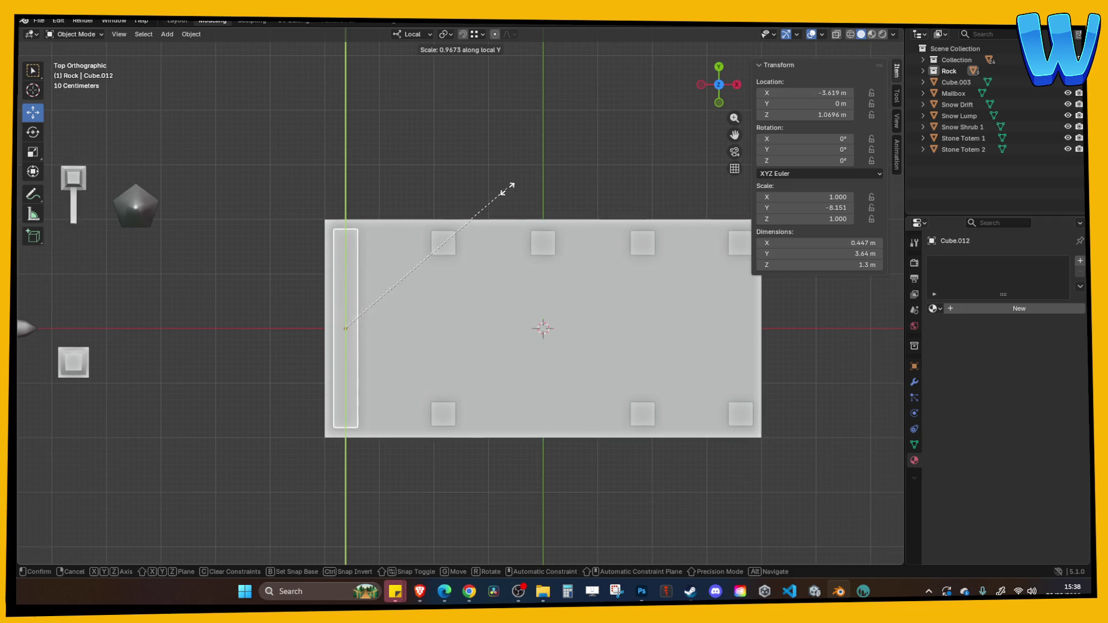
pyautogui.click(503, 188)
pyautogui.moveTo(500, 188)
pyautogui.mouseDown()
pyautogui.moveTo(484, 120)
pyautogui.moveTo(439, 271)
pyautogui.mouseUp()
pyautogui.scroll(-3, 477, 124)
pyautogui.hotkey('ctrl', 'a')
# Step: Apply all transforms to the left wall and paste a copy mirrored along X
pyautogui.click(411, 249)
pyautogui.hotkey('ctrl', 'c')
pyautogui.hotkey('ctrl', 'v')
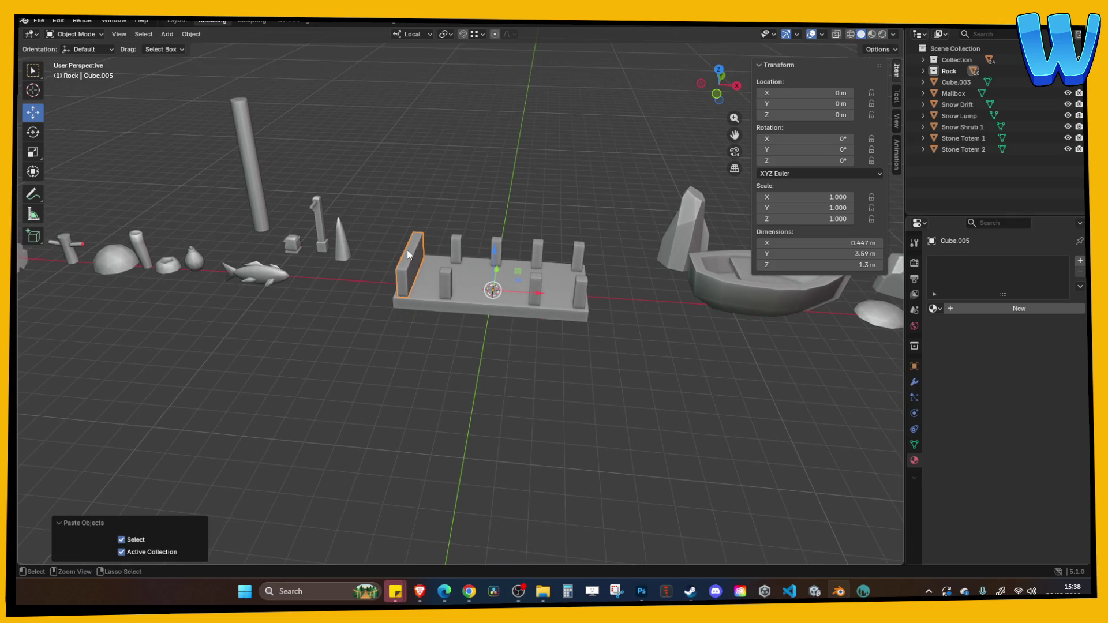
pyautogui.hotkey('ctrl', 'm')
pyautogui.press('x')
pyautogui.press('Return')
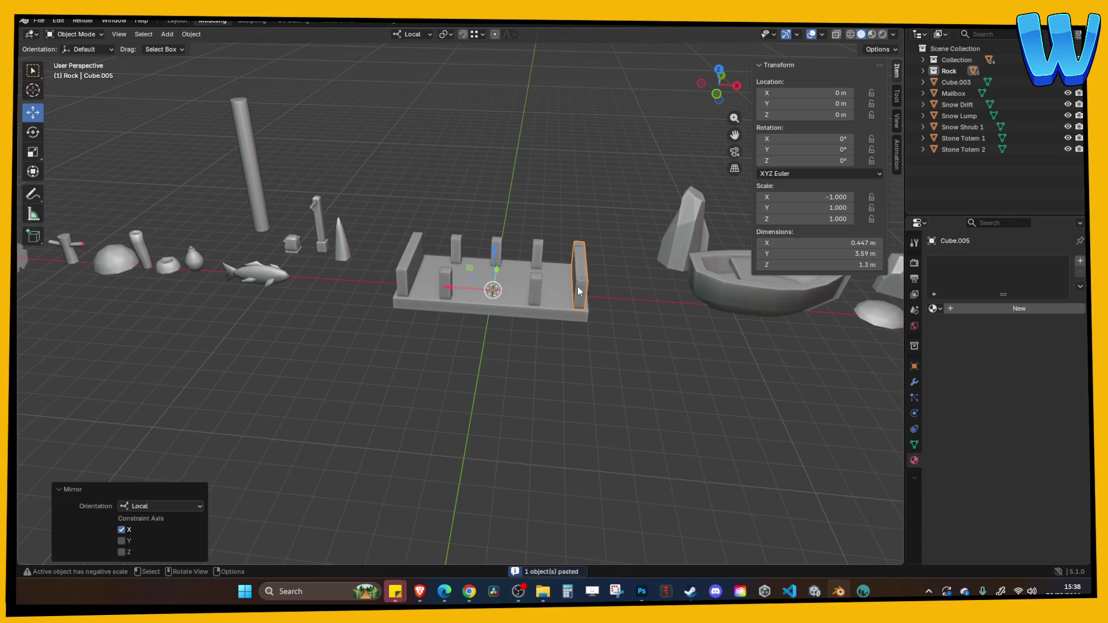
# Step: Delete the two right-end pillars, including Cube.009, and zoom out to review the platform
pyautogui.click(579, 287)
pyautogui.click(579, 244)
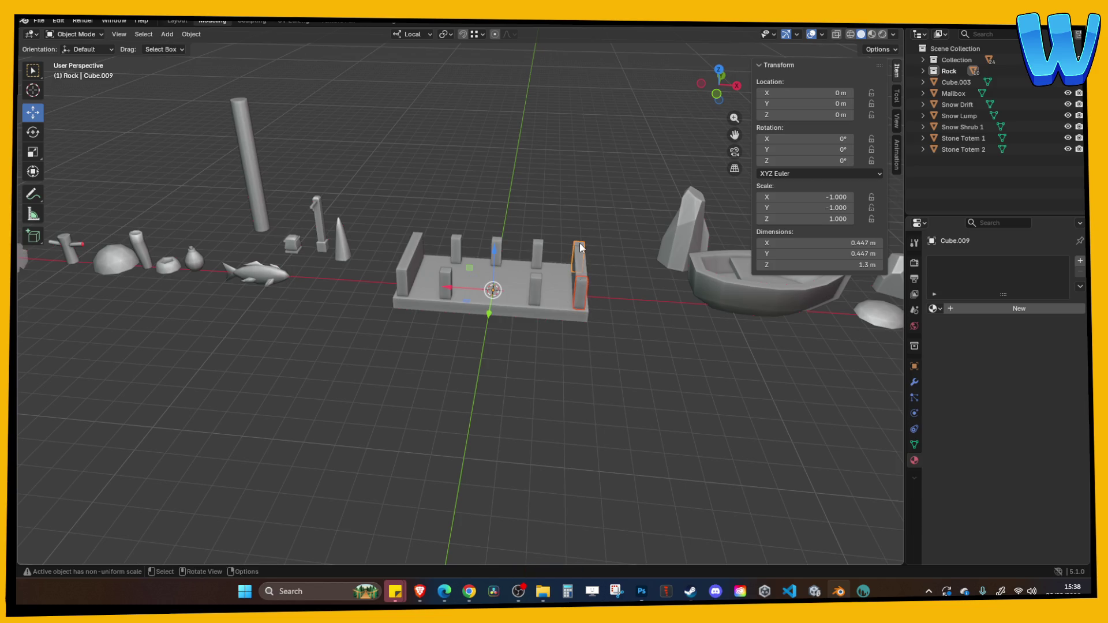
pyautogui.press('Delete')
pyautogui.scroll(5, 519, 254)
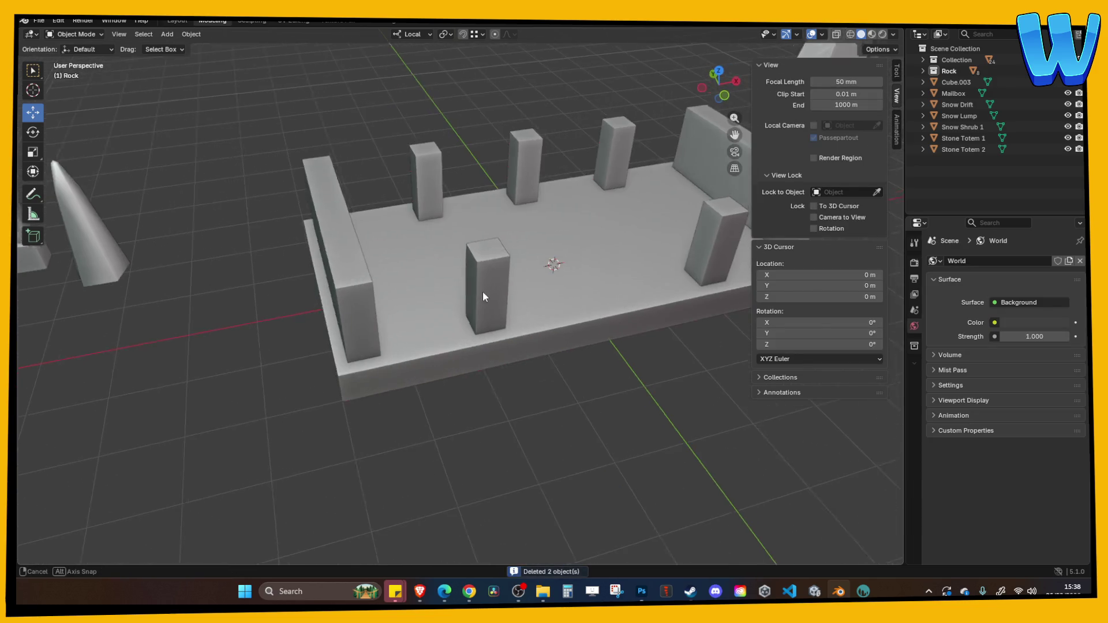
pyautogui.moveTo(483, 292); pyautogui.dragTo(405, 271)
pyautogui.moveTo(548, 164)
pyautogui.mouseDown()
pyautogui.moveTo(631, 178)
pyautogui.moveTo(518, 175)
pyautogui.moveTo(638, 193)
pyautogui.mouseUp()
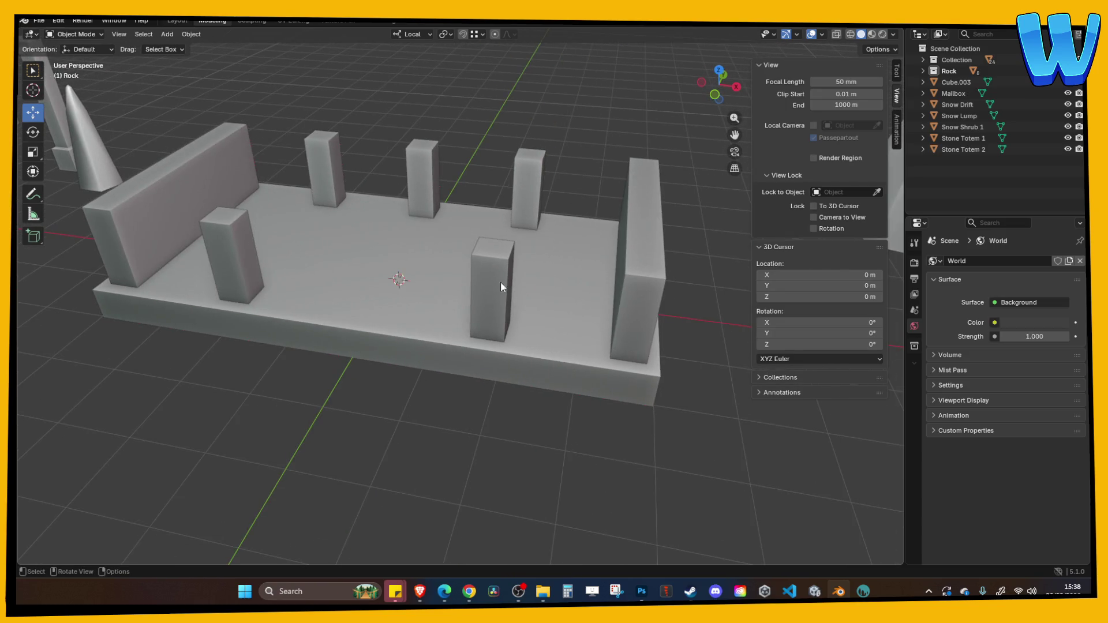
pyautogui.moveTo(500, 287); pyautogui.dragTo(474, 289)
pyautogui.click(131, 242)
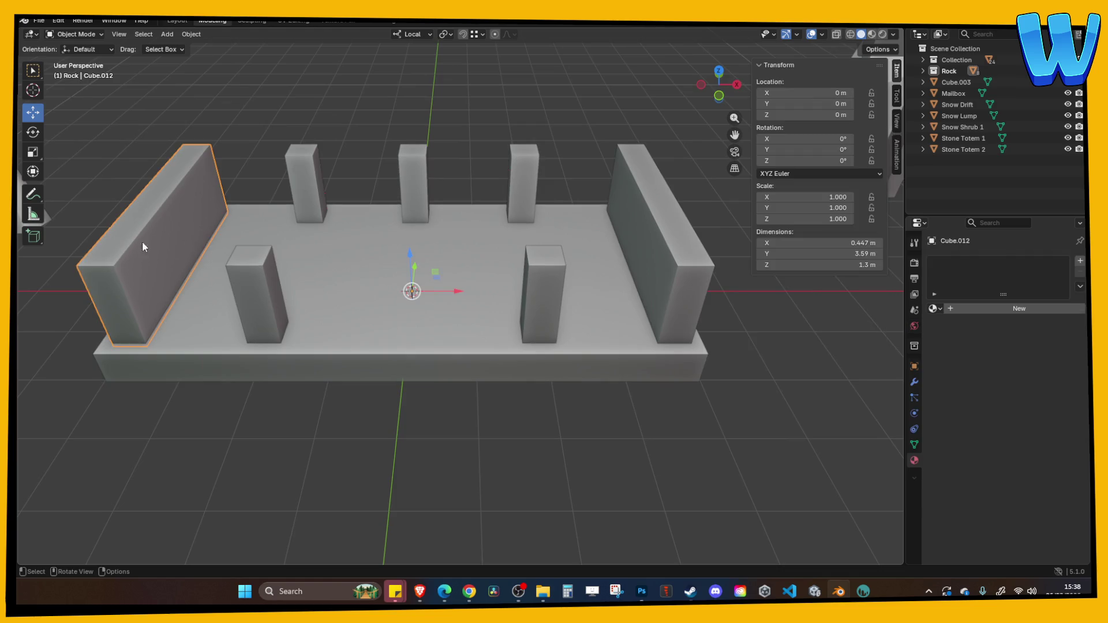
pyautogui.click(218, 121)
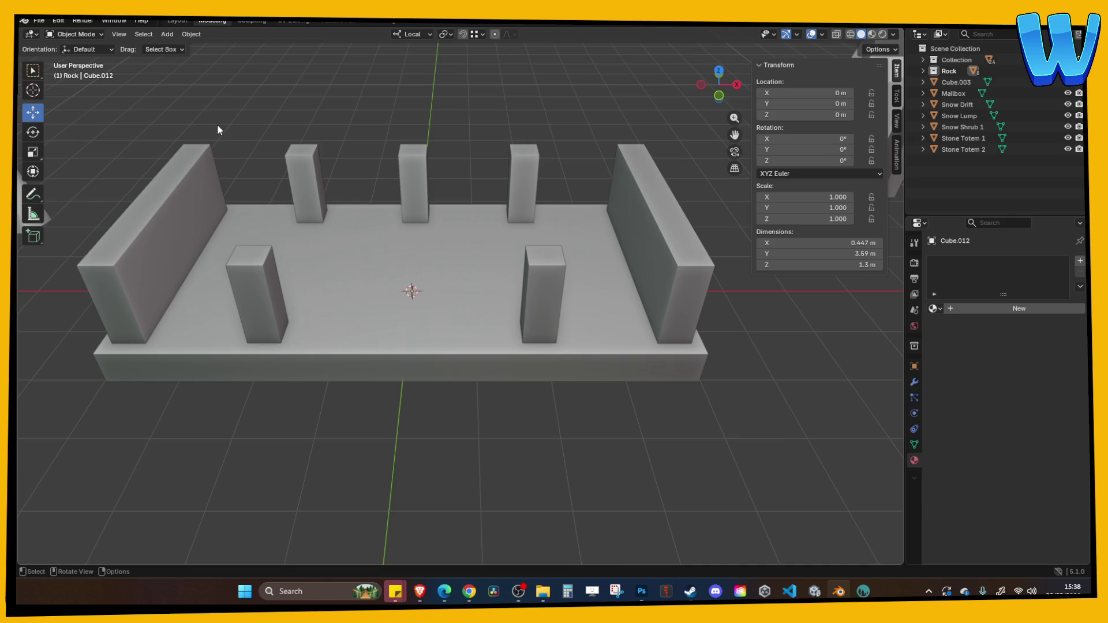
pyautogui.scroll(-5, 237, 110)
pyautogui.moveTo(259, 95)
pyautogui.mouseDown()
pyautogui.moveTo(282, 214)
pyautogui.moveTo(413, 220)
pyautogui.moveTo(441, 270)
pyautogui.moveTo(589, 300)
pyautogui.mouseUp()
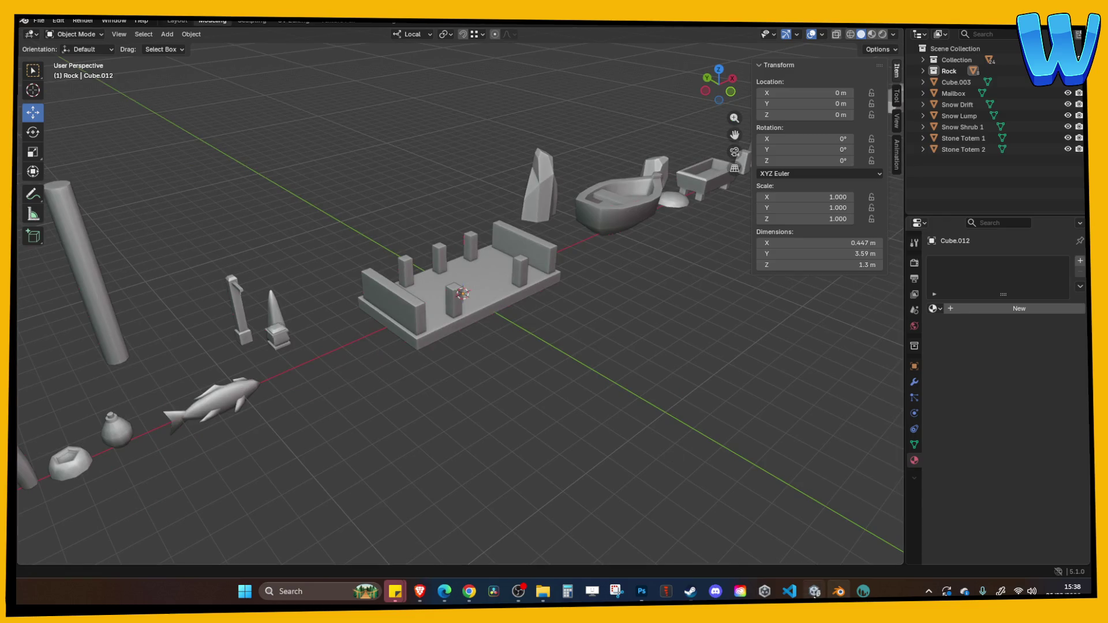
# Step: Face the ladder and huts in Unity, then view the Blender platform from level and higher angles
pyautogui.click(814, 591)
pyautogui.scroll(3, 438, 323)
pyautogui.moveTo(398, 171)
pyautogui.mouseDown()
pyautogui.moveTo(390, 208)
pyautogui.moveTo(396, 88)
pyautogui.mouseUp()
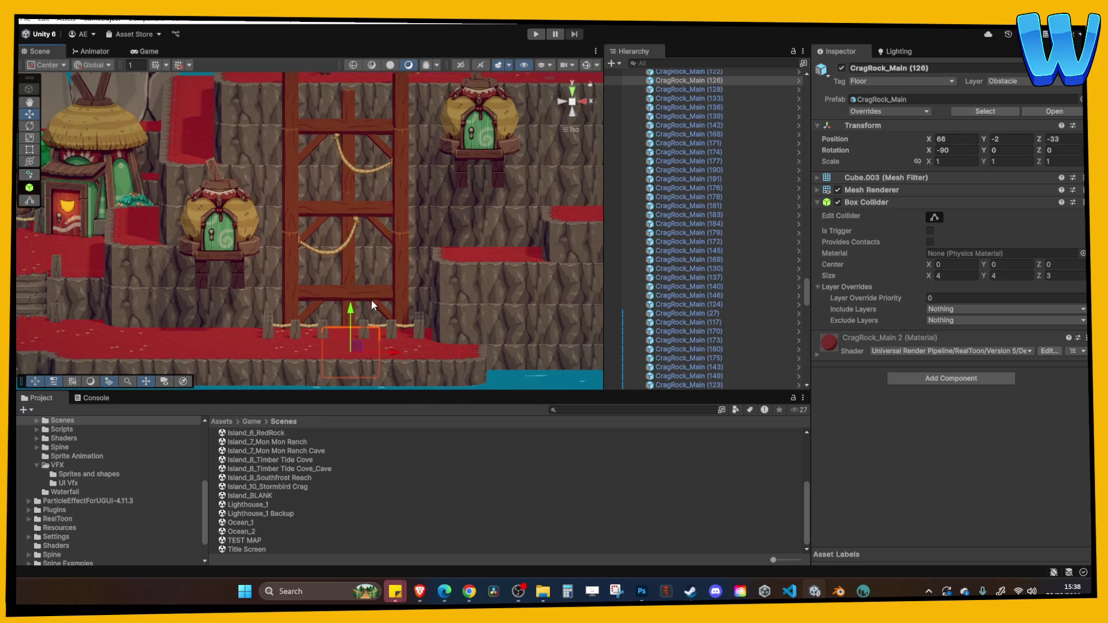
pyautogui.hotkey('alt', 'Tab')
pyautogui.moveTo(483, 330)
pyautogui.mouseDown()
pyautogui.moveTo(459, 282)
pyautogui.moveTo(418, 292)
pyautogui.moveTo(468, 314)
pyautogui.moveTo(427, 309)
pyautogui.moveTo(433, 358)
pyautogui.mouseUp()
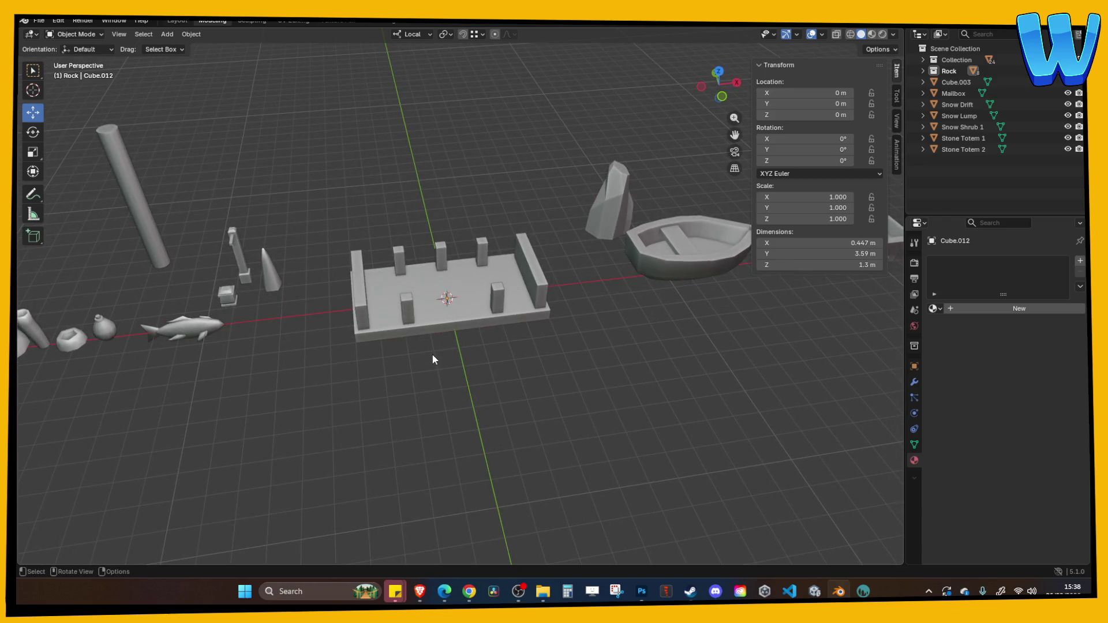
pyautogui.moveTo(439, 348); pyautogui.dragTo(447, 313)
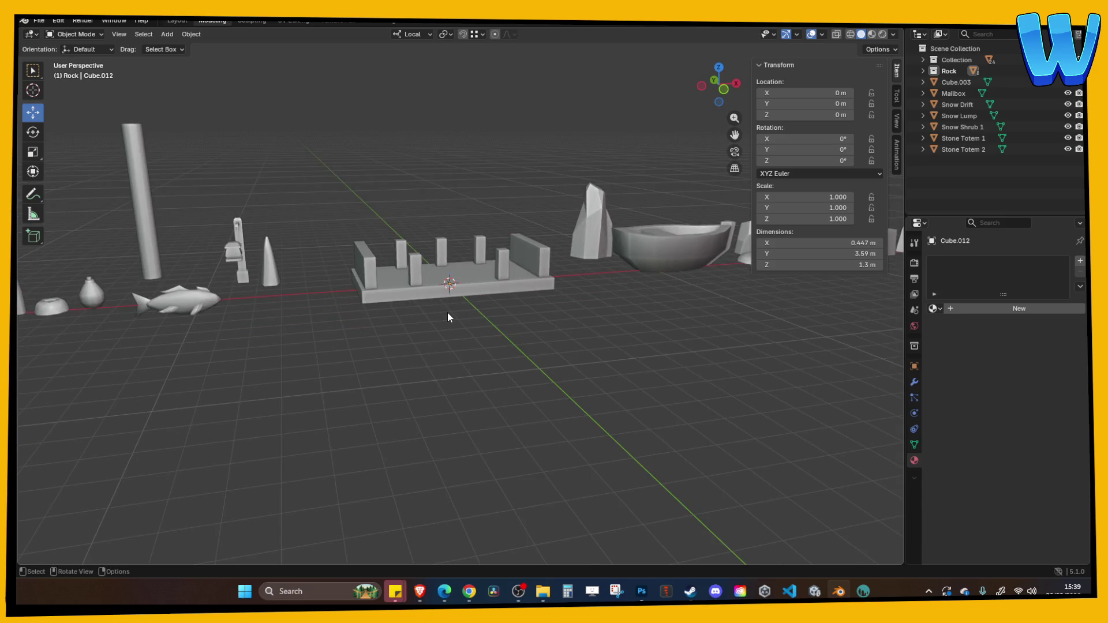
pyautogui.moveTo(448, 312); pyautogui.dragTo(448, 352)
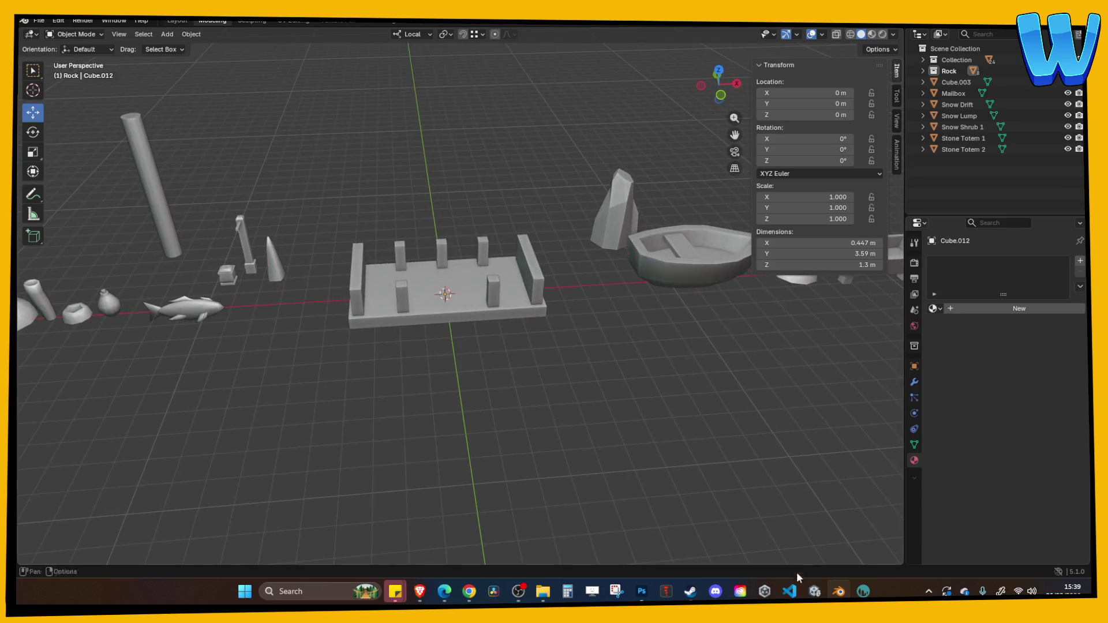
# Step: Pan and orbit the Unity scene around the ladder, selecting a wooden pillar and a rock edge block
pyautogui.click(815, 591)
pyautogui.scroll(3, 444, 260)
pyautogui.scroll(-1, 450, 263)
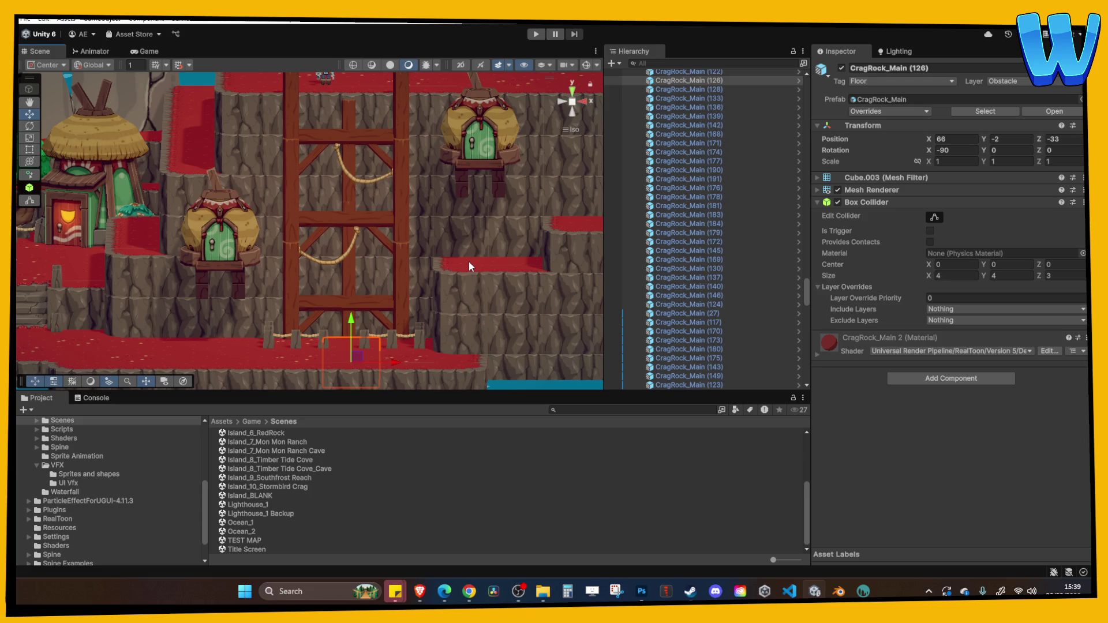
pyautogui.moveTo(409, 256); pyautogui.dragTo(330, 272)
pyautogui.scroll(2, 332, 267)
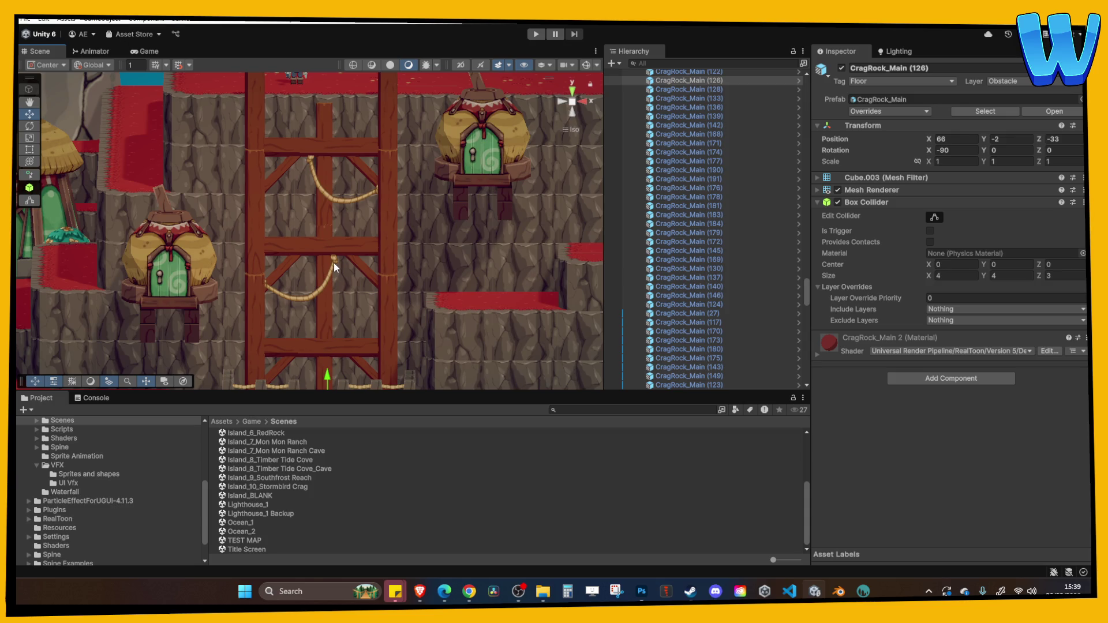
pyautogui.moveTo(296, 214)
pyautogui.mouseDown()
pyautogui.moveTo(340, 247)
pyautogui.moveTo(439, 248)
pyautogui.moveTo(376, 340)
pyautogui.moveTo(379, 261)
pyautogui.mouseUp()
pyautogui.click(339, 247)
pyautogui.click(438, 248)
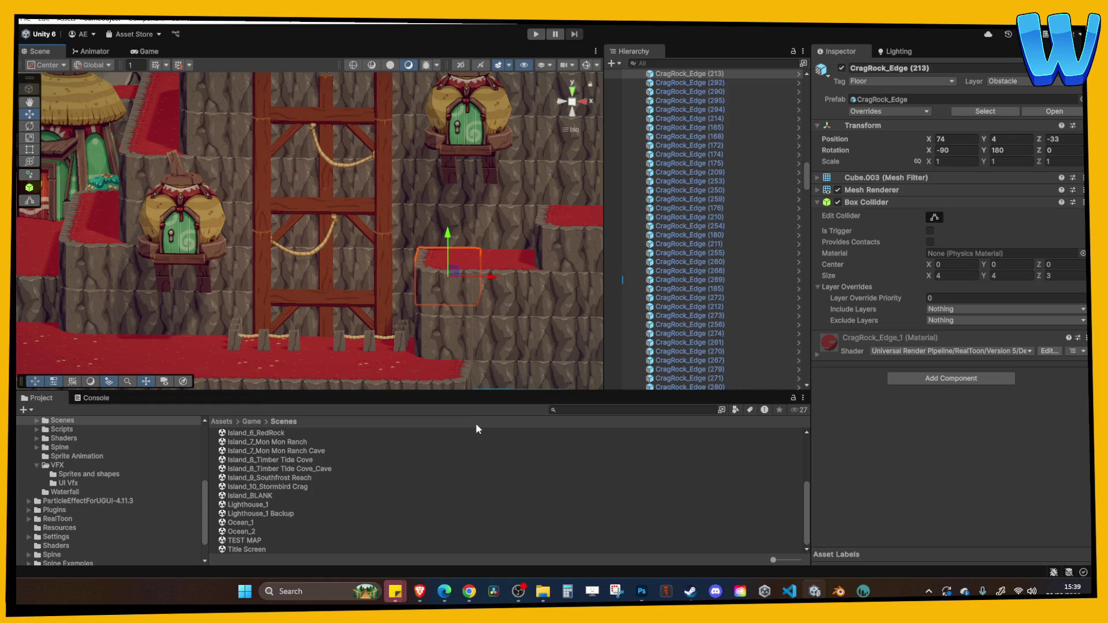
# Step: Inspect a scaffold rope and the neighbouring rock block in perspective, then check the hut model in 3DCoat
pyautogui.hotkey('alt', 'Tab')
pyautogui.moveTo(452, 189)
pyautogui.mouseDown()
pyautogui.moveTo(378, 215)
pyautogui.moveTo(346, 175)
pyautogui.mouseUp()
pyautogui.click(336, 172)
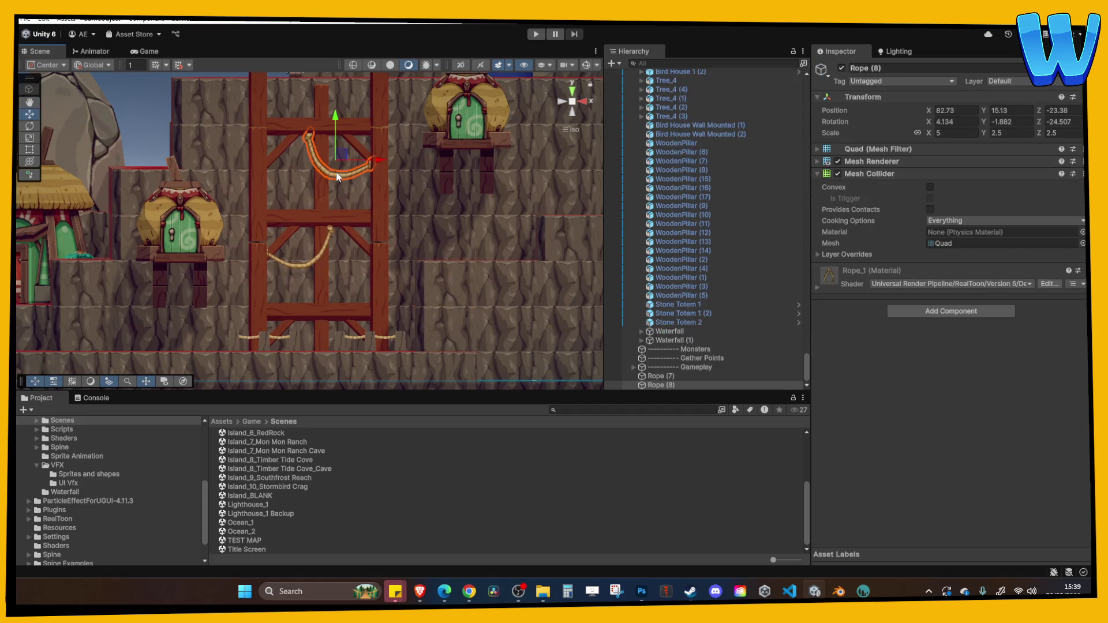
pyautogui.click(489, 291)
pyautogui.rightClick(442, 311)
pyautogui.moveTo(384, 272)
pyautogui.mouseDown()
pyautogui.moveTo(430, 290)
pyautogui.moveTo(462, 324)
pyautogui.moveTo(458, 303)
pyautogui.moveTo(430, 294)
pyautogui.moveTo(362, 303)
pyautogui.moveTo(374, 277)
pyautogui.mouseUp()
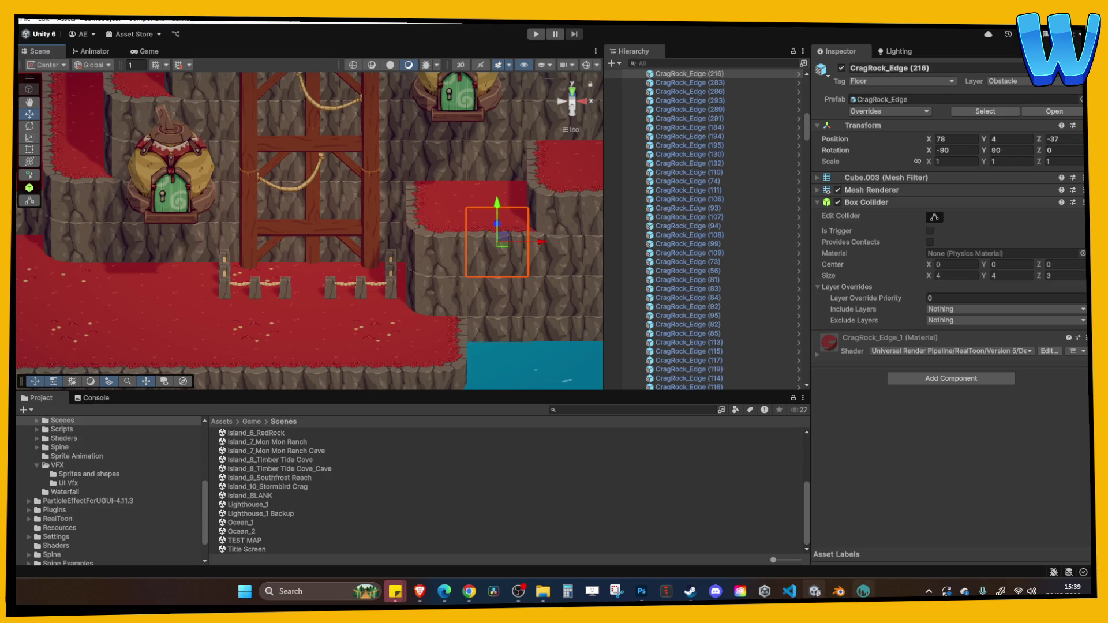
pyautogui.click(863, 591)
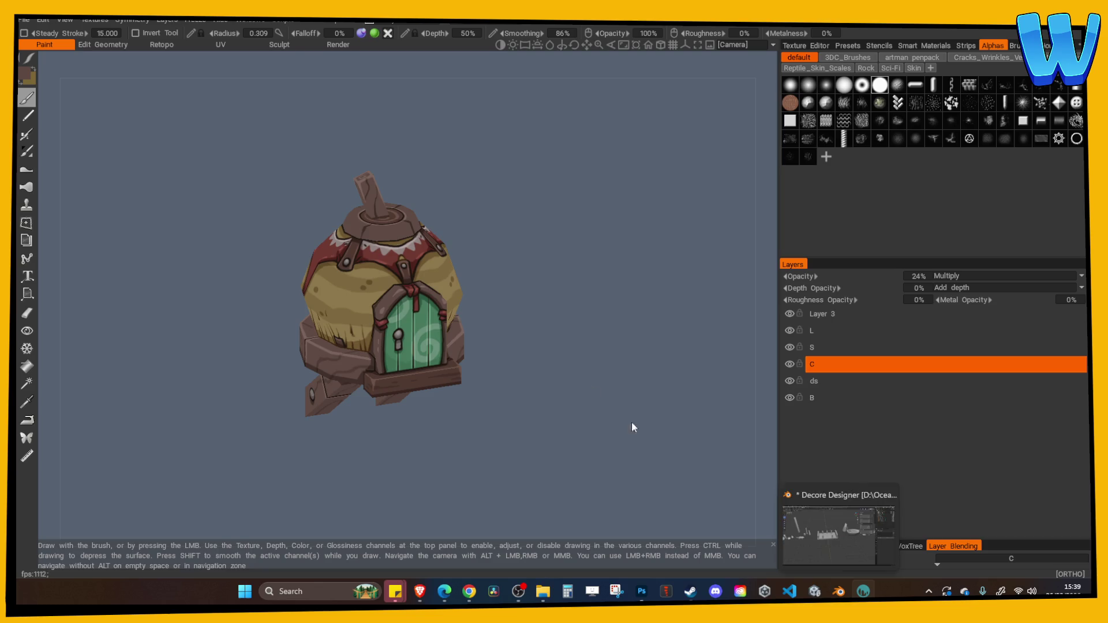
pyautogui.click(839, 591)
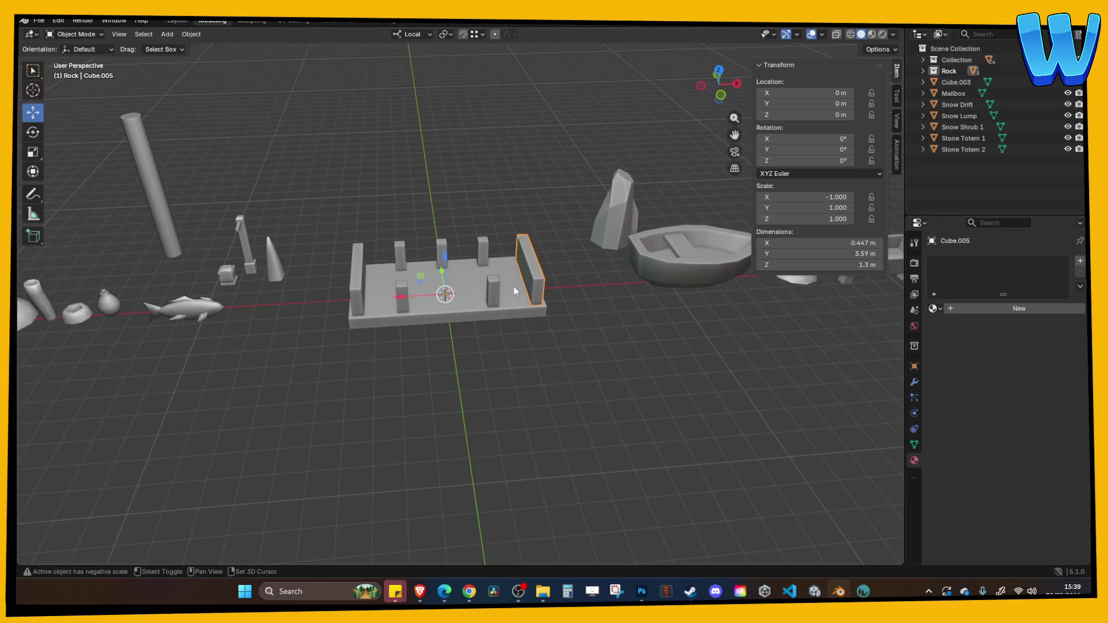
# Step: Trial-raise a platform pillar along Z, then undo the move
pyautogui.click(476, 277)
pyautogui.click(483, 253)
pyautogui.press('g')
pyautogui.press('z')
pyautogui.click(536, 161)
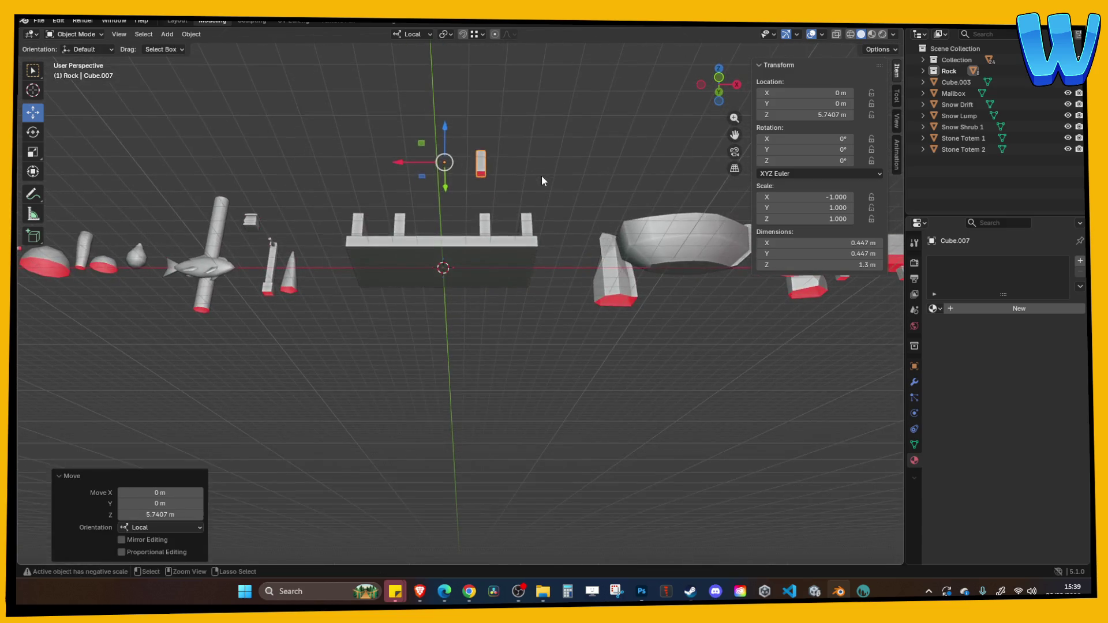
pyautogui.hotkey('ctrl', 'z')
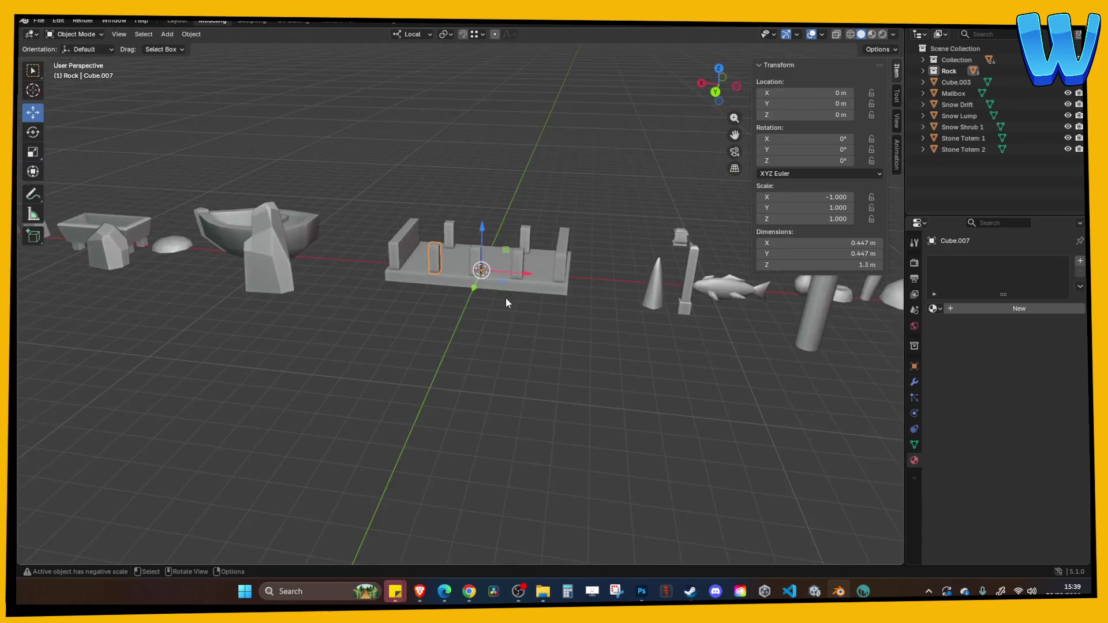
# Step: Delete the base plate's front face in Edit Mode
pyautogui.click(509, 283)
pyautogui.press('Tab')
pyautogui.click(509, 284)
pyautogui.press('x')
pyautogui.click(527, 305)
pyautogui.moveTo(564, 309)
pyautogui.mouseDown()
pyautogui.moveTo(566, 279)
pyautogui.moveTo(594, 242)
pyautogui.mouseUp()
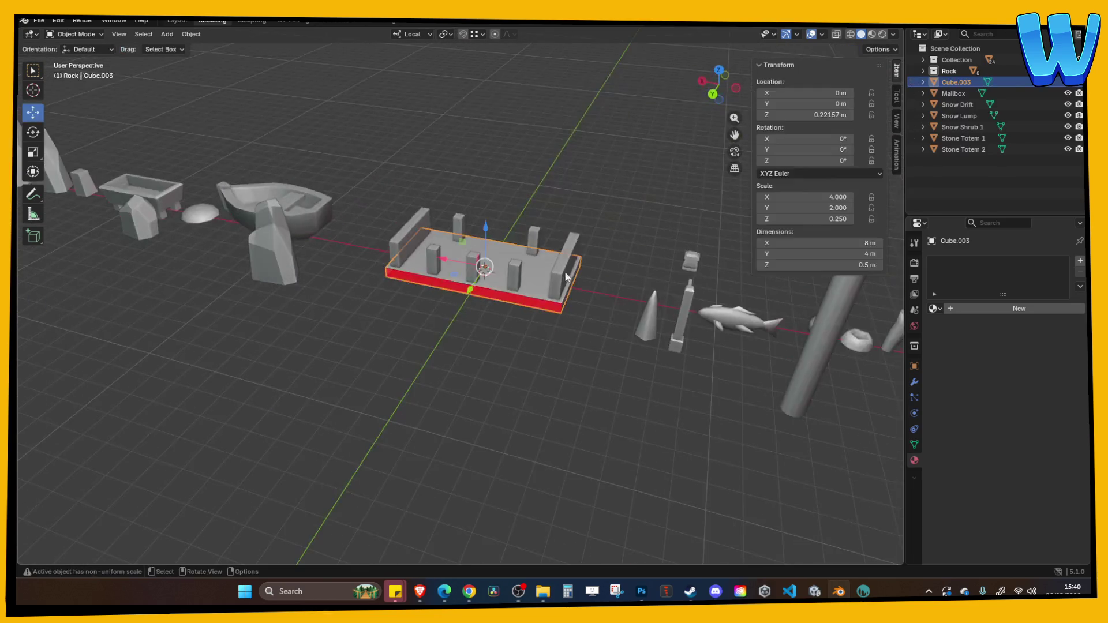
pyautogui.scroll(4, 642, 263)
pyautogui.press('a')
pyautogui.press('Tab')
# Step: Delete the hidden faces of the right wall and three pillars
pyautogui.click(641, 262)
pyautogui.keyDown('shift'); pyautogui.click(560, 259); pyautogui.keyUp('shift')
pyautogui.keyDown('shift'); pyautogui.click(484, 244); pyautogui.keyUp('shift')
pyautogui.keyDown('shift'); pyautogui.click(407, 231); pyautogui.keyUp('shift')
pyautogui.press('Tab')
pyautogui.moveTo(311, 245); pyautogui.dragTo(385, 264)
pyautogui.keyDown('shift'); pyautogui.click(552, 252); pyautogui.keyUp('shift')
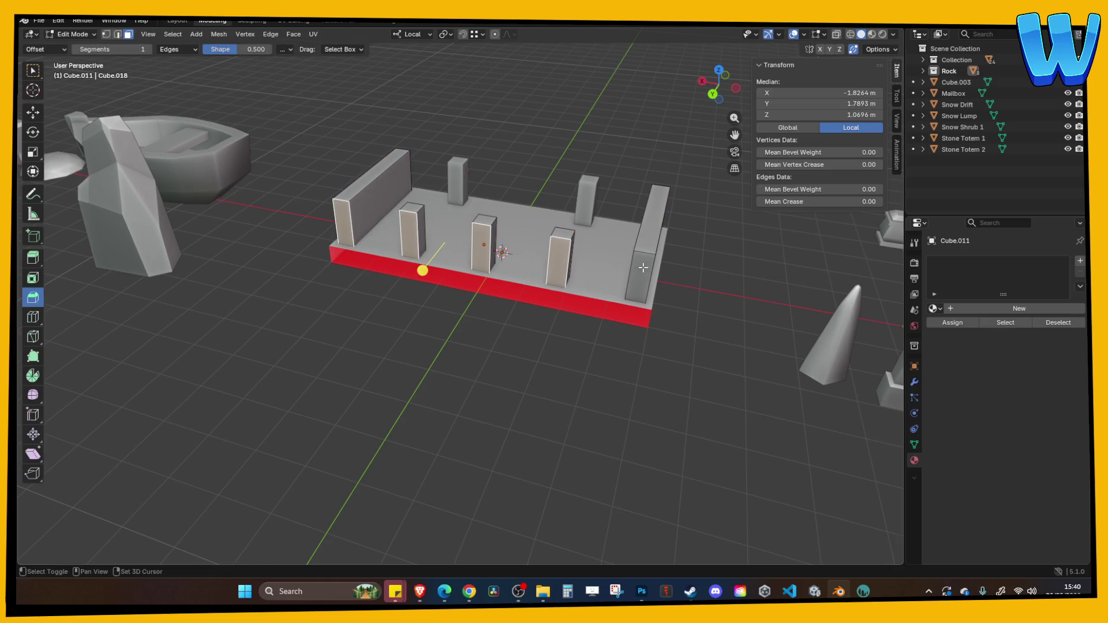
pyautogui.keyDown('shift'); pyautogui.click(643, 271); pyautogui.keyUp('shift')
pyautogui.press('x')
pyautogui.click(642, 269)
pyautogui.press('Tab')
pyautogui.press('Tab')
pyautogui.press('Tab')
# Step: Remove the unseen faces of two more pillars
pyautogui.click(576, 199)
pyautogui.click(456, 177)
pyautogui.press('Tab')
pyautogui.keyDown('shift'); pyautogui.click(585, 204); pyautogui.keyUp('shift')
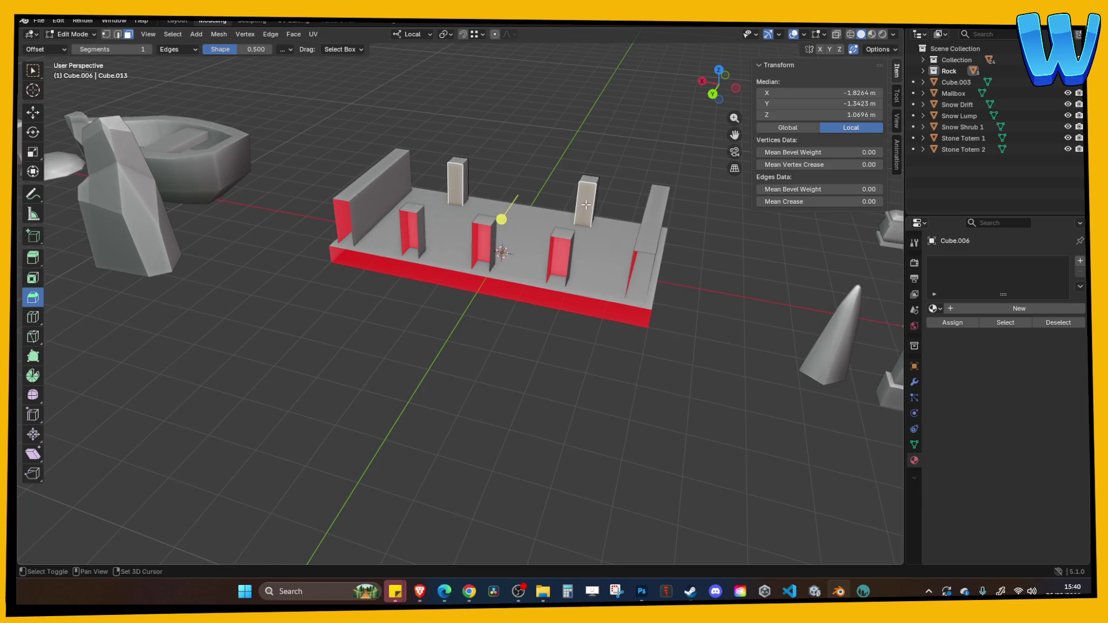
pyautogui.press('x')
pyautogui.click(585, 203)
pyautogui.moveTo(629, 158)
pyautogui.mouseDown()
pyautogui.moveTo(455, 156)
pyautogui.moveTo(411, 144)
pyautogui.moveTo(432, 174)
pyautogui.mouseUp()
pyautogui.moveTo(426, 276)
pyautogui.mouseDown()
pyautogui.moveTo(428, 254)
pyautogui.moveTo(442, 292)
pyautogui.moveTo(425, 267)
pyautogui.moveTo(428, 250)
pyautogui.moveTo(438, 263)
pyautogui.moveTo(445, 248)
pyautogui.mouseUp()
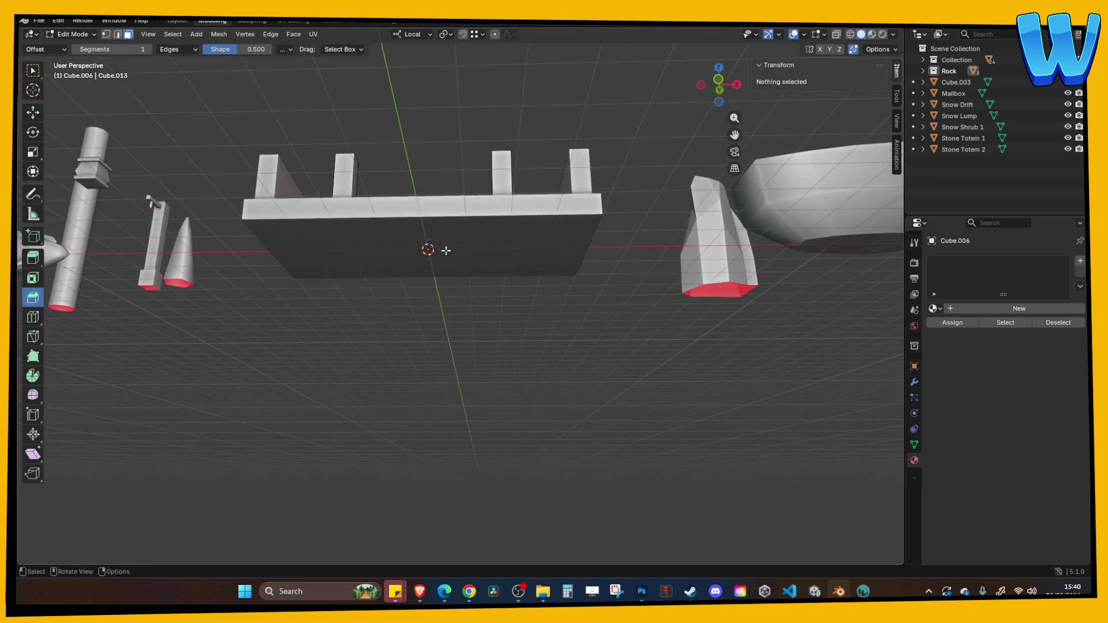
# Step: Delete the base plate's bottom face and save Decore Designer.blend
pyautogui.press('Tab')
pyautogui.click(465, 248)
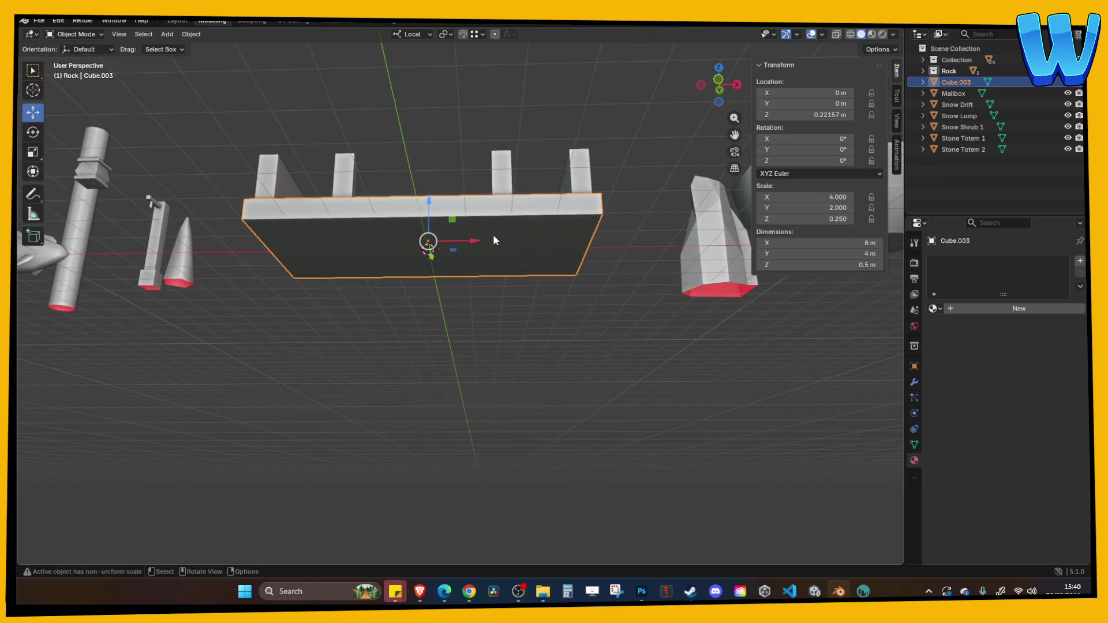
pyautogui.press('Tab')
pyautogui.press('x')
pyautogui.click(494, 235)
pyautogui.moveTo(494, 236)
pyautogui.mouseDown()
pyautogui.moveTo(453, 166)
pyautogui.moveTo(460, 206)
pyautogui.mouseUp()
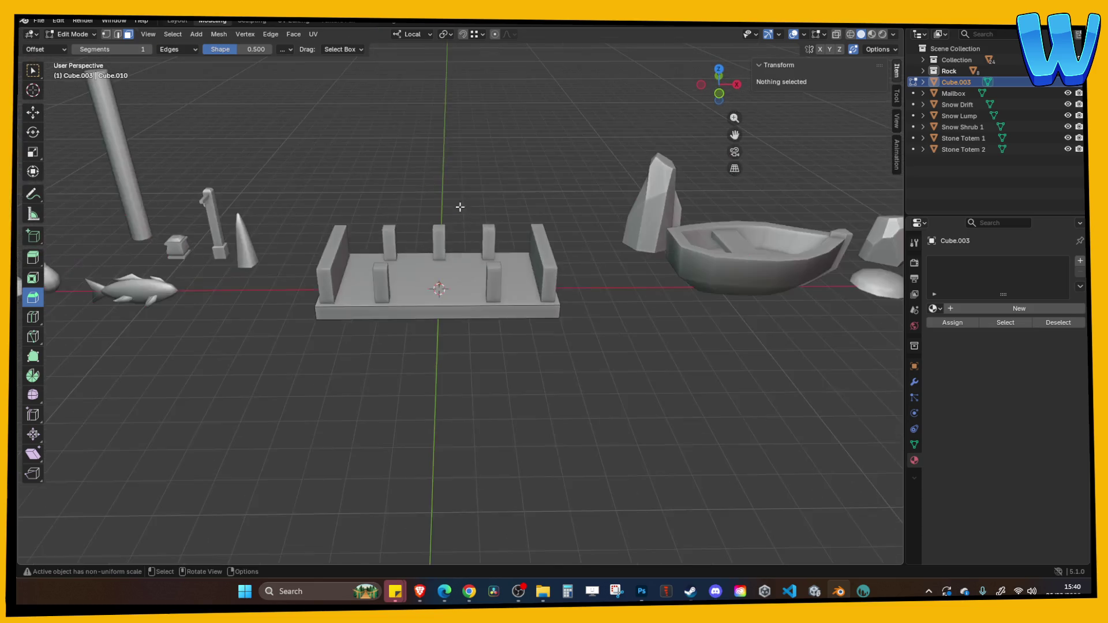
pyautogui.hotkey('ctrl', 's')
pyautogui.scroll(4, 450, 131)
pyautogui.moveTo(450, 131)
pyautogui.mouseDown()
pyautogui.moveTo(475, 144)
pyautogui.moveTo(416, 136)
pyautogui.mouseUp()
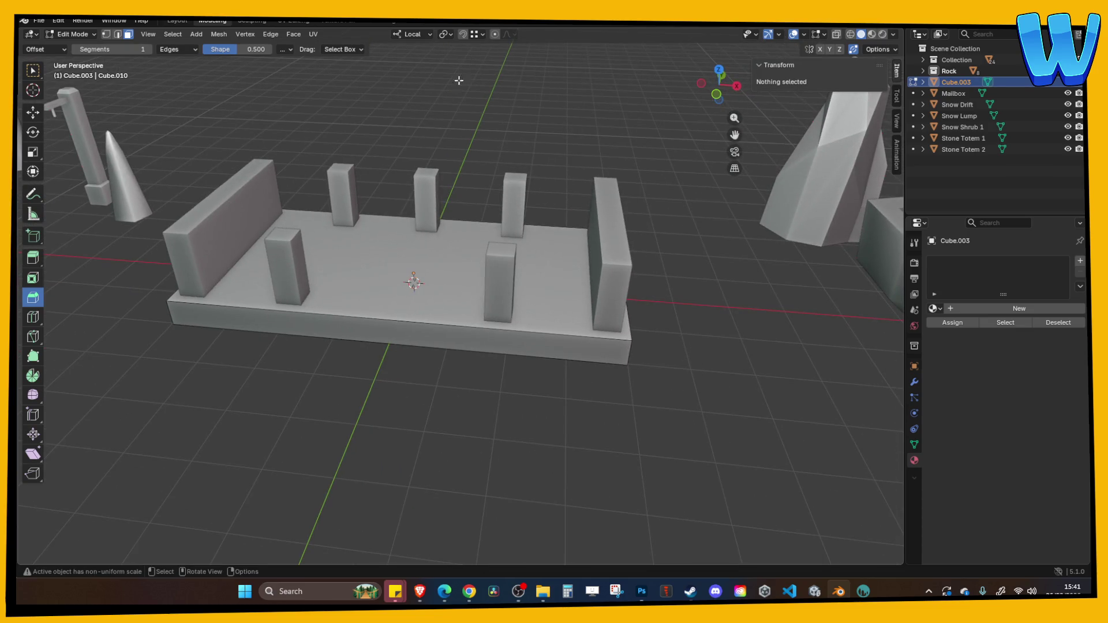
pyautogui.press('Tab')
pyautogui.scroll(3, 565, 174)
pyautogui.moveTo(566, 173)
pyautogui.mouseDown()
pyautogui.moveTo(565, 149)
pyautogui.moveTo(550, 161)
pyautogui.mouseUp()
pyautogui.hotkey('ctrl', 's')
pyautogui.moveTo(530, 104); pyautogui.dragTo(531, 106)
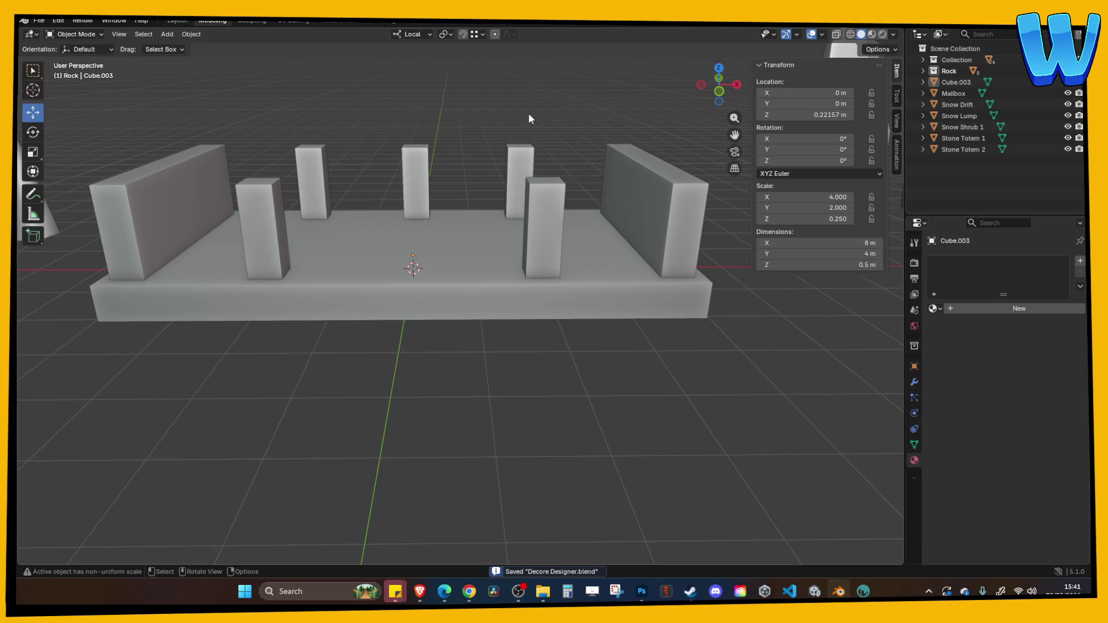
pyautogui.moveTo(528, 112)
pyautogui.mouseDown()
pyautogui.moveTo(525, 136)
pyautogui.moveTo(604, 242)
pyautogui.mouseUp()
pyautogui.scroll(-3, 531, 141)
# Step: Join the base board, four pillars and left wall into one object
pyautogui.click(542, 254)
pyautogui.keyDown('shift'); pyautogui.click(501, 225); pyautogui.keyUp('shift')
pyautogui.keyDown('shift'); pyautogui.click(434, 226); pyautogui.keyUp('shift')
pyautogui.keyDown('shift'); pyautogui.click(355, 217); pyautogui.keyUp('shift')
pyautogui.keyDown('shift'); pyautogui.click(342, 296); pyautogui.keyUp('shift')
pyautogui.keyDown('shift'); pyautogui.click(265, 269); pyautogui.keyUp('shift')
pyautogui.hotkey('ctrl', 'j')
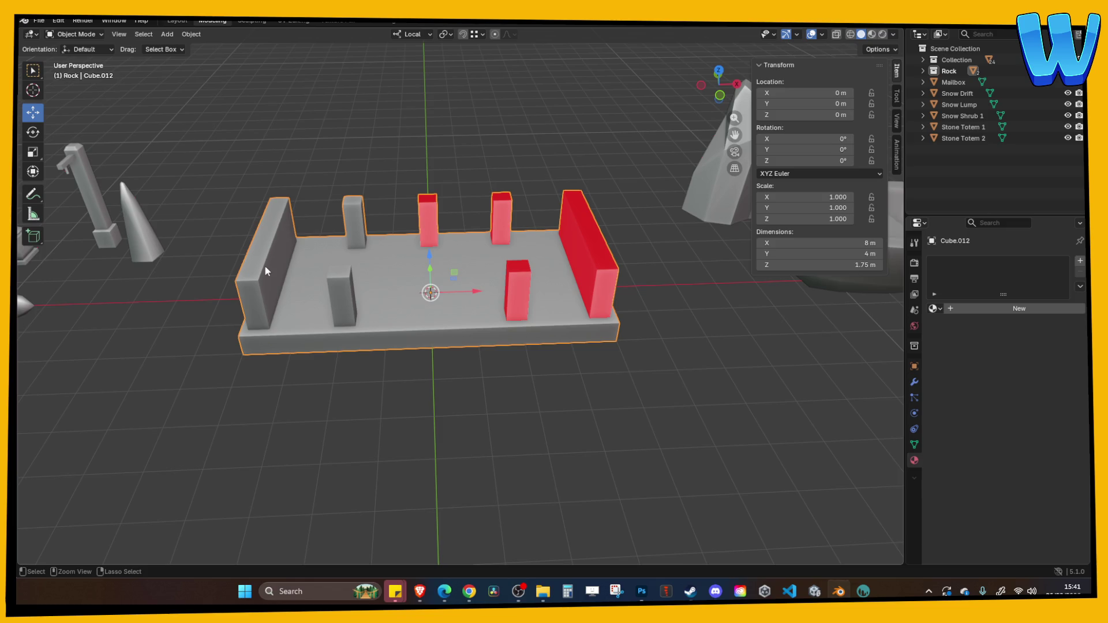
# Step: Flip the normals of the inverted, red-faced parts and save the file
pyautogui.press('Tab')
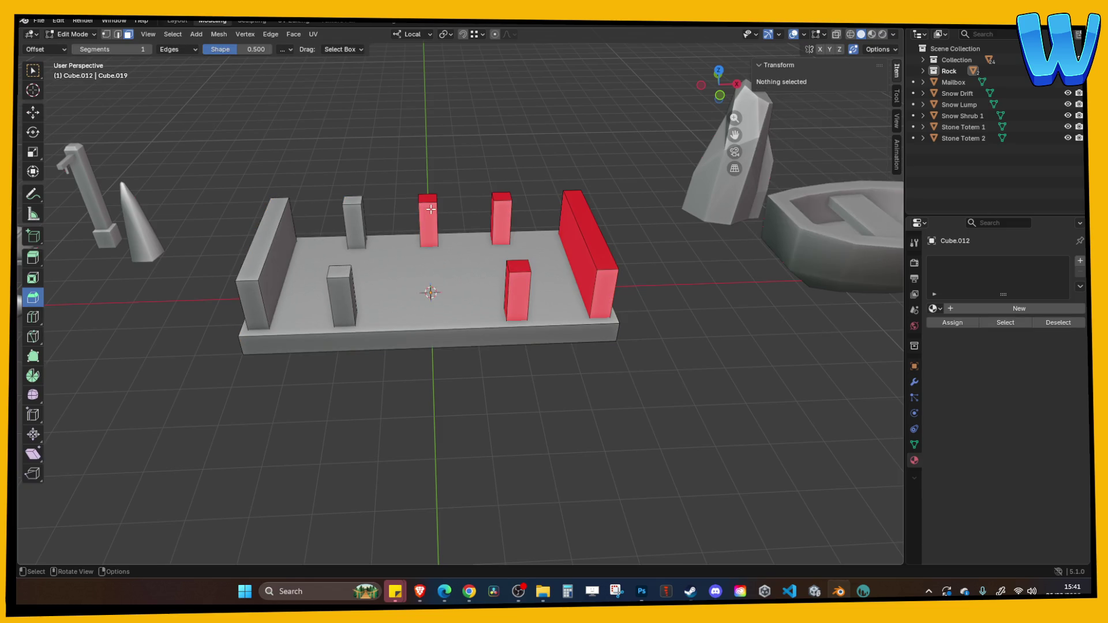
pyautogui.press('l')
pyautogui.press('l')
pyautogui.press('l')
pyautogui.press('l')
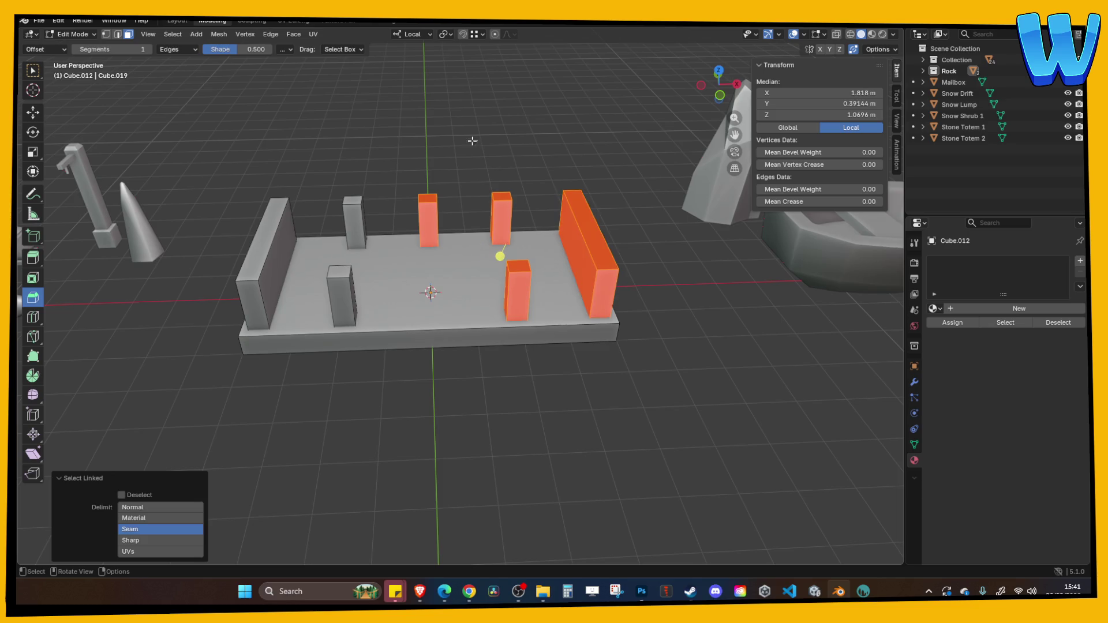
pyautogui.click(220, 34)
pyautogui.moveTo(260, 226)
pyautogui.click(341, 226)
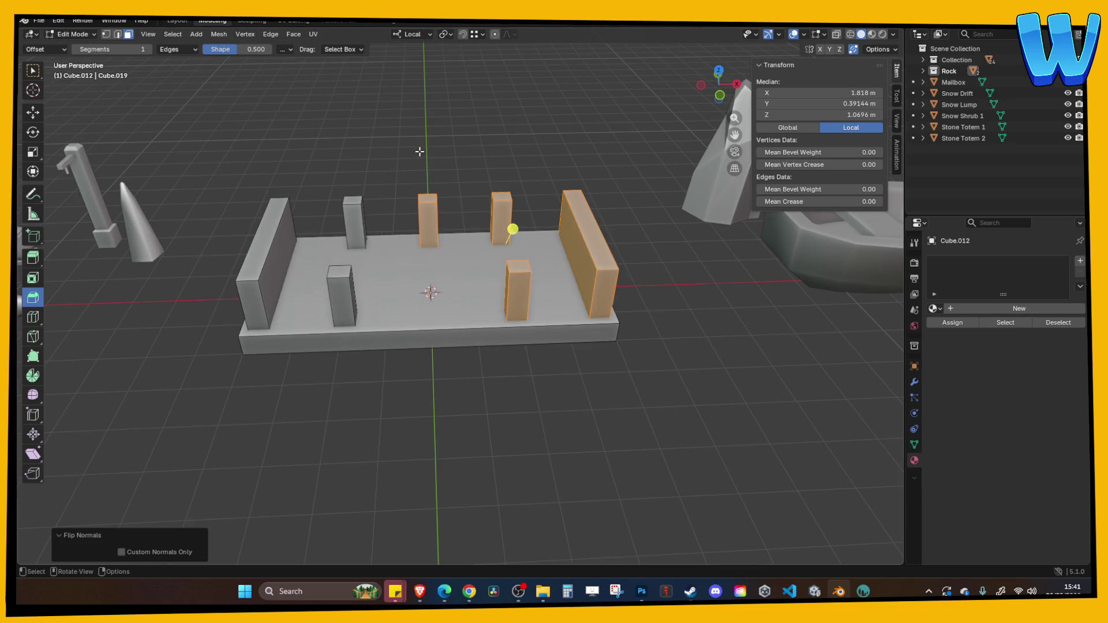
pyautogui.hotkey('alt', 'a')
pyautogui.hotkey('ctrl', 's')
pyautogui.press('Tab')
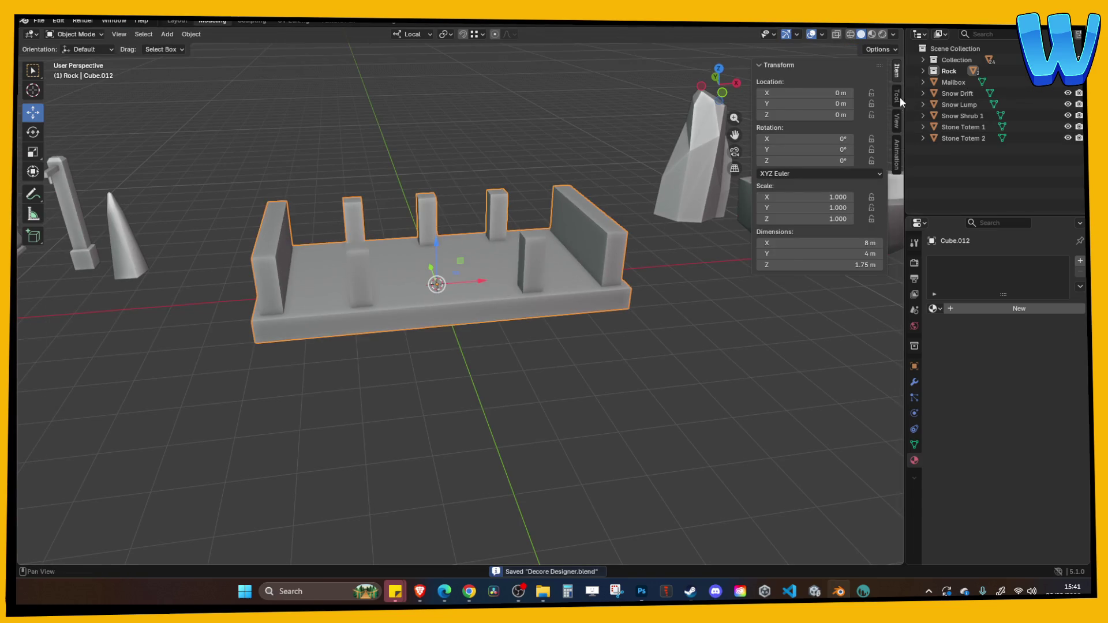
# Step: Rename the joined object 'Elevator Platform', move it out of the Rock collection, and save
pyautogui.click(923, 70)
pyautogui.doubleClick(969, 83)
pyautogui.write('E')
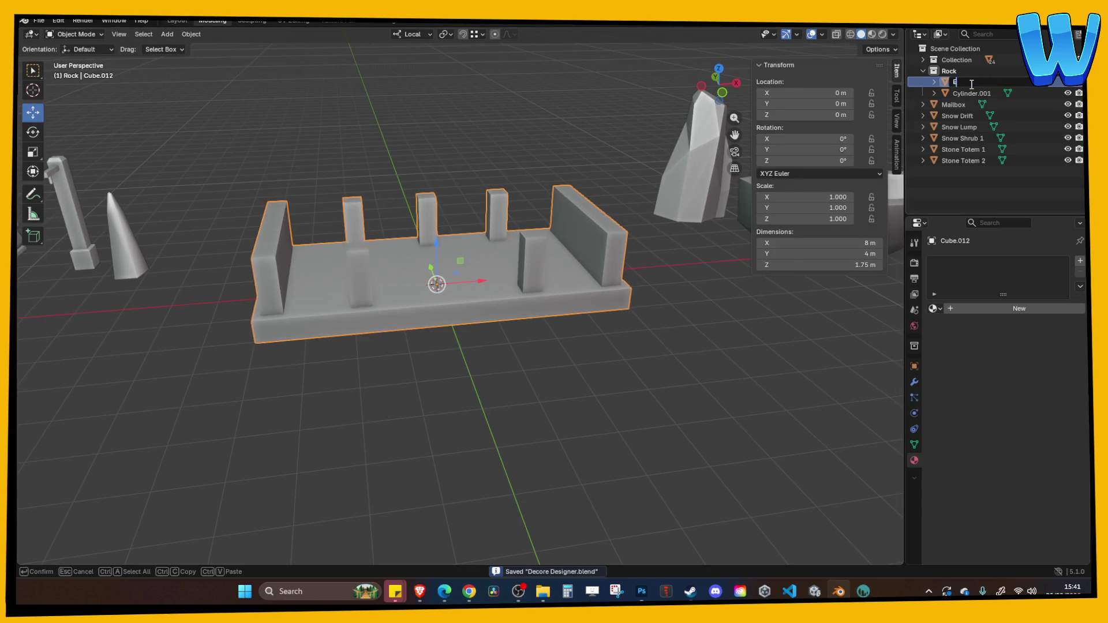
pyautogui.write('levator Platform')
pyautogui.press('Return')
pyautogui.moveTo(971, 86); pyautogui.dragTo(965, 178)
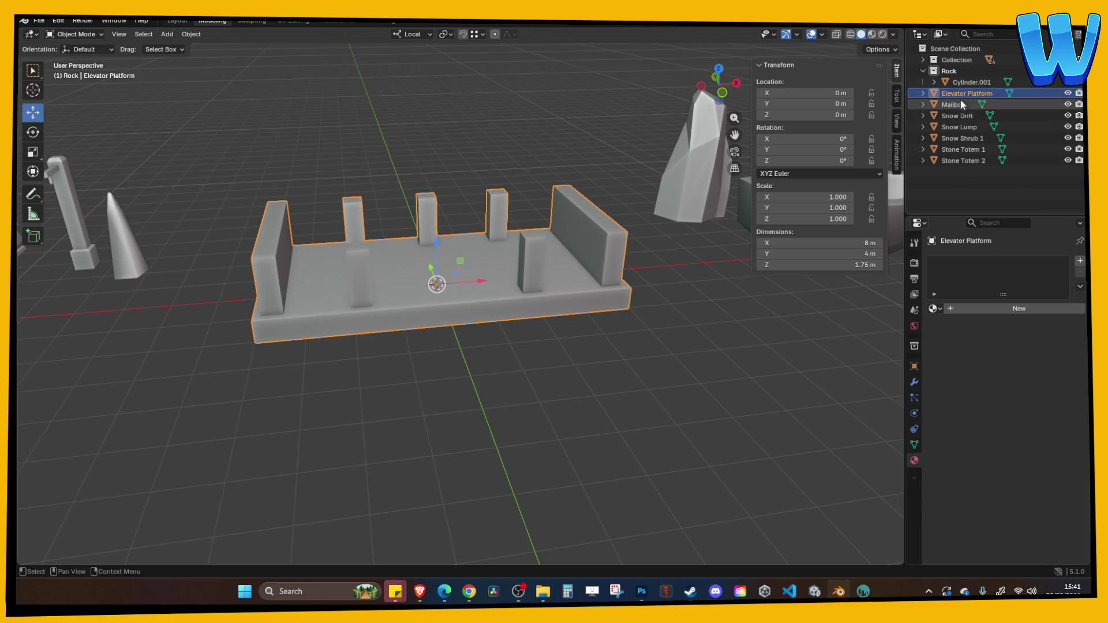
pyautogui.click(571, 123)
pyautogui.hotkey('ctrl', 's')
# Step: Apply all transforms to Elevator Platform
pyautogui.moveTo(557, 200)
pyautogui.mouseDown()
pyautogui.moveTo(518, 168)
pyautogui.moveTo(380, 178)
pyautogui.moveTo(492, 238)
pyautogui.moveTo(507, 271)
pyautogui.moveTo(469, 207)
pyautogui.moveTo(463, 262)
pyautogui.moveTo(451, 161)
pyautogui.moveTo(458, 182)
pyautogui.mouseUp()
pyautogui.click(505, 255)
pyautogui.hotkey('ctrl', 'a')
pyautogui.click(476, 268)
pyautogui.click(479, 241)
pyautogui.click(452, 161)
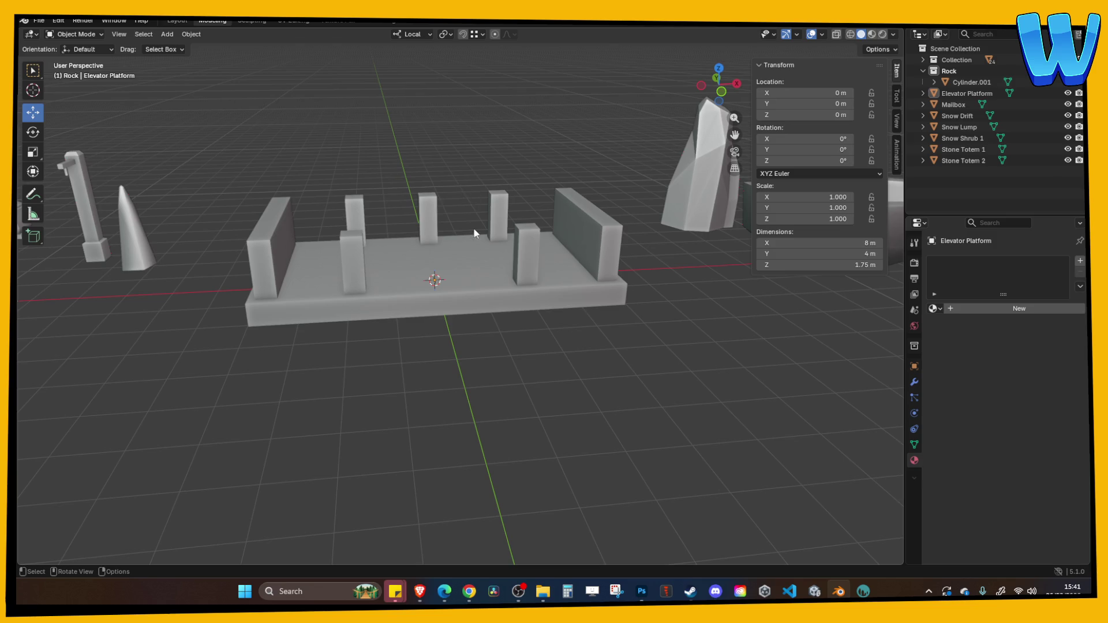
# Step: Orbit over the platform top, selecting and deselecting it to inspect it
pyautogui.moveTo(475, 233); pyautogui.dragTo(462, 244)
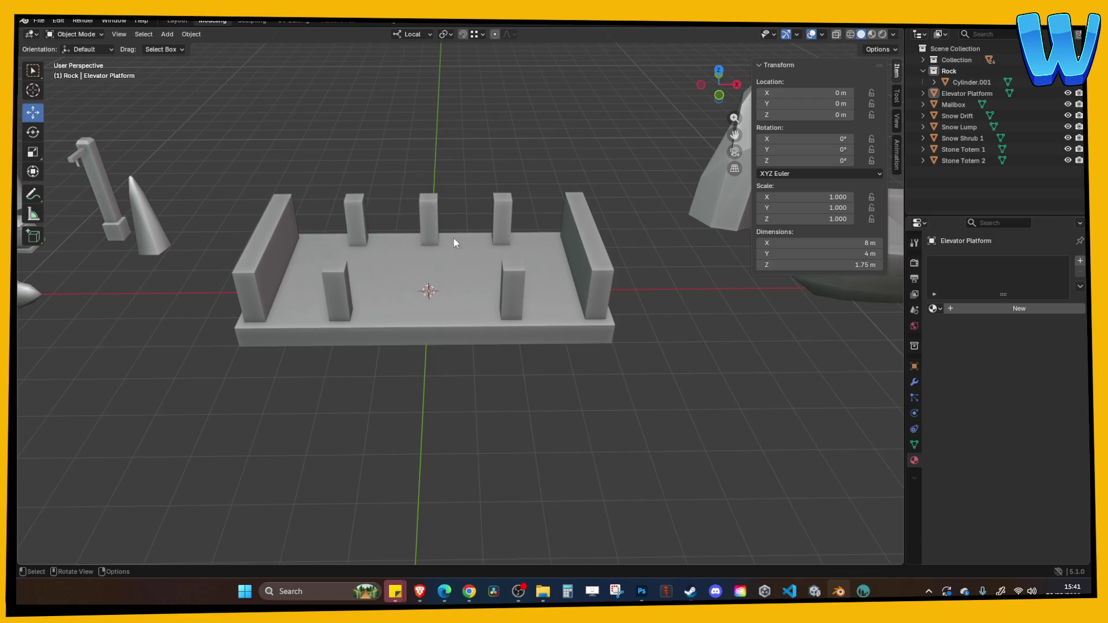
pyautogui.click(363, 231)
pyautogui.click(403, 174)
pyautogui.click(358, 218)
pyautogui.click(379, 181)
# Step: Show the transform sidebar to check the 8 m × 4 m platform, save, and reselect it
pyautogui.click(822, 34)
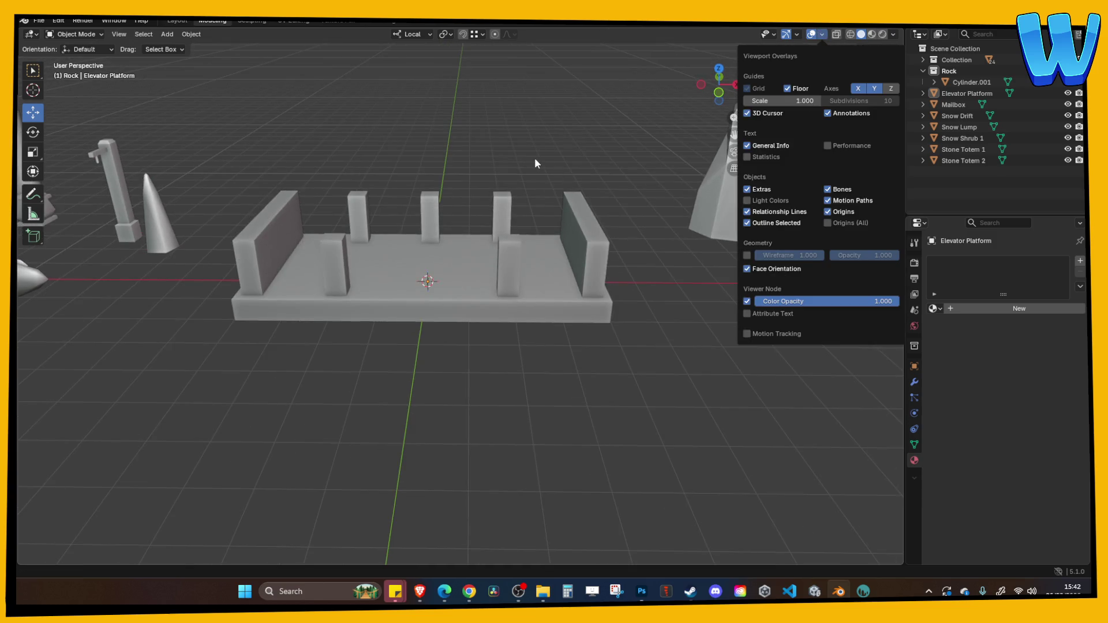
pyautogui.press('n')
pyautogui.hotkey('ctrl', 's')
pyautogui.moveTo(540, 141); pyautogui.dragTo(511, 151)
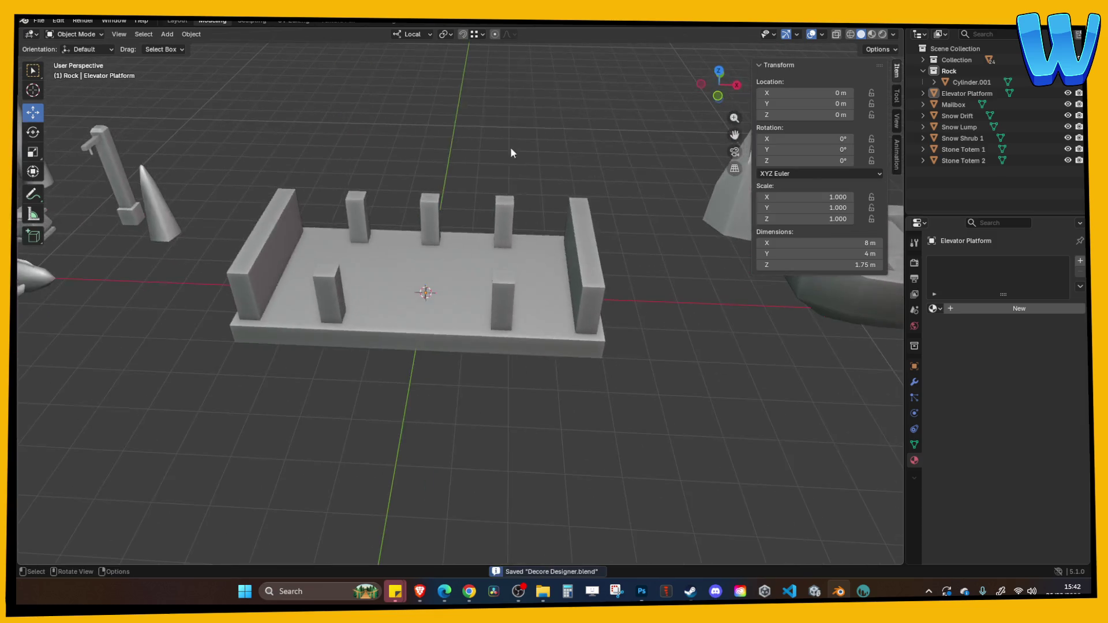
pyautogui.click(506, 213)
pyautogui.click(521, 153)
pyautogui.scroll(-3, 495, 261)
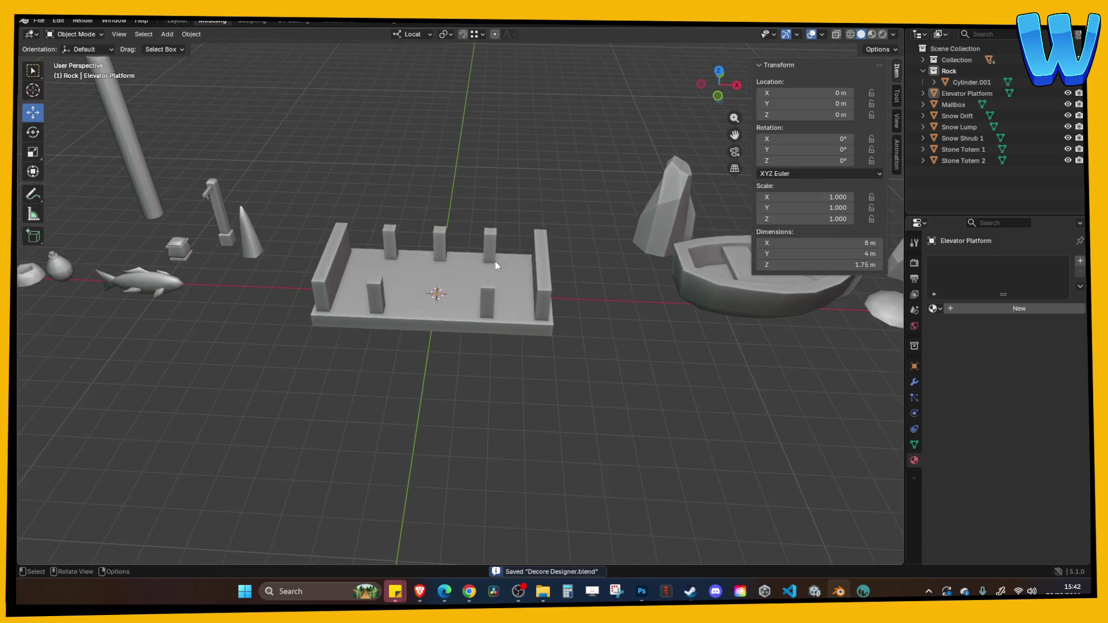
pyautogui.click(472, 281)
# Step: Try a pasted copy of the platform mirrored and shifted along Y, then delete it
pyautogui.hotkey('ctrl', 'c')
pyautogui.hotkey('ctrl', 'v')
pyautogui.hotkey('ctrl', 'm')
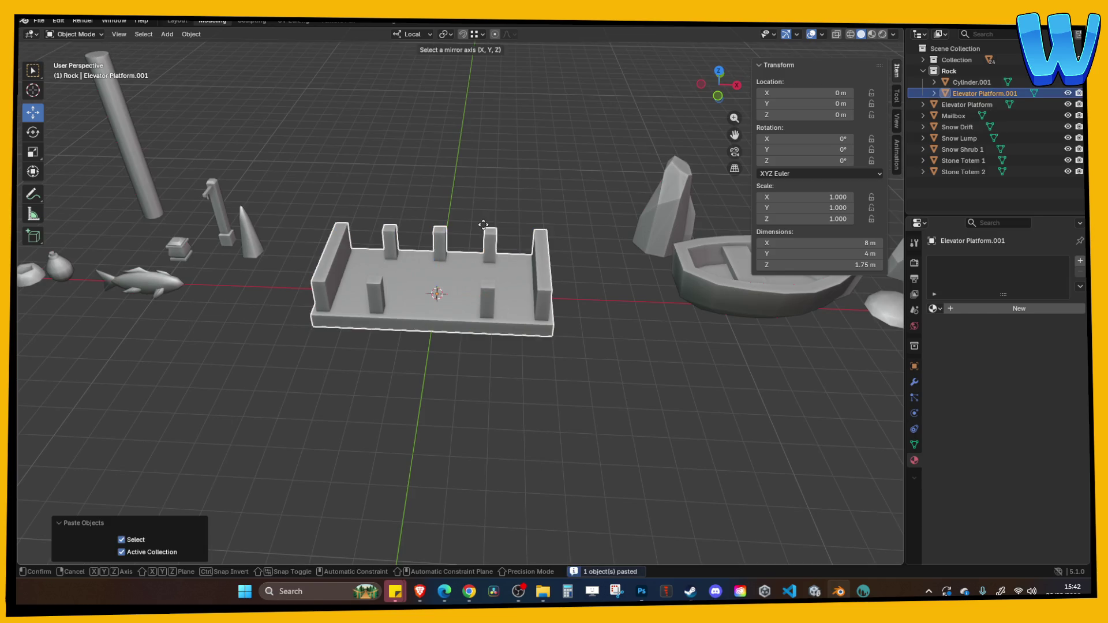
pyautogui.press('y')
pyautogui.press('Return')
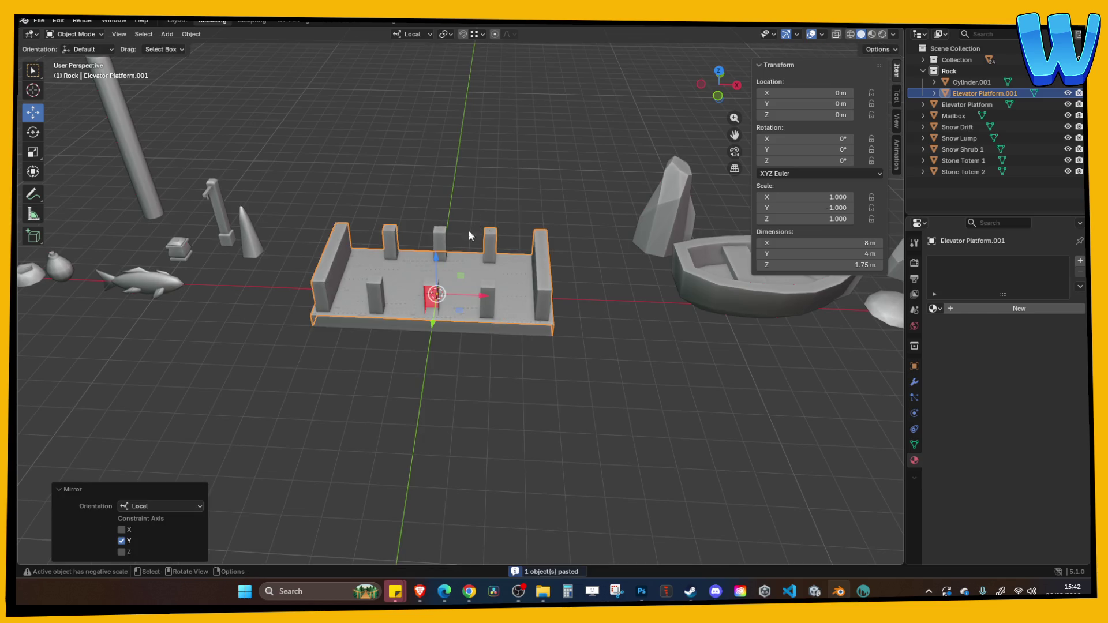
pyautogui.press('g')
pyautogui.press('y')
pyautogui.click(441, 231)
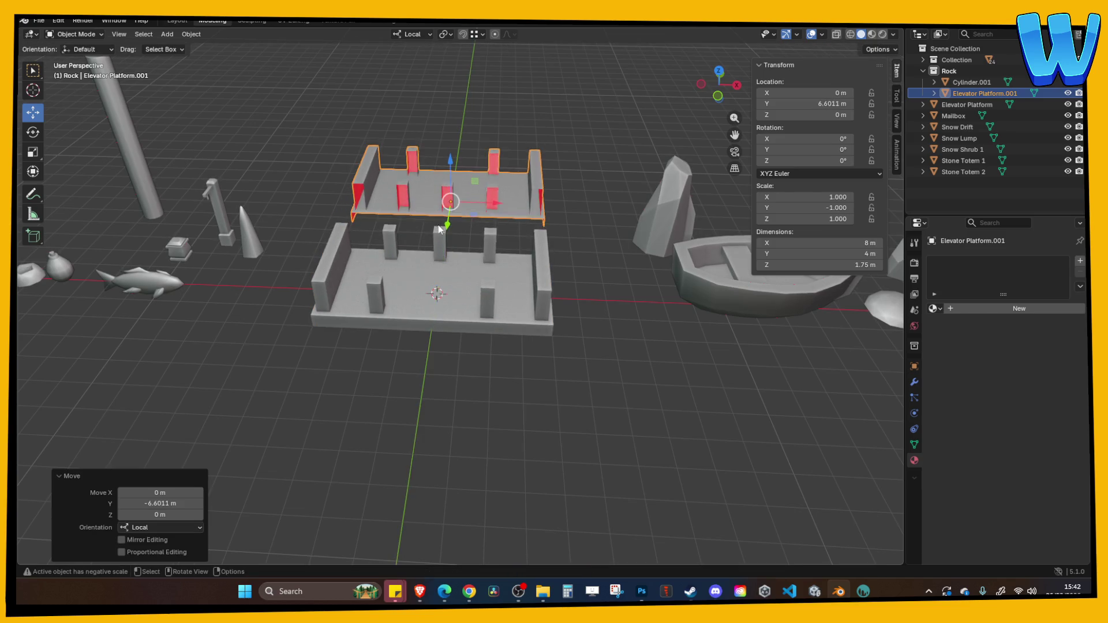
pyautogui.press('Delete')
# Step: Save the file and export the selected Elevator Platform to the Paint folder
pyautogui.moveTo(441, 231)
pyautogui.mouseDown()
pyautogui.moveTo(292, 213)
pyautogui.moveTo(328, 189)
pyautogui.moveTo(317, 166)
pyautogui.moveTo(374, 186)
pyautogui.moveTo(387, 172)
pyautogui.moveTo(480, 224)
pyautogui.moveTo(507, 168)
pyautogui.moveTo(458, 270)
pyautogui.moveTo(460, 193)
pyautogui.mouseUp()
pyautogui.hotkey('ctrl', 's')
pyautogui.click(459, 270)
pyautogui.scroll(2, 460, 193)
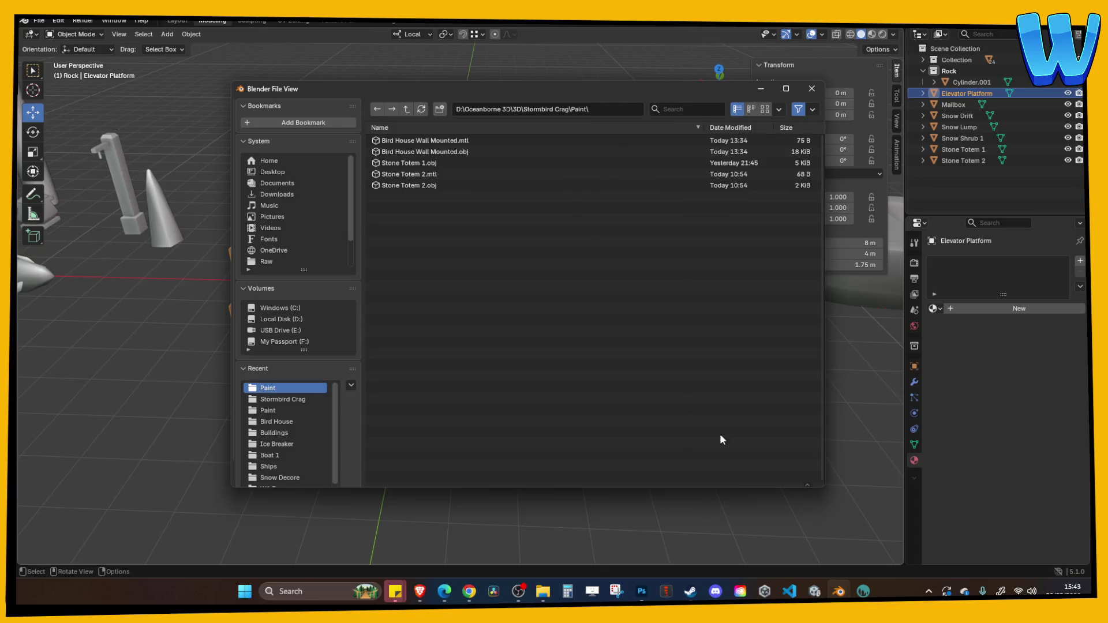
pyautogui.press('Return')
# Step: Set up an FBX export named 'Elevator Platform' in the Stormbird Crag folder
pyautogui.click(39, 20)
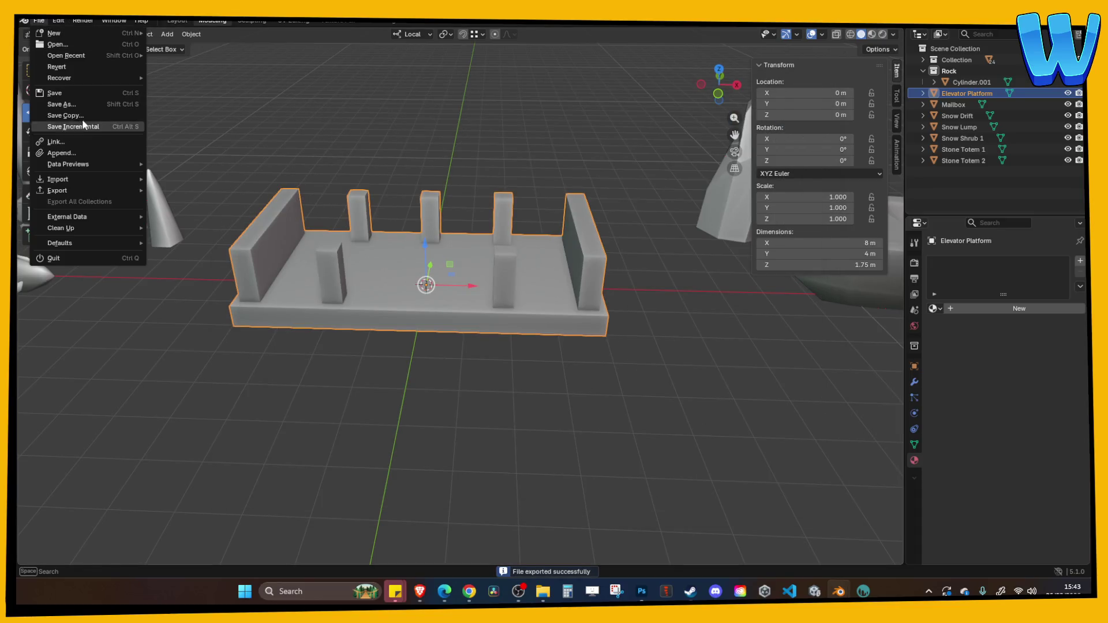
pyautogui.moveTo(57, 191)
pyautogui.click(207, 284)
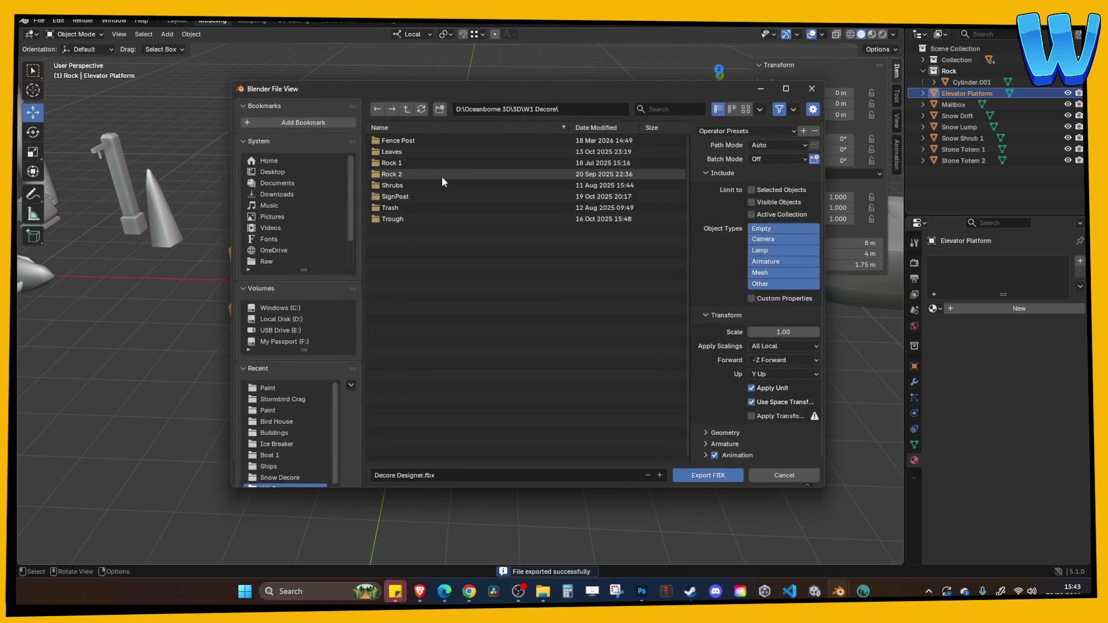
pyautogui.click(402, 112)
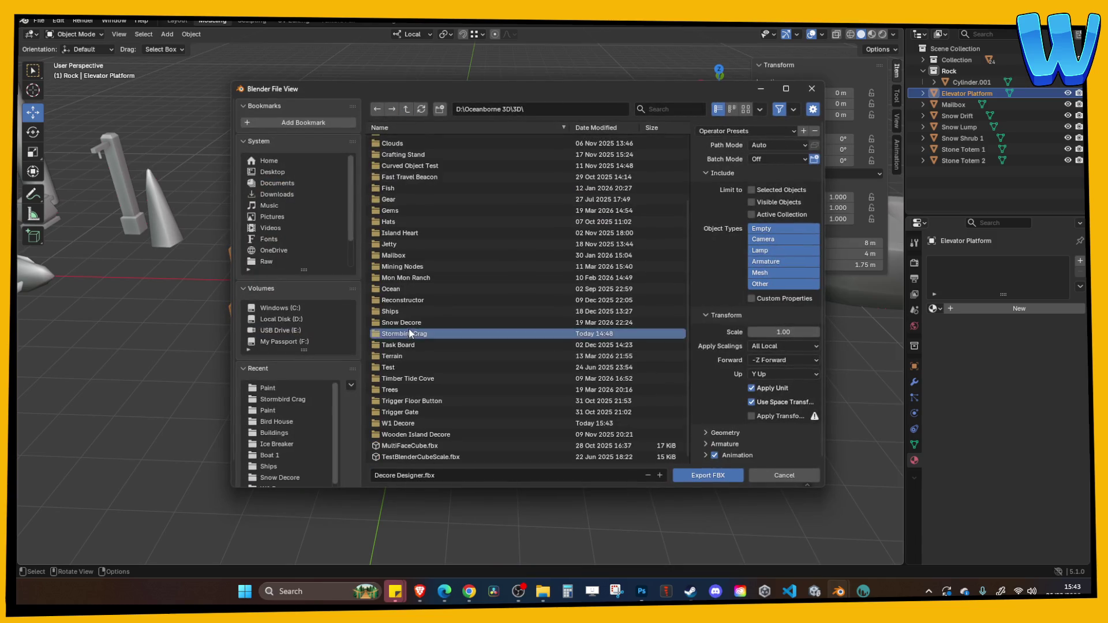
pyautogui.click(409, 328)
pyautogui.click(501, 477)
pyautogui.press('BackSpace')
pyautogui.write('Ele')
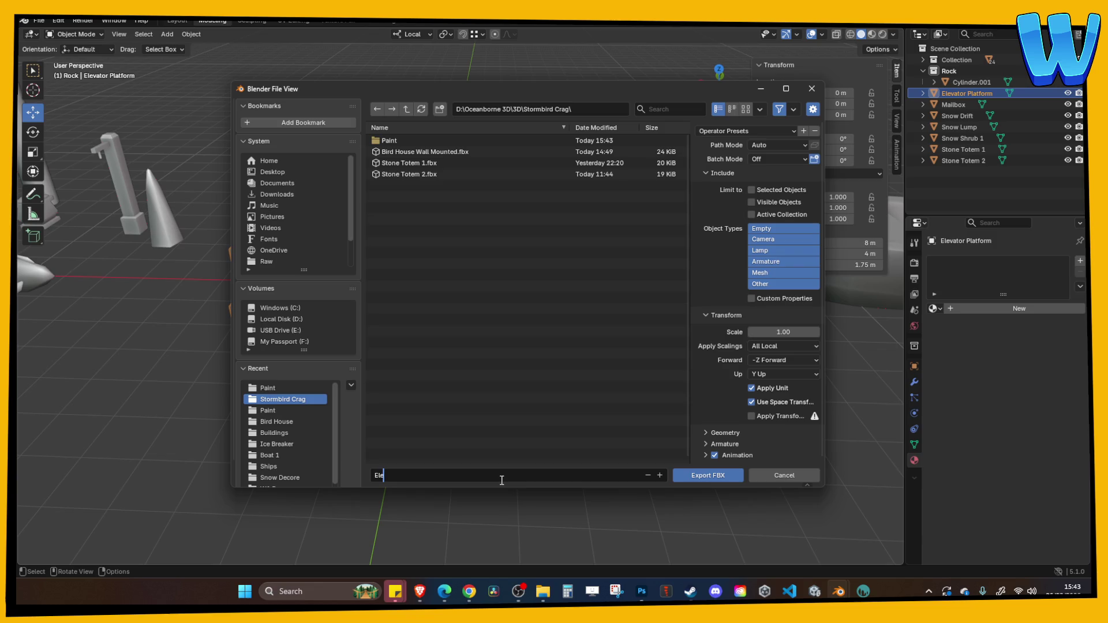
pyautogui.write('vator Platform')
pyautogui.press('Return')
# Step: Export mesh only with FBX Units Scale and no animation, then save Decore Designer
pyautogui.click(763, 272)
pyautogui.click(765, 346)
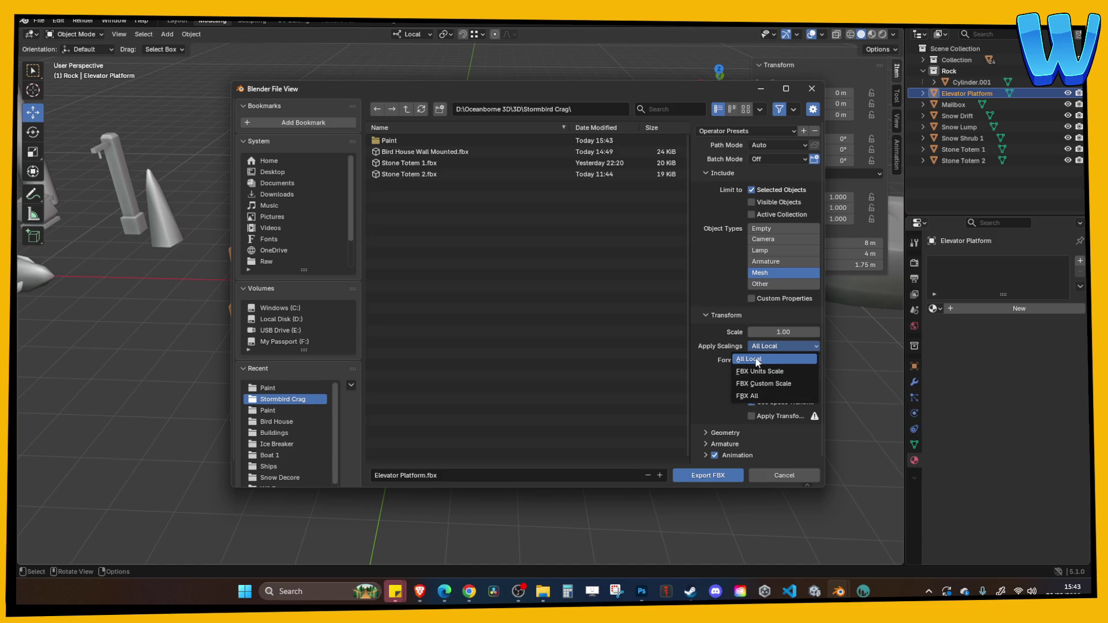
pyautogui.click(759, 371)
pyautogui.click(714, 456)
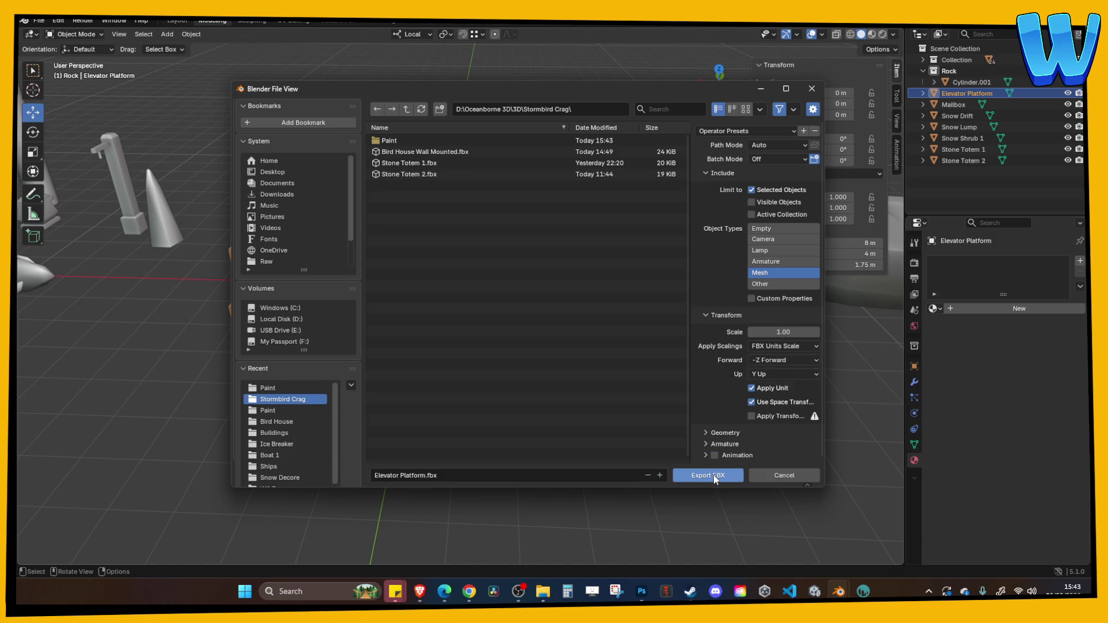
pyautogui.click(713, 475)
pyautogui.hotkey('ctrl', 's')
pyautogui.click(815, 591)
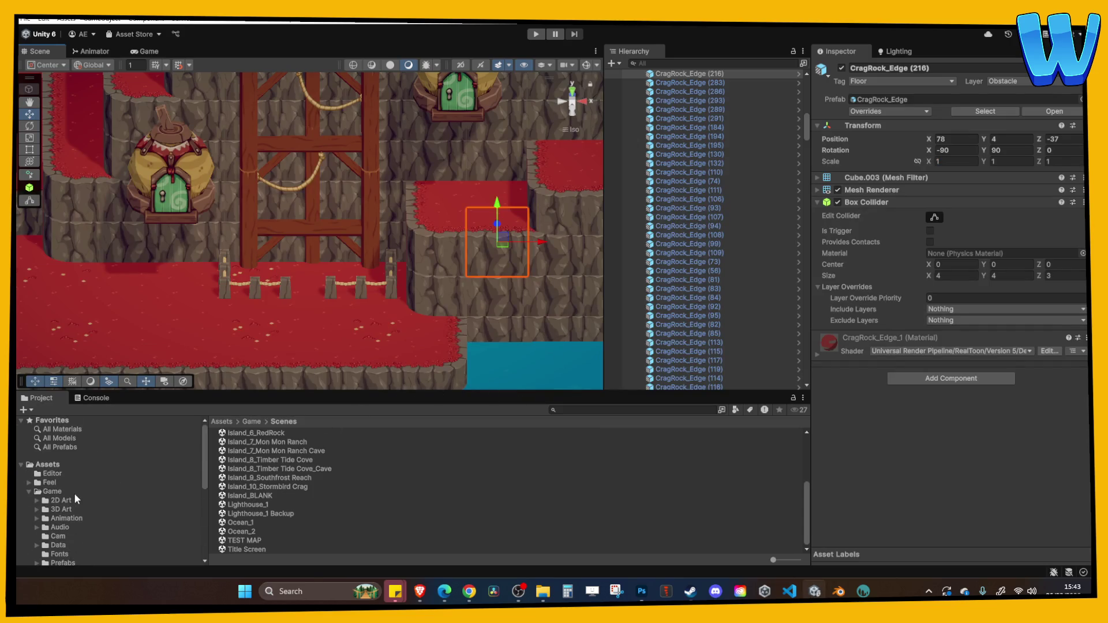
# Step: Import Elevator Platform.fbx into 3D Art/Zone_Stormbird Crag and drop it into the level at 81.32, 2.53, -25.82
pyautogui.click(62, 508)
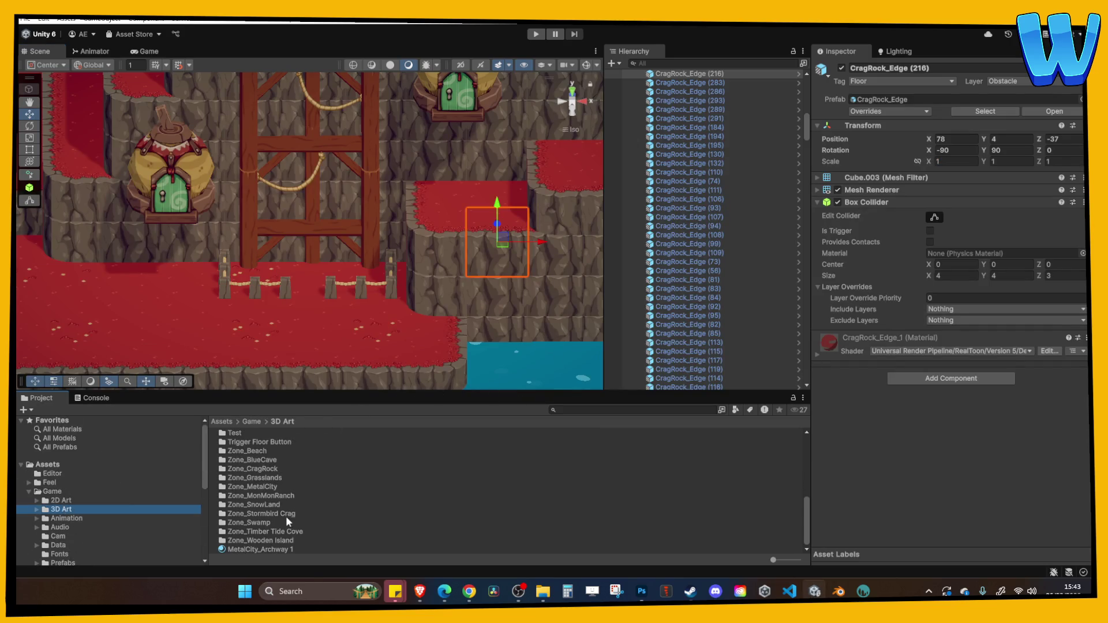
pyautogui.doubleClick(287, 519)
pyautogui.click(542, 591)
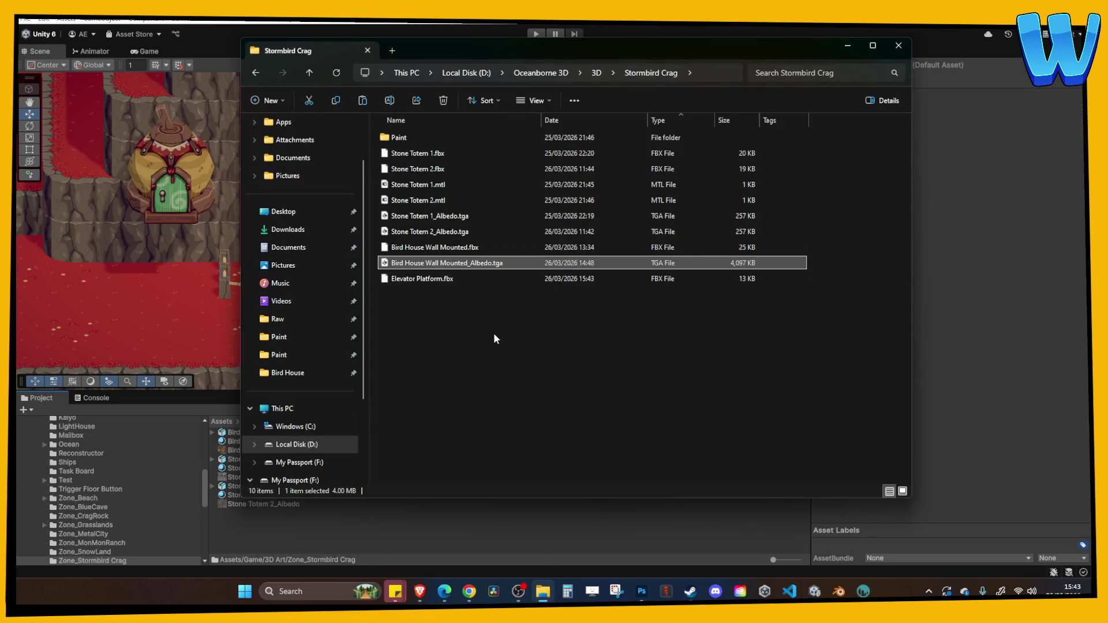
pyautogui.moveTo(419, 279); pyautogui.dragTo(315, 537)
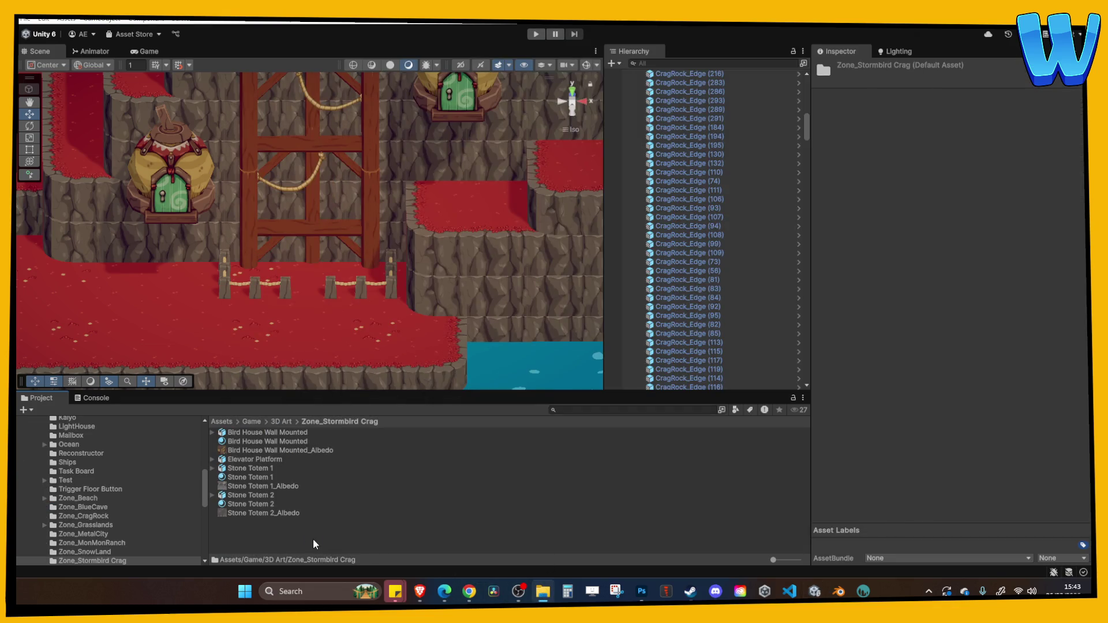
pyautogui.moveTo(260, 460)
pyautogui.mouseDown()
pyautogui.moveTo(276, 459)
pyautogui.moveTo(305, 281)
pyautogui.mouseUp()
# Step: Frame the newly placed Elevator Platform and set its Y rotation to 180
pyautogui.press('f')
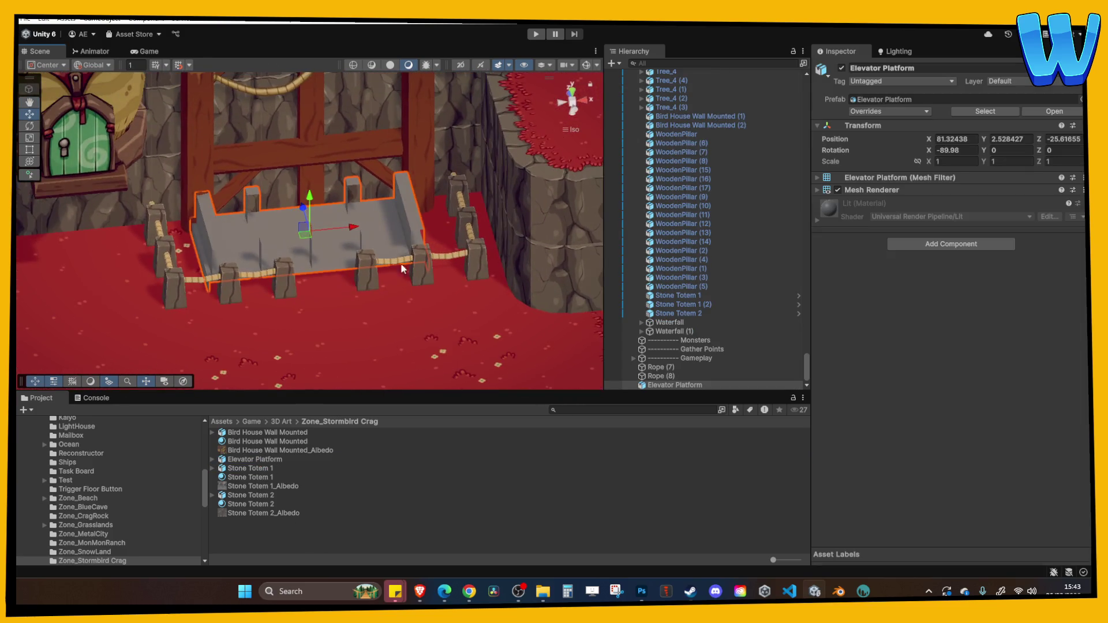
pyautogui.click(955, 151)
pyautogui.press('Tab')
pyautogui.write('-6.27')
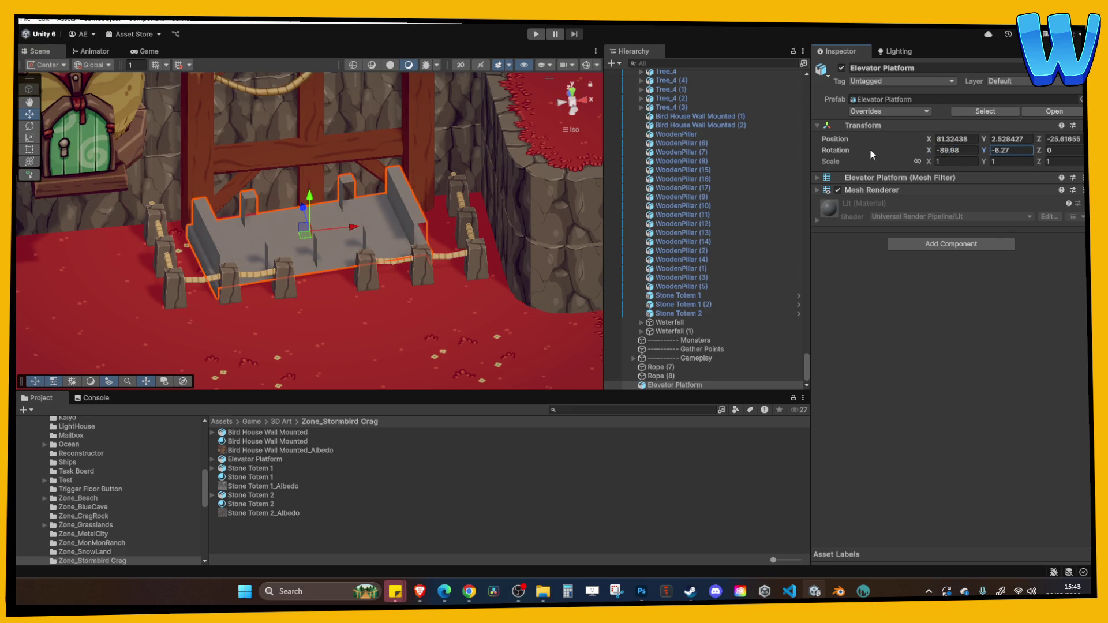
pyautogui.doubleClick(1004, 151)
pyautogui.write('180')
# Step: Inspect the platform from several angles, then select it with the rect tool
pyautogui.moveTo(422, 288)
pyautogui.mouseDown()
pyautogui.moveTo(362, 237)
pyautogui.moveTo(399, 123)
pyautogui.moveTo(308, 164)
pyautogui.moveTo(271, 163)
pyautogui.moveTo(338, 151)
pyautogui.moveTo(417, 168)
pyautogui.moveTo(380, 265)
pyautogui.moveTo(365, 247)
pyautogui.mouseUp()
pyautogui.click(399, 123)
pyautogui.click(300, 168)
pyautogui.click(365, 247)
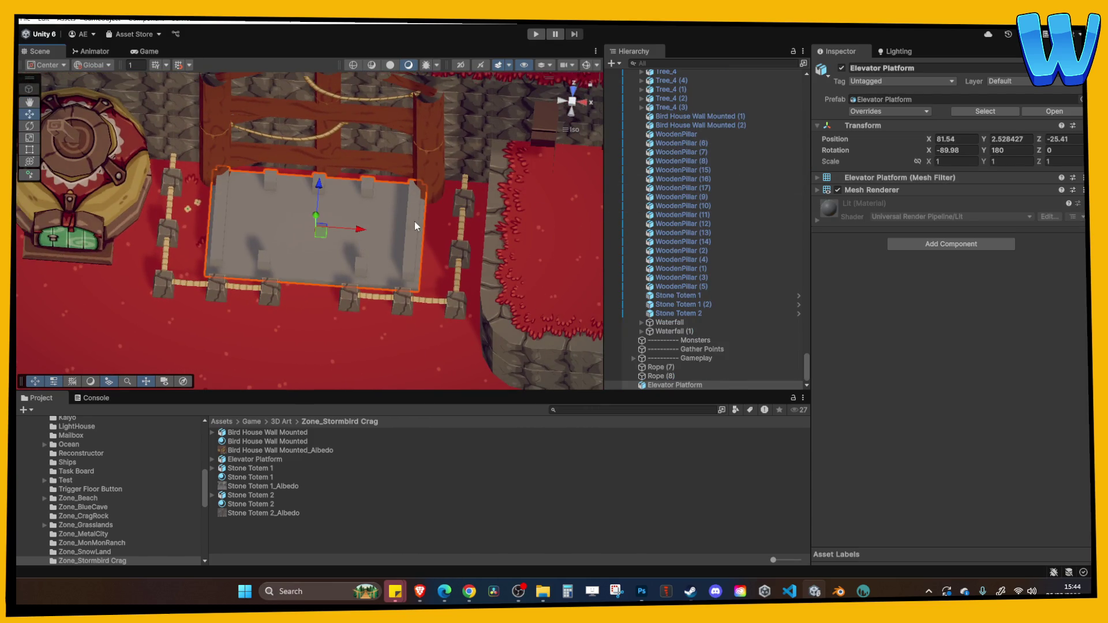
pyautogui.press('x')
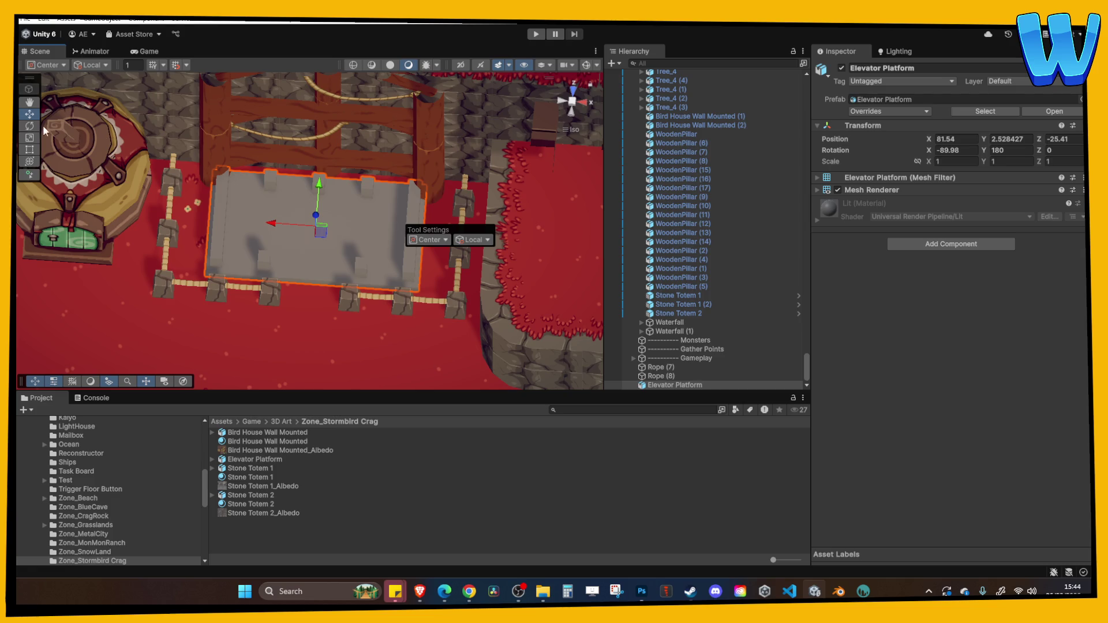
pyautogui.press('e')
pyautogui.click(30, 150)
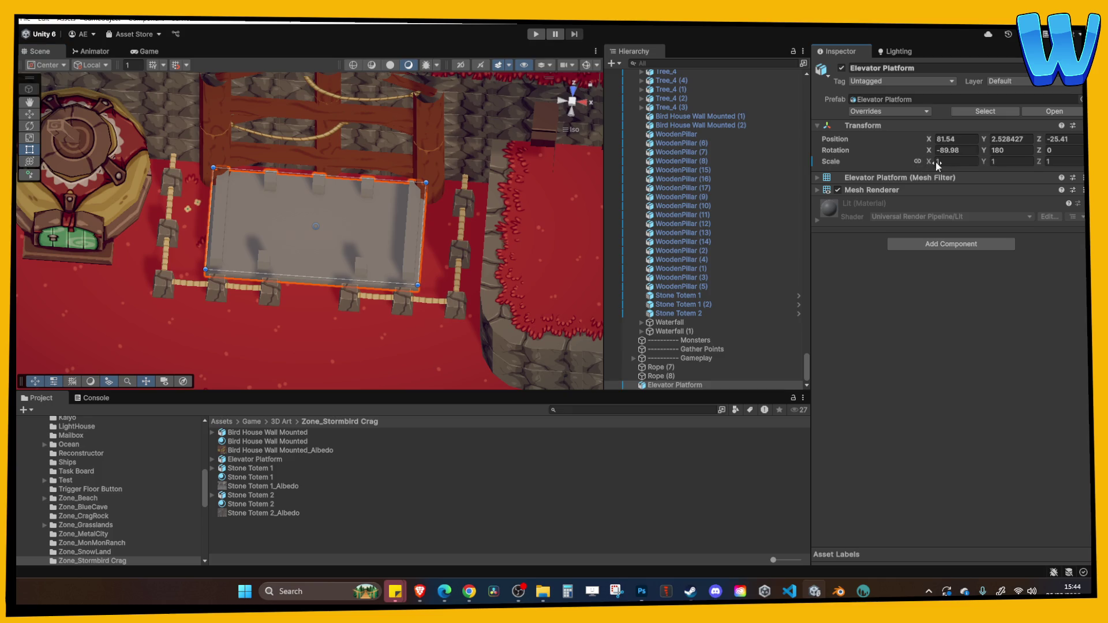
# Step: Narrow the platform to about 0.82 X scale and start a play test
pyautogui.click(988, 159)
pyautogui.moveTo(1039, 163); pyautogui.dragTo(1039, 164)
pyautogui.moveTo(925, 162); pyautogui.dragTo(924, 160)
pyautogui.click(477, 215)
pyautogui.moveTo(477, 214)
pyautogui.mouseDown()
pyautogui.moveTo(439, 124)
pyautogui.moveTo(424, 122)
pyautogui.mouseUp()
pyautogui.click(536, 34)
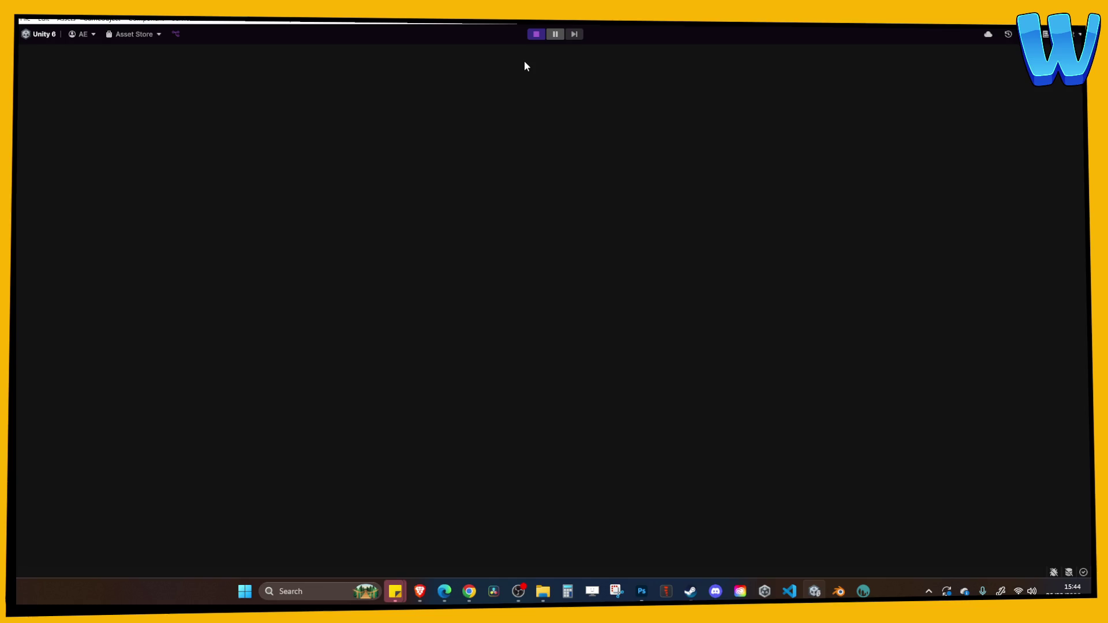
# Step: Walk the character around briefly, then stop the play test
pyautogui.press('s')
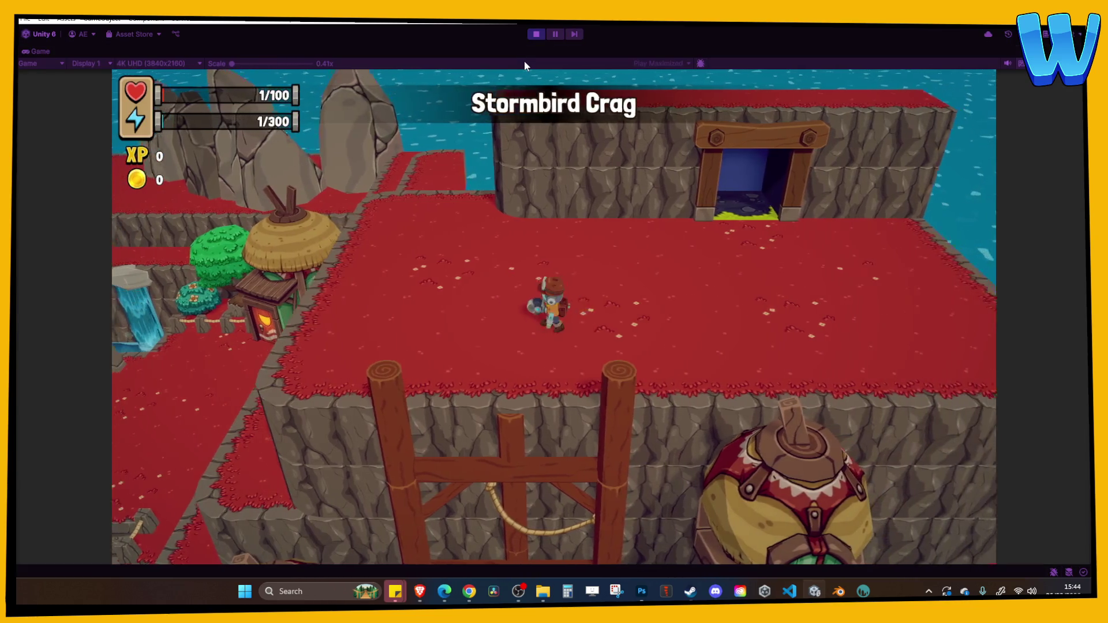
pyautogui.press('a')
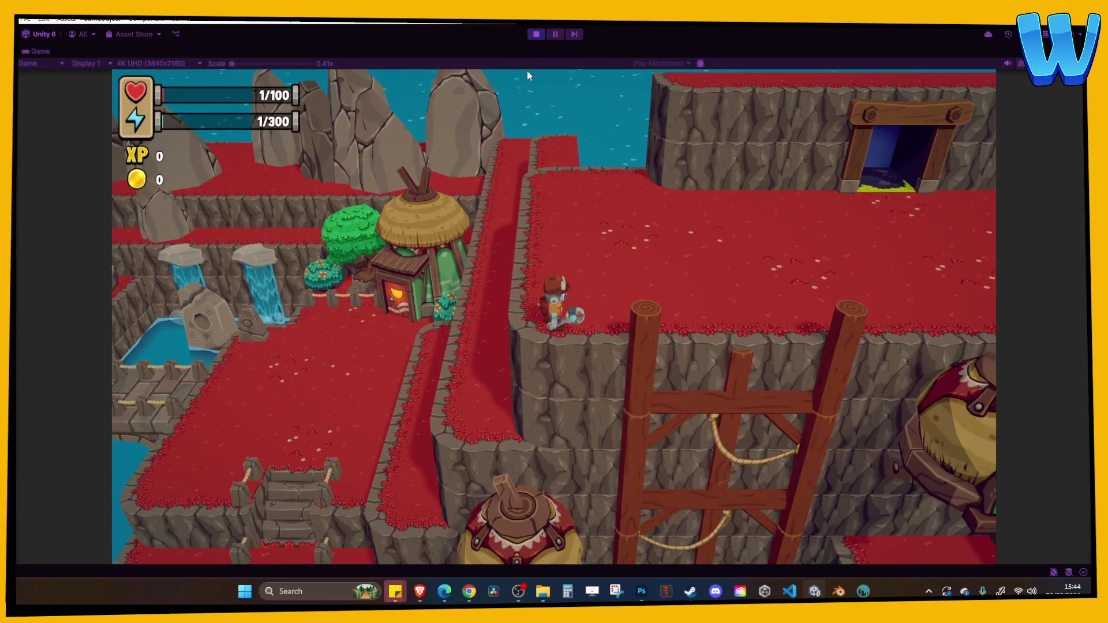
pyautogui.click(535, 35)
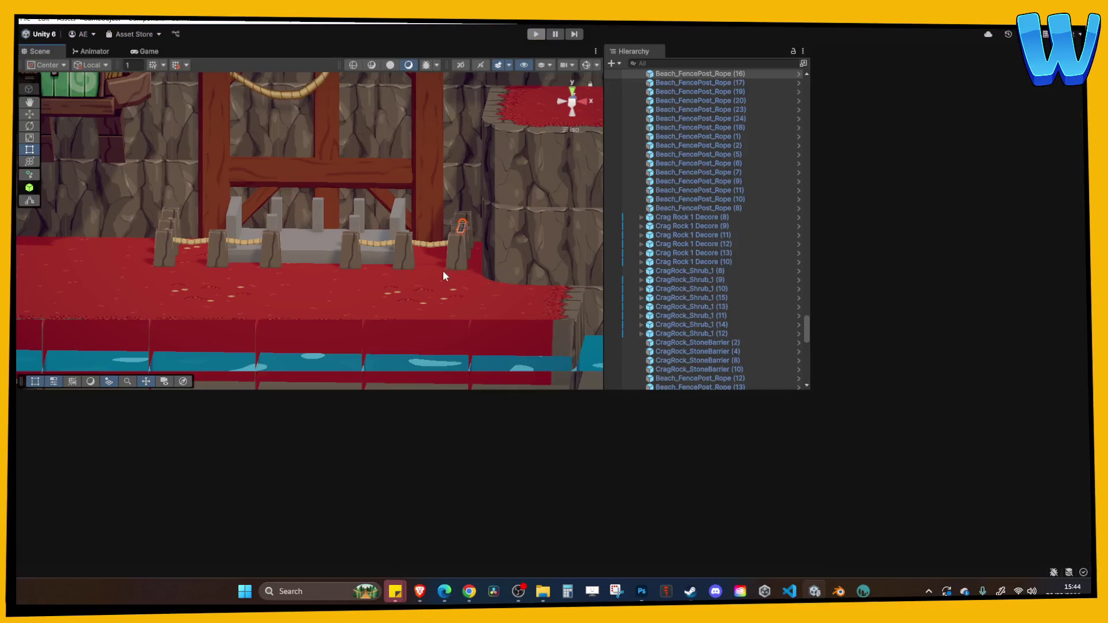
# Step: Move the Player near the platform, just above the cliff on the red plateau
pyautogui.scroll(-5, 431, 217)
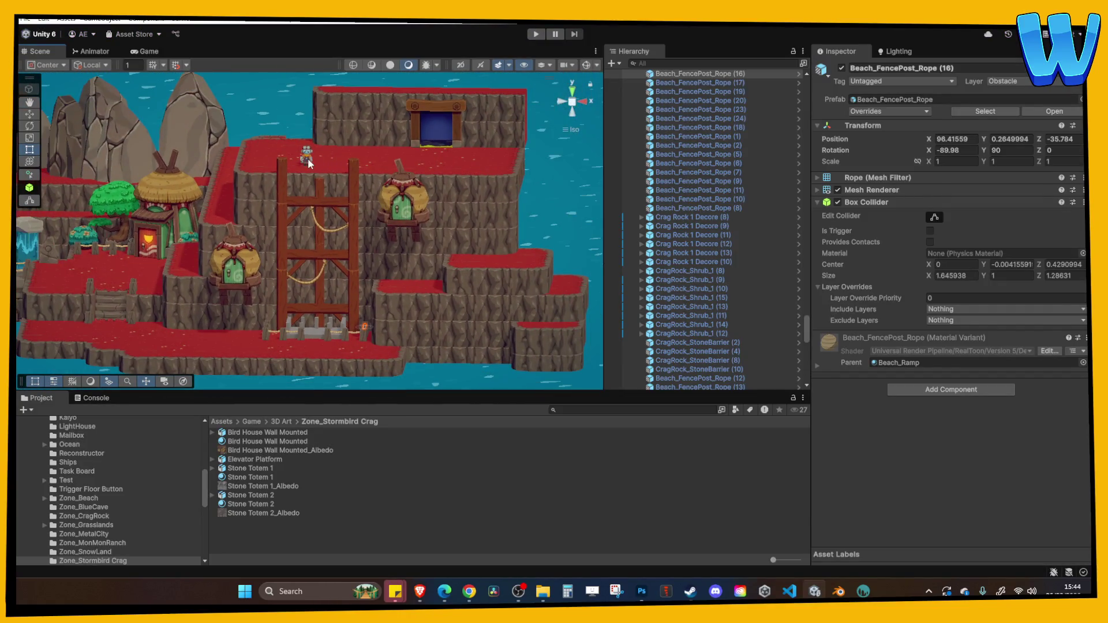
pyautogui.click(307, 158)
pyautogui.press('f')
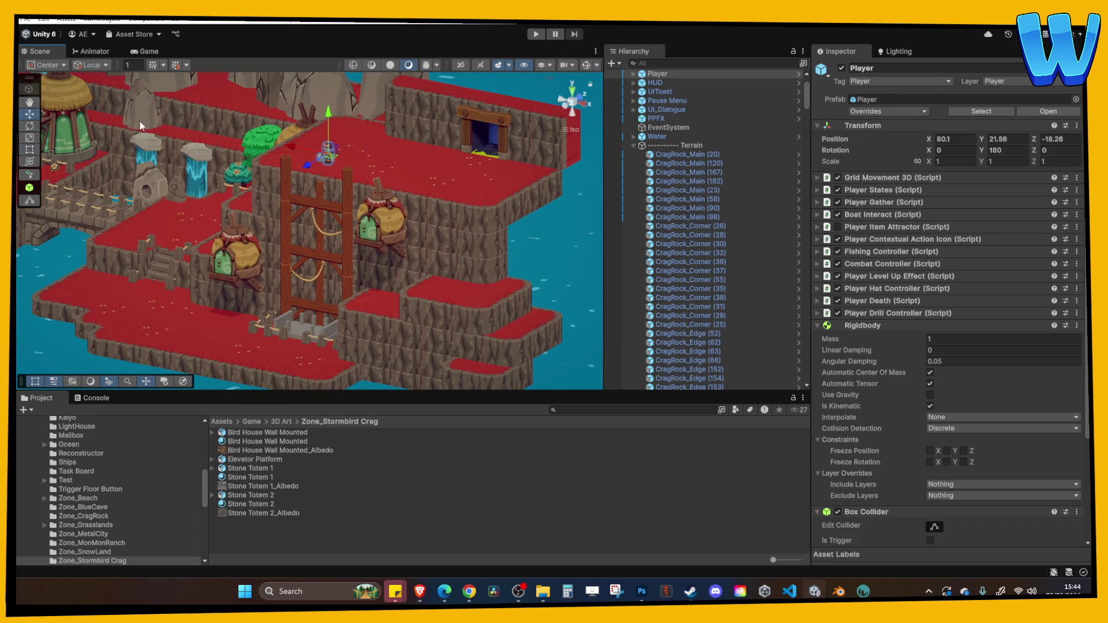
pyautogui.moveTo(308, 164); pyautogui.dragTo(219, 206)
pyautogui.moveTo(240, 168); pyautogui.dragTo(252, 327)
pyautogui.press('f')
pyautogui.moveTo(306, 199); pyautogui.dragTo(304, 130)
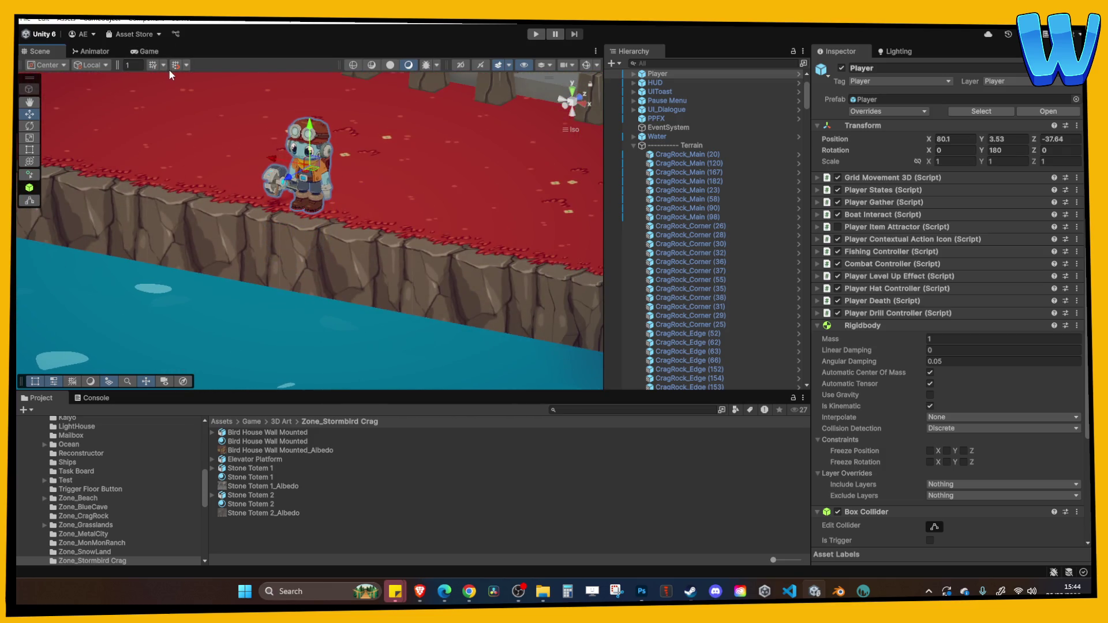
pyautogui.moveTo(289, 179); pyautogui.dragTo(320, 163)
# Step: Play-test again, walking the character onto the new platform, then stop
pyautogui.click(535, 34)
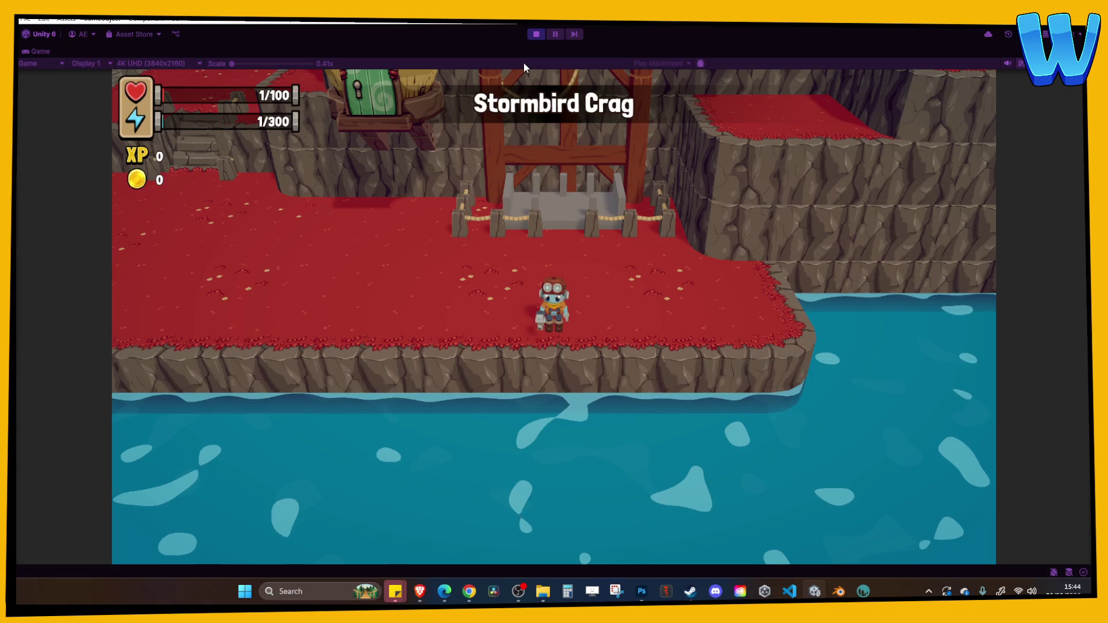
pyautogui.press('w')
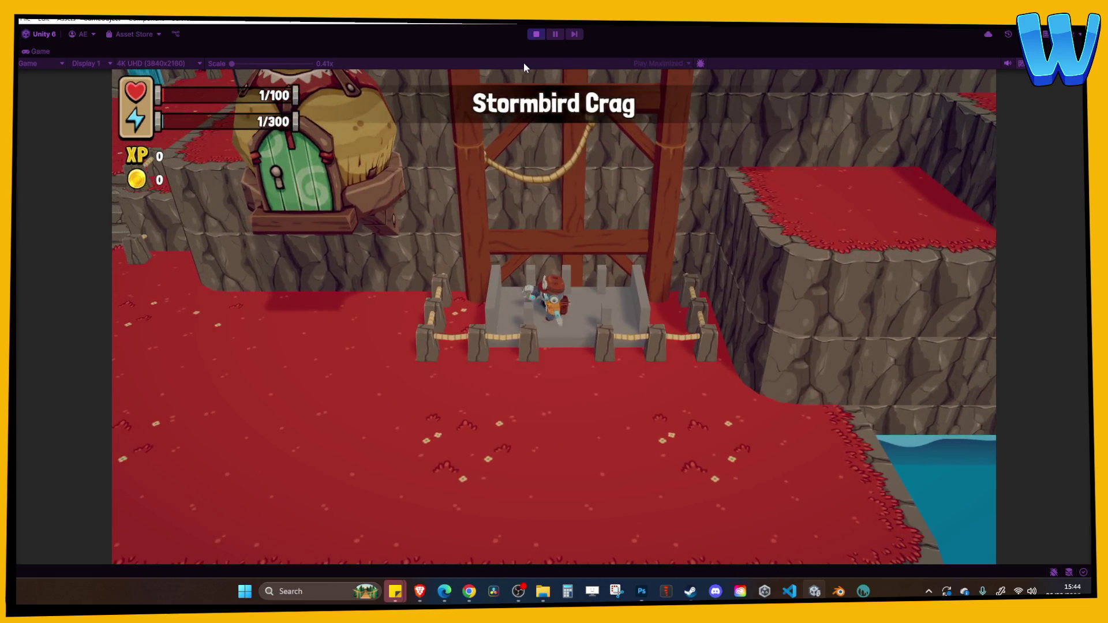
pyautogui.click(535, 34)
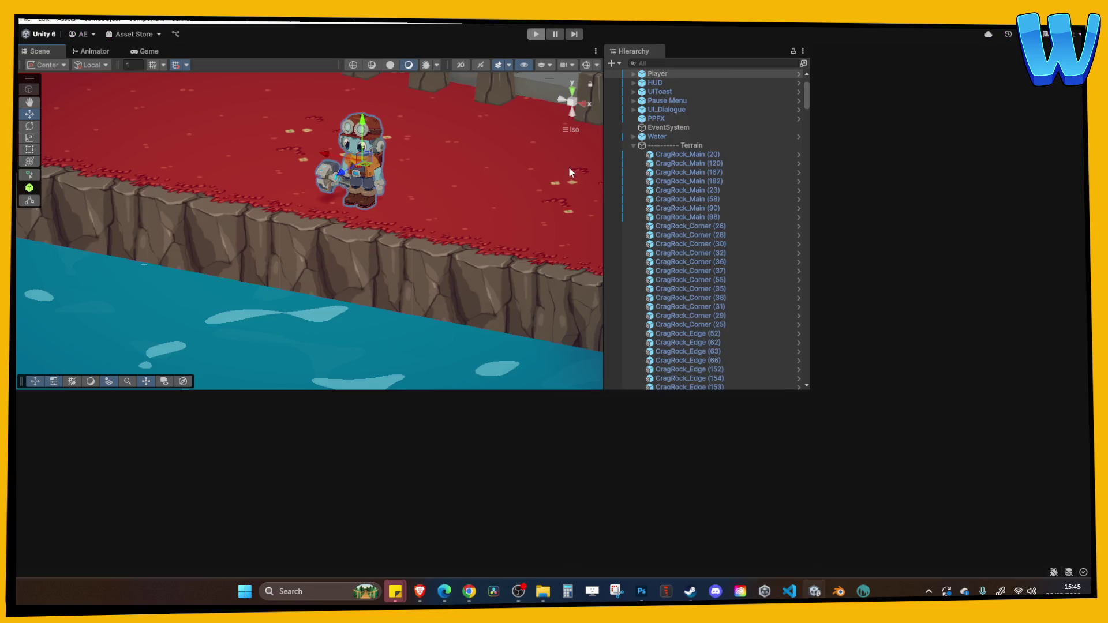
# Step: Lower the Elevator Platform slightly and set its X scale to 1
pyautogui.moveTo(508, 190); pyautogui.dragTo(355, 290)
pyautogui.click(424, 144)
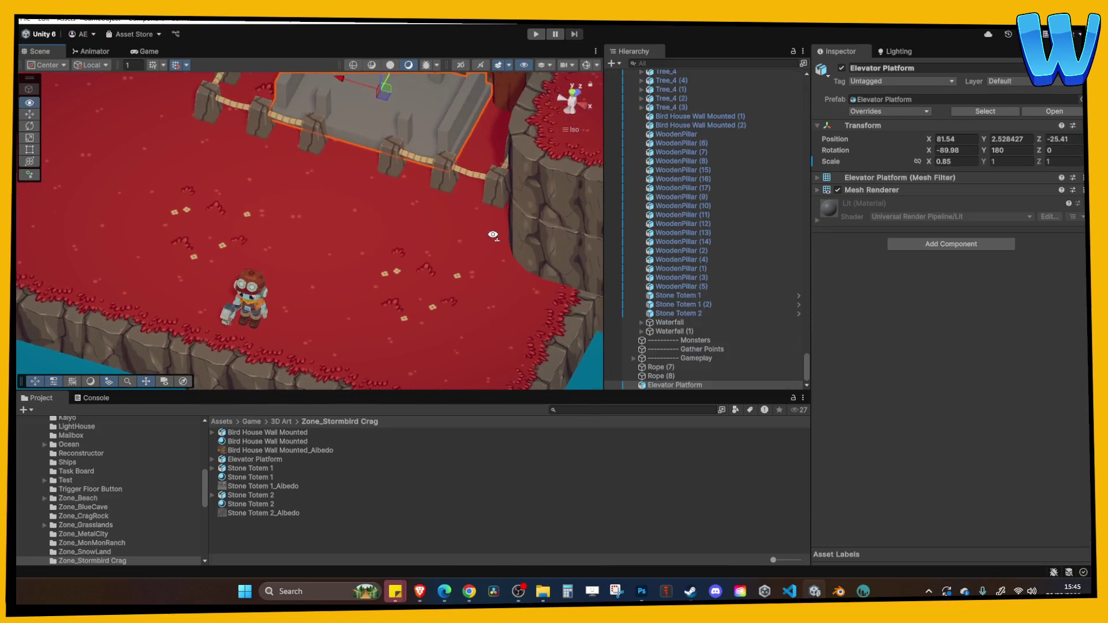
pyautogui.press('f')
pyautogui.moveTo(338, 254); pyautogui.dragTo(339, 256)
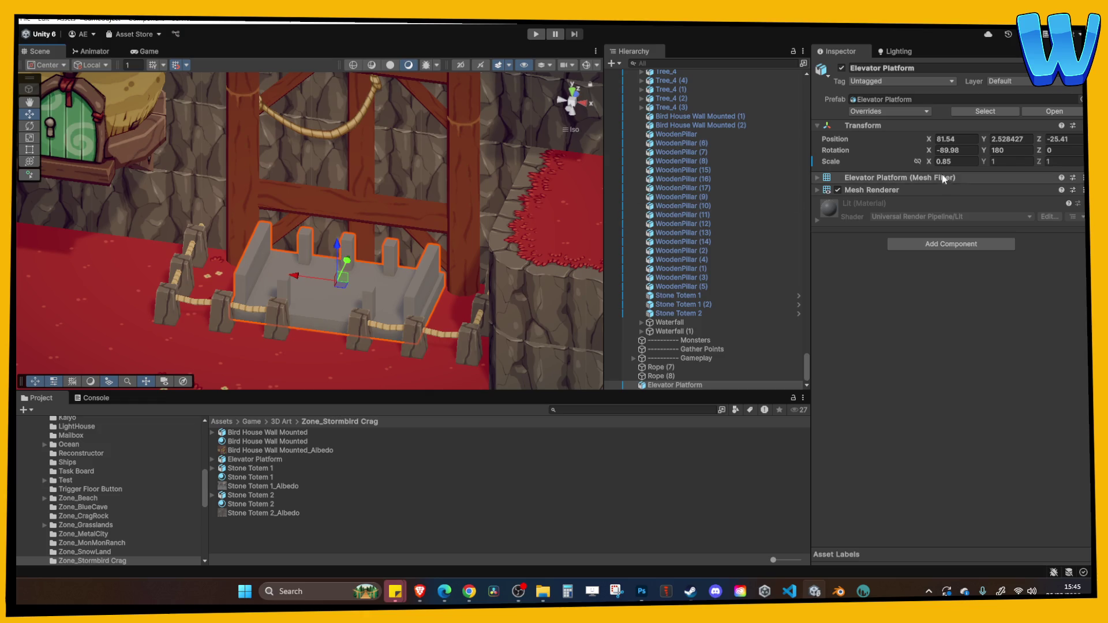
pyautogui.click(955, 161)
pyautogui.write('1')
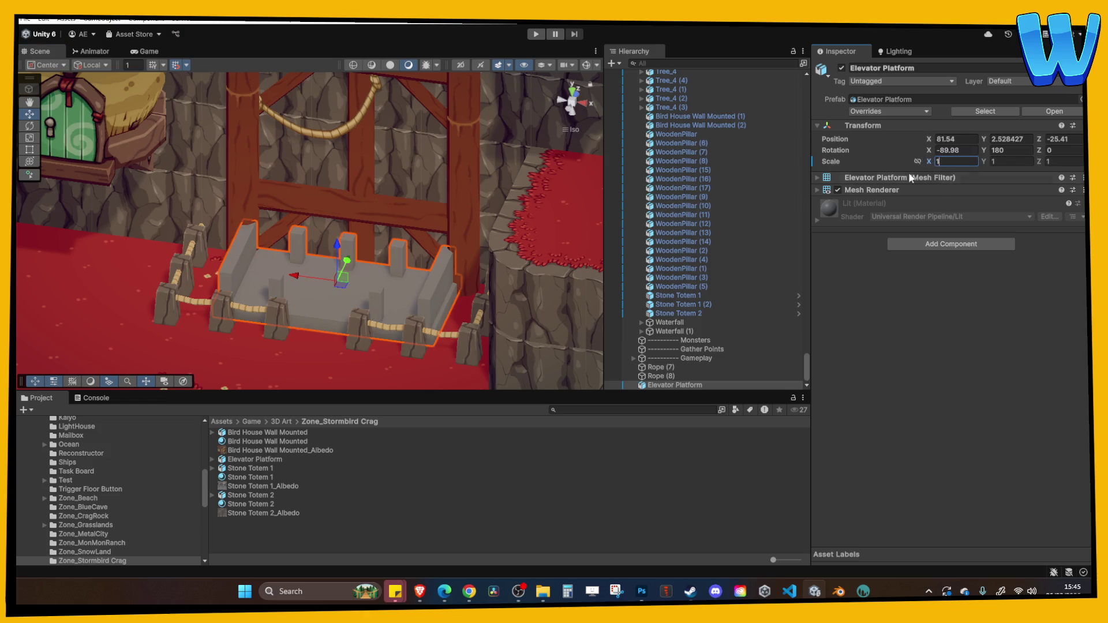
pyautogui.click(410, 193)
# Step: Play-test by walking the character onto the elevator platform, then stop
pyautogui.moveTo(410, 193)
pyautogui.mouseDown()
pyautogui.moveTo(360, 238)
pyautogui.moveTo(338, 281)
pyautogui.moveTo(334, 273)
pyautogui.moveTo(351, 285)
pyautogui.mouseUp()
pyautogui.click(338, 282)
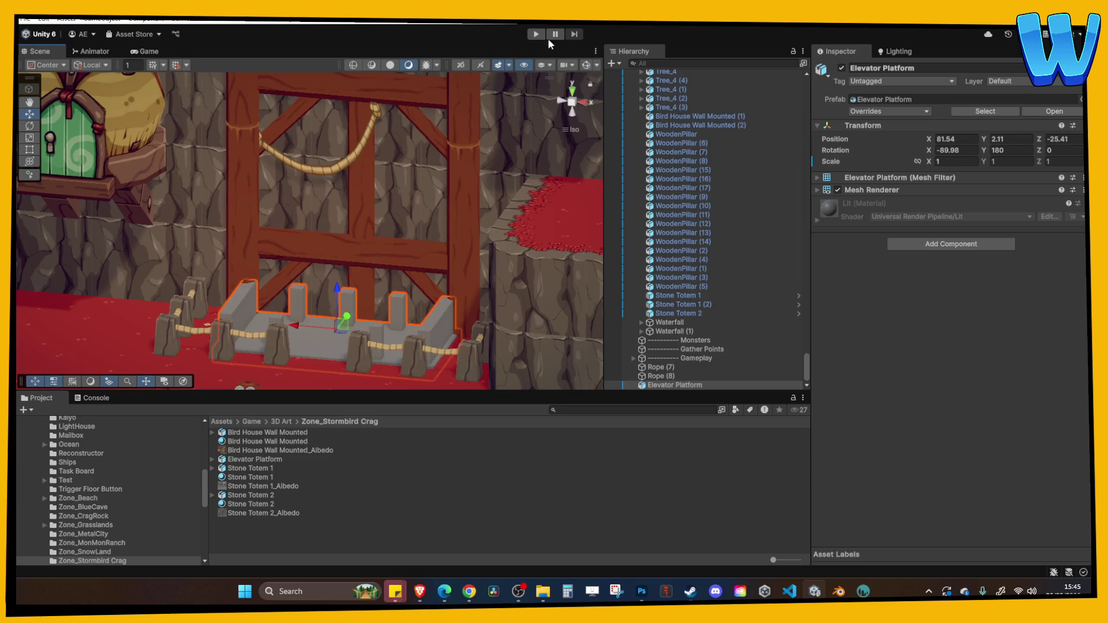
pyautogui.click(536, 35)
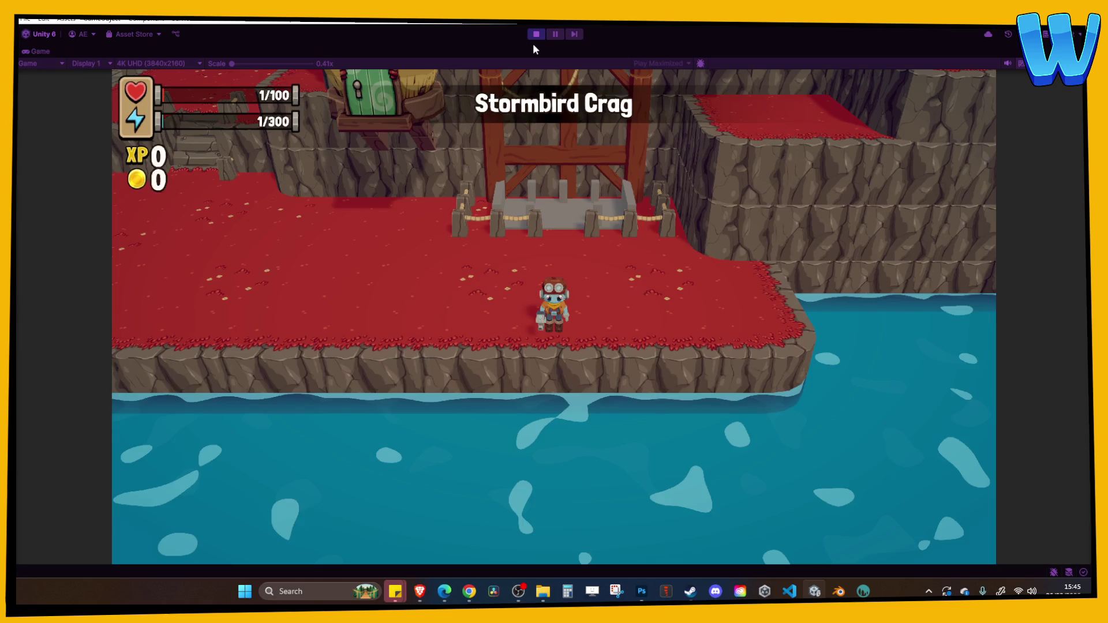
pyautogui.press('w')
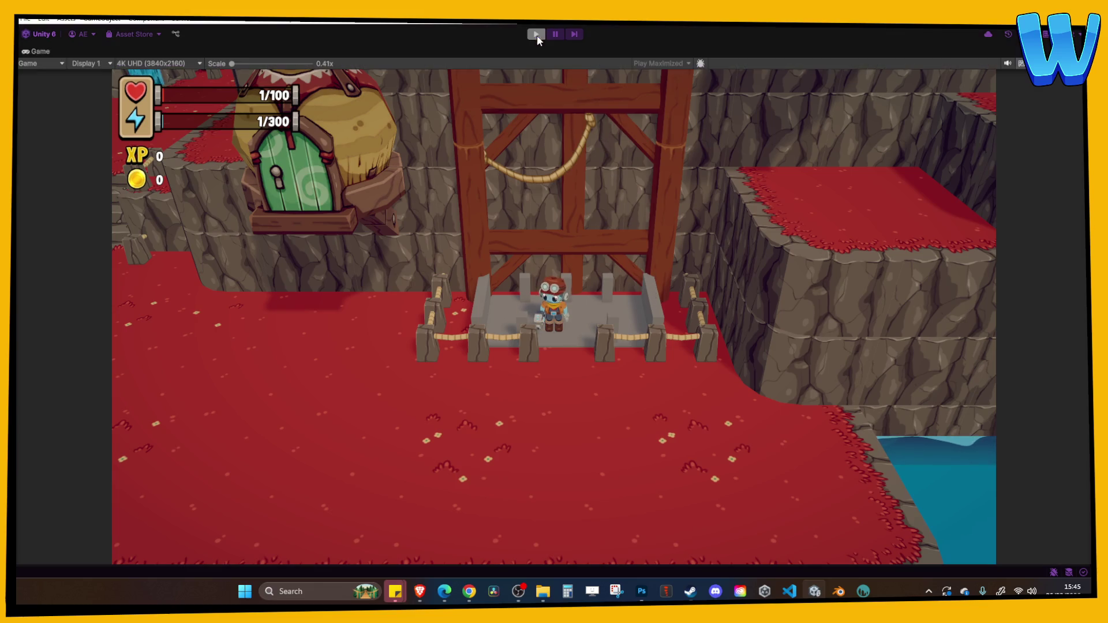
pyautogui.click(536, 34)
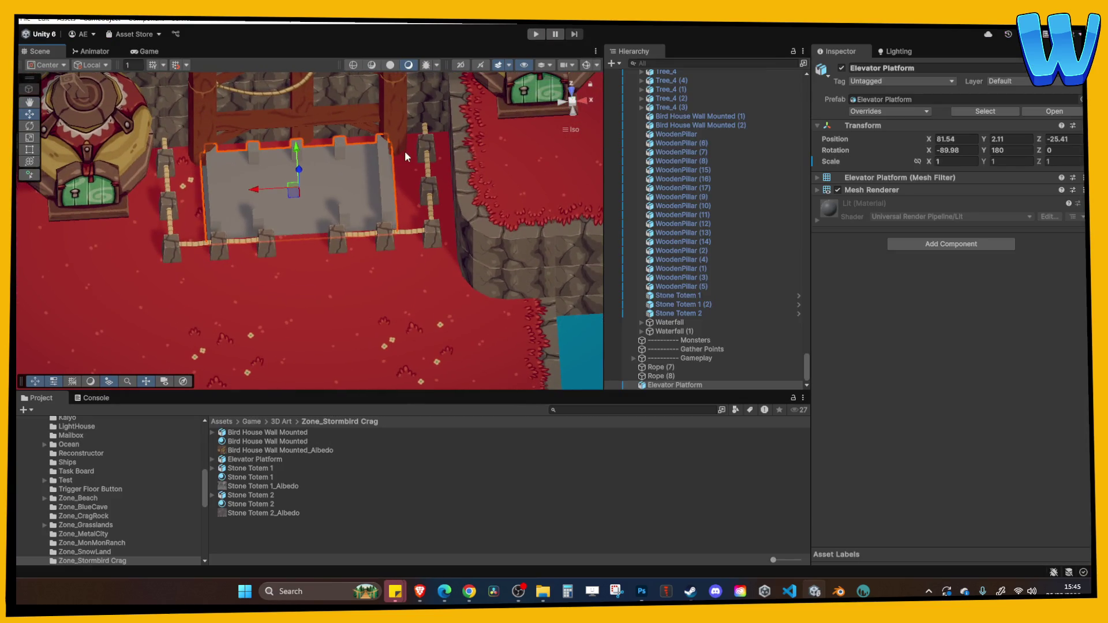
# Step: Select the scaffold's wooden pillars, crossbeams, diagonal braces and ropes together
pyautogui.click(402, 145)
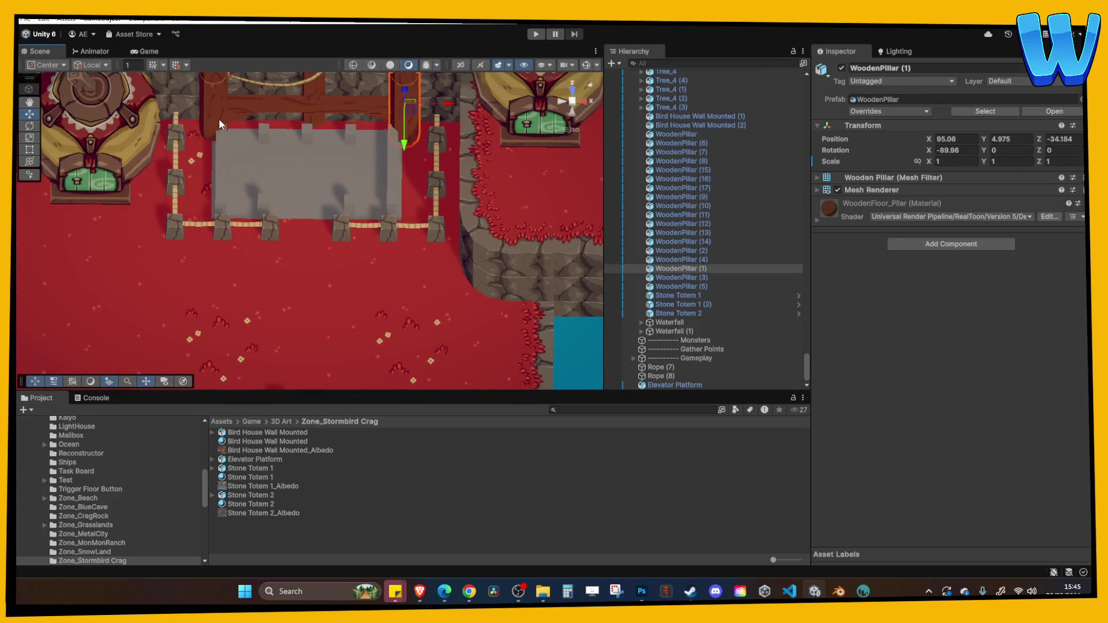
pyautogui.click(221, 123)
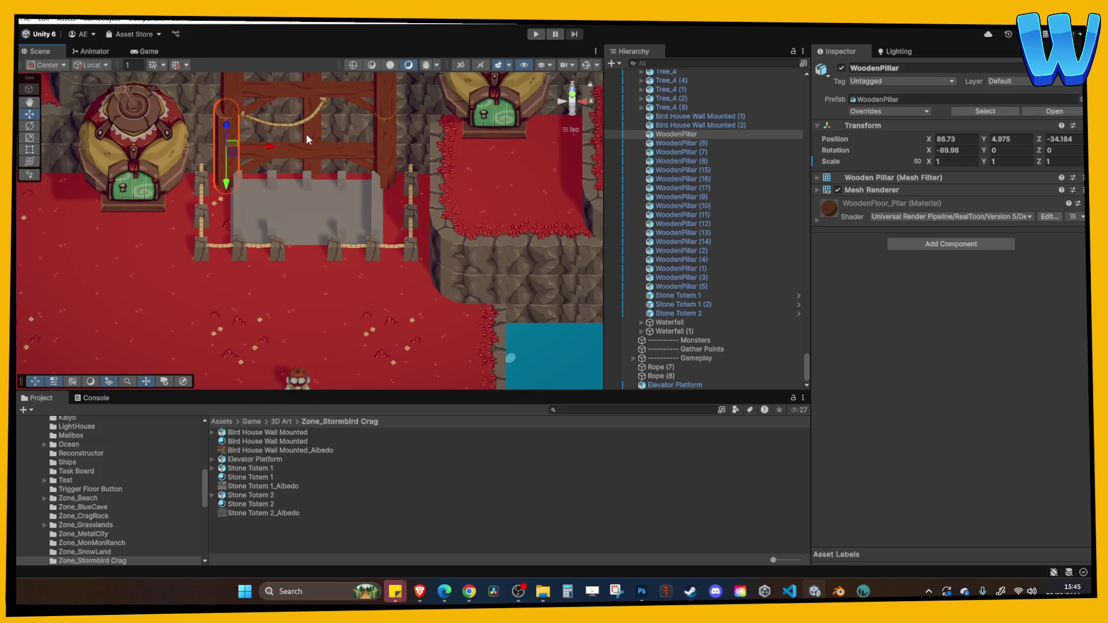
pyautogui.scroll(3, 298, 143)
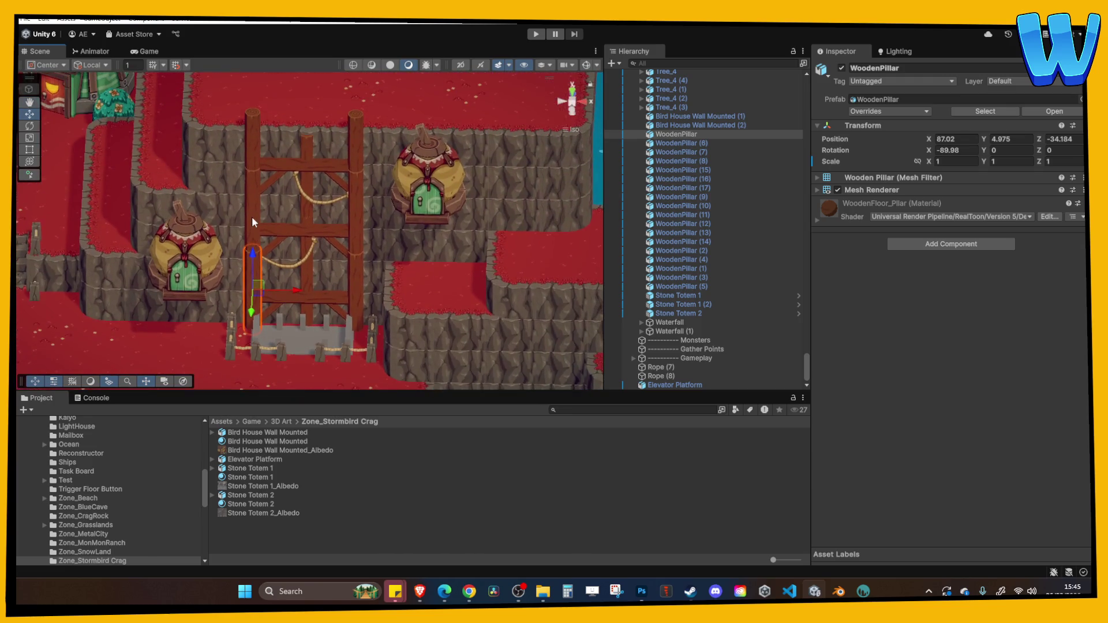
pyautogui.keyDown('shift'); pyautogui.click(252, 216); pyautogui.keyUp('shift')
pyautogui.keyDown('shift'); pyautogui.click(253, 225); pyautogui.keyUp('shift')
pyautogui.keyDown('shift'); pyautogui.click(271, 181); pyautogui.keyUp('shift')
pyautogui.keyDown('shift'); pyautogui.click(279, 254); pyautogui.keyUp('shift')
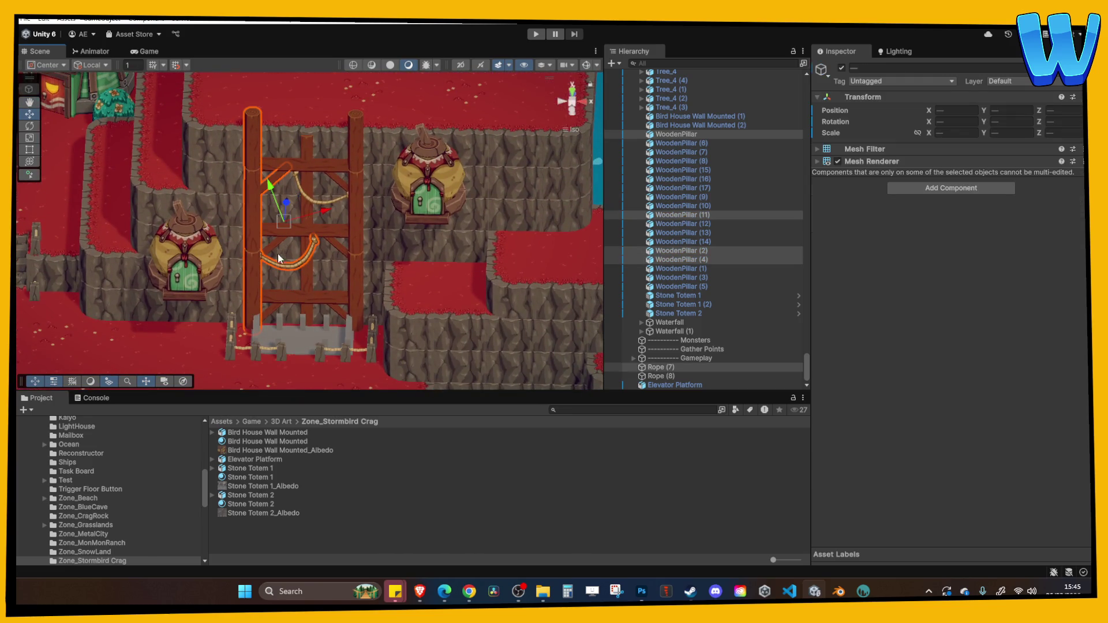
pyautogui.keyDown('shift'); pyautogui.click(272, 248); pyautogui.keyUp('shift')
pyautogui.keyDown('shift'); pyautogui.click(272, 246); pyautogui.keyUp('shift')
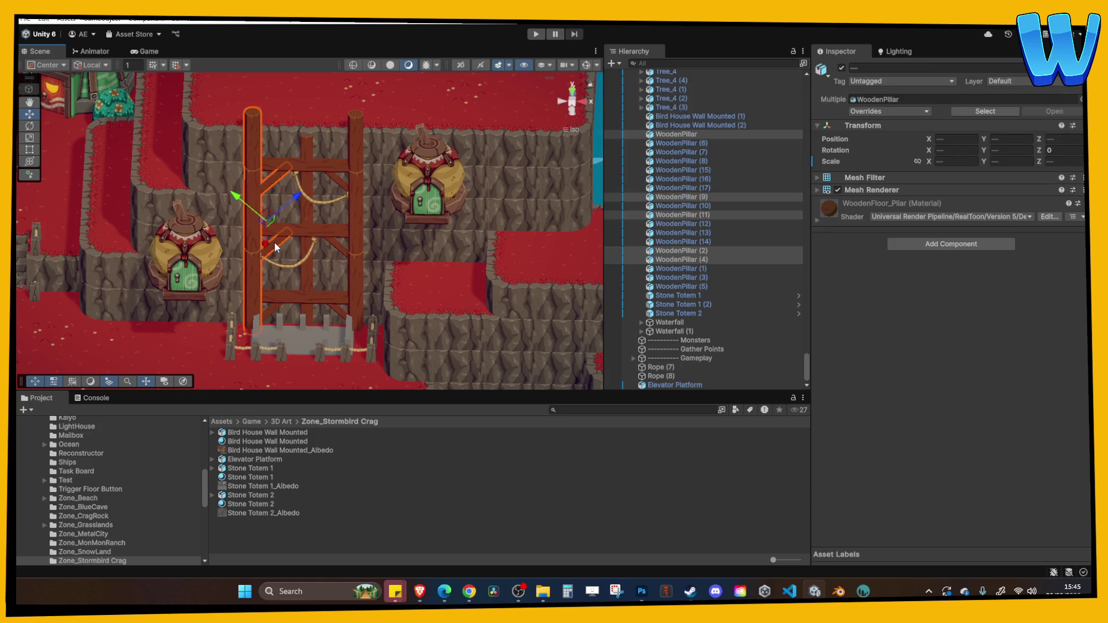
pyautogui.keyDown('shift'); pyautogui.click(283, 265); pyautogui.keyUp('shift')
pyautogui.keyDown('shift'); pyautogui.click(273, 303); pyautogui.keyUp('shift')
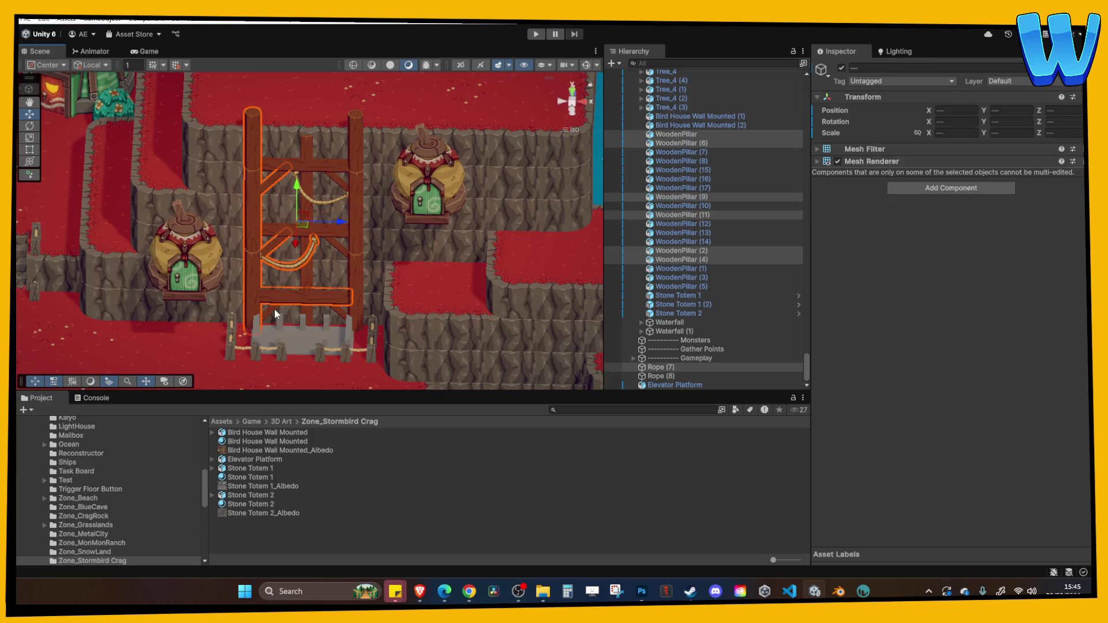
pyautogui.keyDown('shift'); pyautogui.click(275, 310); pyautogui.keyUp('shift')
pyautogui.keyDown('shift'); pyautogui.click(271, 311); pyautogui.keyUp('shift')
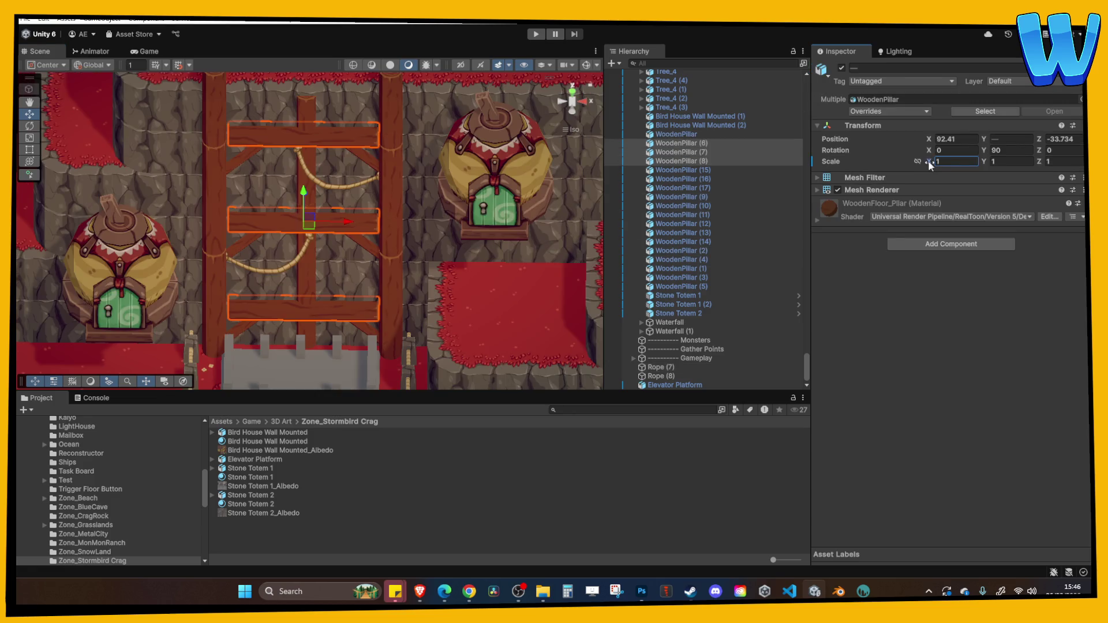
# Step: Scrub the selected beams' X scale to 1 and start a play test
pyautogui.moveTo(928, 160); pyautogui.dragTo(981, 162)
pyautogui.click(984, 162)
pyautogui.click(572, 181)
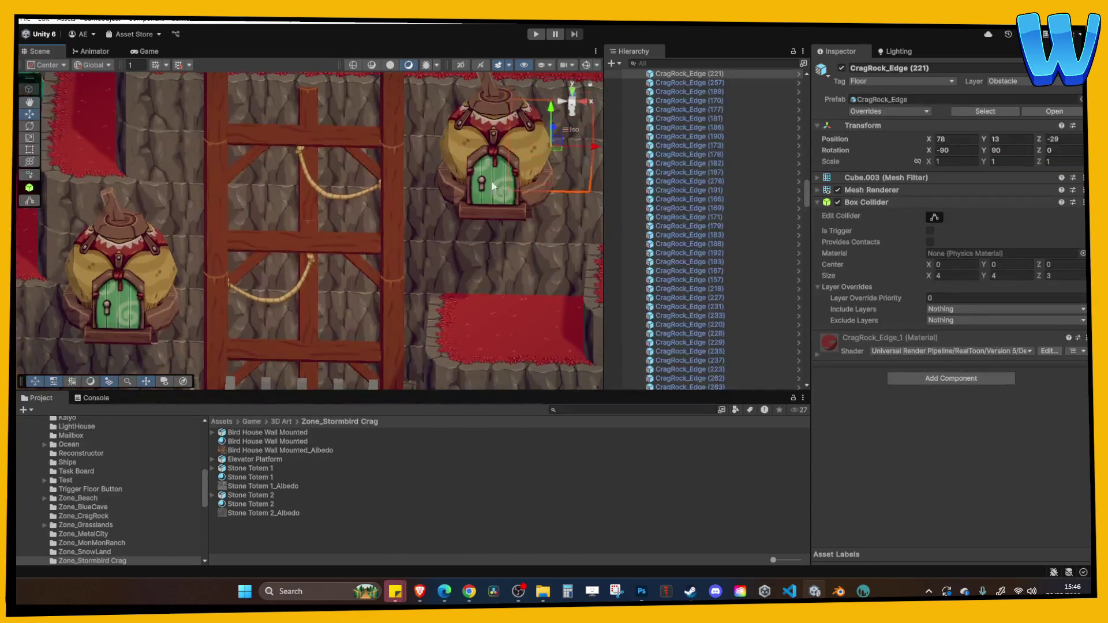
pyautogui.rightClick(467, 264)
pyautogui.click(534, 35)
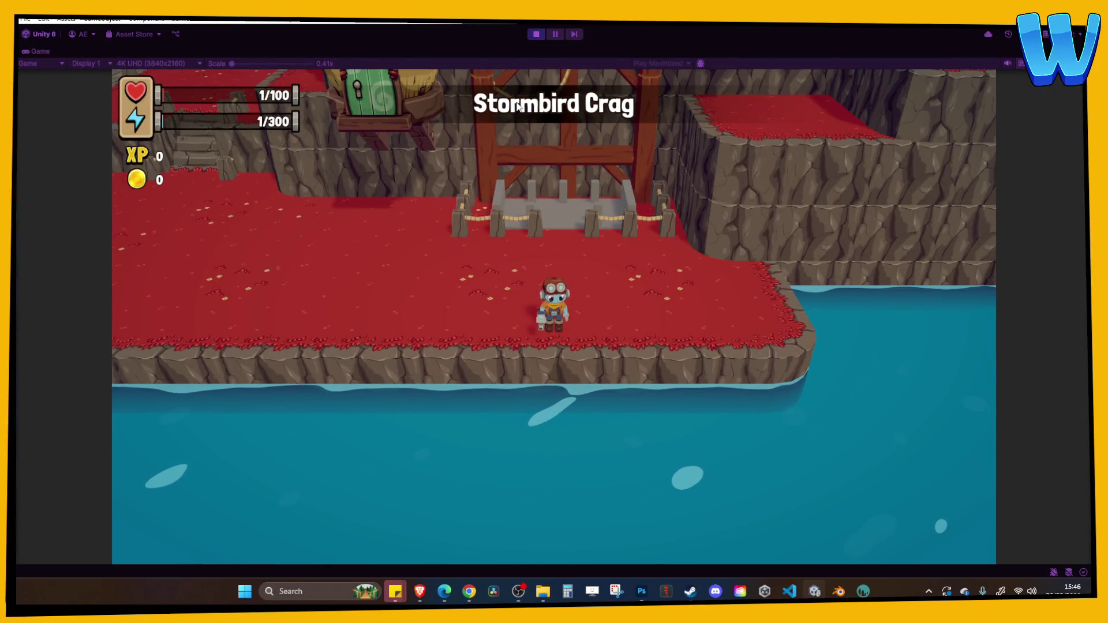
# Step: Walk the character to the platform and rope fence, back away, then stop play mode
pyautogui.press('w')
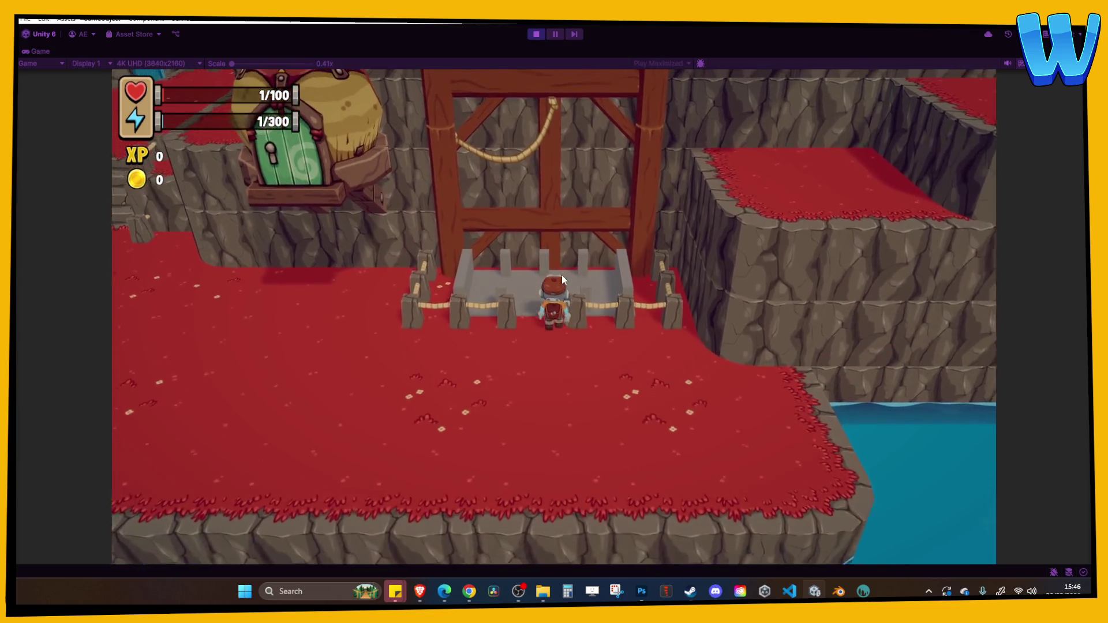
pyautogui.press('s')
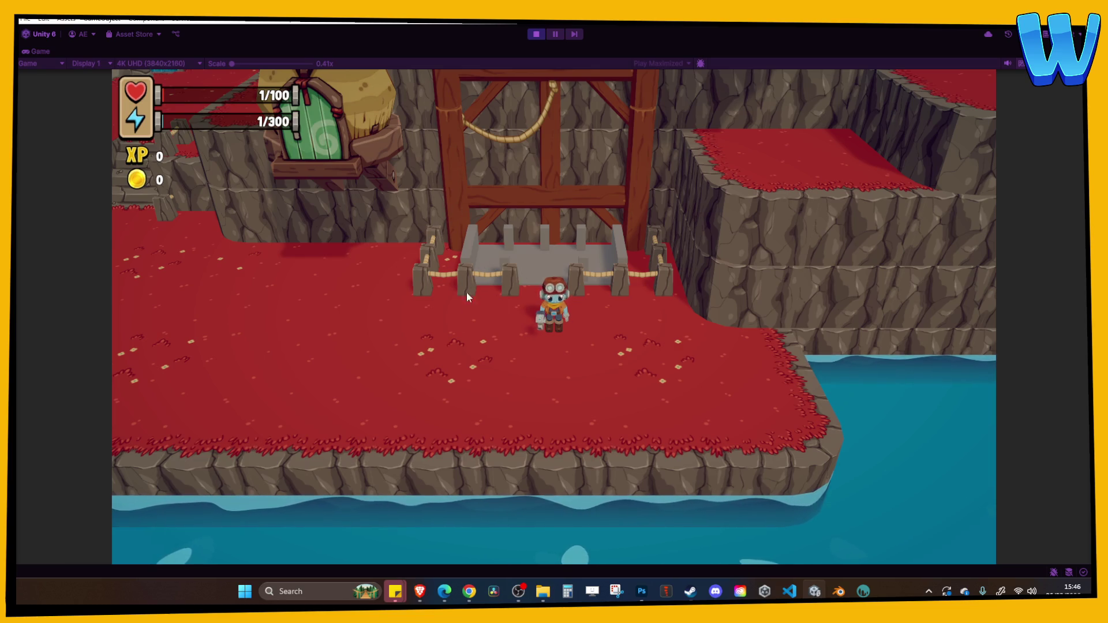
pyautogui.press('w')
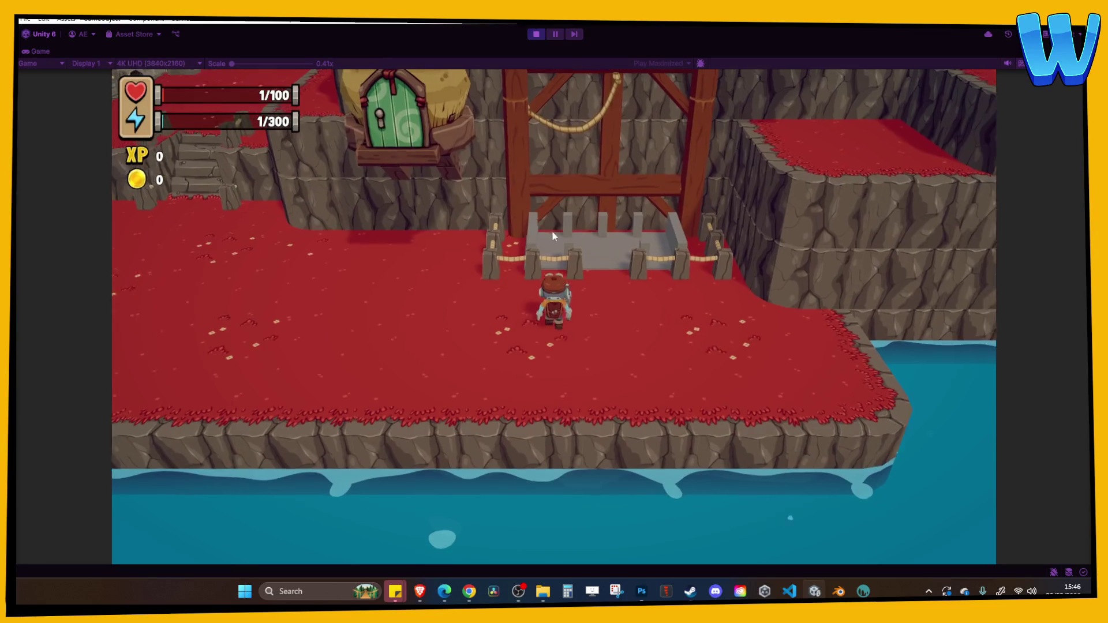
pyautogui.press('w')
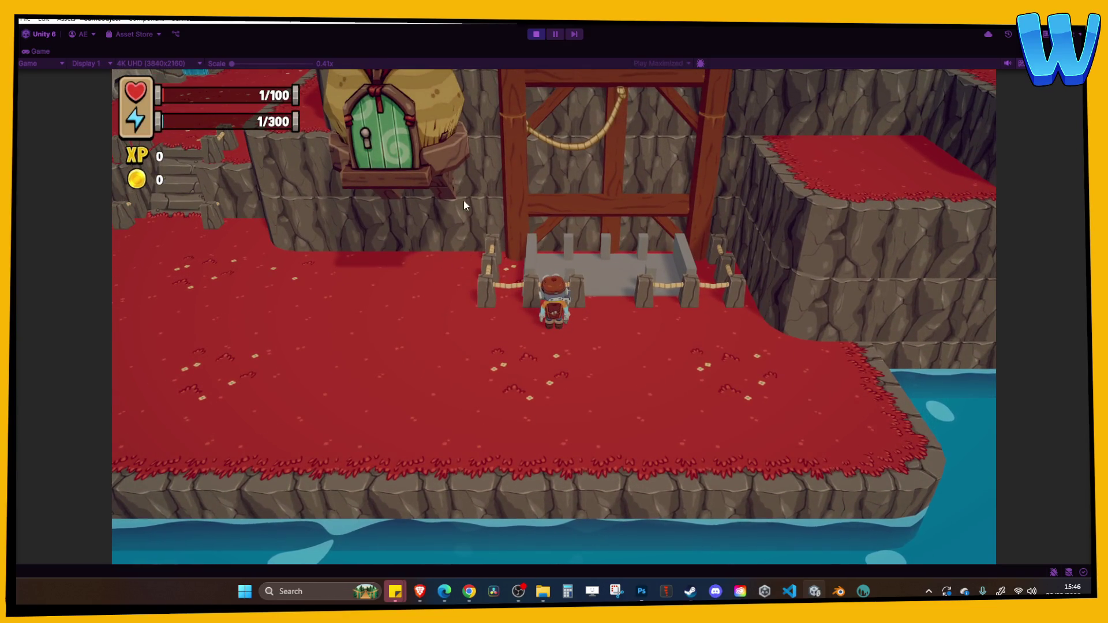
pyautogui.press('s')
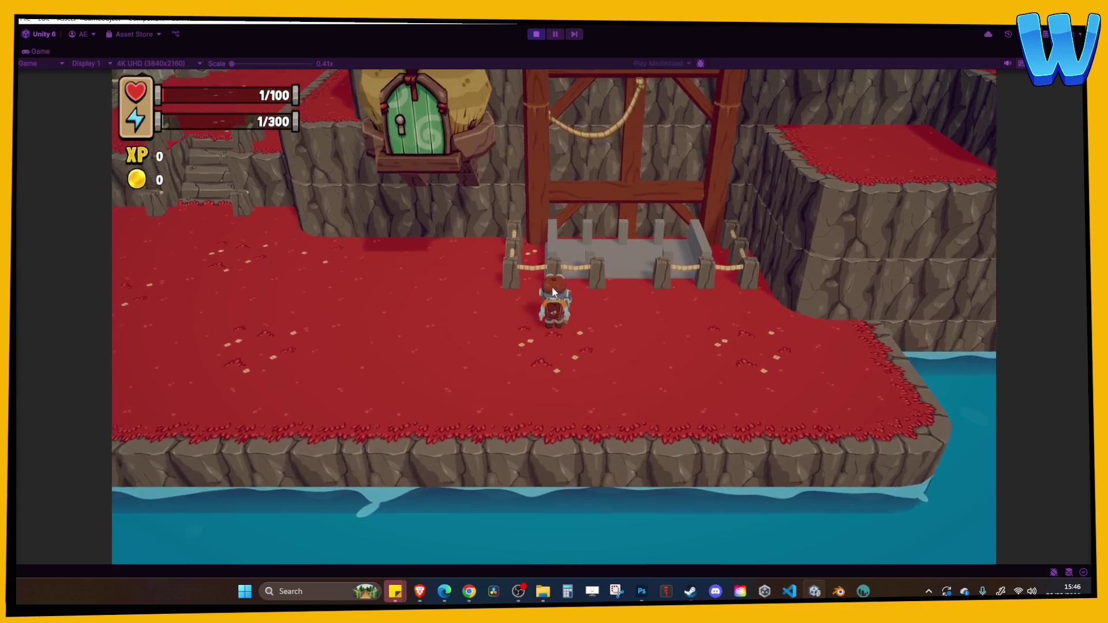
pyautogui.click(535, 34)
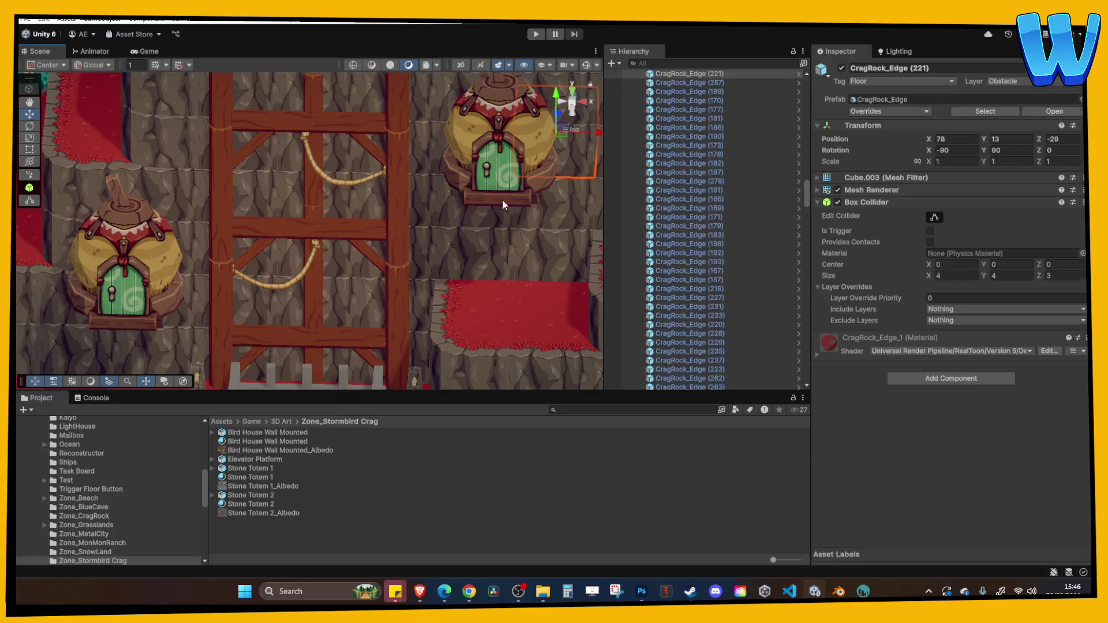
pyautogui.scroll(-5, 502, 199)
pyautogui.scroll(3, 323, 219)
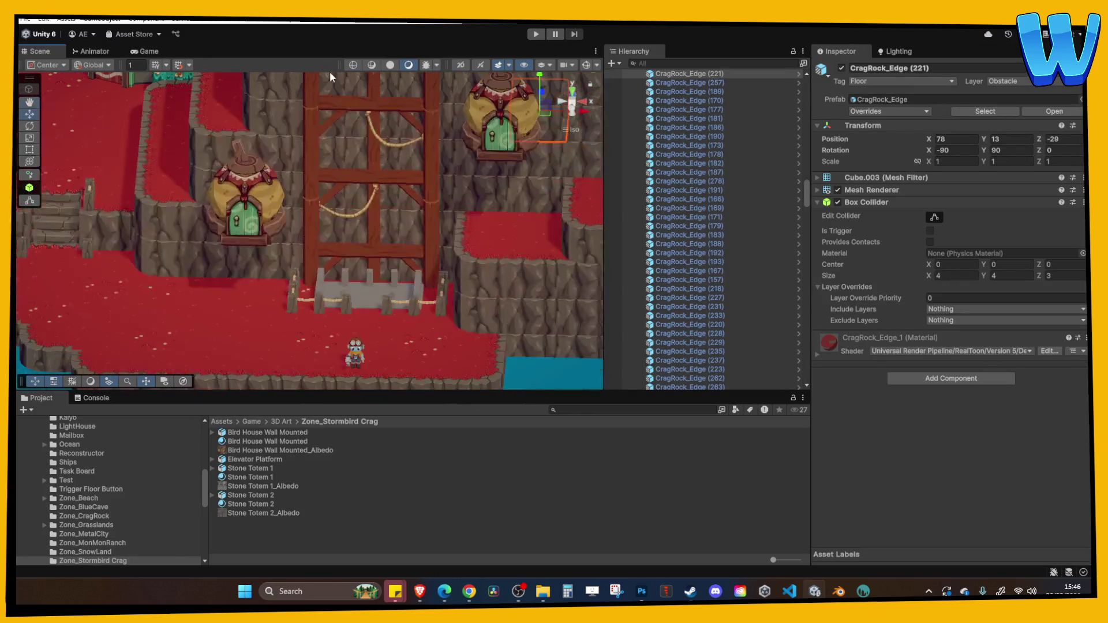
pyautogui.scroll(-3, 309, 313)
pyautogui.scroll(2, 323, 272)
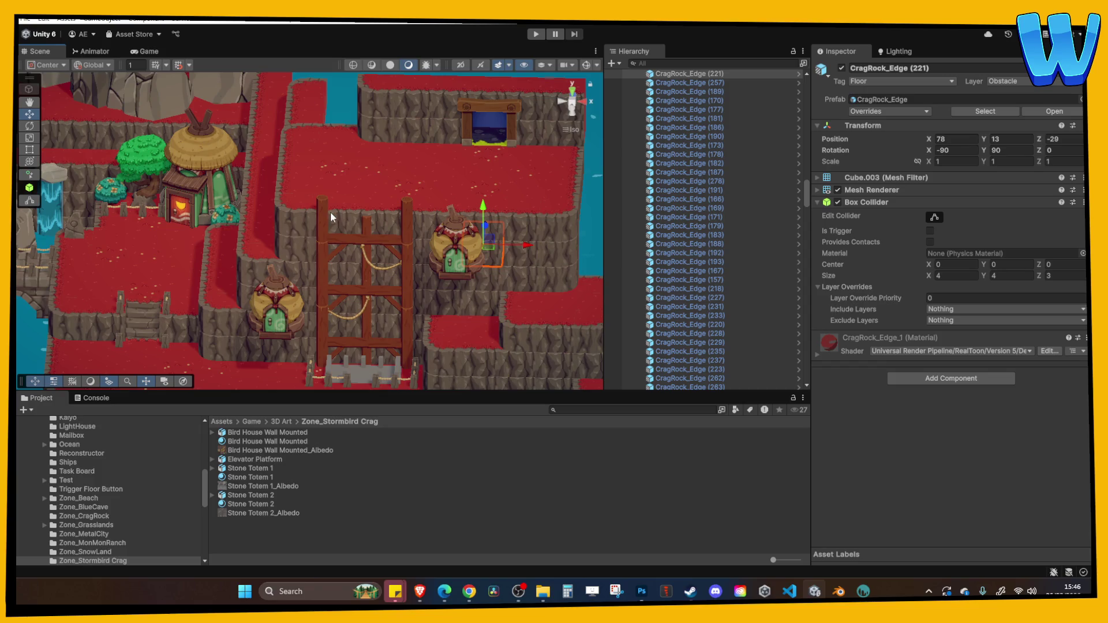
pyautogui.scroll(3, 346, 254)
pyautogui.click(316, 288)
pyautogui.scroll(1, 335, 303)
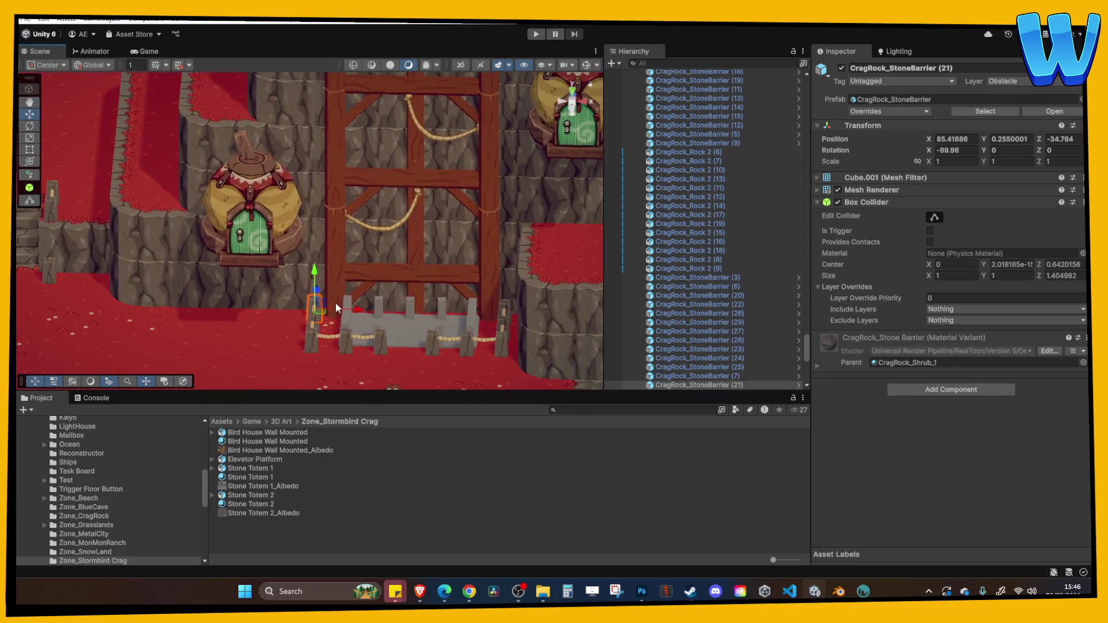
pyautogui.moveTo(409, 225)
pyautogui.mouseDown()
pyautogui.moveTo(431, 261)
pyautogui.moveTo(431, 234)
pyautogui.moveTo(366, 257)
pyautogui.mouseUp()
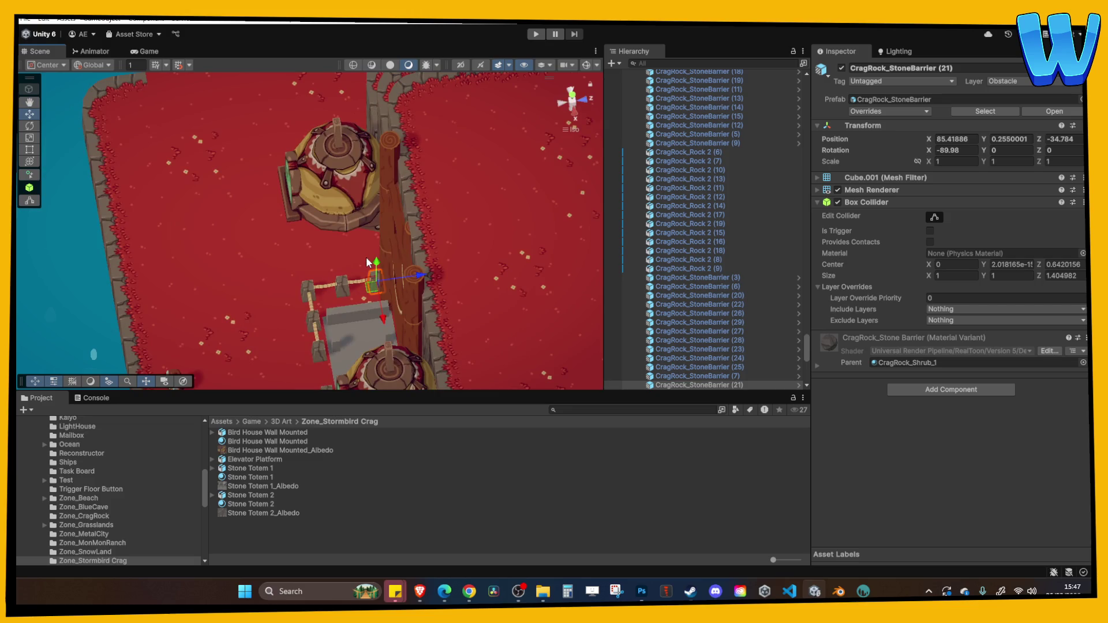
pyautogui.moveTo(366, 256)
pyautogui.mouseDown()
pyautogui.moveTo(545, 196)
pyautogui.moveTo(408, 172)
pyautogui.moveTo(361, 238)
pyautogui.moveTo(345, 227)
pyautogui.moveTo(389, 233)
pyautogui.moveTo(430, 259)
pyautogui.moveTo(304, 298)
pyautogui.mouseUp()
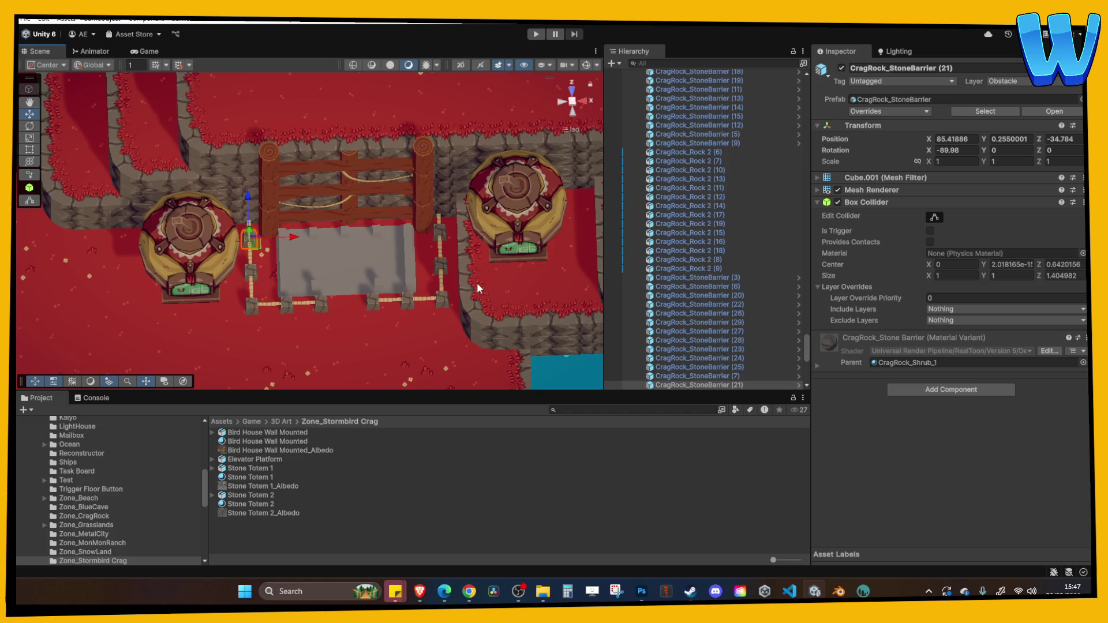
# Step: Select the Elevator Platform sitting above the ladder tower in the Stormbird Crag scene
pyautogui.moveTo(529, 339)
pyautogui.mouseDown()
pyautogui.moveTo(436, 300)
pyautogui.moveTo(373, 361)
pyautogui.moveTo(347, 174)
pyautogui.moveTo(342, 212)
pyautogui.moveTo(455, 243)
pyautogui.moveTo(324, 185)
pyautogui.moveTo(330, 199)
pyautogui.moveTo(472, 196)
pyautogui.mouseUp()
pyautogui.click(370, 362)
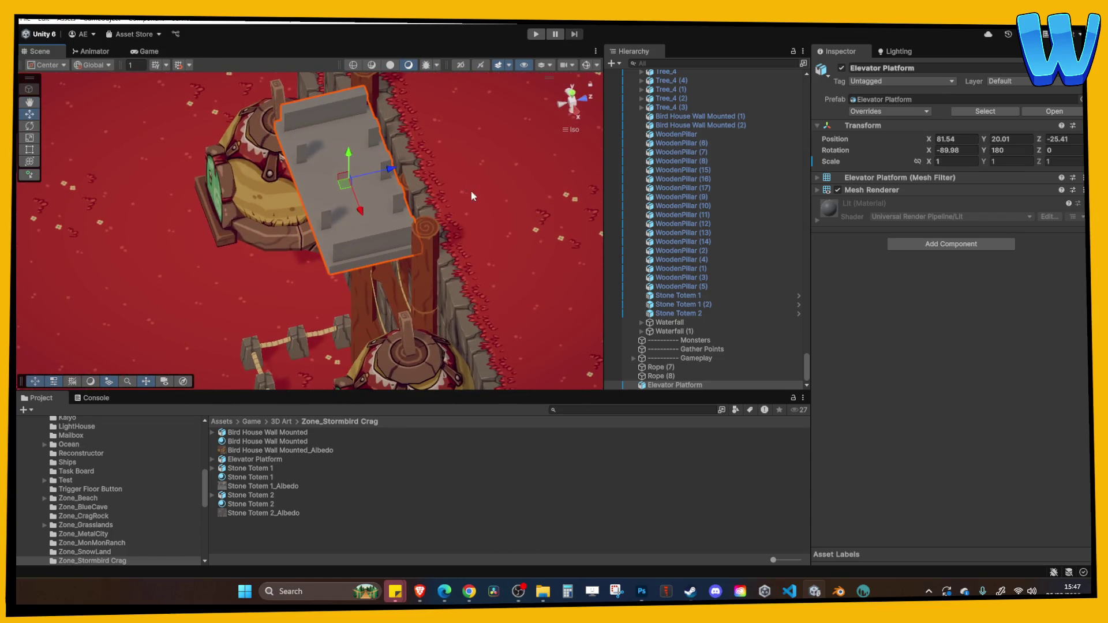
# Step: Lower the Elevator Platform to the ladder's foot at X 81.54, Y 2.11, Z -25.06
pyautogui.moveTo(392, 172)
pyautogui.mouseDown()
pyautogui.moveTo(508, 167)
pyautogui.moveTo(474, 237)
pyautogui.moveTo(332, 244)
pyautogui.moveTo(351, 216)
pyautogui.moveTo(326, 238)
pyautogui.mouseUp()
pyautogui.moveTo(250, 173)
pyautogui.mouseDown()
pyautogui.moveTo(251, 187)
pyautogui.moveTo(479, 145)
pyautogui.moveTo(475, 163)
pyautogui.moveTo(396, 196)
pyautogui.moveTo(413, 186)
pyautogui.moveTo(411, 227)
pyautogui.moveTo(421, 153)
pyautogui.mouseUp()
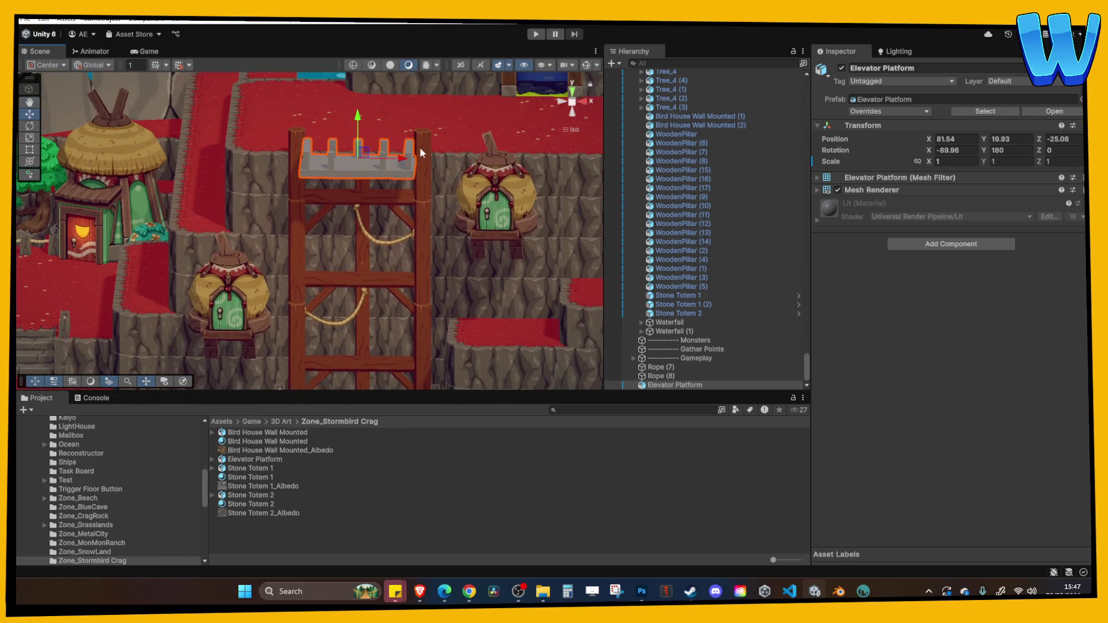
pyautogui.hotkey('ctrl', 'z')
pyautogui.moveTo(432, 227); pyautogui.dragTo(353, 327)
# Step: Reframe the Scene view on the lowered Elevator Platform and keep it selected
pyautogui.scroll(3, 354, 327)
pyautogui.moveTo(414, 281)
pyautogui.mouseDown()
pyautogui.moveTo(413, 299)
pyautogui.moveTo(401, 188)
pyautogui.moveTo(415, 201)
pyautogui.mouseUp()
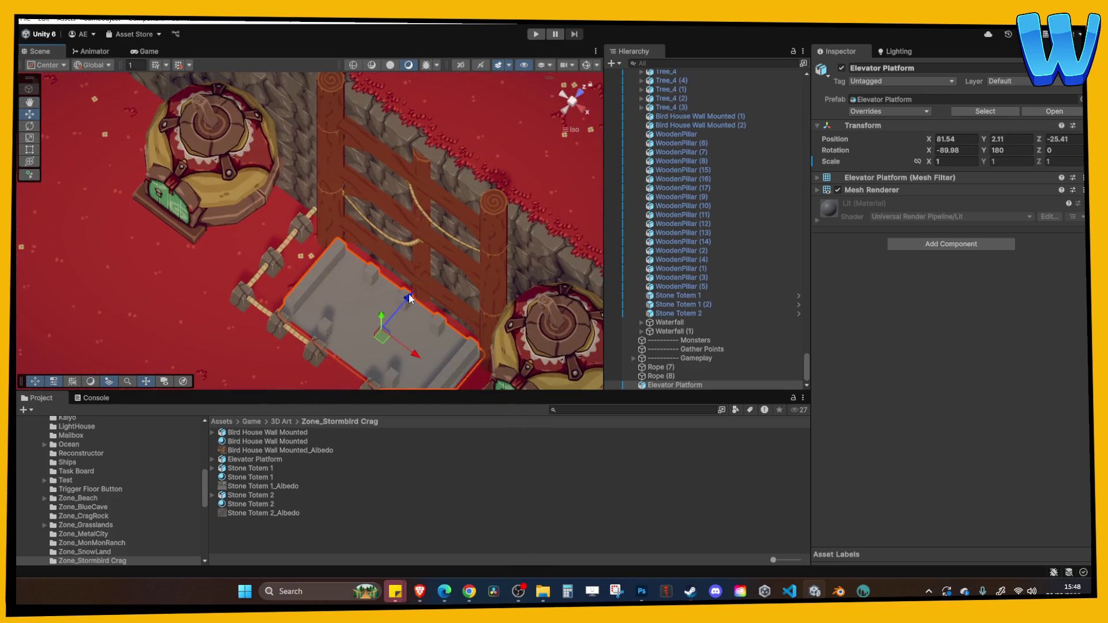
pyautogui.click(419, 298)
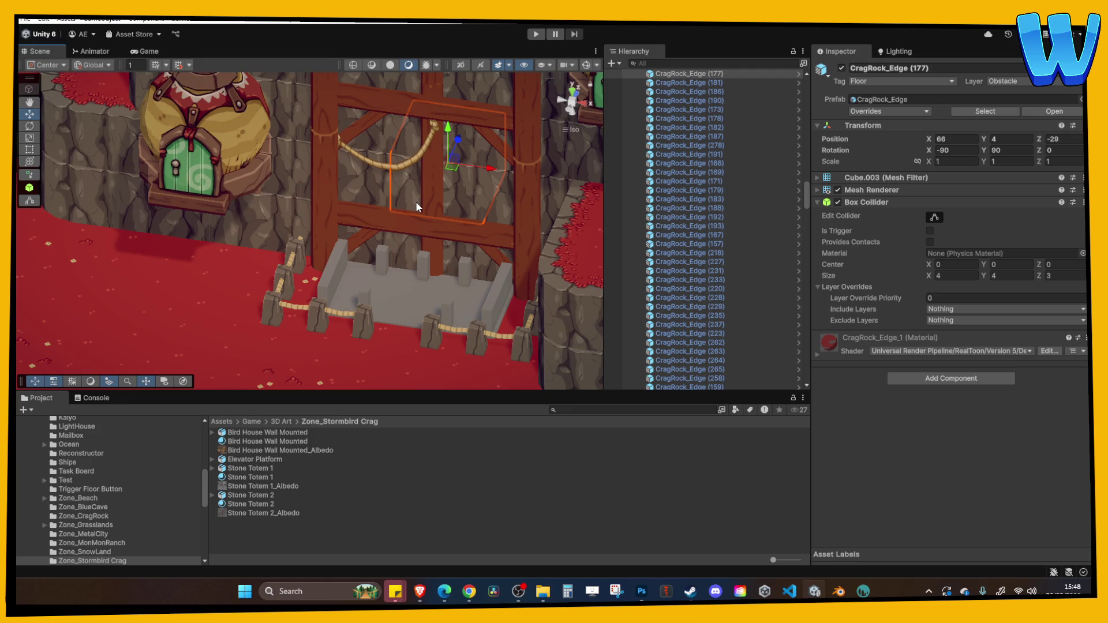
pyautogui.moveTo(396, 228)
pyautogui.mouseDown()
pyautogui.moveTo(404, 210)
pyautogui.moveTo(450, 263)
pyautogui.mouseUp()
pyautogui.click(450, 262)
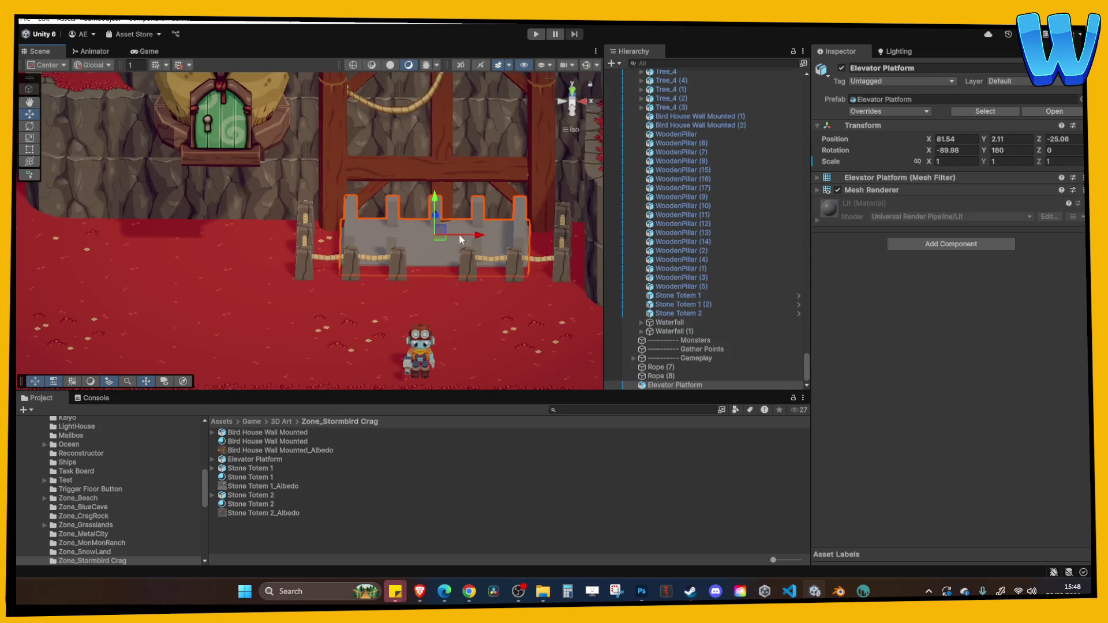
pyautogui.scroll(-6, 261, 216)
pyautogui.moveTo(260, 249)
pyautogui.mouseDown()
pyautogui.moveTo(414, 261)
pyautogui.moveTo(421, 271)
pyautogui.moveTo(316, 247)
pyautogui.mouseUp()
pyautogui.scroll(3, 351, 262)
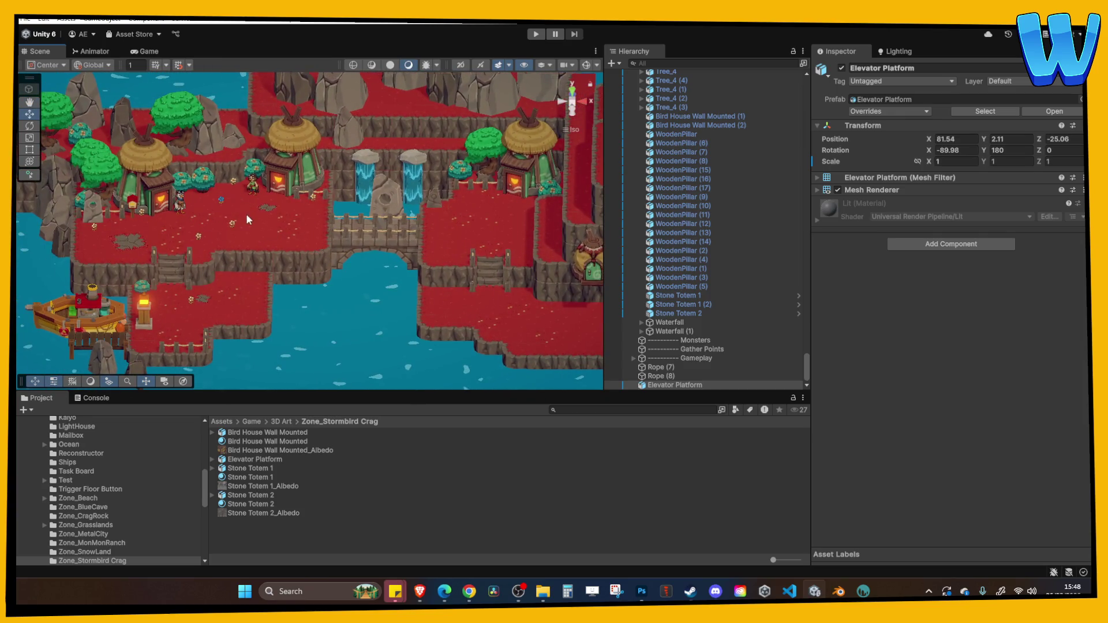
pyautogui.scroll(2, 246, 214)
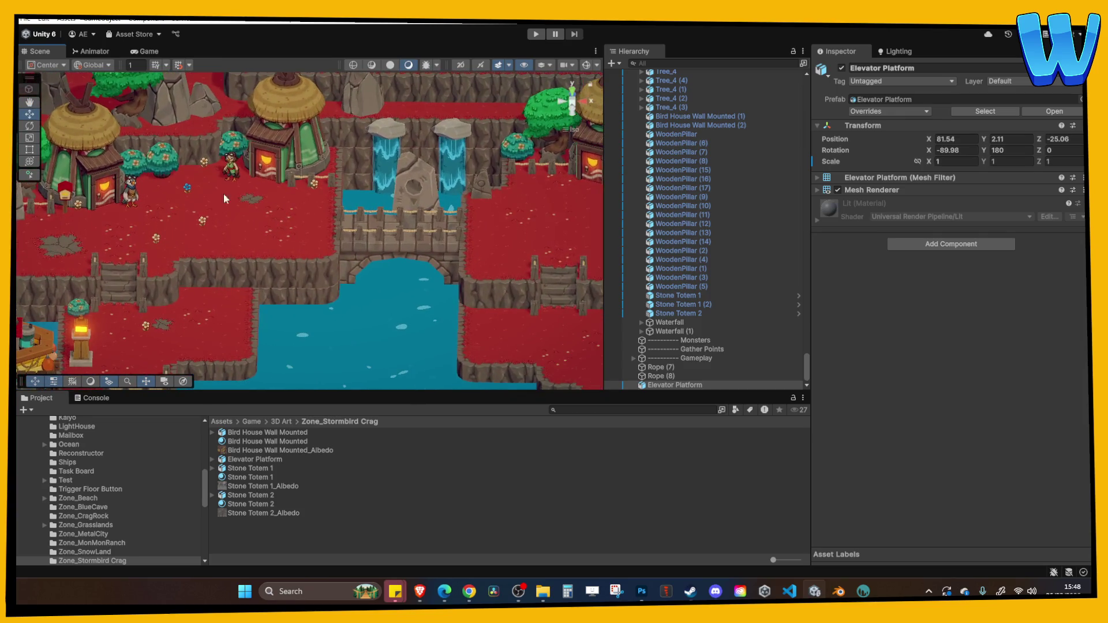
pyautogui.moveTo(464, 214); pyautogui.dragTo(229, 203)
pyautogui.moveTo(347, 228); pyautogui.dragTo(217, 170)
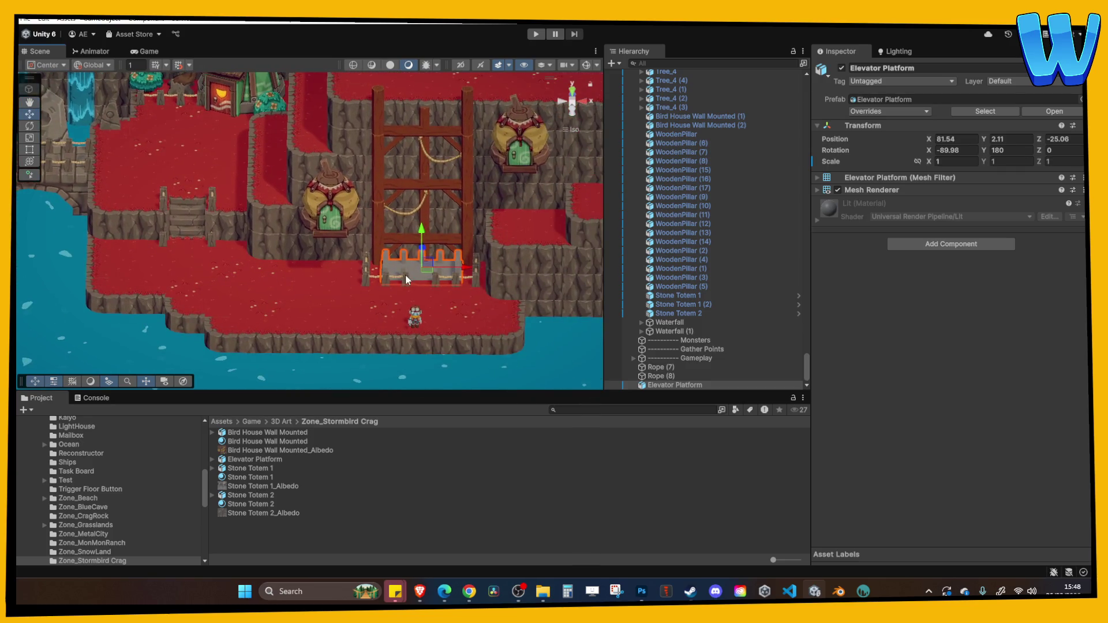
# Step: Centre the Scene view on the platform and pan across the island
pyautogui.press('f')
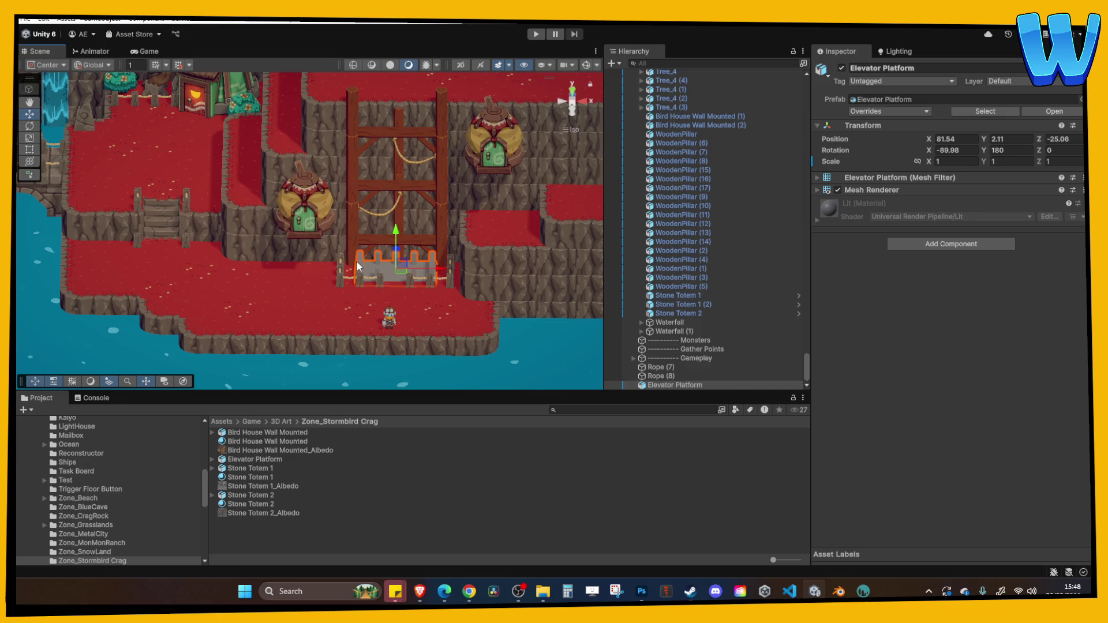
pyautogui.press('Up')
pyautogui.press('Right')
pyautogui.scroll(-5, 415, 173)
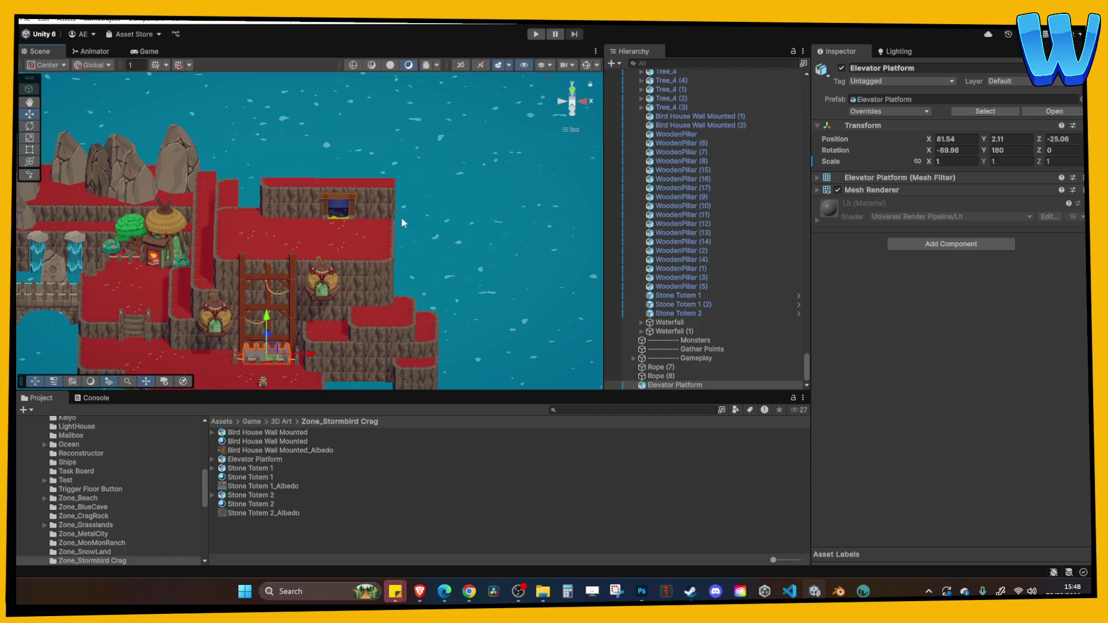
pyautogui.press('Right')
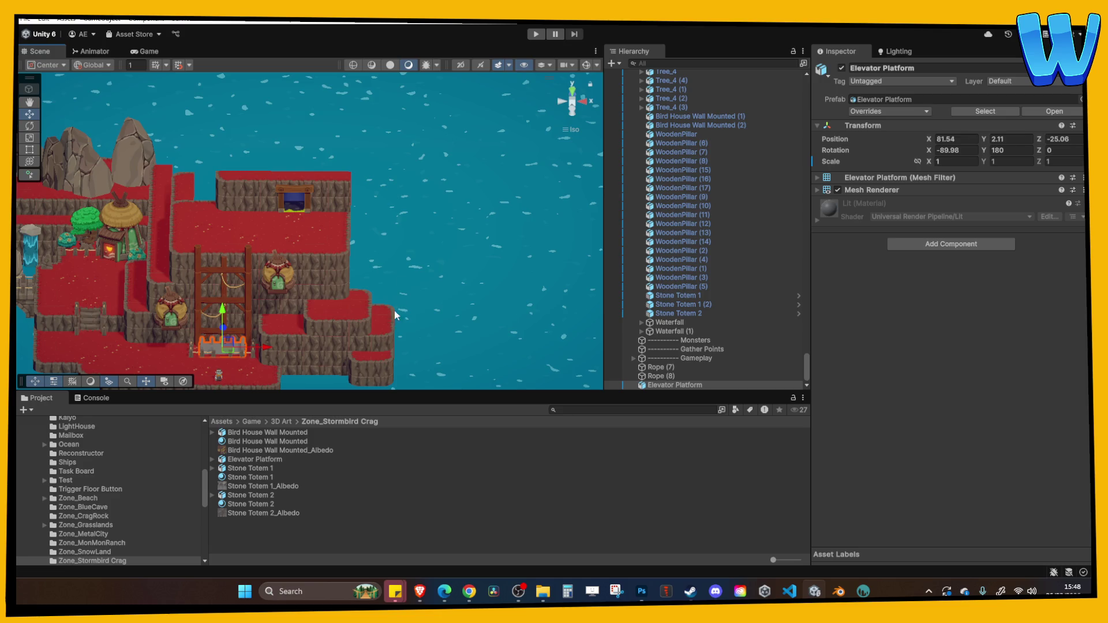
pyautogui.moveTo(395, 315); pyautogui.dragTo(371, 247)
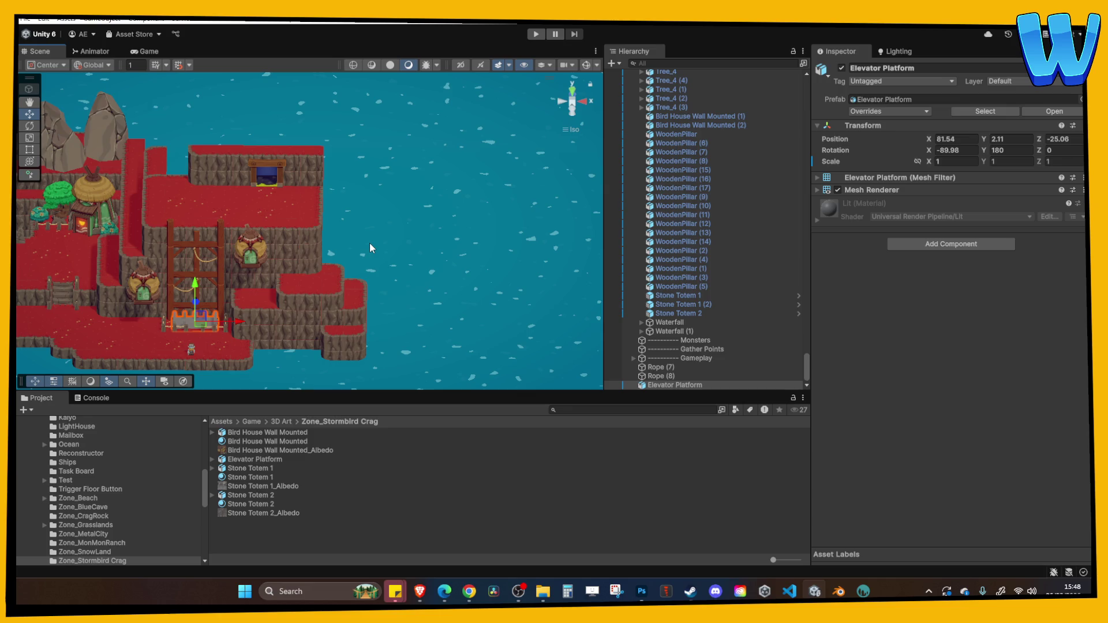
pyautogui.scroll(-3, 369, 244)
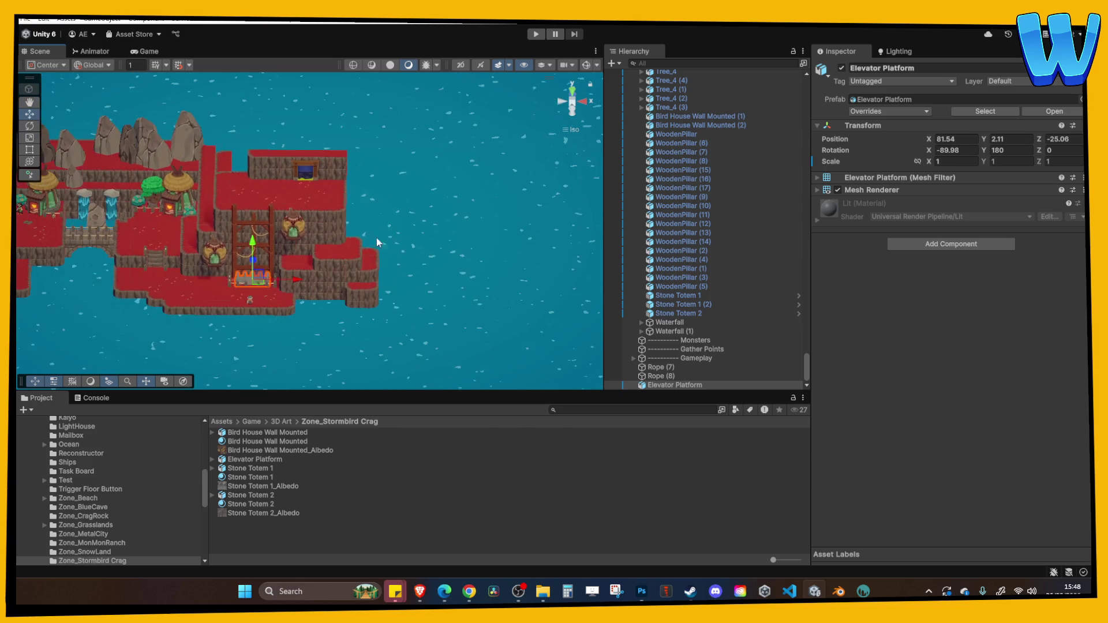
pyautogui.click(363, 200)
pyautogui.moveTo(364, 200); pyautogui.dragTo(396, 237)
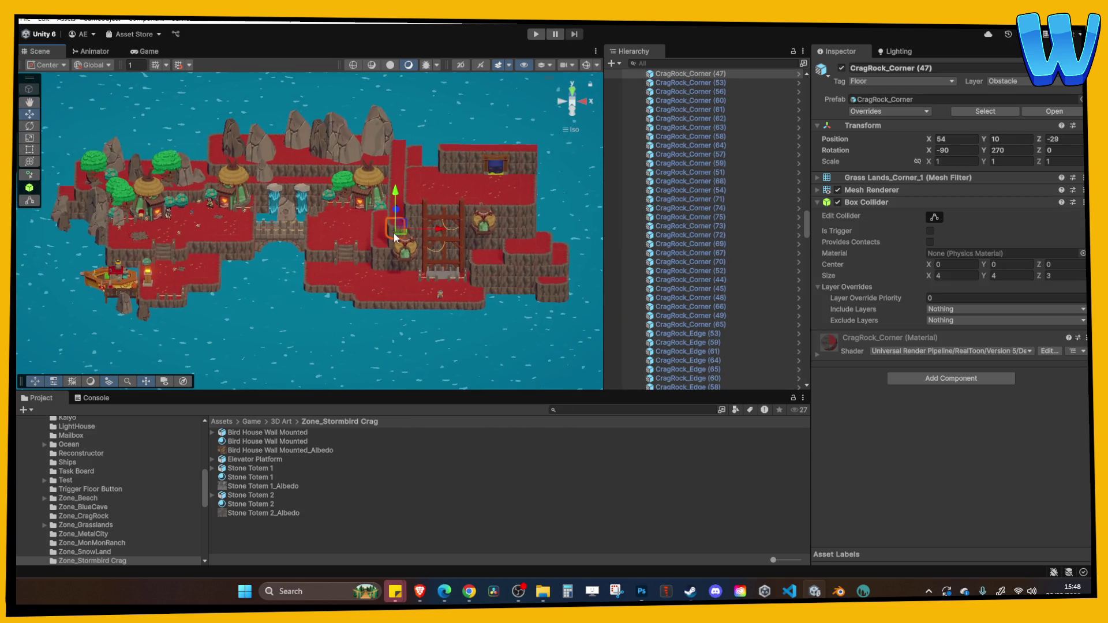
pyautogui.scroll(5, 413, 277)
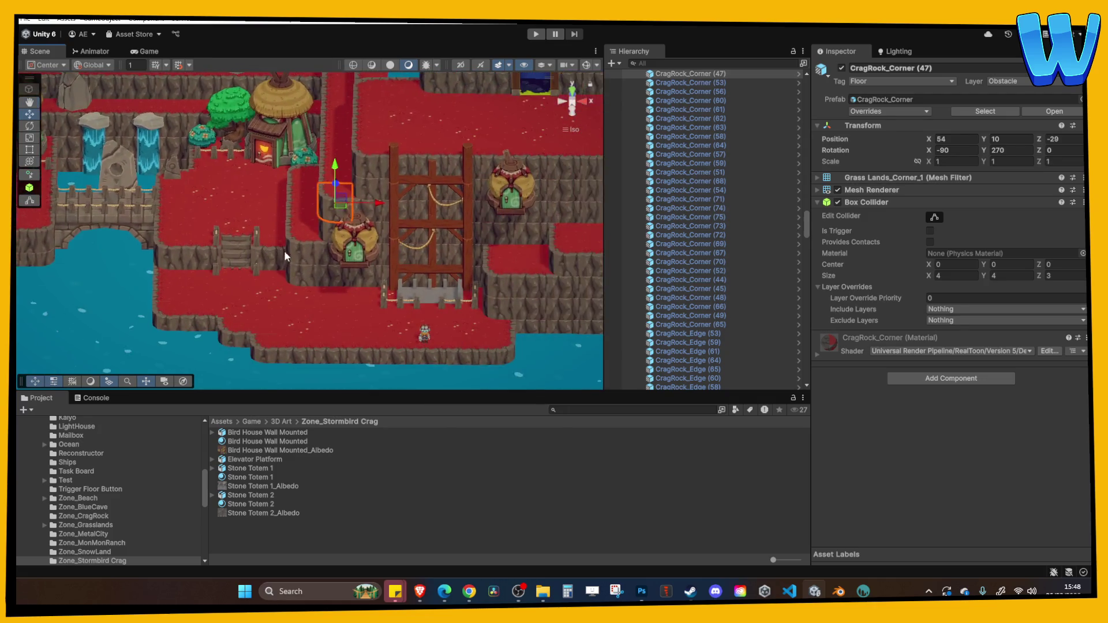
# Step: Frame the ladder and bird houses, selecting the Elevator Platform and the diagonal wooden pillar
pyautogui.moveTo(486, 269); pyautogui.dragTo(379, 259)
pyautogui.scroll(3, 382, 262)
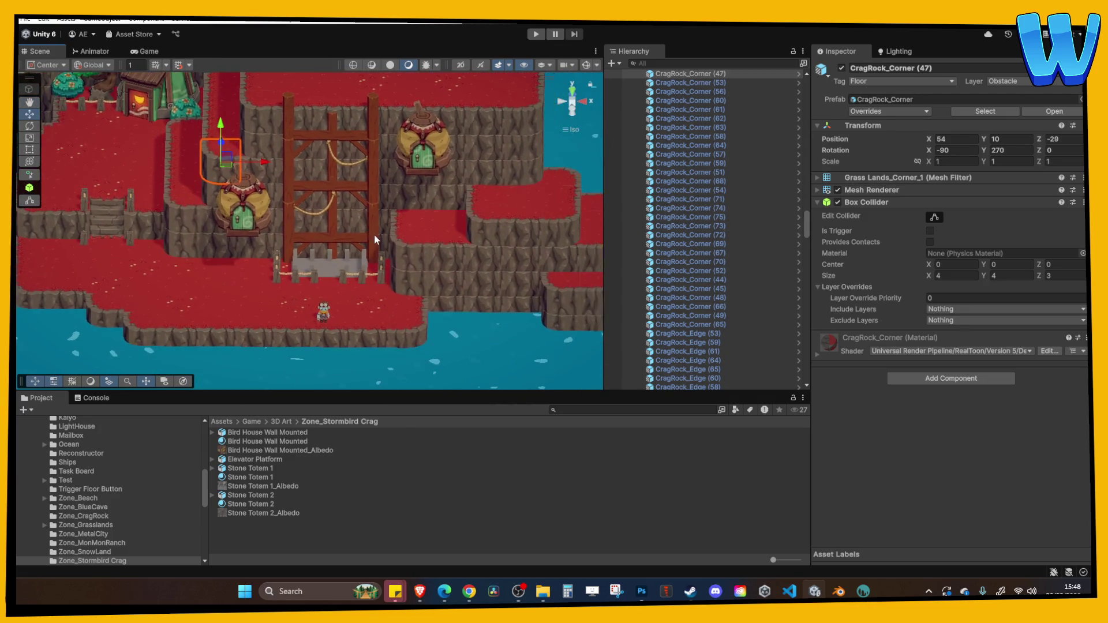
pyautogui.scroll(3, 367, 270)
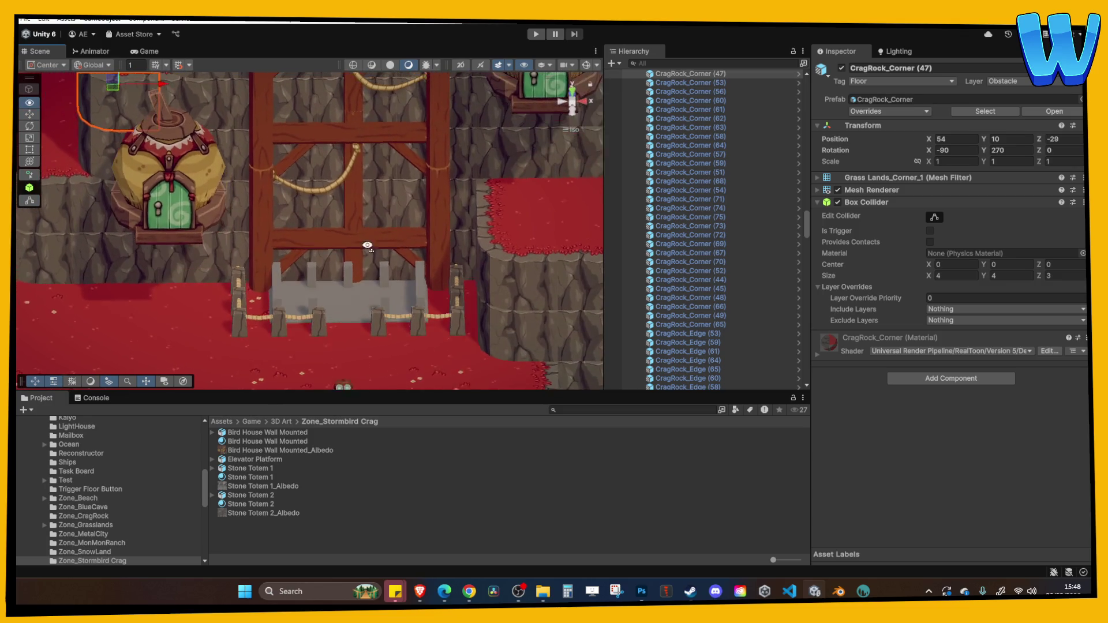
pyautogui.click(383, 296)
pyautogui.scroll(-3, 384, 296)
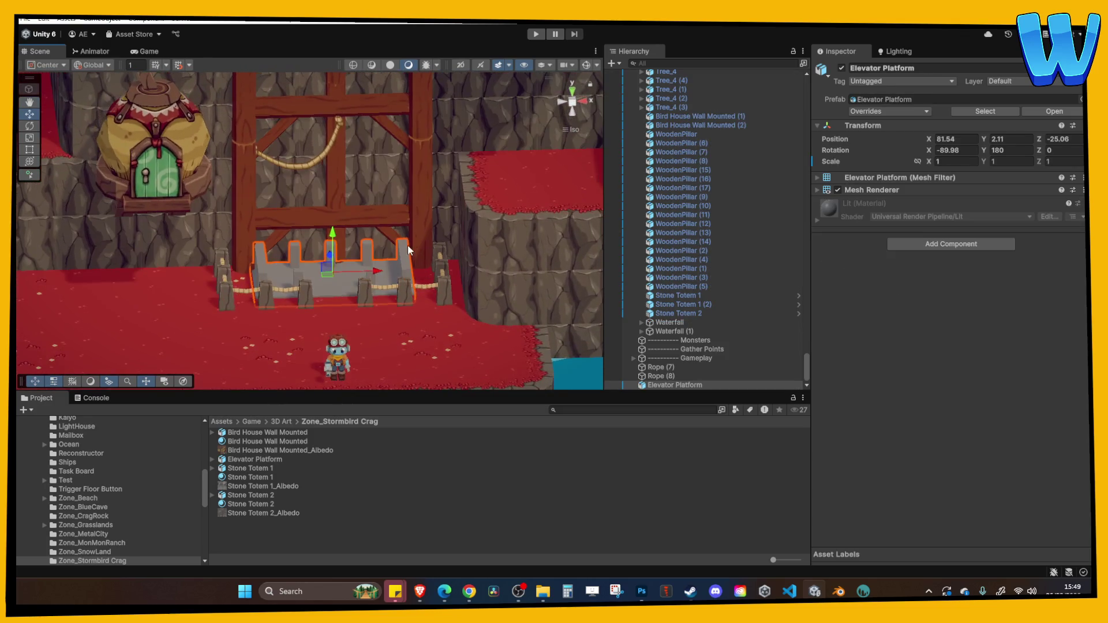
pyautogui.click(408, 245)
# Step: Play-test the level with the lowered platform, stop, and switch to Blender
pyautogui.click(537, 34)
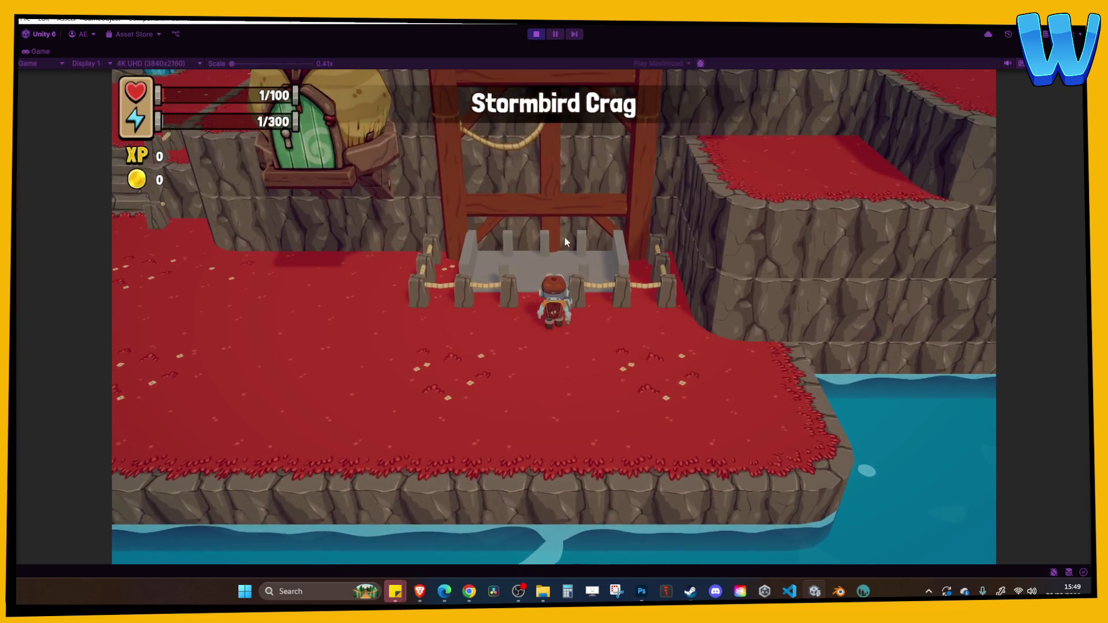
pyautogui.click(535, 35)
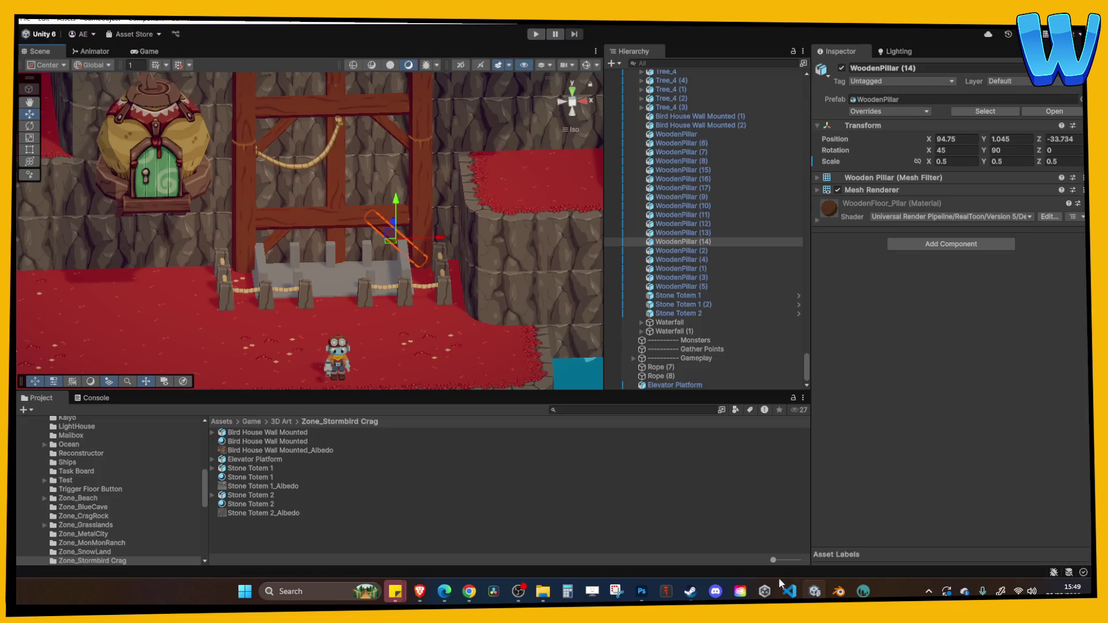
pyautogui.click(838, 591)
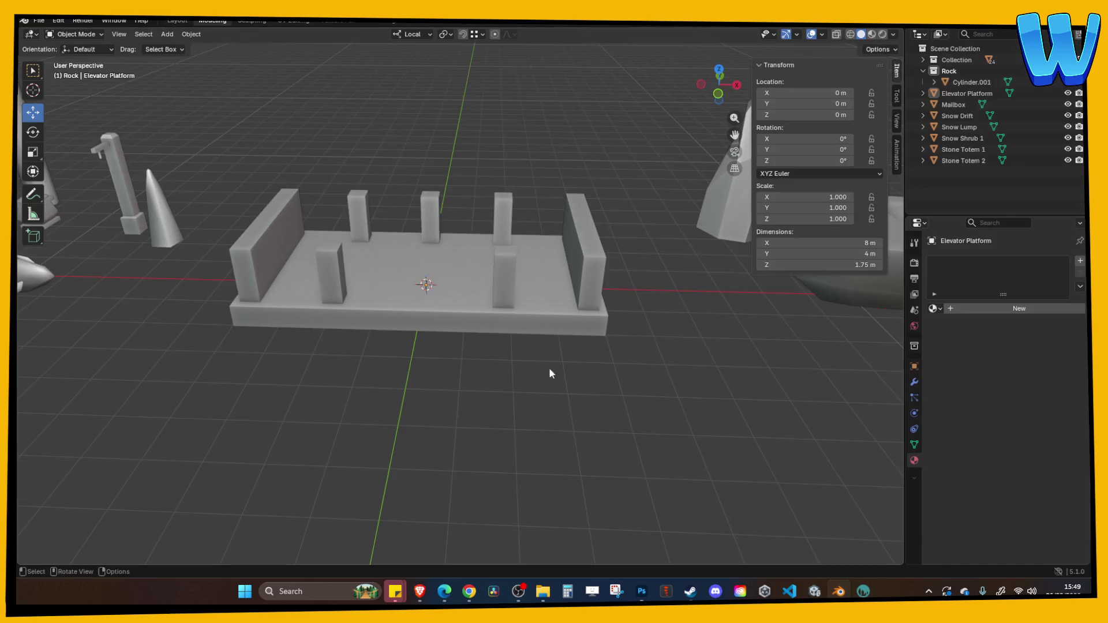
# Step: Select the Elevator Platform model in Blender, then go back to the Unity editor
pyautogui.click(528, 280)
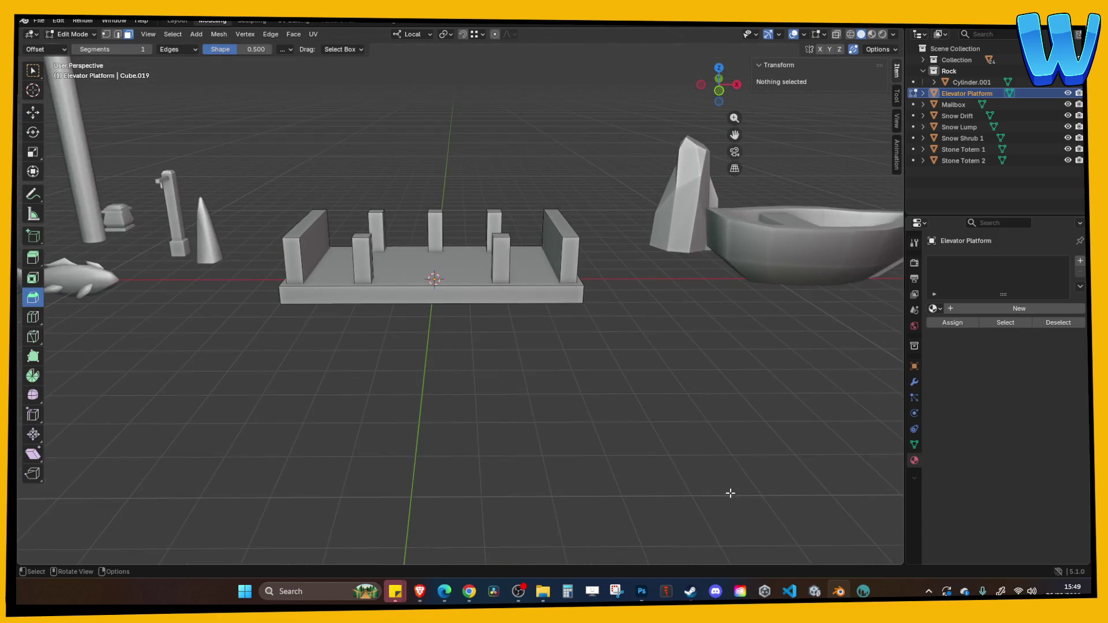
pyautogui.click(835, 590)
pyautogui.click(836, 590)
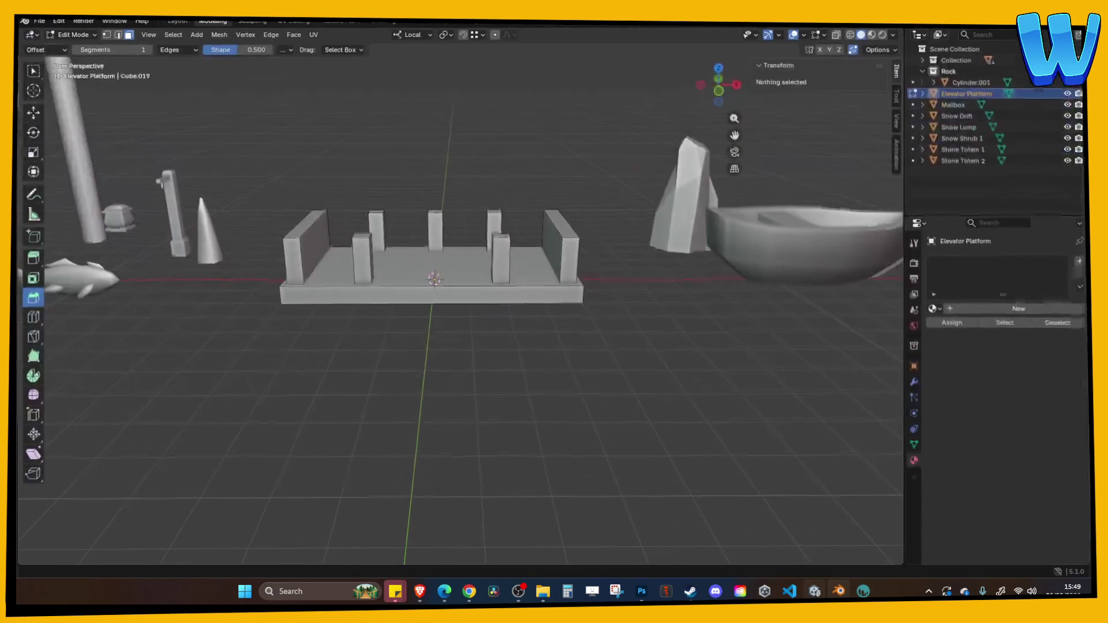
pyautogui.click(815, 590)
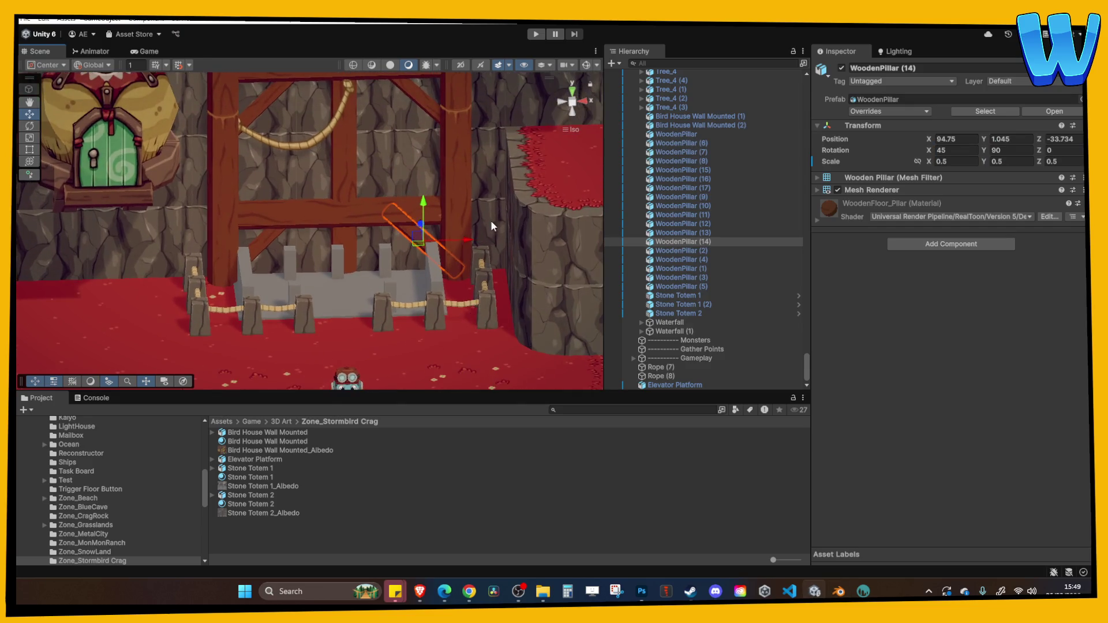
# Step: Switch to the Game view and enter Play mode
pyautogui.click(597, 52)
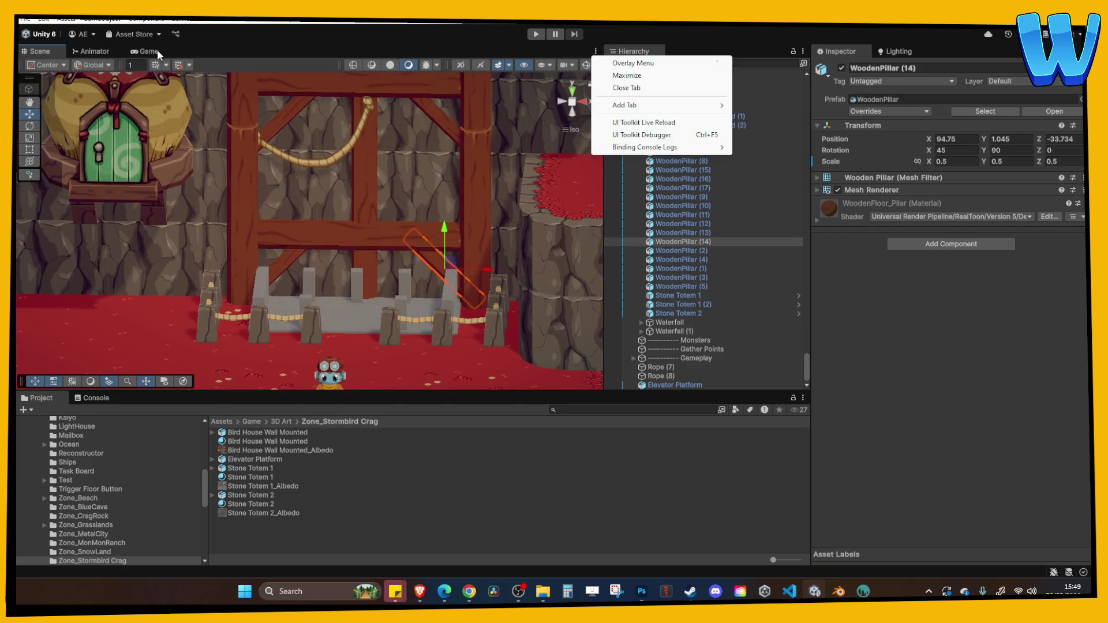
pyautogui.click(148, 50)
pyautogui.click(427, 61)
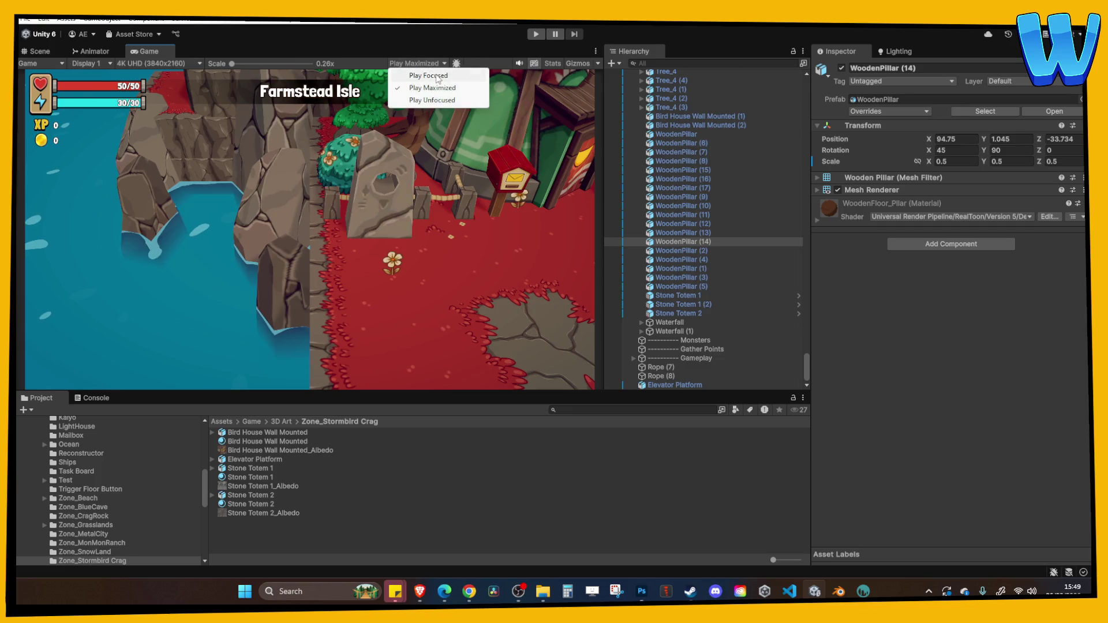
pyautogui.click(536, 33)
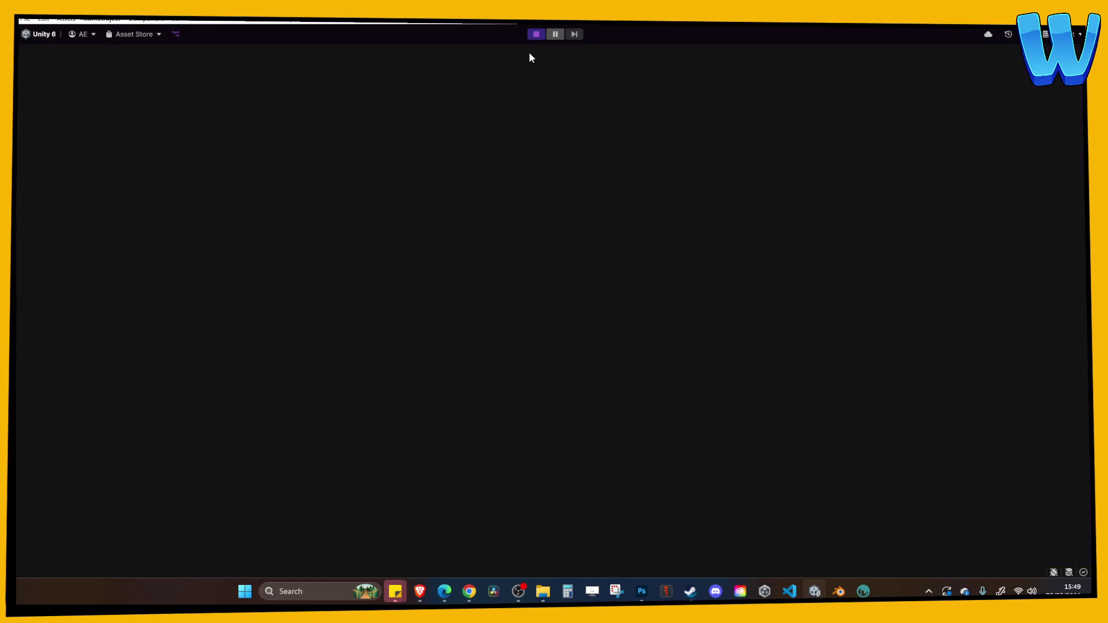
# Step: Walk the character onto the Elevator Platform and back with W and S, then stop playing
pyautogui.press('w')
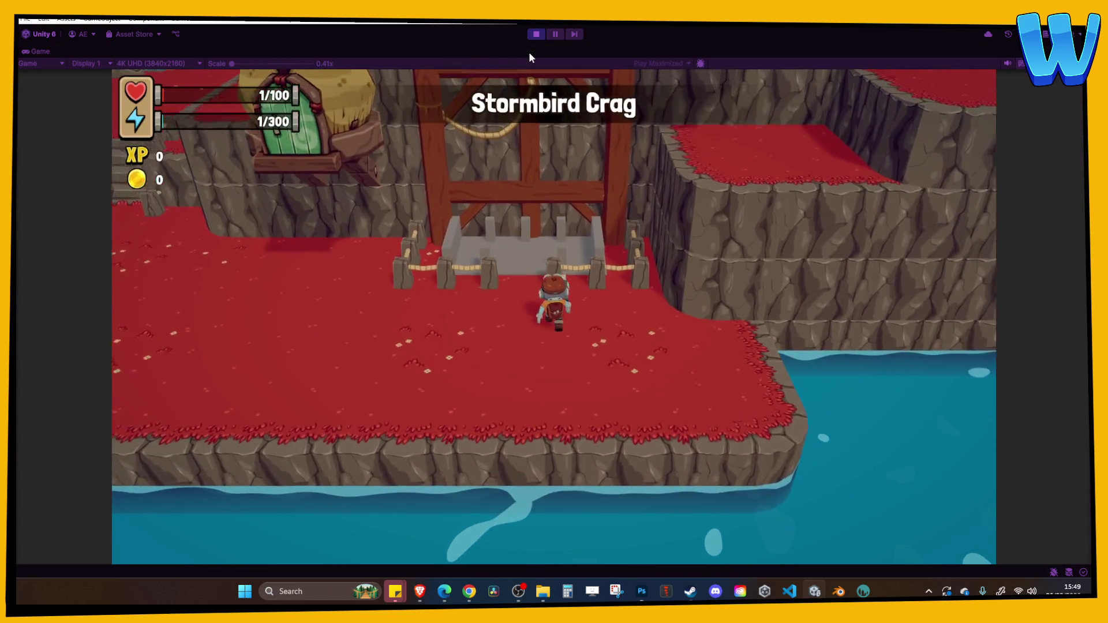
pyautogui.press('s')
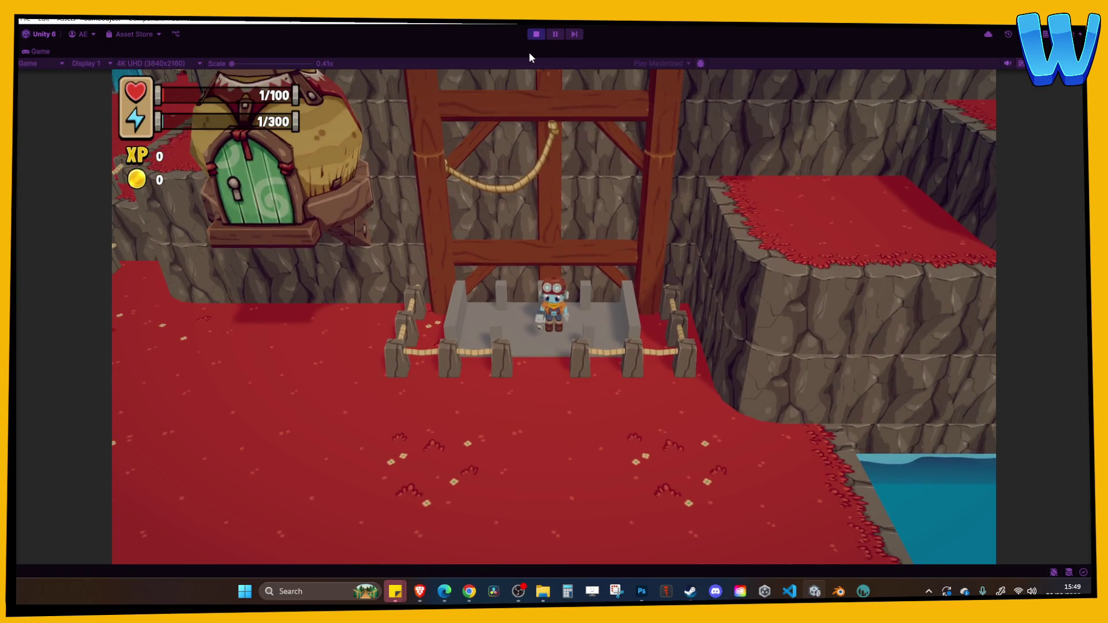
pyautogui.press('w')
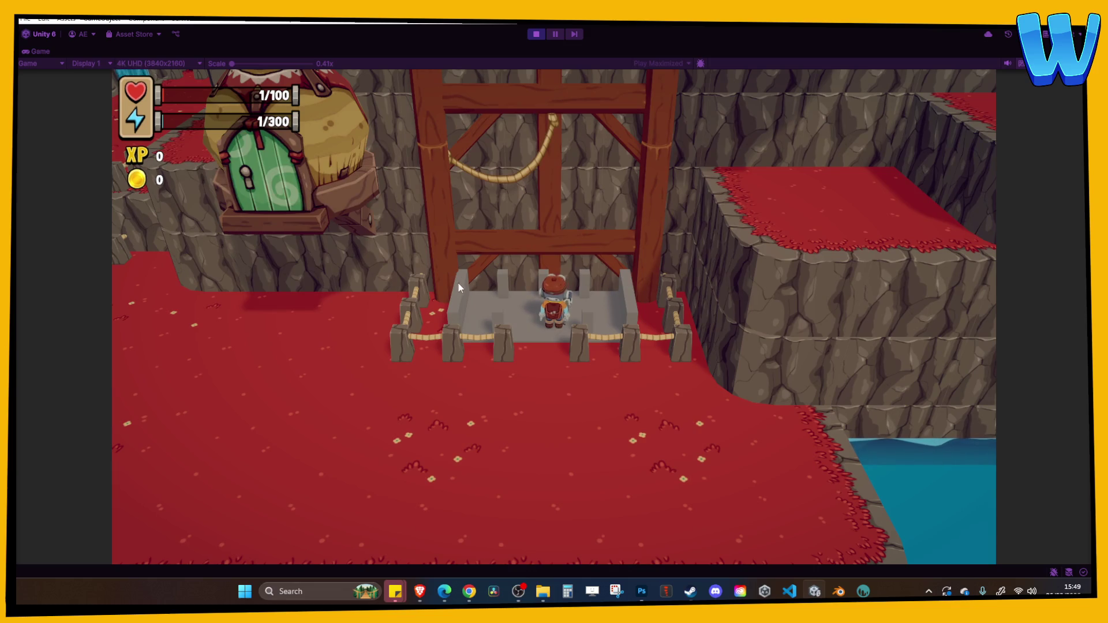
pyautogui.press('s')
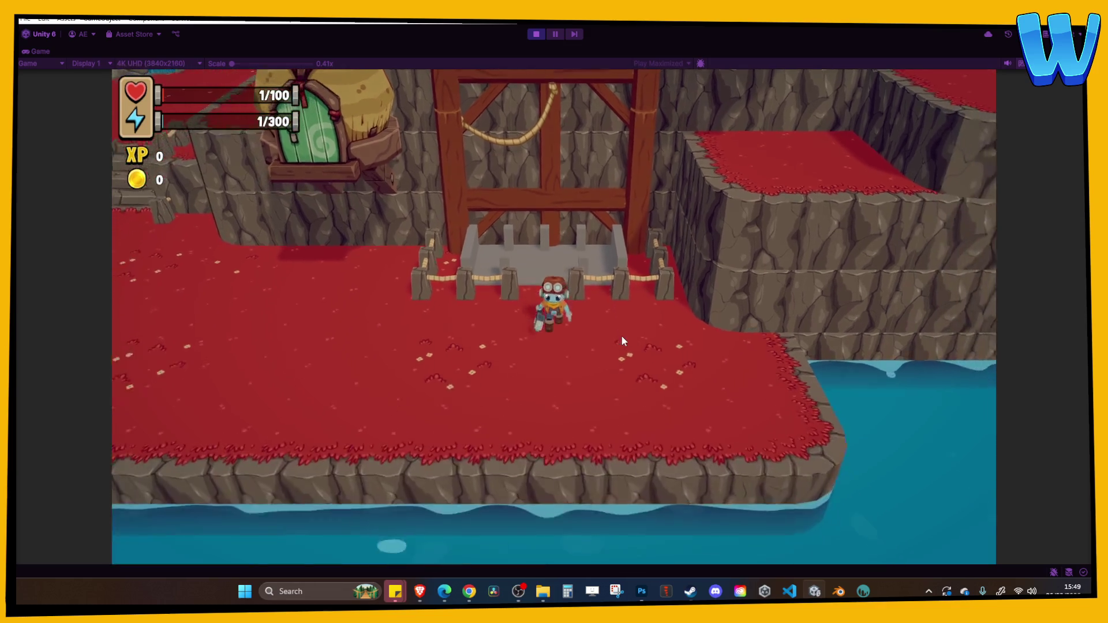
pyautogui.press('w')
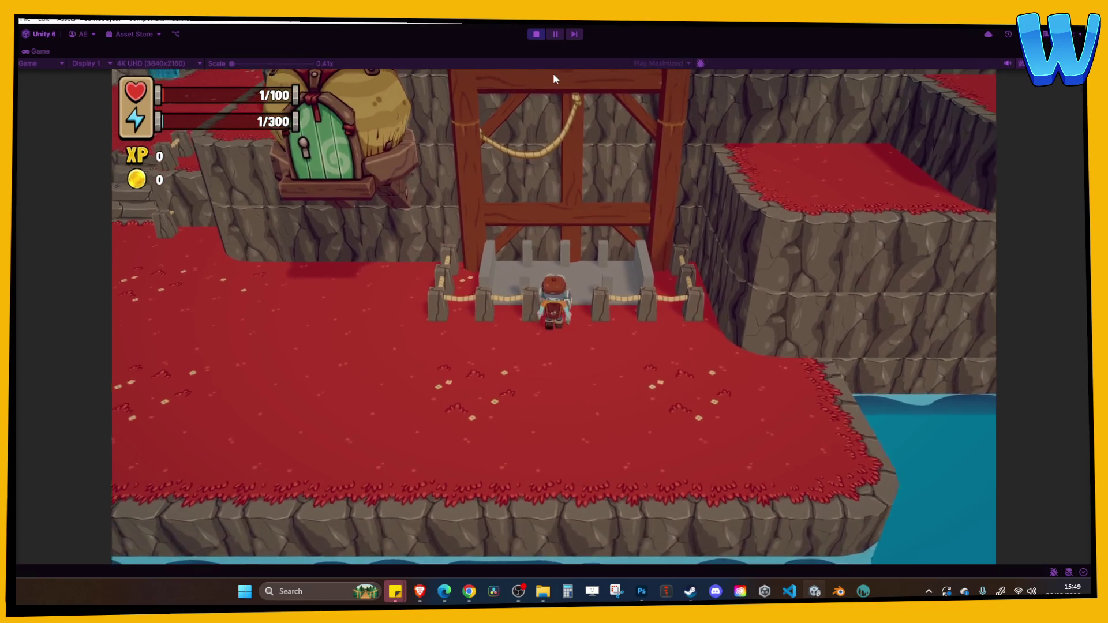
pyautogui.click(537, 34)
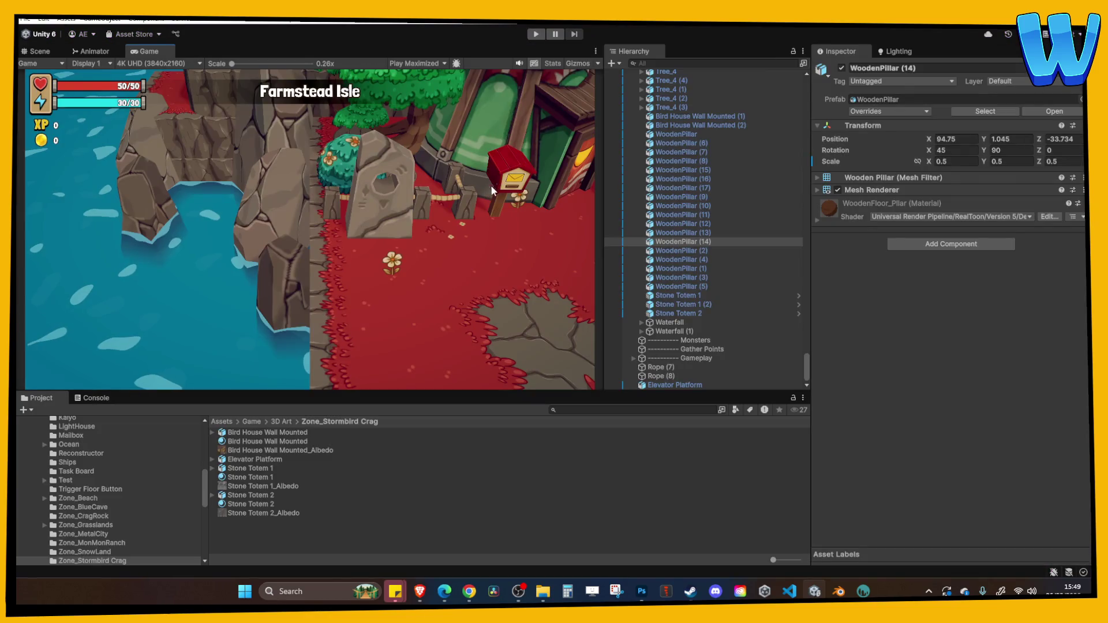
# Step: Return to the Scene view and frame a stone fence post beside the platform
pyautogui.click(41, 52)
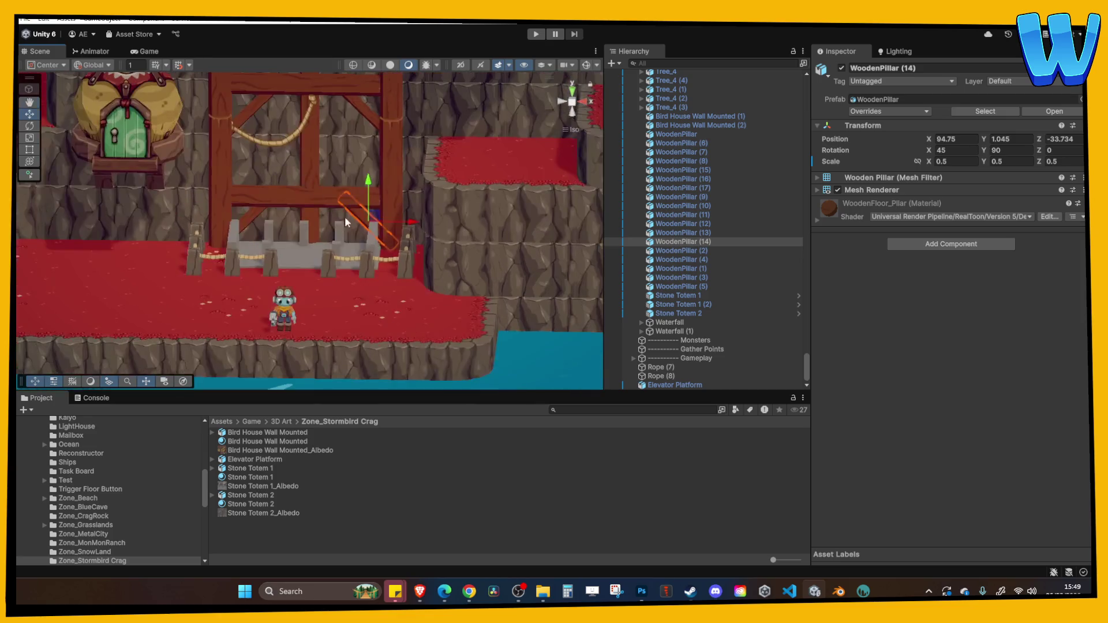
pyautogui.moveTo(381, 268); pyautogui.dragTo(383, 326)
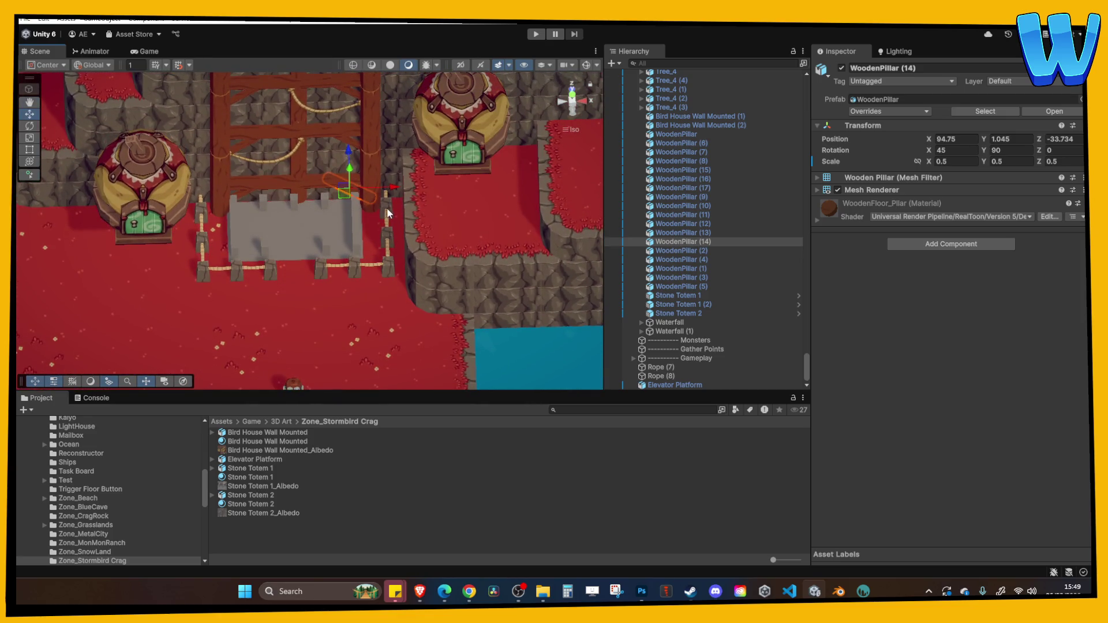
pyautogui.click(387, 213)
pyautogui.press('f')
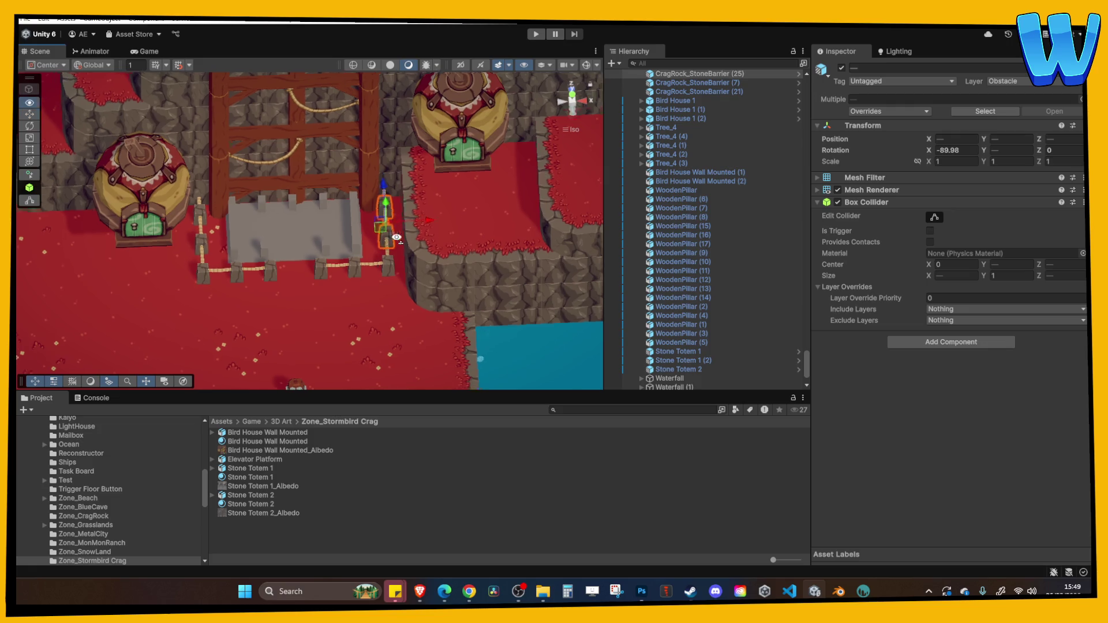
pyautogui.moveTo(386, 238); pyautogui.dragTo(193, 81)
pyautogui.moveTo(230, 119)
pyautogui.mouseDown()
pyautogui.moveTo(333, 192)
pyautogui.moveTo(330, 138)
pyautogui.moveTo(263, 131)
pyautogui.moveTo(264, 120)
pyautogui.mouseUp()
pyautogui.scroll(2, 324, 131)
# Step: Cycle the scale, rotate and move tools, reframe the posts side-on, and select one post
pyautogui.press('r')
pyautogui.click(29, 125)
pyautogui.press('w')
pyautogui.press('f')
pyautogui.moveTo(293, 170)
pyautogui.mouseDown()
pyautogui.moveTo(396, 154)
pyautogui.moveTo(227, 105)
pyautogui.moveTo(178, 62)
pyautogui.moveTo(284, 195)
pyautogui.moveTo(462, 247)
pyautogui.moveTo(365, 189)
pyautogui.moveTo(354, 168)
pyautogui.moveTo(367, 224)
pyautogui.moveTo(365, 313)
pyautogui.mouseUp()
pyautogui.click(354, 289)
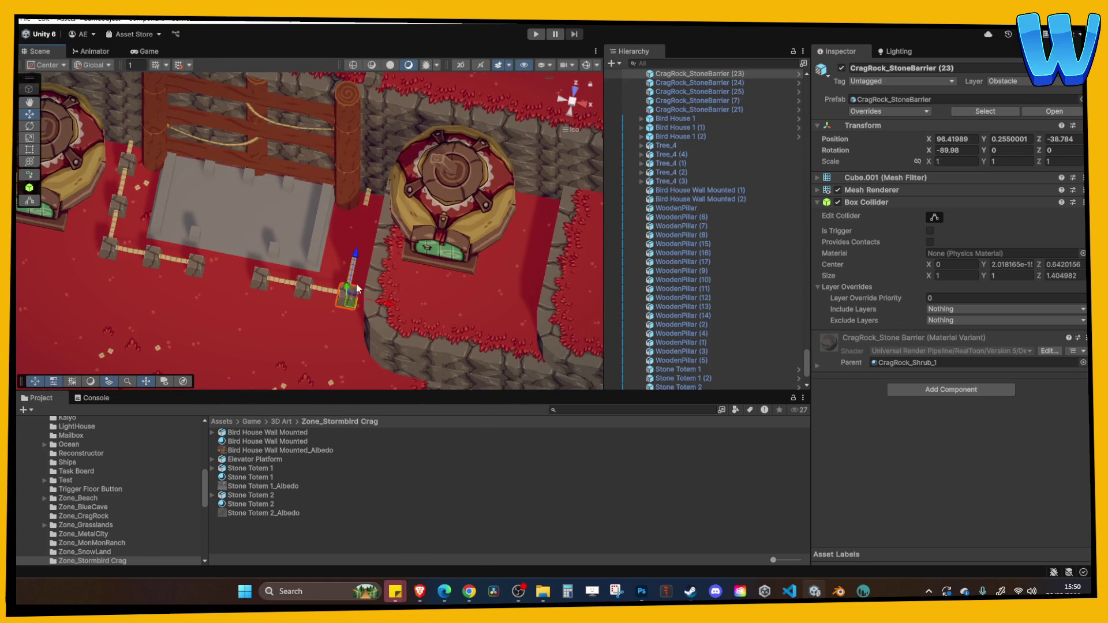
# Step: Duplicate a stone post two units along Z and copy a rope onto it
pyautogui.moveTo(394, 185); pyautogui.dragTo(466, 177)
pyautogui.hotkey('ctrl', 'd')
pyautogui.moveTo(303, 190); pyautogui.dragTo(236, 130)
pyautogui.hotkey('ctrl', 'd')
pyautogui.click(307, 196)
pyautogui.hotkey('ctrl', 'd')
pyautogui.moveTo(307, 196); pyautogui.dragTo(254, 146)
pyautogui.moveTo(254, 145)
pyautogui.mouseDown()
pyautogui.moveTo(310, 129)
pyautogui.moveTo(331, 222)
pyautogui.mouseUp()
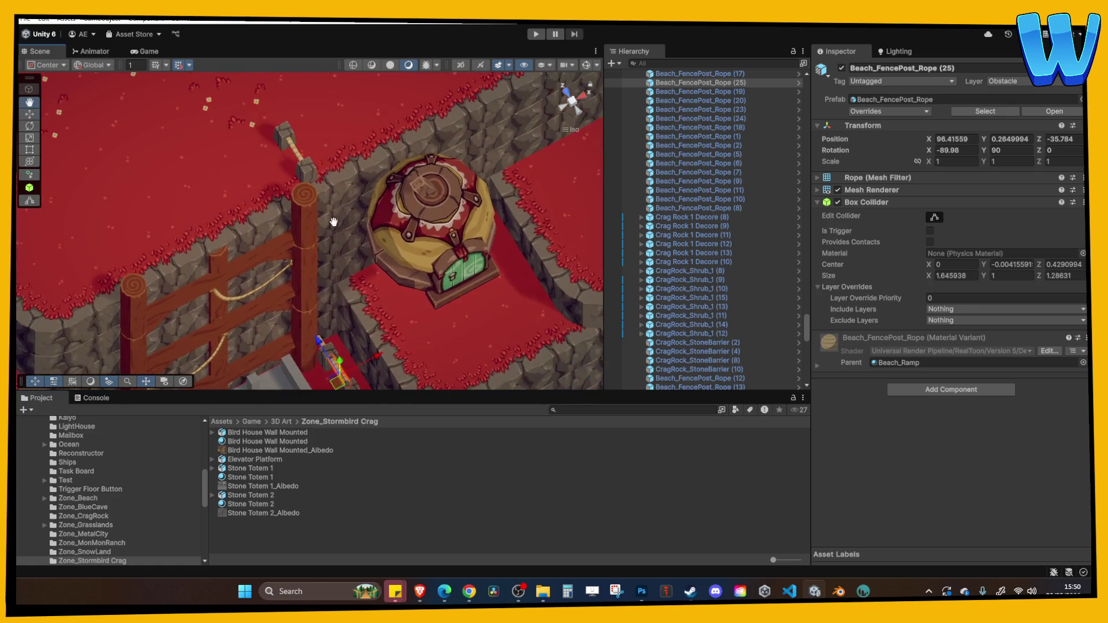
# Step: Add more stone post copies along X and Z, nudging one post a unit left
pyautogui.click(306, 172)
pyautogui.moveTo(333, 170)
pyautogui.mouseDown()
pyautogui.moveTo(358, 198)
pyautogui.moveTo(376, 156)
pyautogui.moveTo(333, 139)
pyautogui.moveTo(362, 143)
pyautogui.moveTo(297, 173)
pyautogui.moveTo(266, 204)
pyautogui.mouseUp()
pyautogui.hotkey('ctrl', 'd')
pyautogui.hotkey('ctrl', 'd')
pyautogui.hotkey('ctrl', 'd')
pyautogui.hotkey('ctrl', 'd')
pyautogui.moveTo(349, 172); pyautogui.dragTo(266, 183)
pyautogui.hotkey('ctrl', 'd')
pyautogui.hotkey('ctrl', 'd')
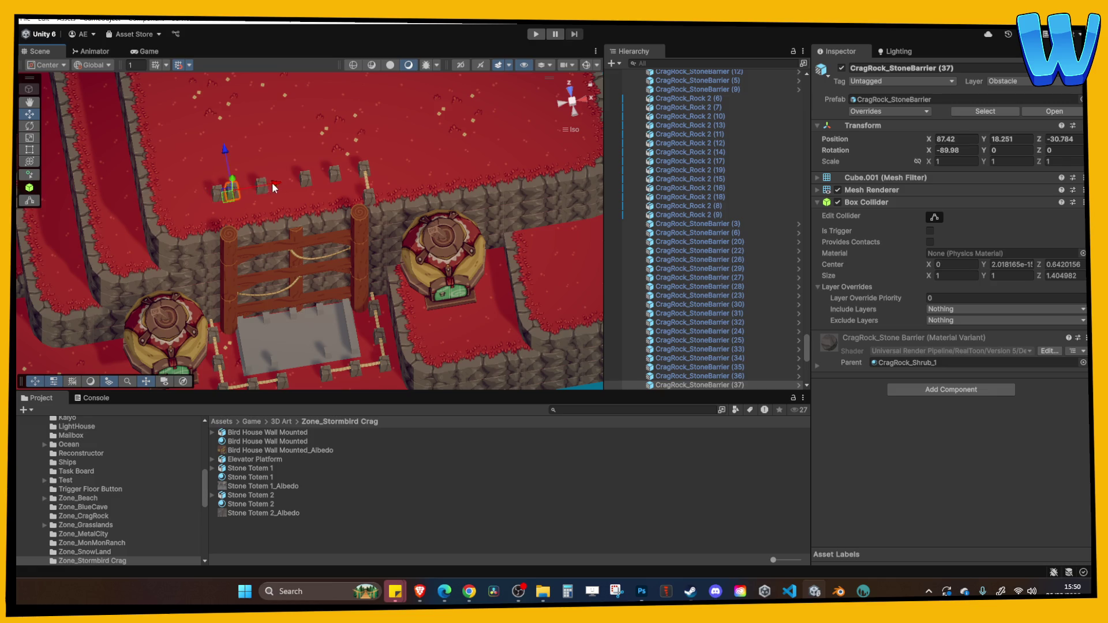
pyautogui.click(216, 194)
pyautogui.moveTo(257, 191); pyautogui.dragTo(252, 186)
pyautogui.hotkey('ctrl', 'd')
pyautogui.moveTo(195, 158); pyautogui.dragTo(203, 188)
# Step: Duplicate ropes beside the new posts and set one rope's Rotation Y to 0
pyautogui.click(368, 185)
pyautogui.hotkey('ctrl', 'd')
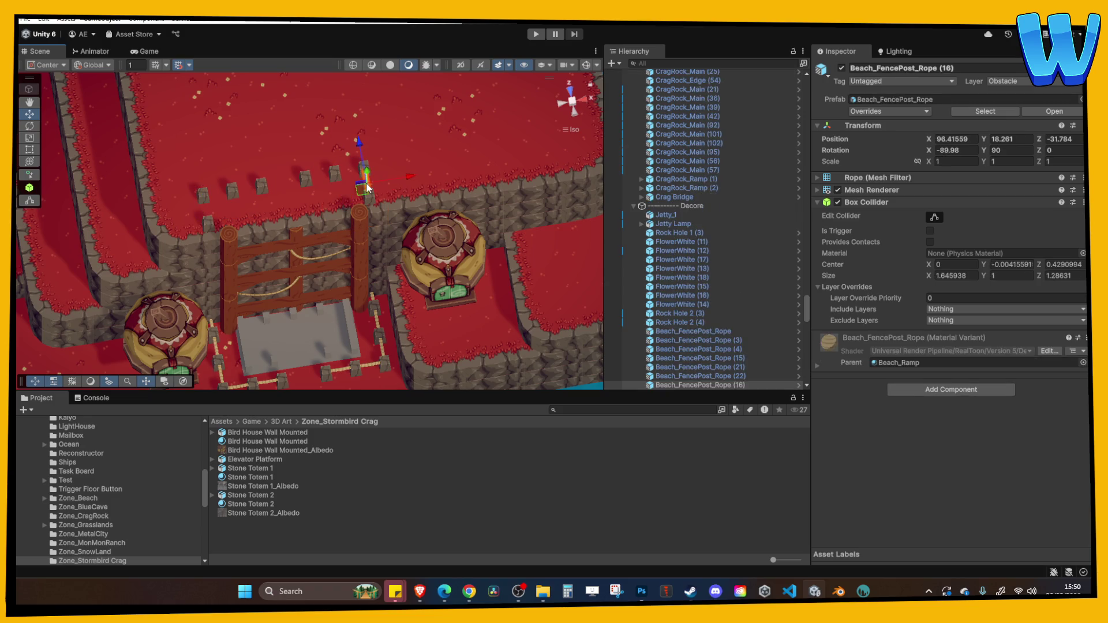
pyautogui.moveTo(409, 176); pyautogui.dragTo(266, 199)
pyautogui.hotkey('ctrl', 'd')
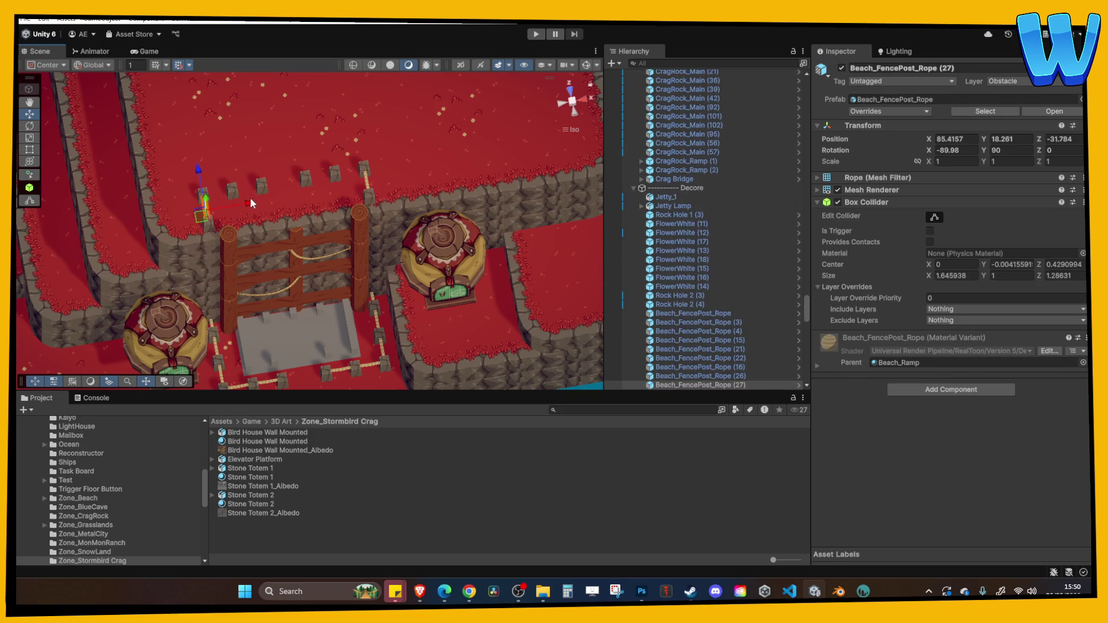
pyautogui.moveTo(216, 165); pyautogui.dragTo(212, 151)
pyautogui.click(999, 150)
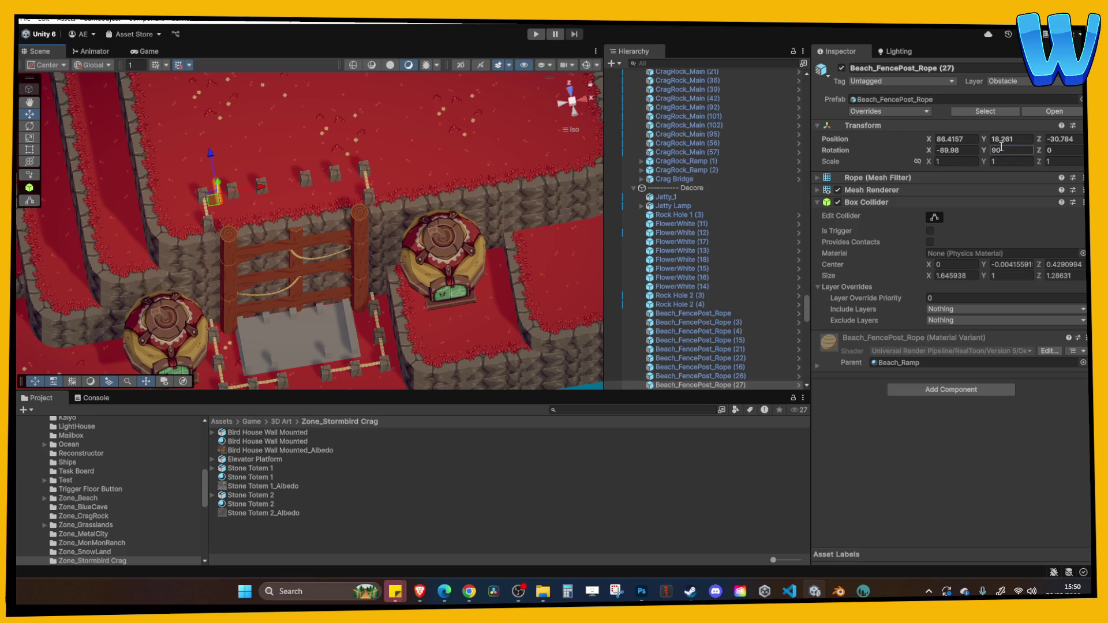
pyautogui.write('0')
pyautogui.scroll(5, 402, 246)
# Step: Copy the turned rope along X to span the posts, then select the CragRock_Edge cliff piece
pyautogui.hotkey('ctrl', 'd')
pyautogui.moveTo(257, 179)
pyautogui.mouseDown()
pyautogui.moveTo(295, 190)
pyautogui.moveTo(444, 177)
pyautogui.mouseUp()
pyautogui.hotkey('ctrl', 'd')
pyautogui.hotkey('ctrl', 'd')
pyautogui.click(476, 198)
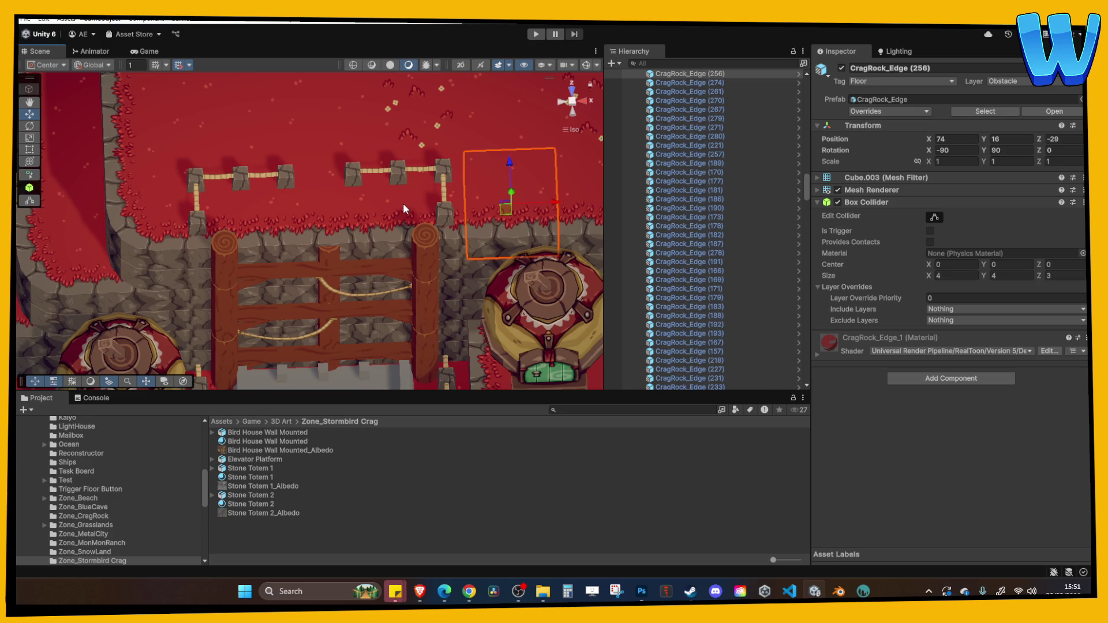
pyautogui.scroll(-5, 403, 203)
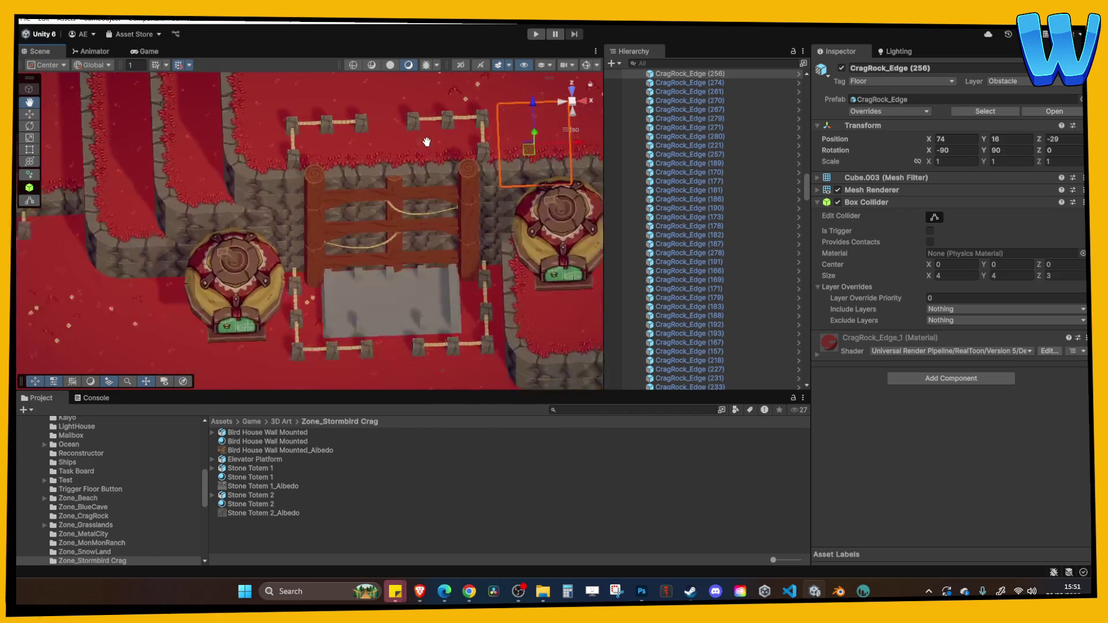
pyautogui.moveTo(302, 204); pyautogui.dragTo(393, 206)
pyautogui.scroll(-3, 393, 207)
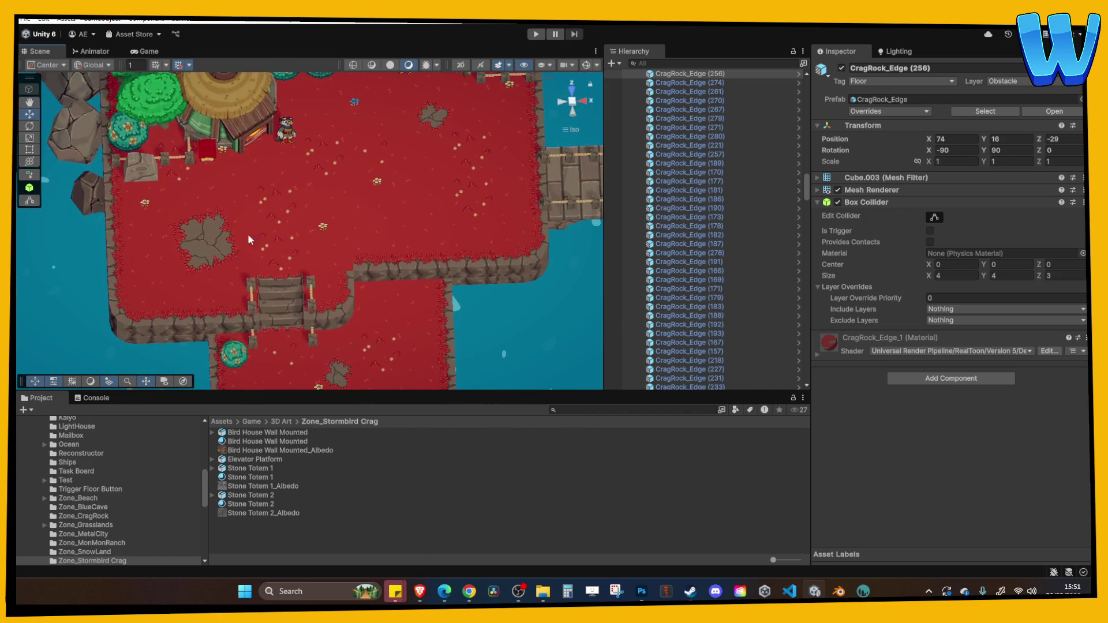
pyautogui.click(248, 234)
pyautogui.scroll(-5, 358, 180)
pyautogui.press('f')
pyautogui.scroll(-4, 395, 169)
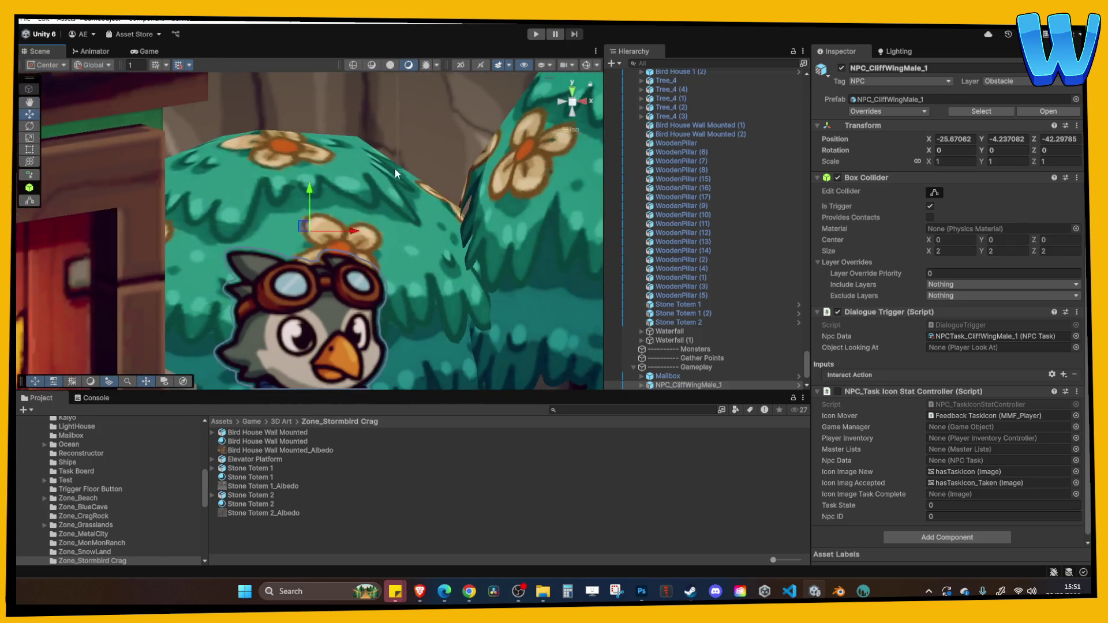
pyautogui.scroll(-2, 416, 231)
pyautogui.scroll(-5, 397, 235)
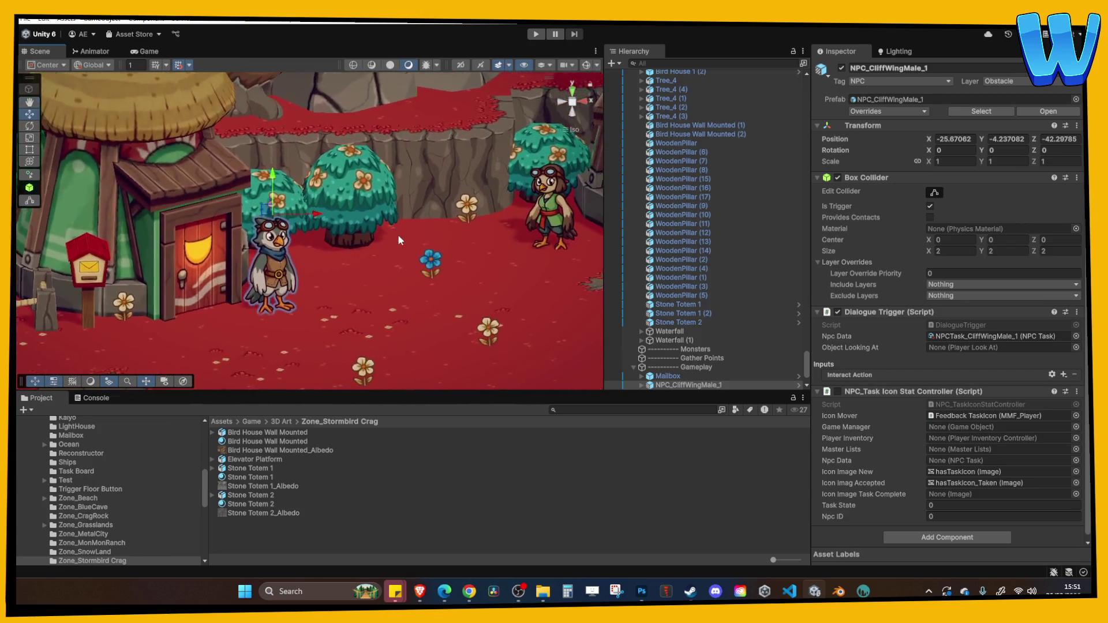
pyautogui.scroll(4, 219, 201)
pyautogui.scroll(-4, 216, 198)
pyautogui.scroll(5, 473, 210)
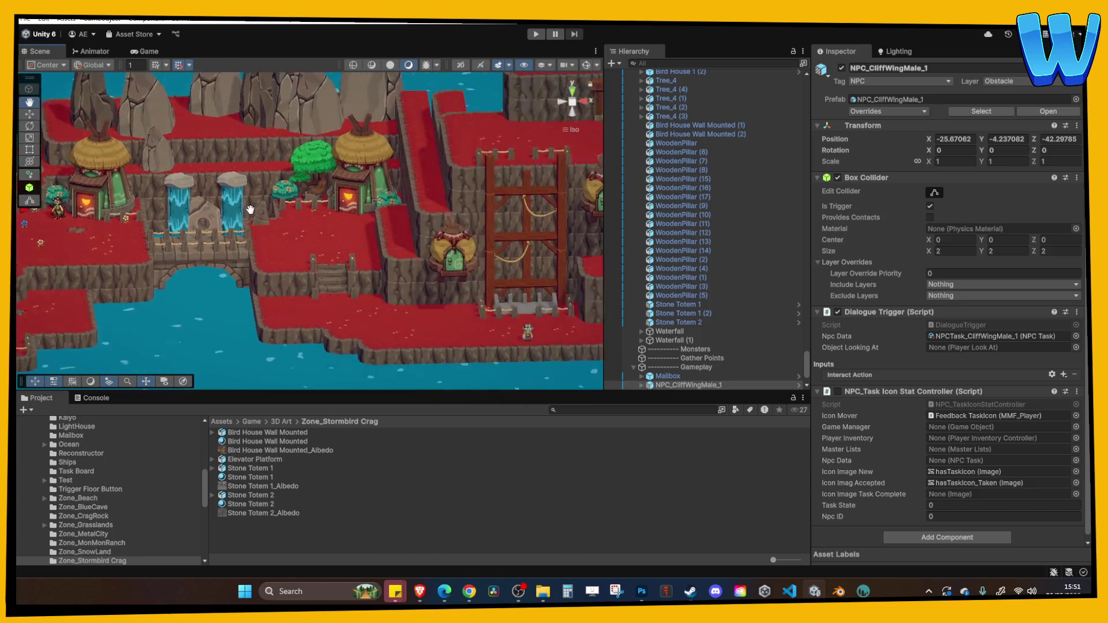
pyautogui.click(474, 209)
pyautogui.scroll(-3, 345, 230)
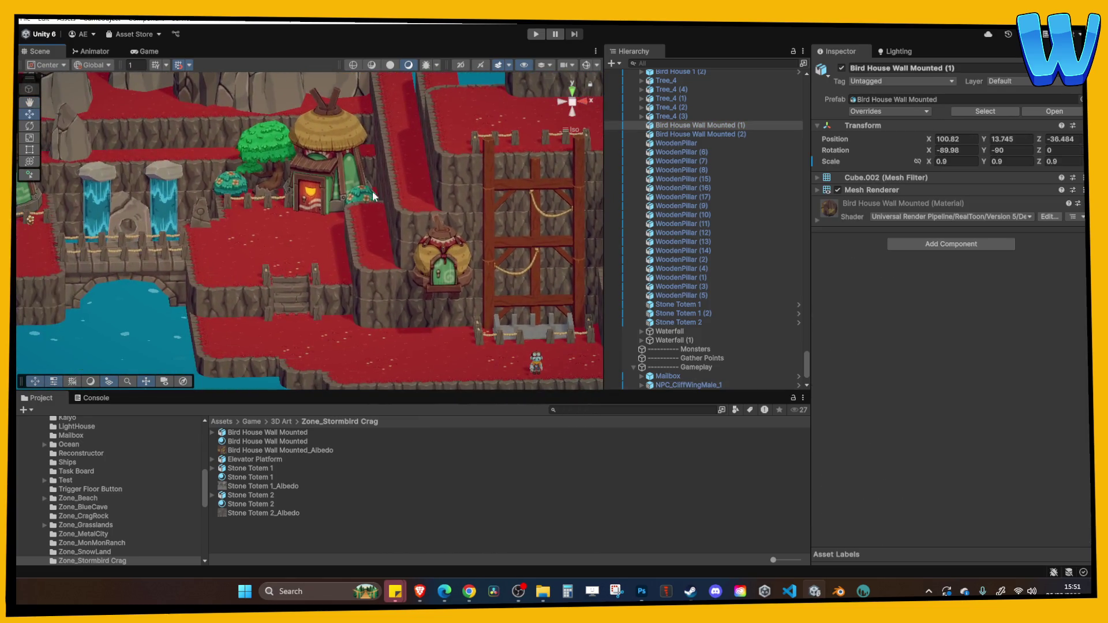
pyautogui.click(296, 174)
pyautogui.scroll(3, 330, 224)
pyautogui.scroll(-4, 404, 311)
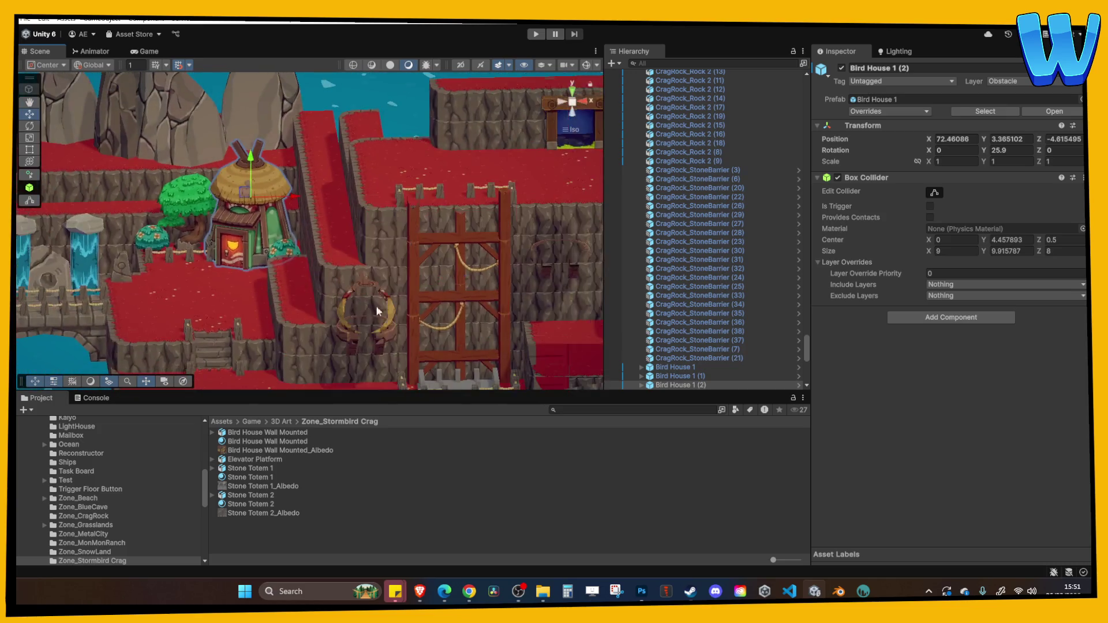
pyautogui.click(356, 305)
pyautogui.scroll(4, 356, 306)
pyautogui.scroll(-1, 357, 310)
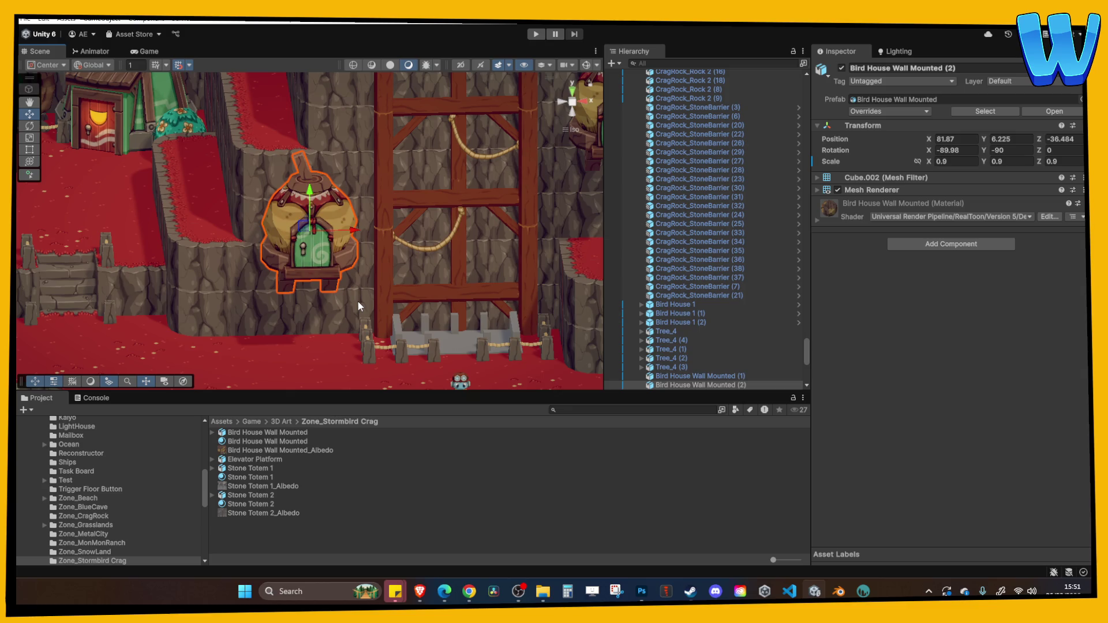
pyautogui.moveTo(348, 283); pyautogui.dragTo(352, 240)
pyautogui.click(466, 302)
pyautogui.moveTo(465, 302); pyautogui.dragTo(382, 274)
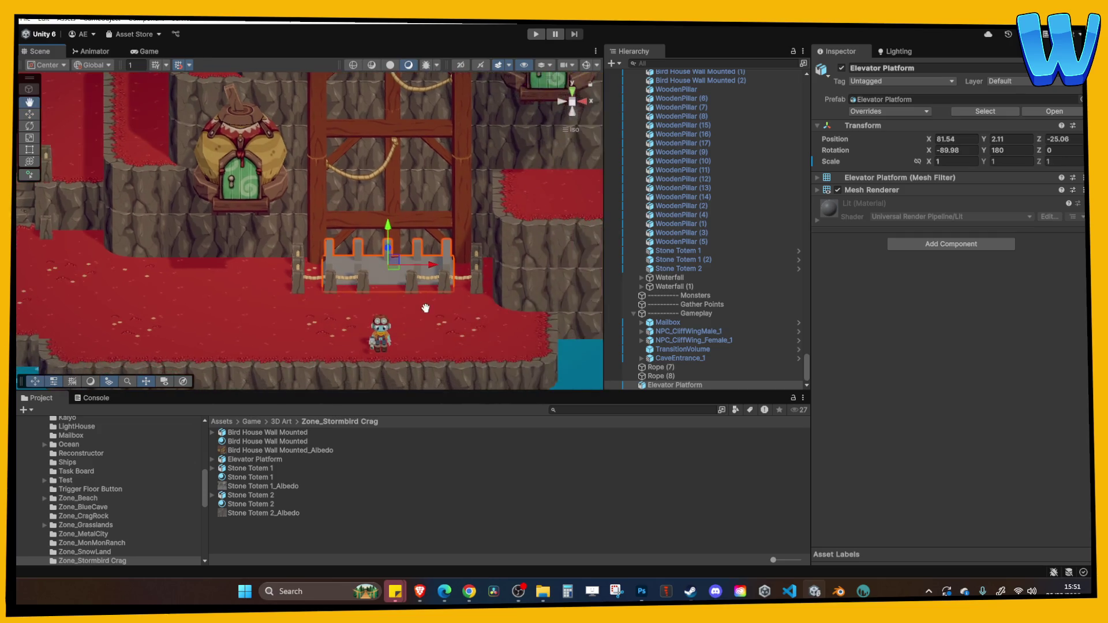
pyautogui.scroll(2, 427, 295)
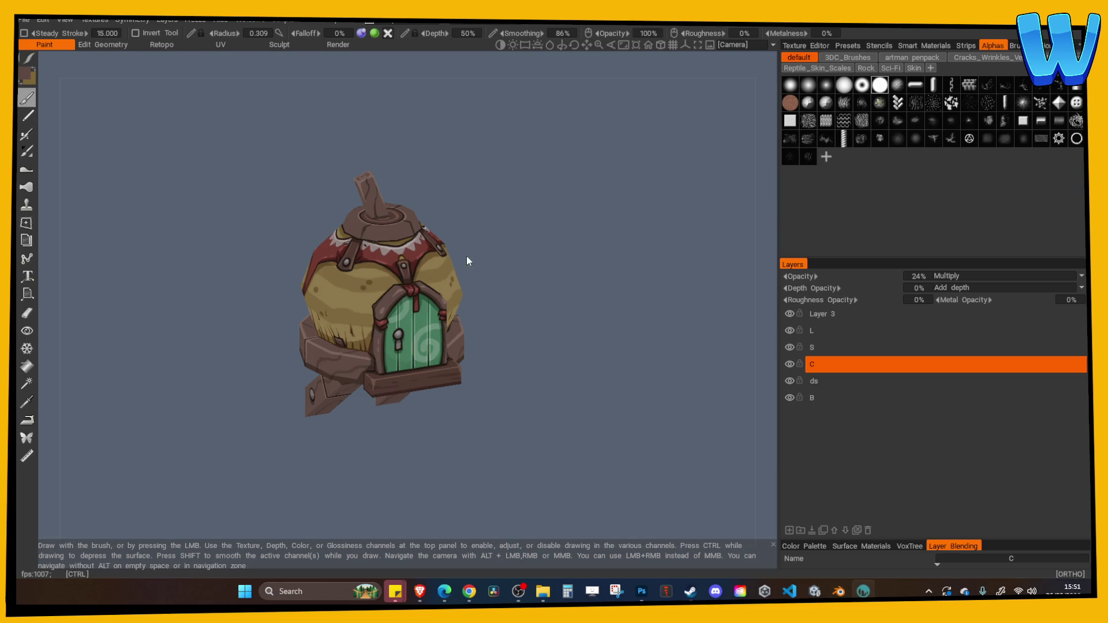
# Step: Import Elevator Platform.obj for per-pixel painting with a chosen texture width
pyautogui.click(24, 19)
pyautogui.moveTo(68, 174)
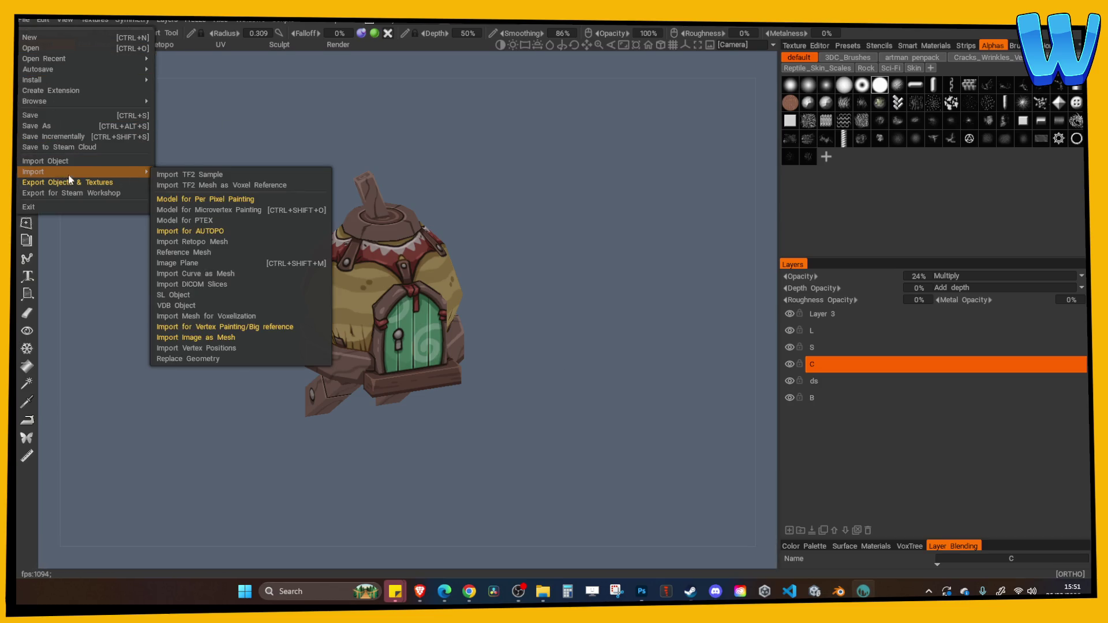
pyautogui.click(213, 200)
pyautogui.doubleClick(236, 118)
pyautogui.click(454, 397)
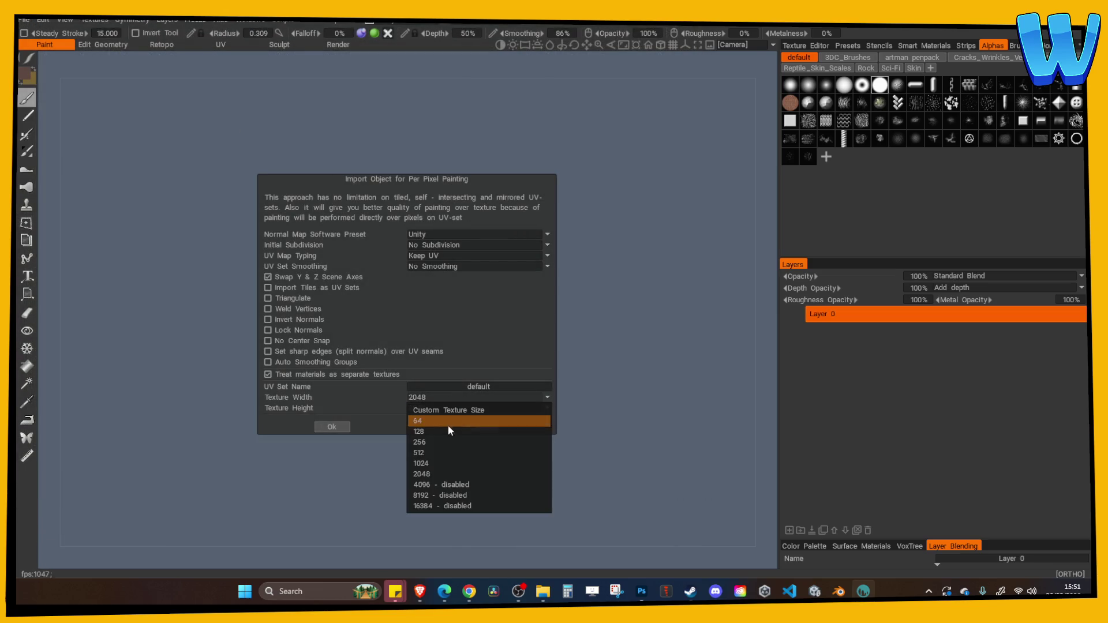
pyautogui.click(443, 451)
pyautogui.click(333, 427)
# Step: Turn on the wireframe overlay and gloss/roughness-only shading
pyautogui.moveTo(600, 185)
pyautogui.mouseDown()
pyautogui.moveTo(604, 175)
pyautogui.moveTo(462, 141)
pyautogui.mouseUp()
pyautogui.click(87, 21)
pyautogui.moveTo(65, 20)
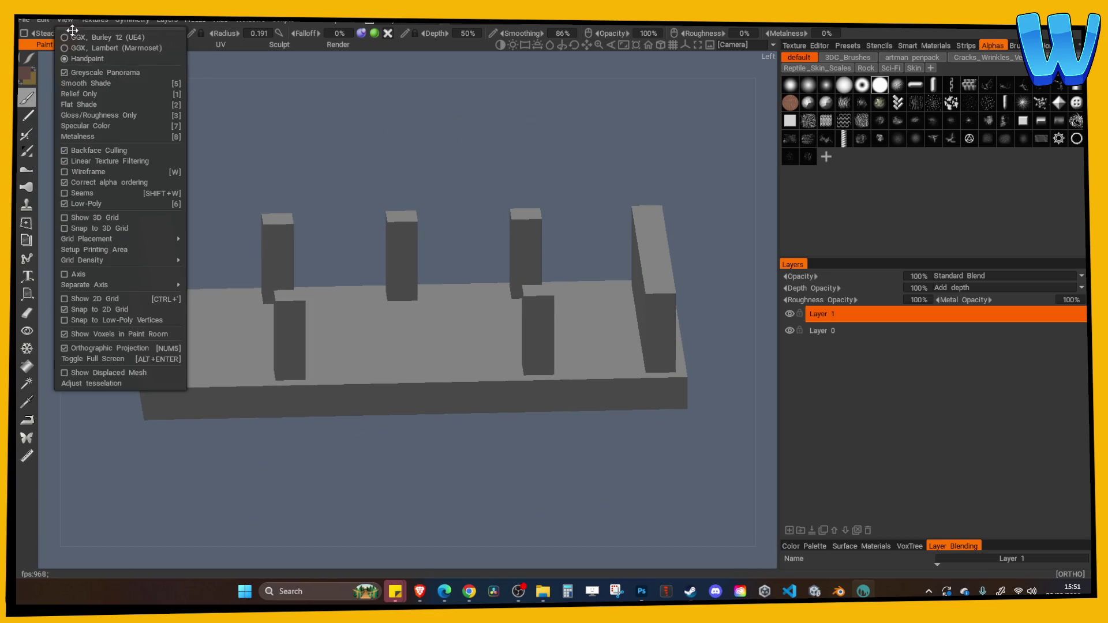
pyautogui.click(87, 172)
pyautogui.click(84, 115)
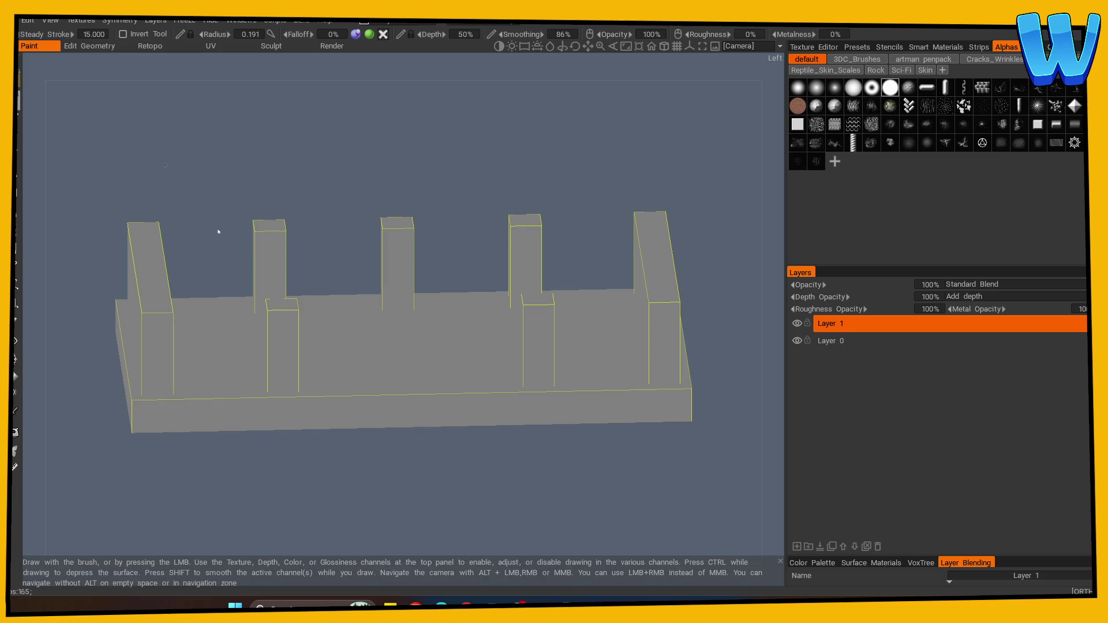
# Step: Set the paint colour to black from the colour palette
pyautogui.moveTo(218, 230); pyautogui.dragTo(141, 155)
pyautogui.press('c')
pyautogui.click(367, 360)
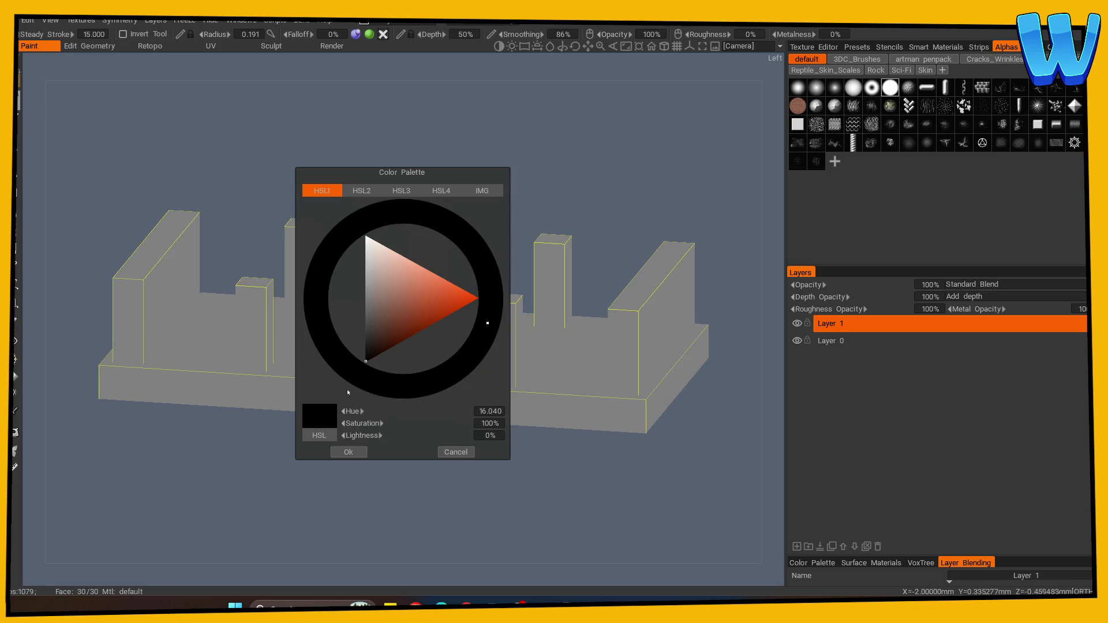
pyautogui.click(346, 452)
# Step: Make Layer 0 the active paint layer, viewing the platform from above
pyautogui.moveTo(340, 346)
pyautogui.mouseDown()
pyautogui.moveTo(242, 175)
pyautogui.moveTo(244, 196)
pyautogui.mouseUp()
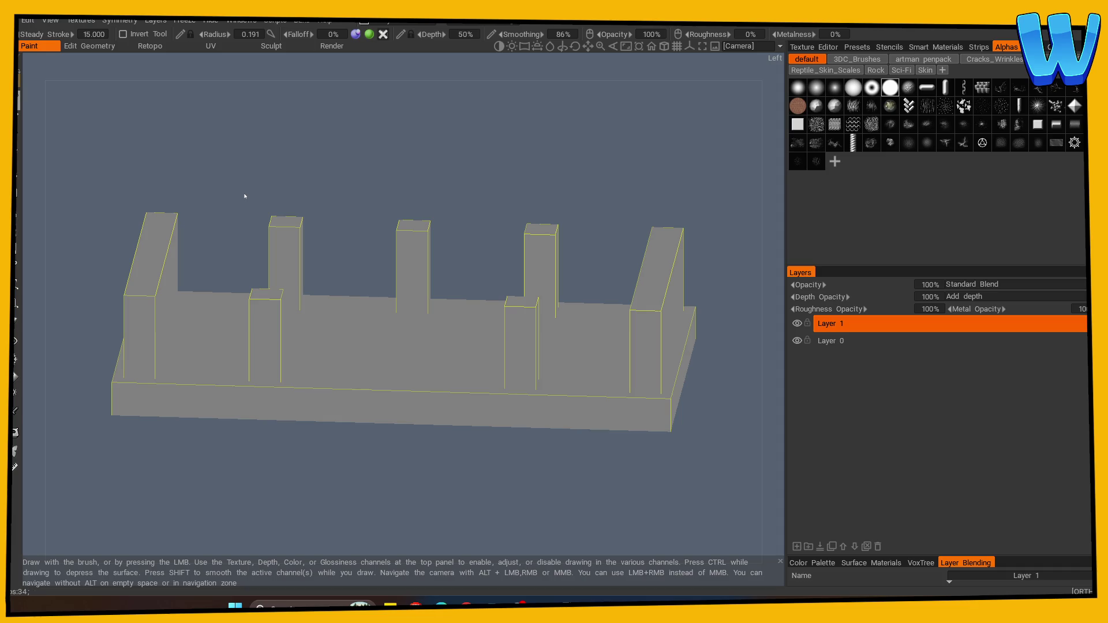
pyautogui.moveTo(275, 165); pyautogui.dragTo(564, 339)
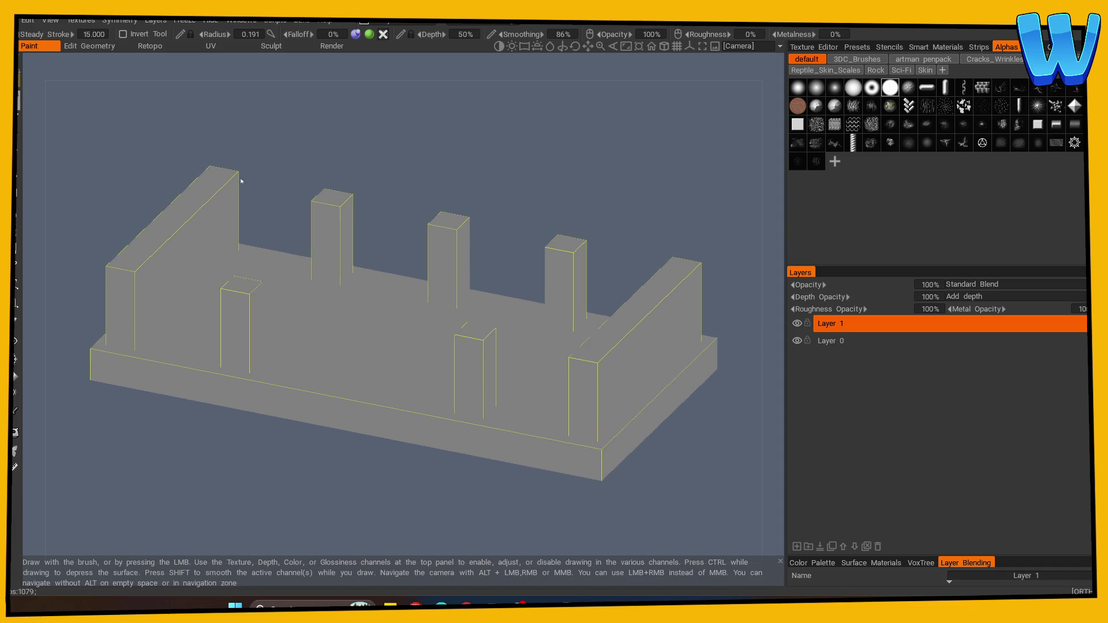
pyautogui.click(800, 341)
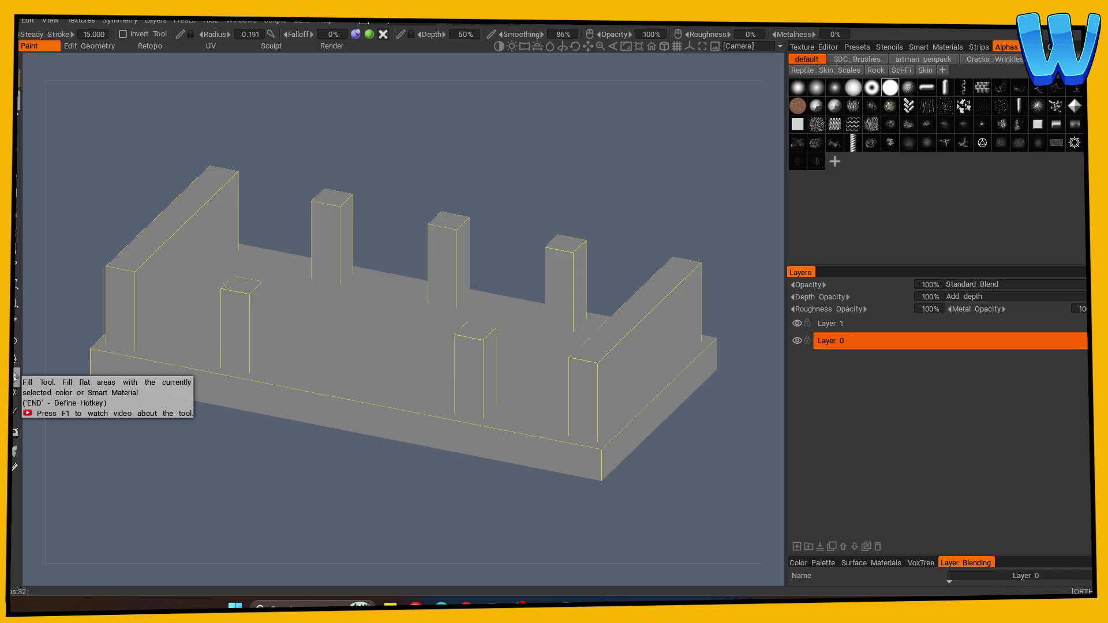
pyautogui.moveTo(107, 165); pyautogui.dragTo(190, 179)
pyautogui.moveTo(267, 191)
pyautogui.mouseDown()
pyautogui.moveTo(294, 207)
pyautogui.moveTo(188, 458)
pyautogui.moveTo(200, 438)
pyautogui.mouseUp()
# Step: Check the Save As file types, then cancel without saving
pyautogui.hotkey('ctrl', 's')
pyautogui.click(204, 451)
pyautogui.click(232, 445)
pyautogui.press('Escape')
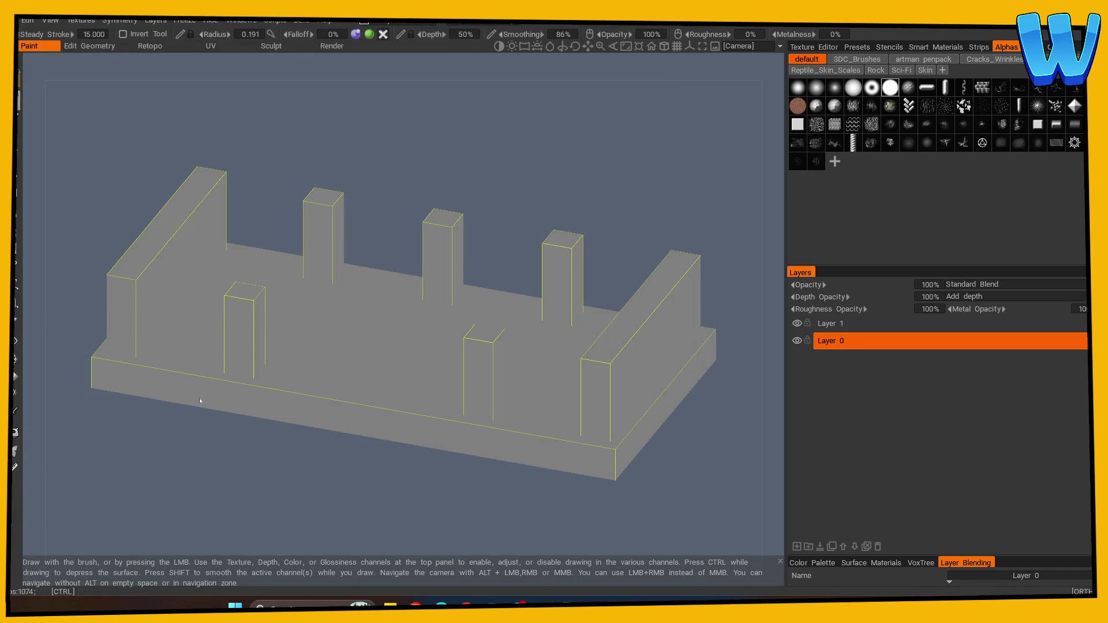
# Step: Save the 3D-Coat project as 'Elevator Platform' in the Stormbird Crag Paint folder
pyautogui.hotkey('ctrl', 's')
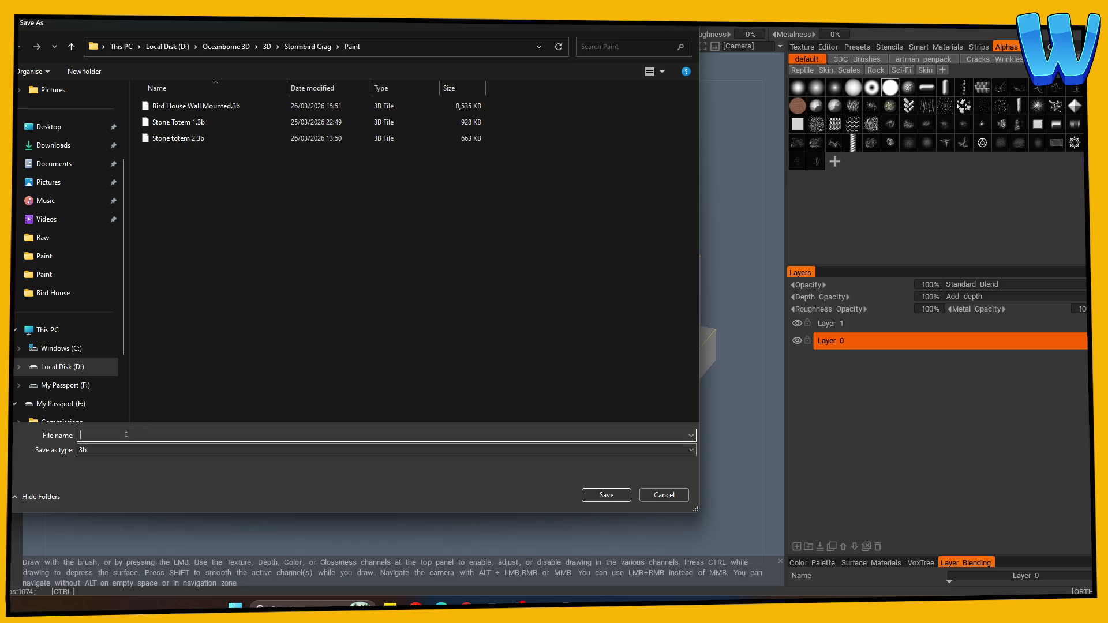
pyautogui.write('Wooden')
pyautogui.press('BackSpace')
pyautogui.press('BackSpace')
pyautogui.press('BackSpace')
pyautogui.press('BackSpace')
pyautogui.write('Elevator ')
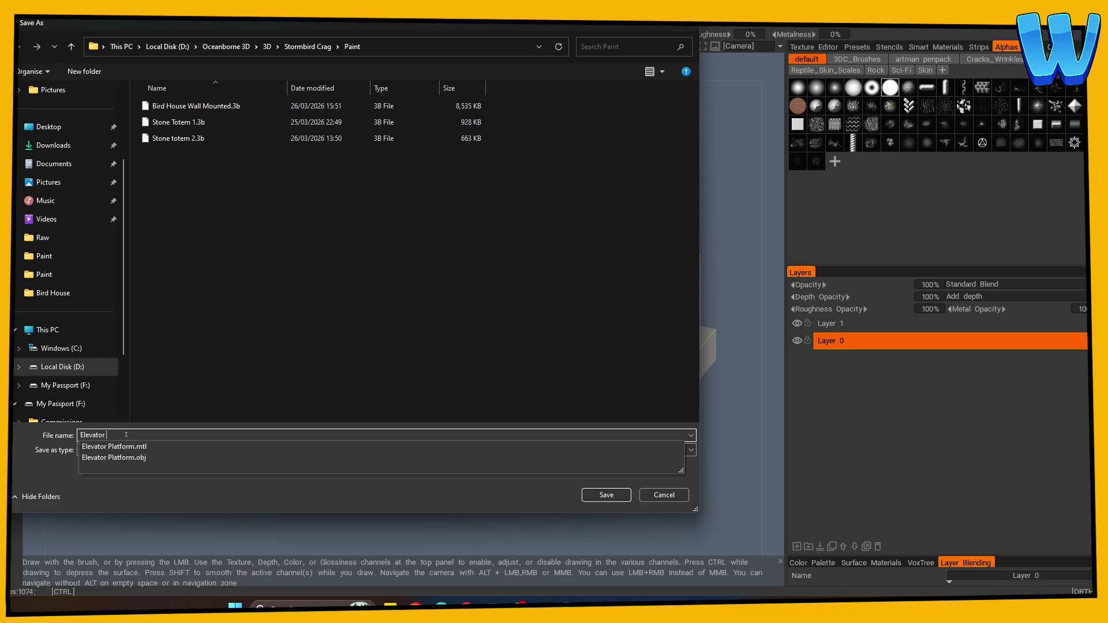
pyautogui.write('Platform')
pyautogui.press('Return')
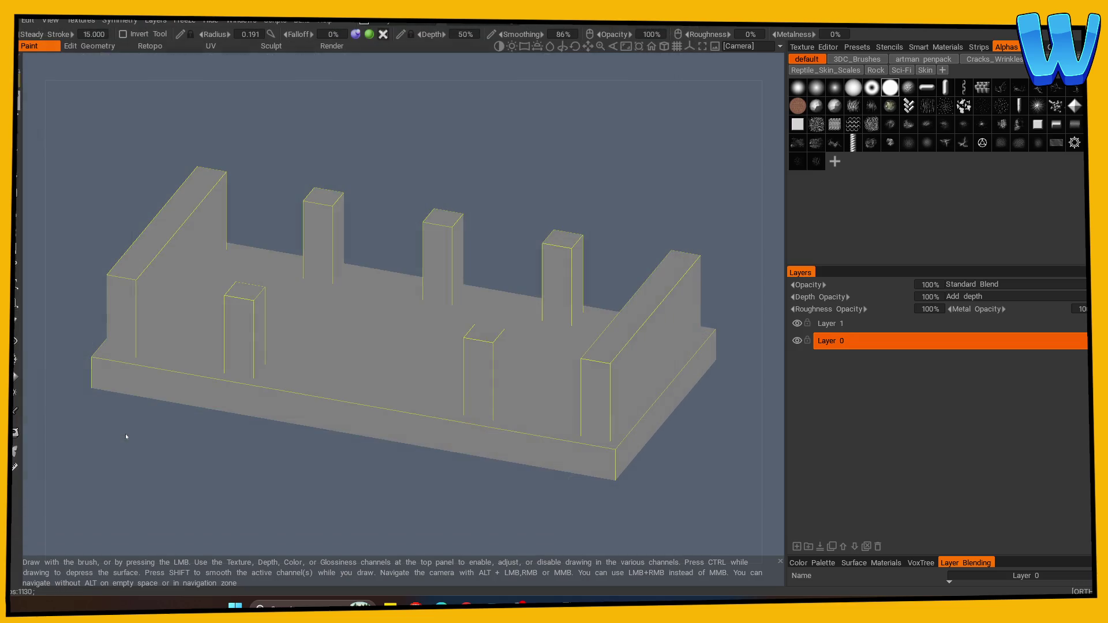
# Step: Turn on X and Y mirror symmetry and look straight down on the platform from the top
pyautogui.press('s')
pyautogui.click(361, 212)
pyautogui.click(362, 223)
pyautogui.moveTo(372, 124)
pyautogui.mouseDown()
pyautogui.moveTo(388, 168)
pyautogui.moveTo(235, 240)
pyautogui.mouseUp()
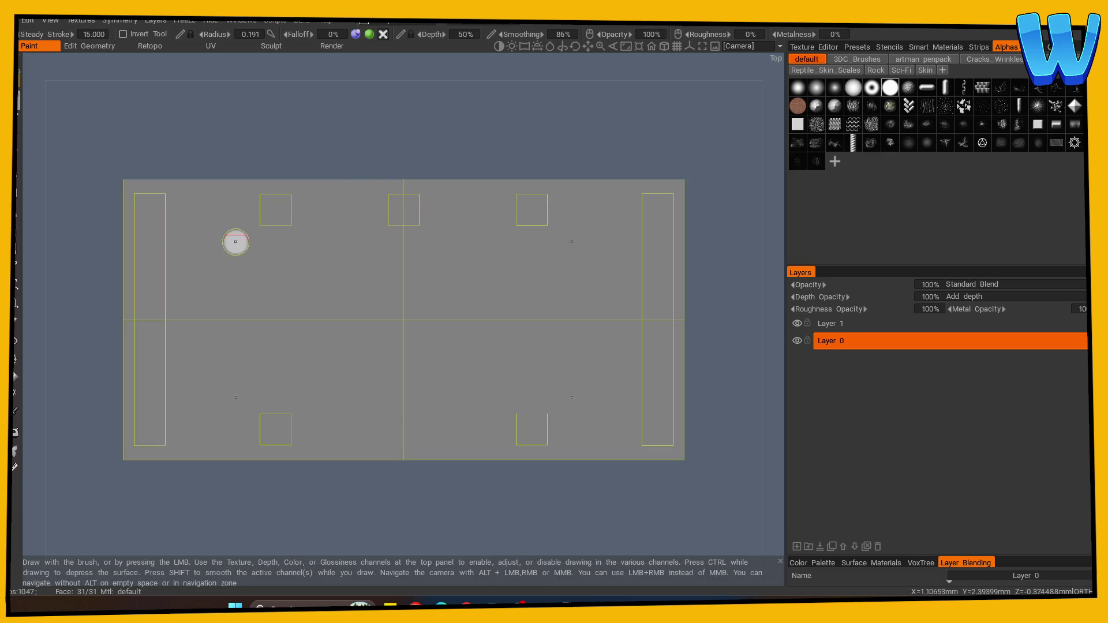
# Step: Paint four evenly spaced mirrored black plank lines from the top edge to the bottom
pyautogui.moveTo(168, 204); pyautogui.dragTo(168, 300)
pyautogui.hotkey('ctrl', 'z')
pyautogui.moveTo(166, 198); pyautogui.dragTo(170, 443)
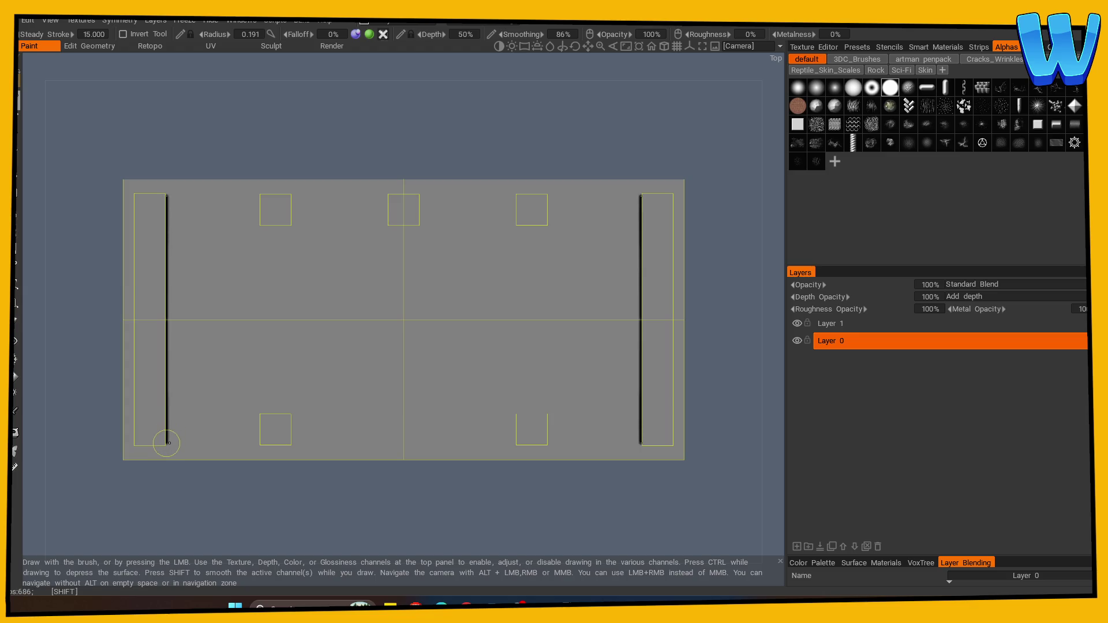
pyautogui.hotkey('ctrl', 'z')
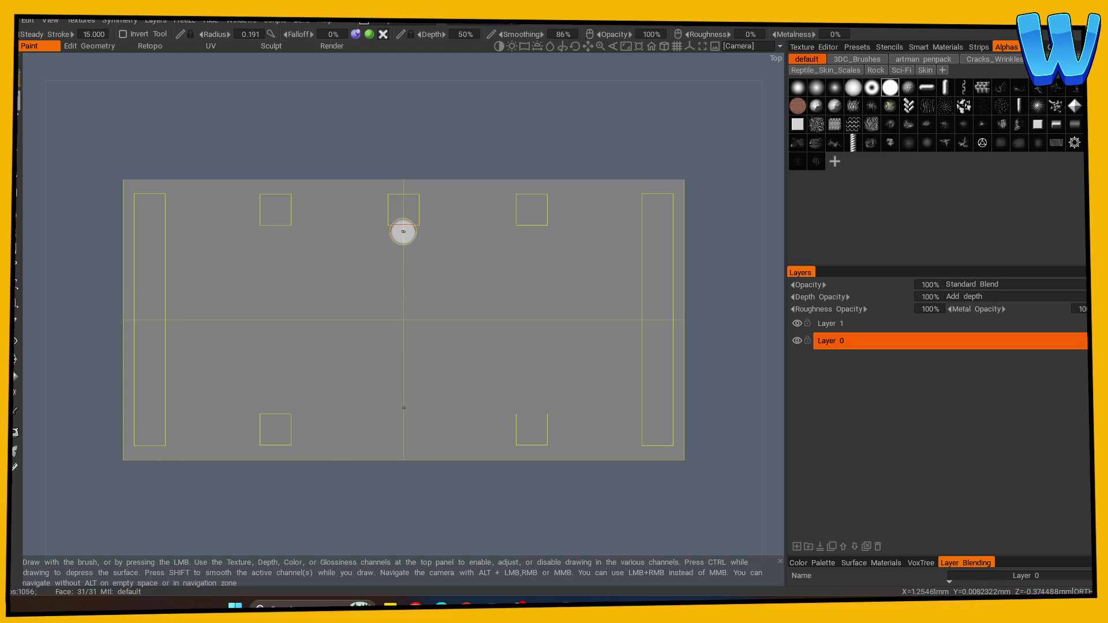
pyautogui.moveTo(348, 181); pyautogui.dragTo(348, 454)
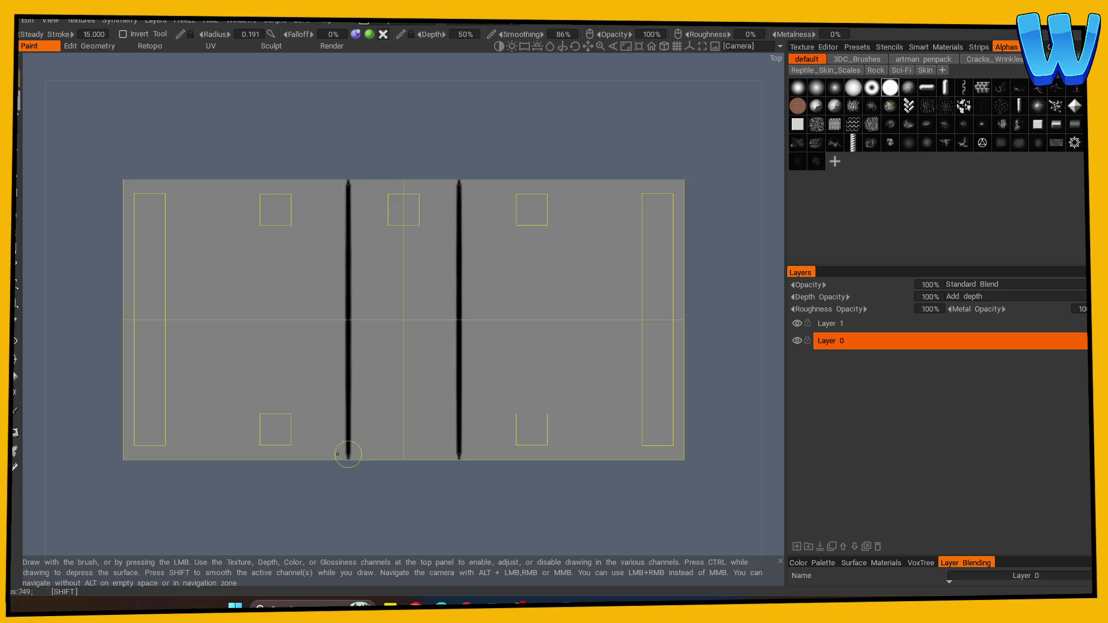
pyautogui.hotkey('ctrl', 'z')
pyautogui.moveTo(345, 179); pyautogui.dragTo(347, 476)
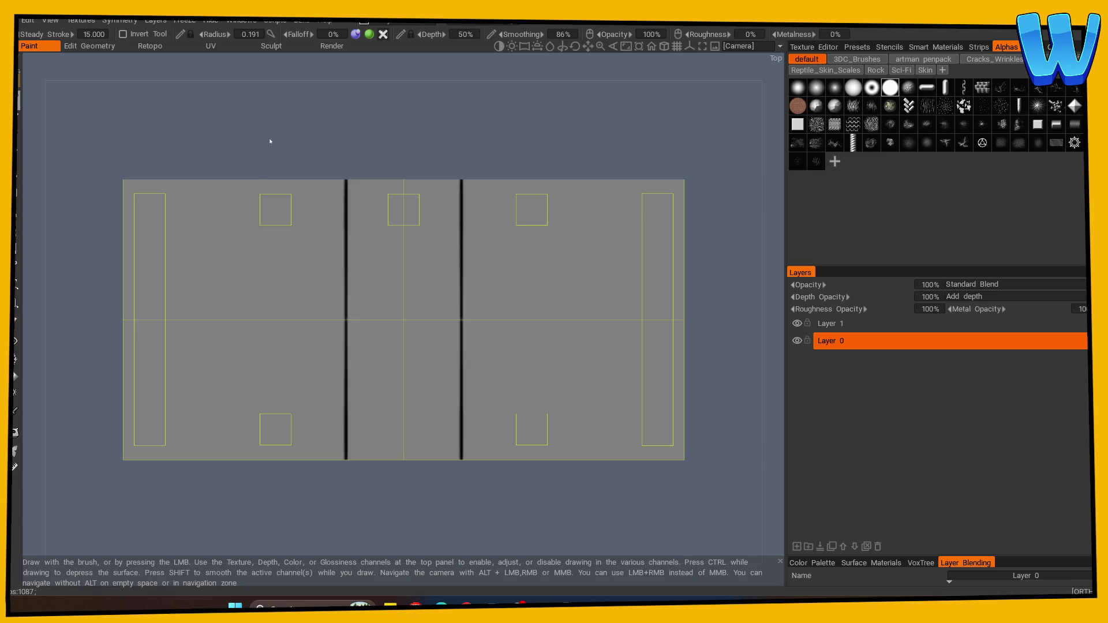
pyautogui.moveTo(217, 182); pyautogui.dragTo(216, 477)
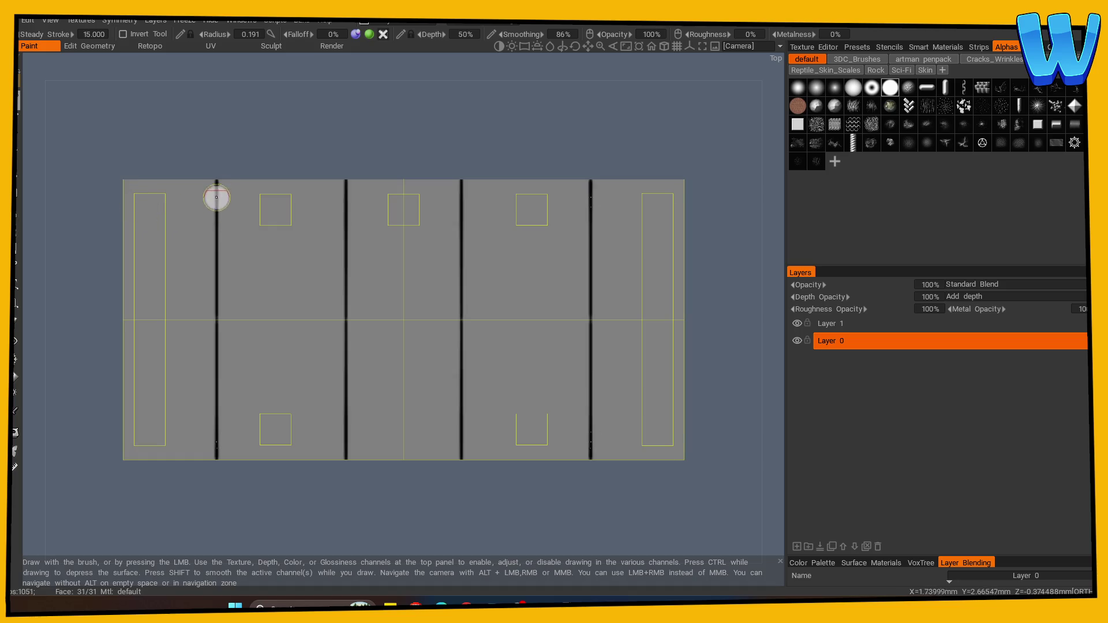
pyautogui.moveTo(234, 448)
pyautogui.mouseDown()
pyautogui.moveTo(234, 379)
pyautogui.moveTo(222, 371)
pyautogui.mouseUp()
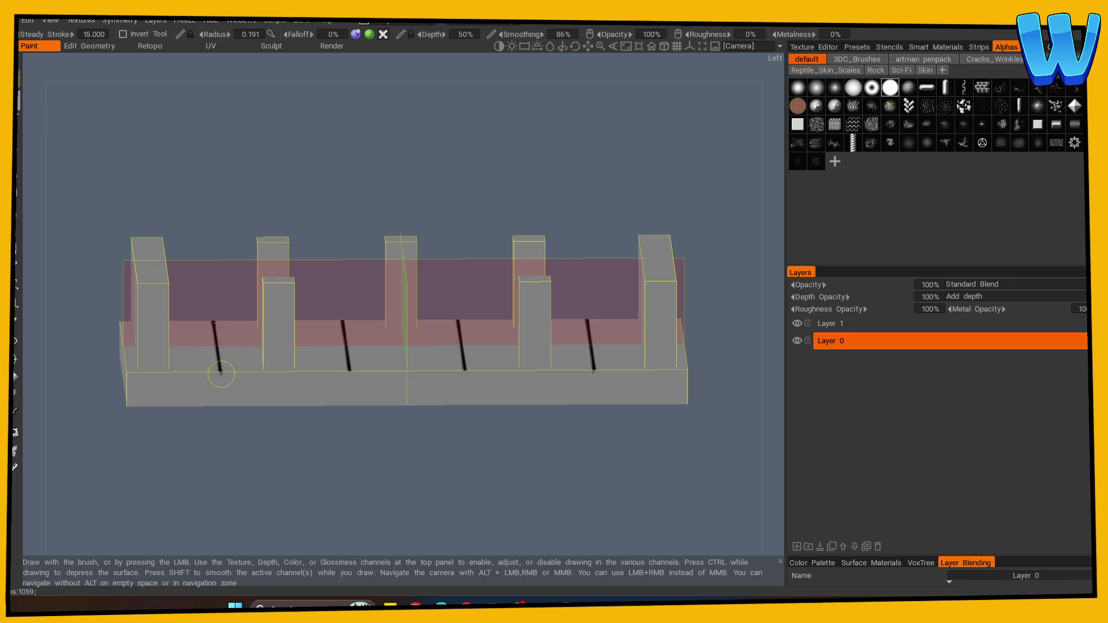
# Step: Continue the outer and inner plank lines down the platform's side in a flat side view
pyautogui.moveTo(349, 384); pyautogui.dragTo(310, 413)
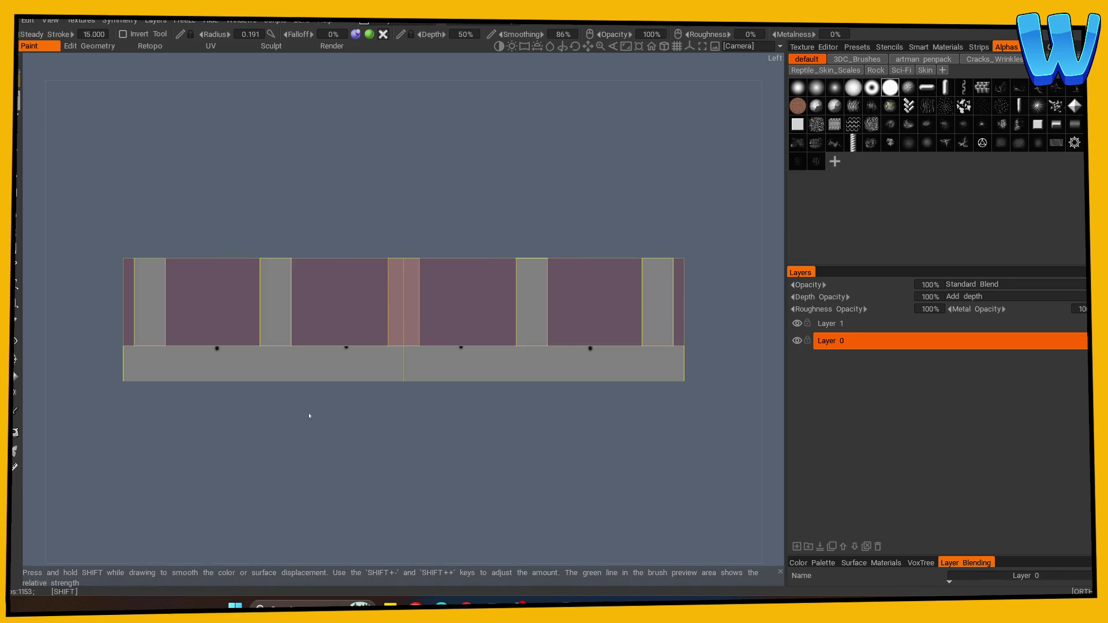
pyautogui.moveTo(218, 346); pyautogui.dragTo(217, 396)
pyautogui.moveTo(345, 346); pyautogui.dragTo(345, 393)
pyautogui.moveTo(363, 299); pyautogui.dragTo(370, 293)
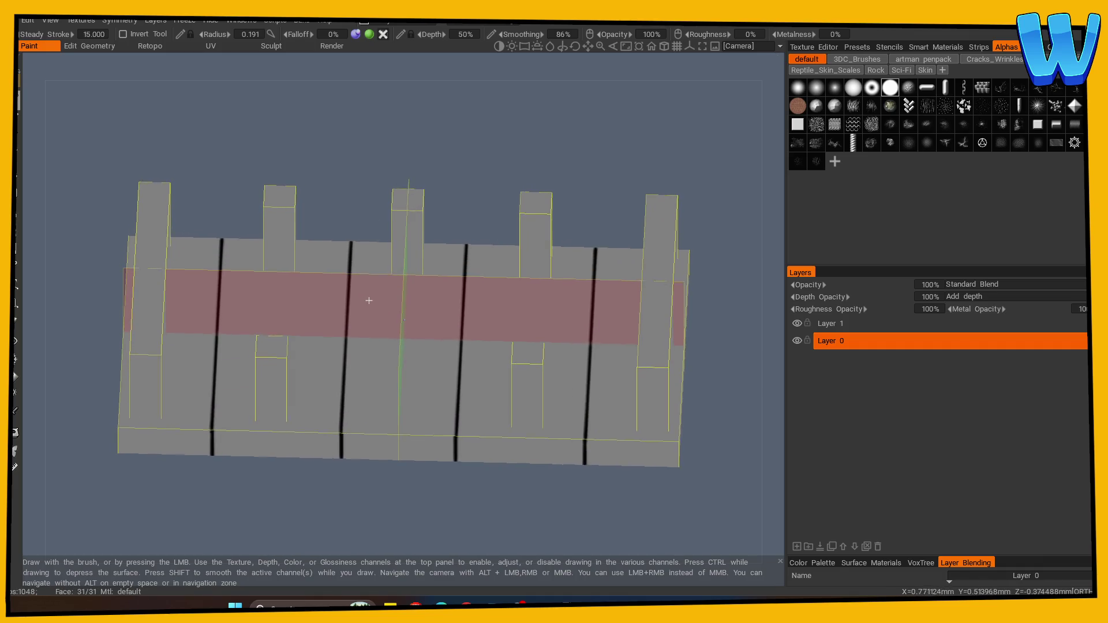
# Step: Paint mirrored horizontal lines between the seams on the deck from the top view
pyautogui.moveTo(359, 445)
pyautogui.mouseDown()
pyautogui.moveTo(377, 516)
pyautogui.moveTo(400, 512)
pyautogui.mouseUp()
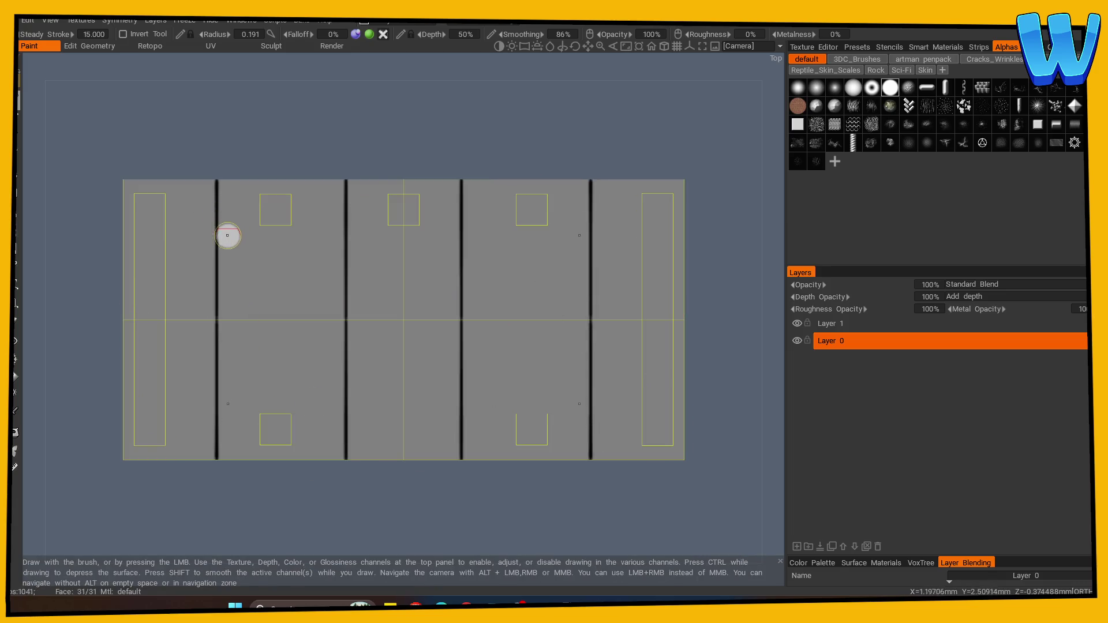
pyautogui.moveTo(218, 243); pyautogui.dragTo(584, 244)
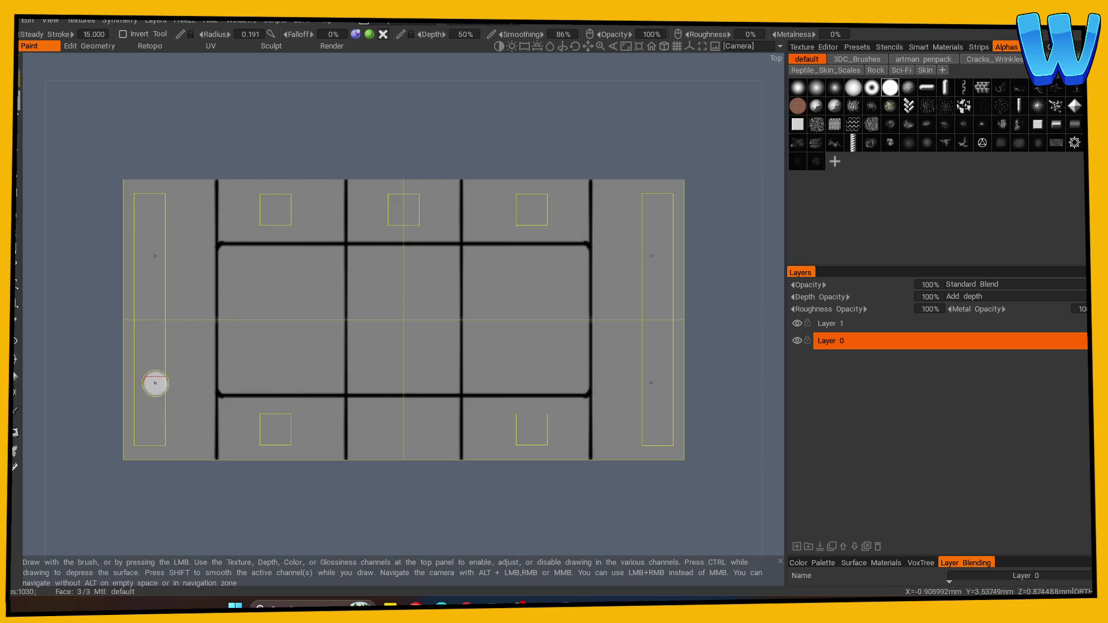
pyautogui.click(16, 321)
# Step: Undo all the painted seam lines on Layer 0 and make Layer 1 the active paint layer
pyautogui.moveTo(308, 266); pyautogui.dragTo(346, 257)
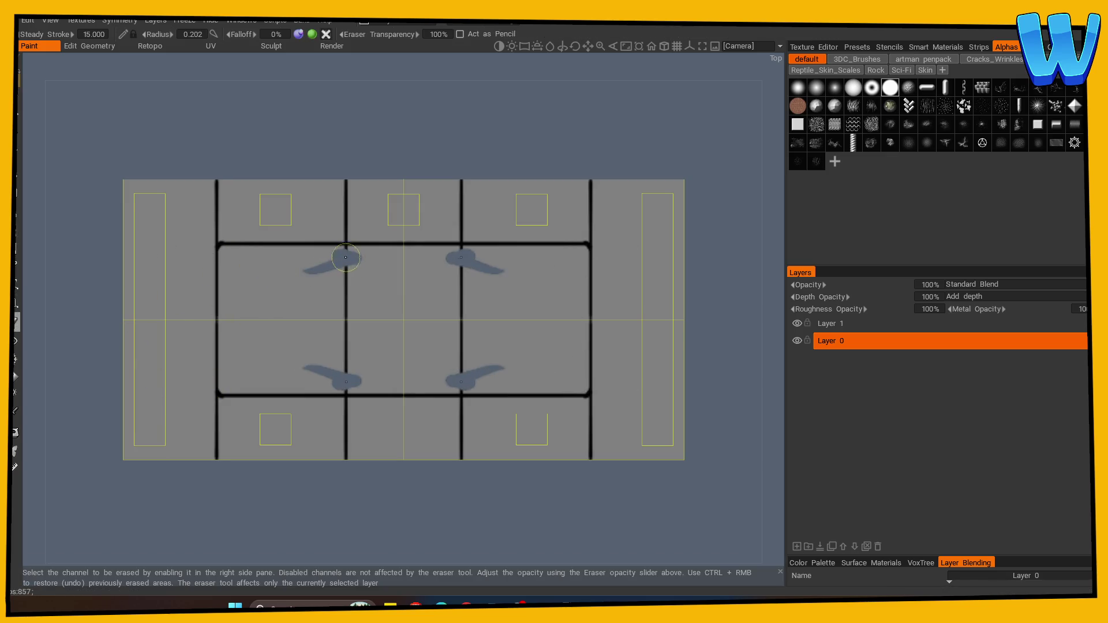
pyautogui.hotkey('ctrl', 'z')
pyautogui.click(797, 323)
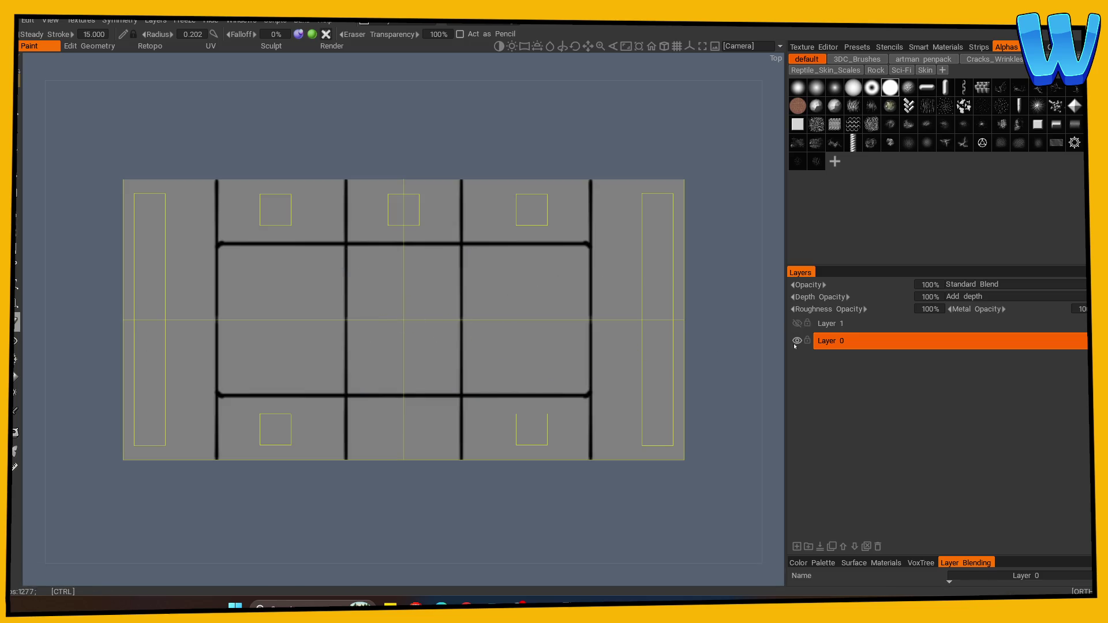
pyautogui.hotkey('ctrl', 'z')
pyautogui.hotkey('ctrl', 'z')
pyautogui.hotkey('ctrl', 'z')
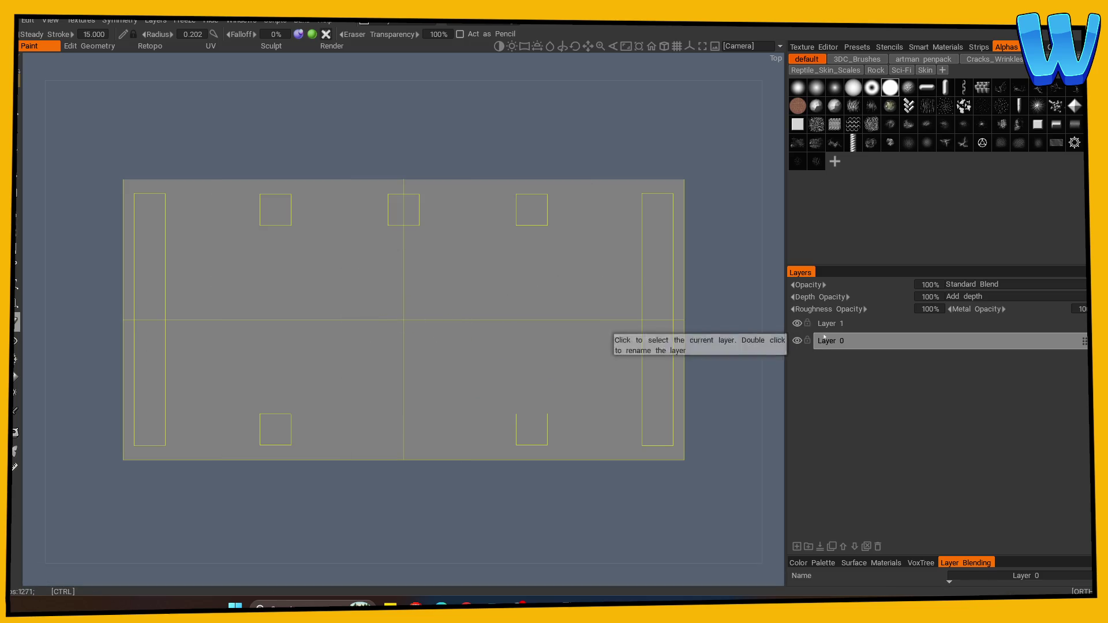
pyautogui.click(825, 324)
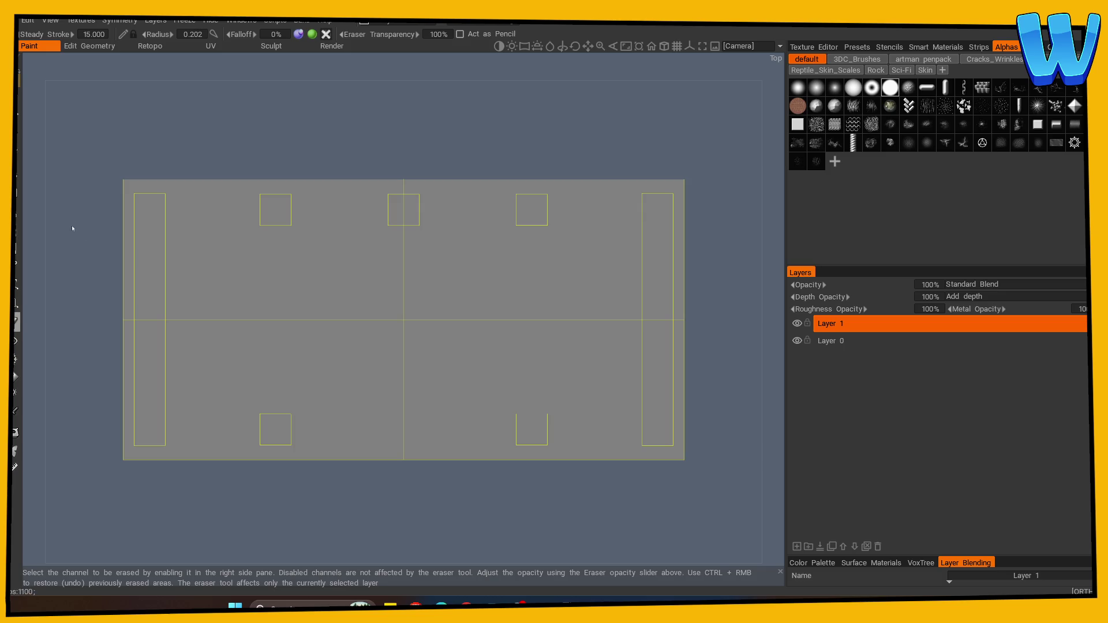
pyautogui.click(18, 100)
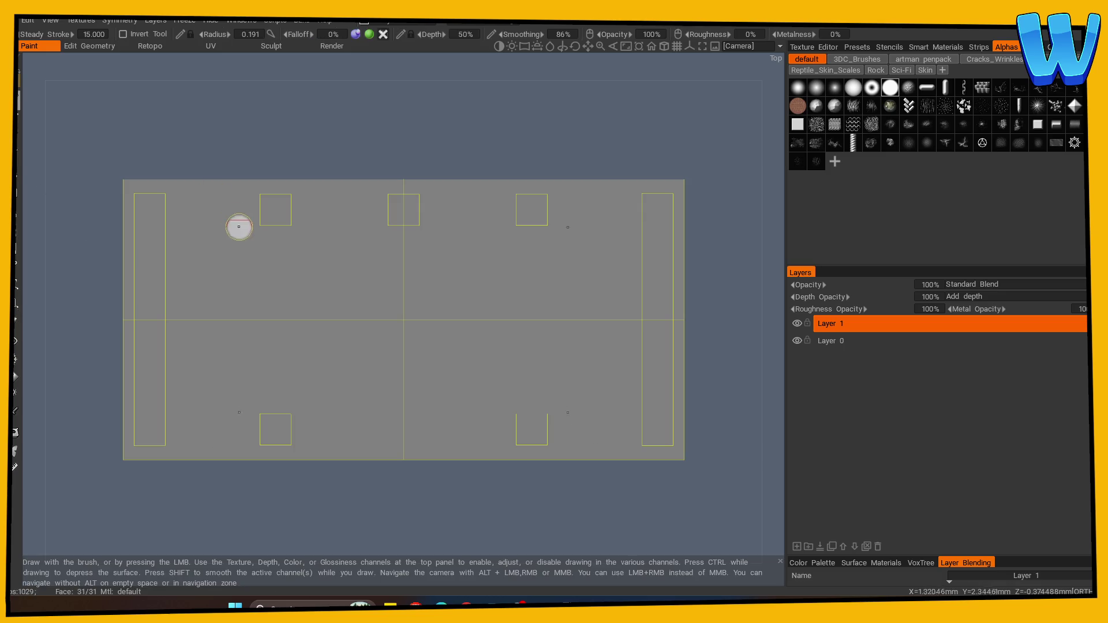
# Step: On Layer 1, repaint the mirrored plank lines across the top and sides, and outline a central rectangle
pyautogui.moveTo(213, 184); pyautogui.dragTo(213, 457)
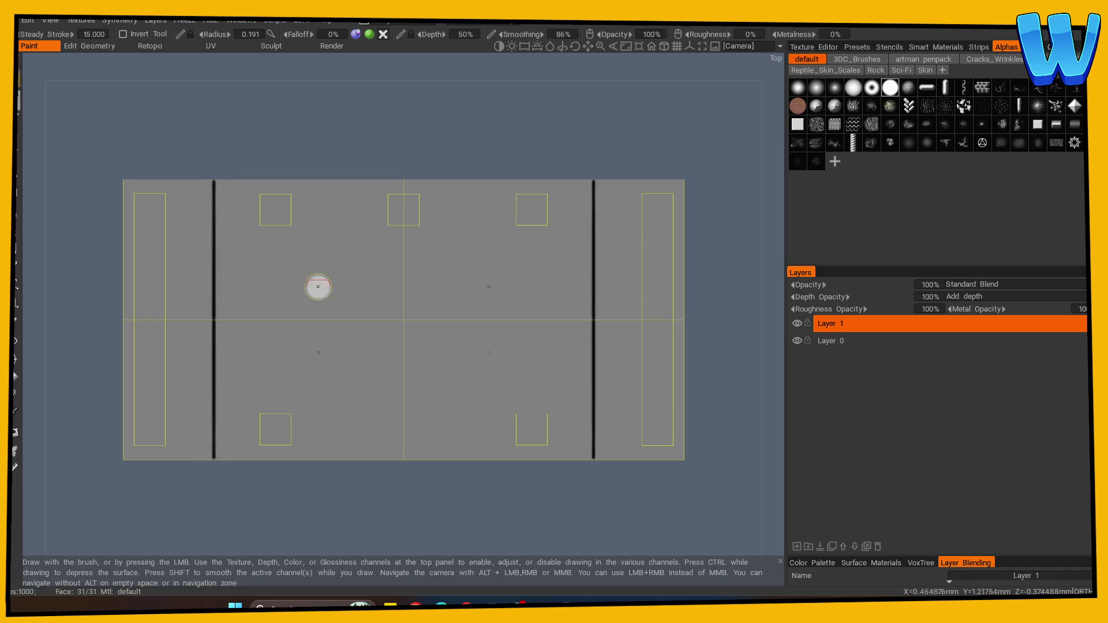
pyautogui.moveTo(342, 181)
pyautogui.mouseDown()
pyautogui.moveTo(339, 486)
pyautogui.moveTo(364, 355)
pyautogui.mouseUp()
pyautogui.moveTo(237, 388); pyautogui.dragTo(218, 358)
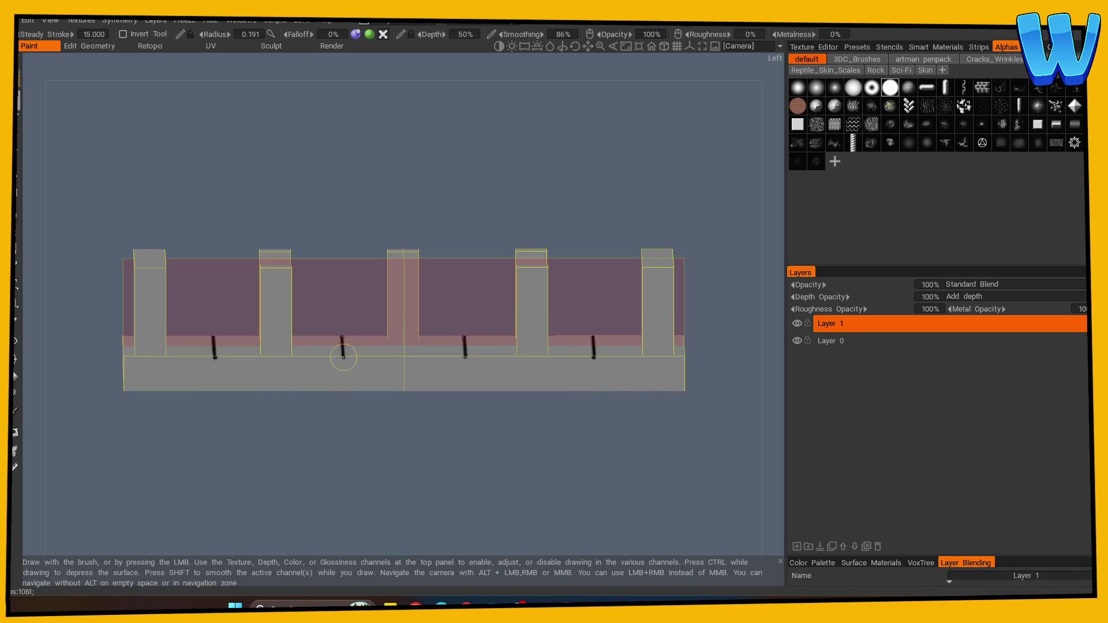
pyautogui.moveTo(344, 358); pyautogui.dragTo(341, 418)
pyautogui.moveTo(216, 348); pyautogui.dragTo(214, 379)
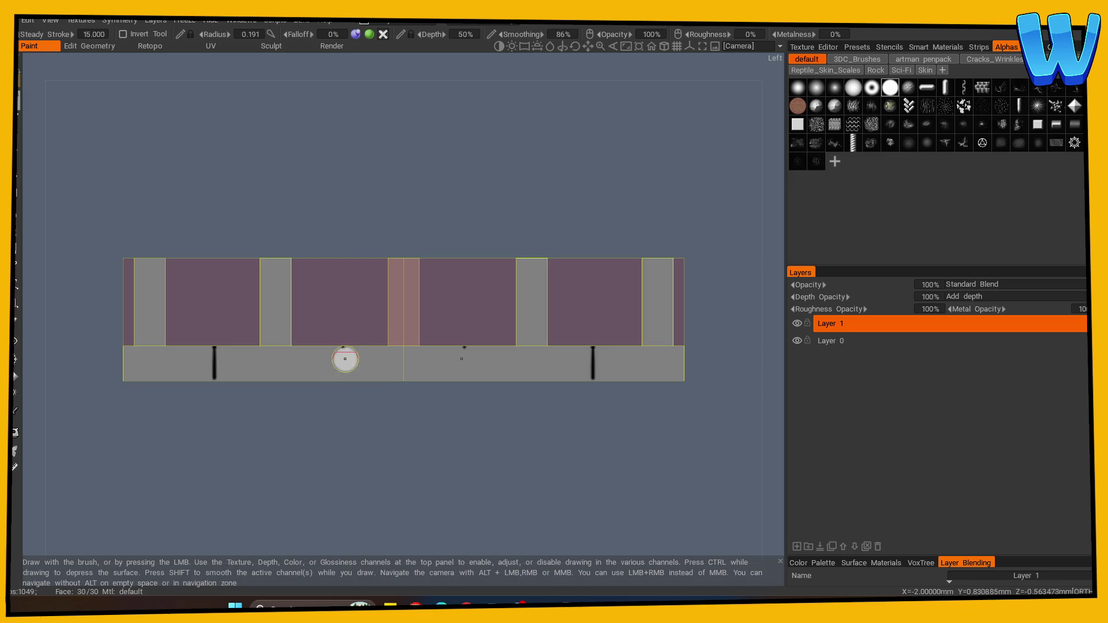
pyautogui.moveTo(344, 347); pyautogui.dragTo(342, 380)
pyautogui.moveTo(213, 387)
pyautogui.mouseDown()
pyautogui.moveTo(309, 501)
pyautogui.moveTo(396, 465)
pyautogui.moveTo(263, 481)
pyautogui.moveTo(286, 506)
pyautogui.mouseUp()
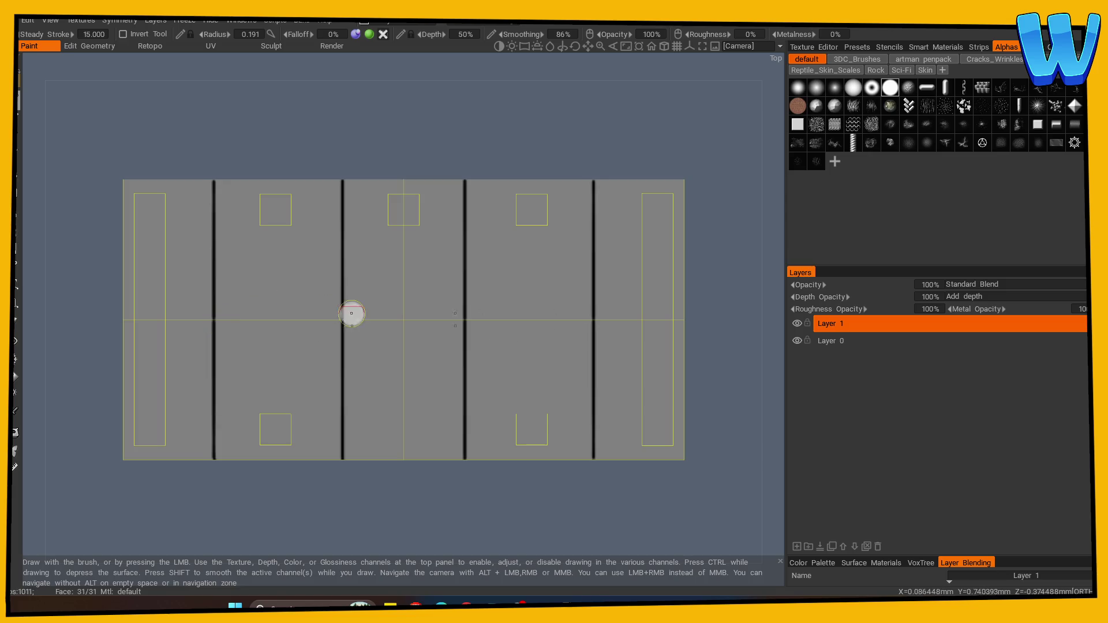
pyautogui.moveTo(276, 258)
pyautogui.mouseDown()
pyautogui.moveTo(280, 386)
pyautogui.moveTo(442, 390)
pyautogui.mouseUp()
# Step: Erase the seam lines crossing inside the central rectangle
pyautogui.click(17, 321)
pyautogui.moveTo(341, 292)
pyautogui.mouseDown()
pyautogui.moveTo(340, 254)
pyautogui.moveTo(341, 341)
pyautogui.mouseUp()
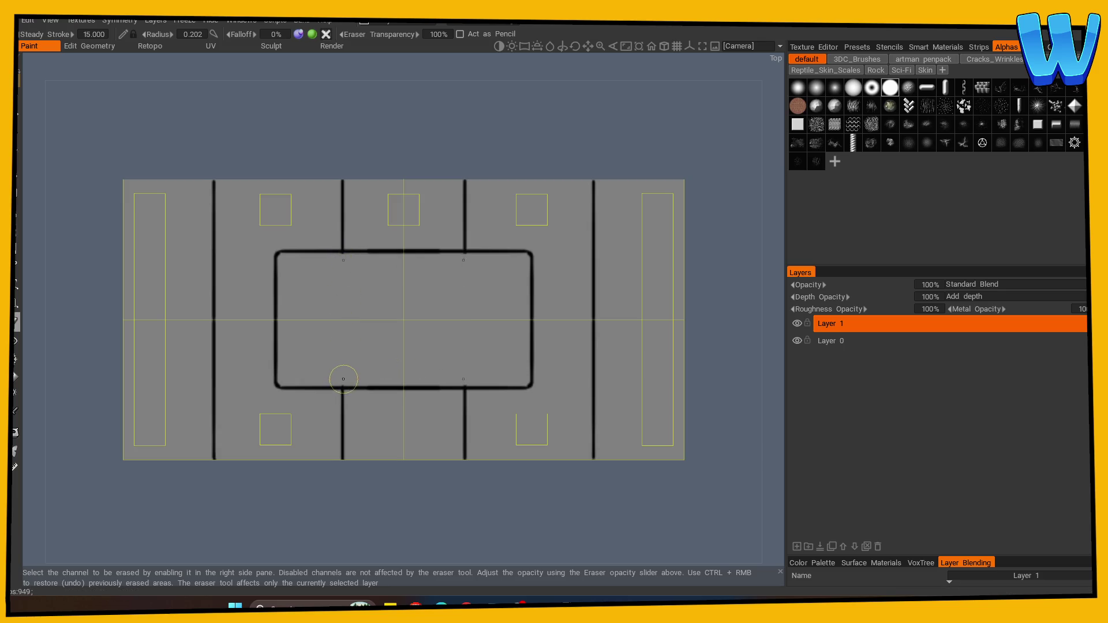
pyautogui.click(17, 101)
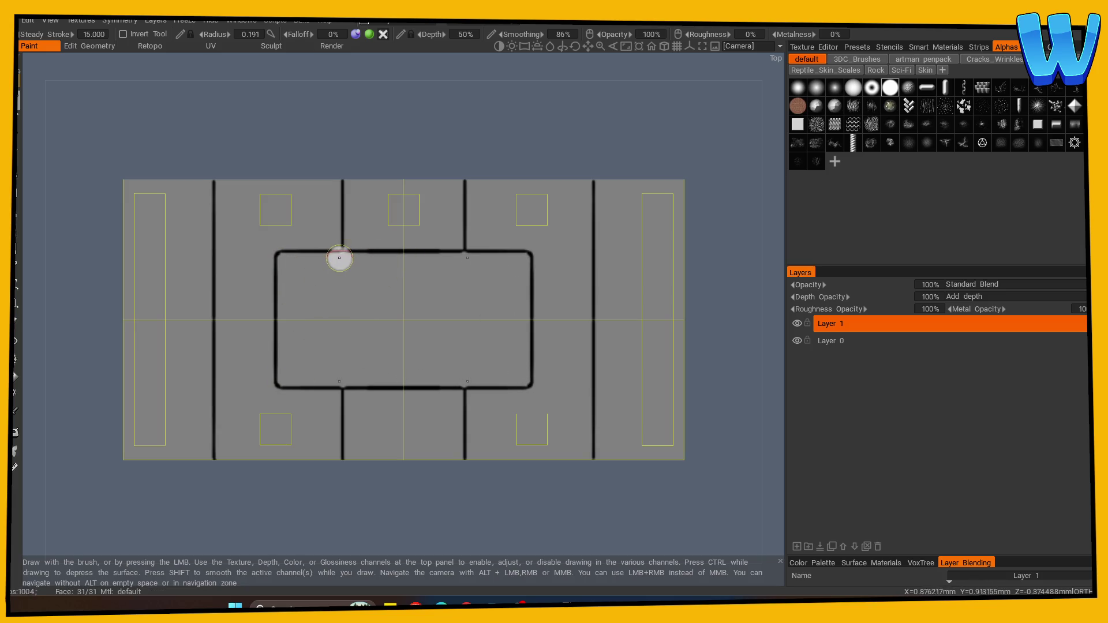
pyautogui.click(16, 320)
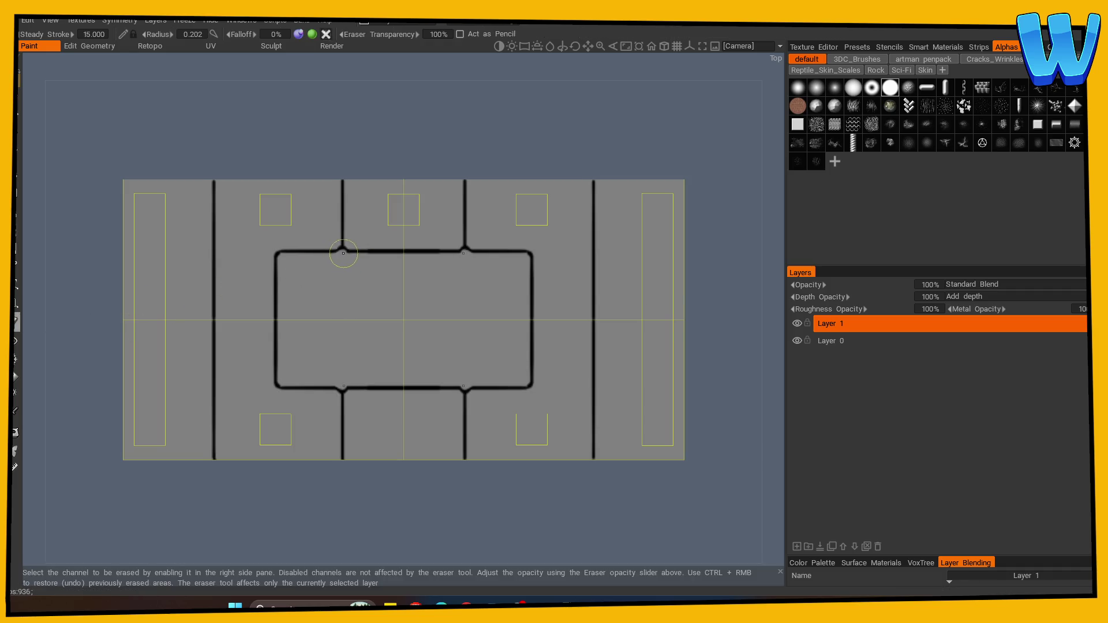
pyautogui.moveTo(693, 375)
pyautogui.mouseDown()
pyautogui.moveTo(720, 408)
pyautogui.moveTo(715, 344)
pyautogui.moveTo(651, 331)
pyautogui.mouseUp()
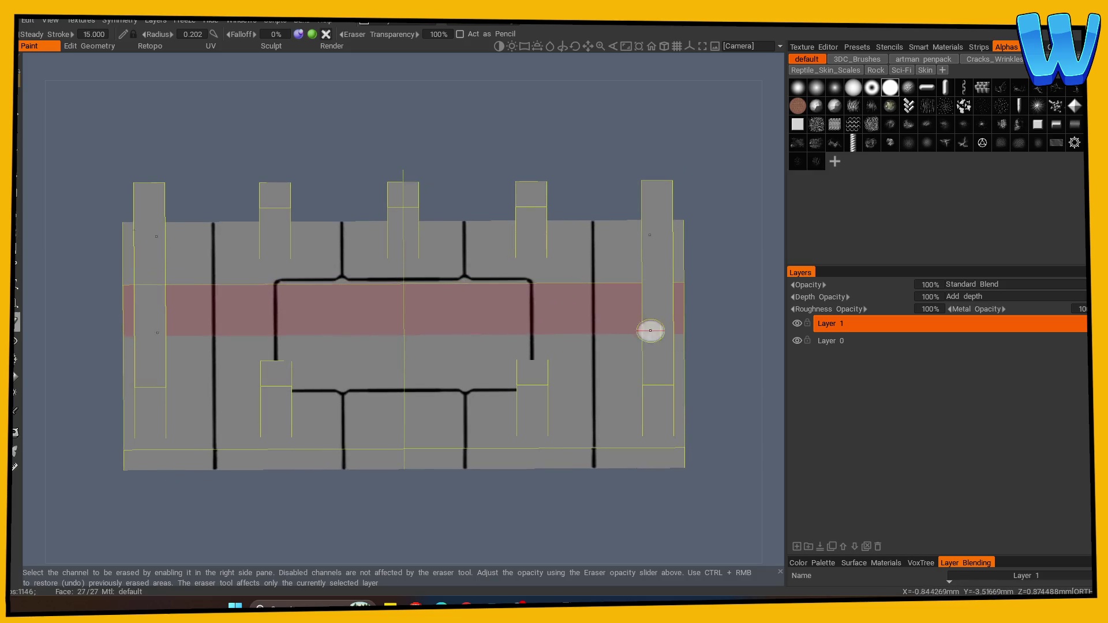
pyautogui.moveTo(301, 235); pyautogui.dragTo(329, 230)
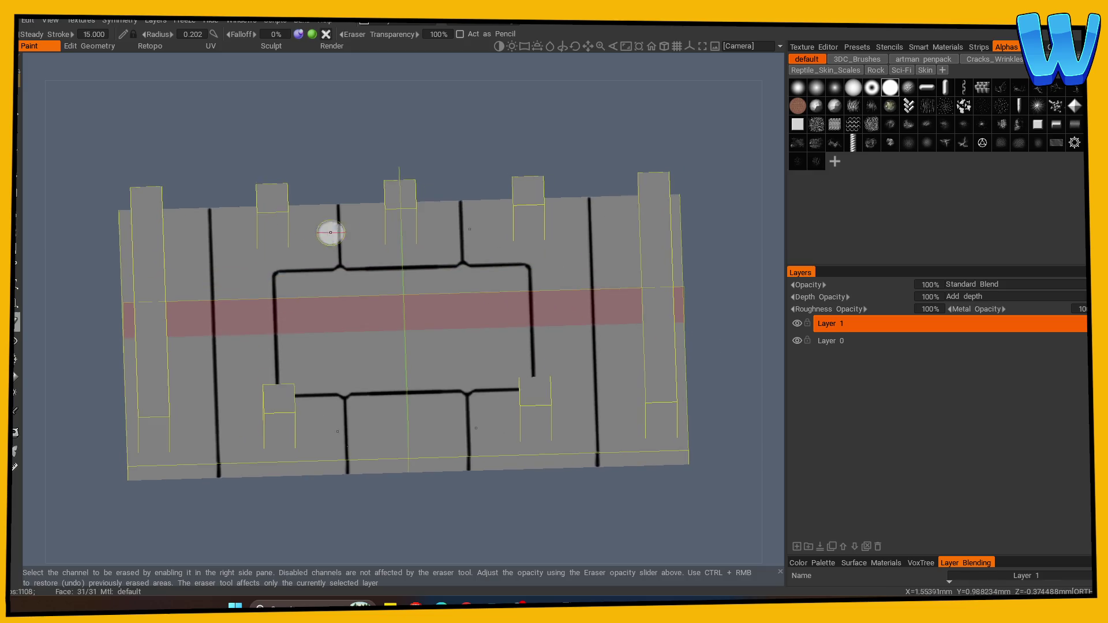
pyautogui.press('b')
pyautogui.press('KP_5')
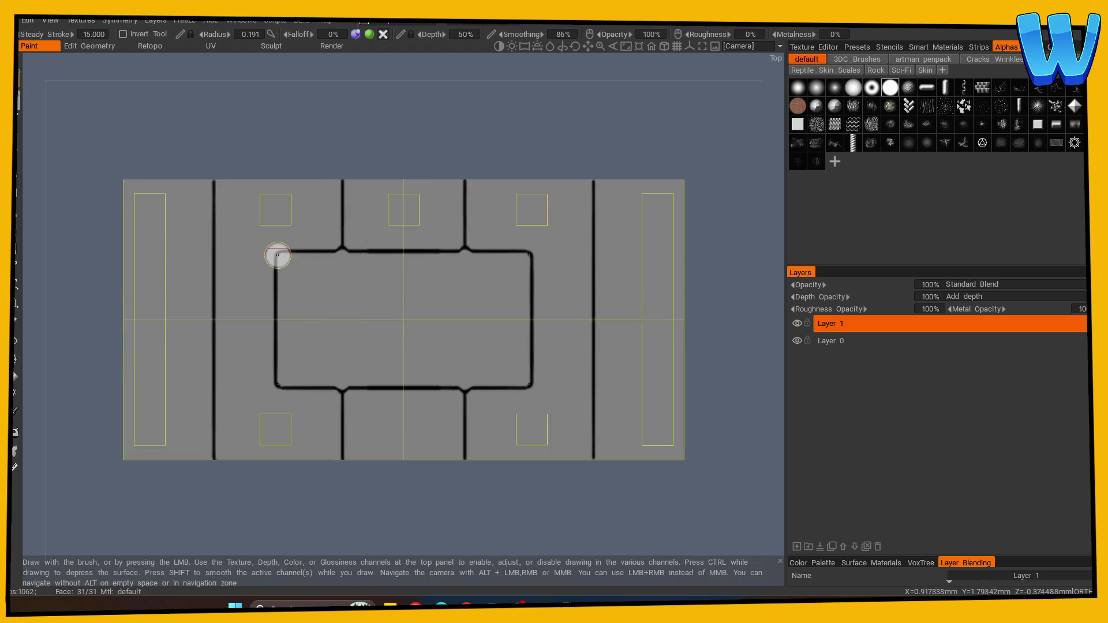
pyautogui.moveTo(382, 501); pyautogui.dragTo(401, 509)
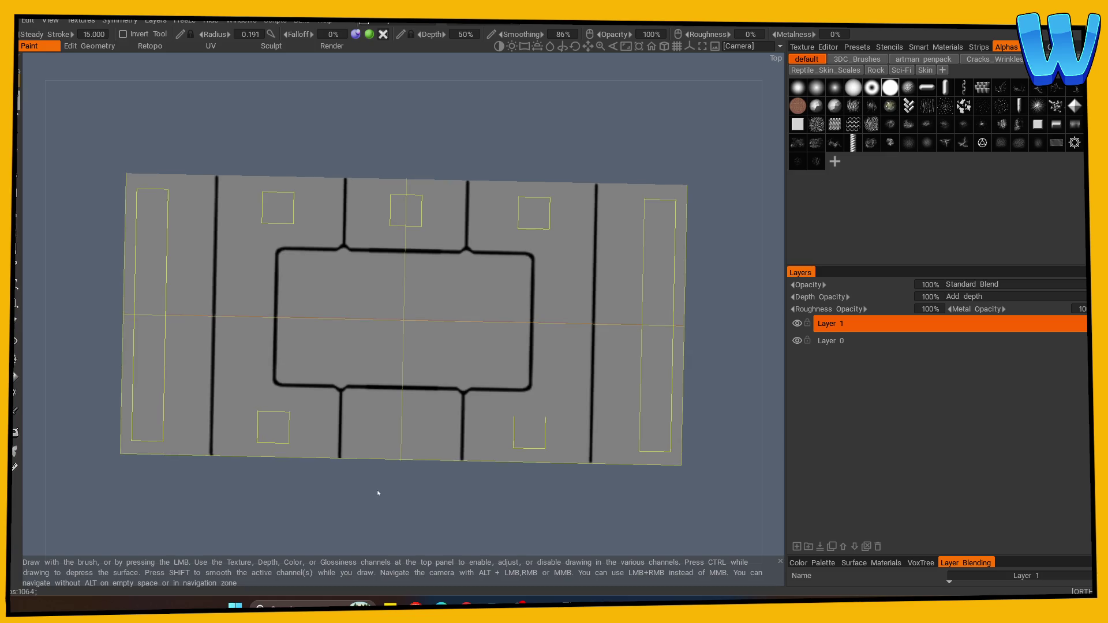
# Step: Smooth, erase and repaint the bulging joint where the right seam meets the rectangle's top edge
pyautogui.press('s')
pyautogui.moveTo(589, 497)
pyautogui.mouseDown()
pyautogui.moveTo(593, 431)
pyautogui.moveTo(585, 502)
pyautogui.moveTo(549, 470)
pyautogui.mouseUp()
pyautogui.press('s')
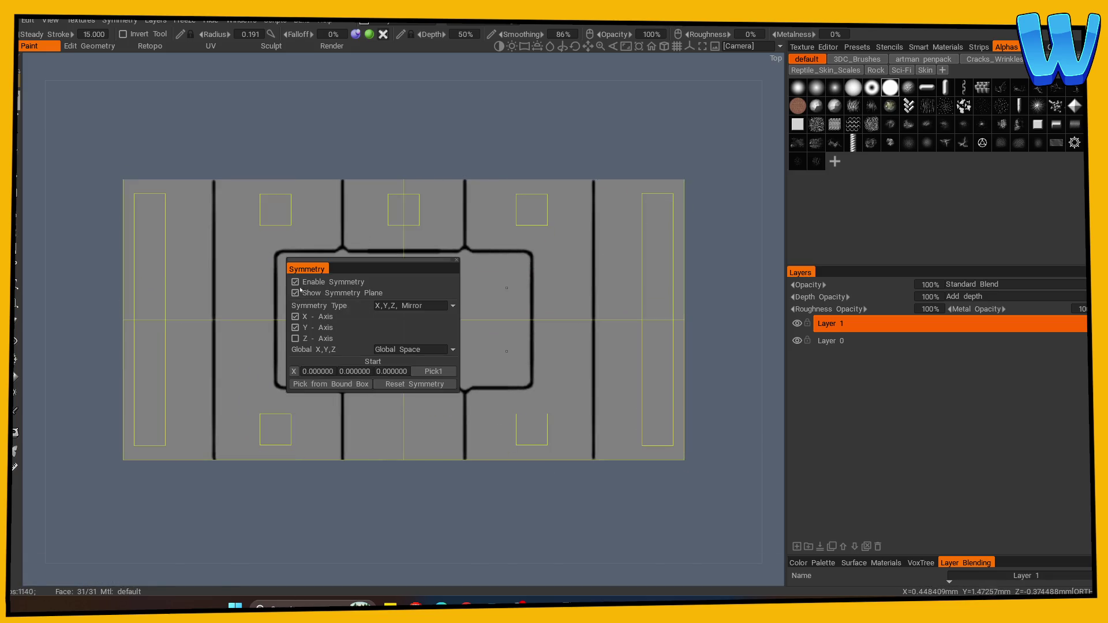
pyautogui.moveTo(379, 250)
pyautogui.mouseDown()
pyautogui.moveTo(450, 248)
pyautogui.moveTo(336, 250)
pyautogui.mouseUp()
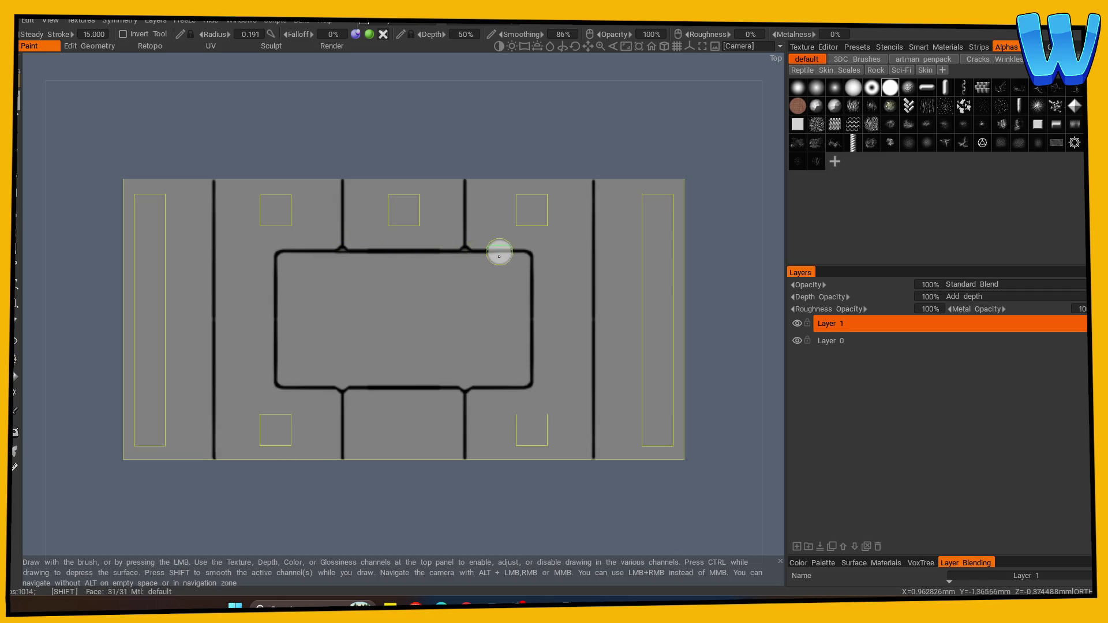
pyautogui.press('e')
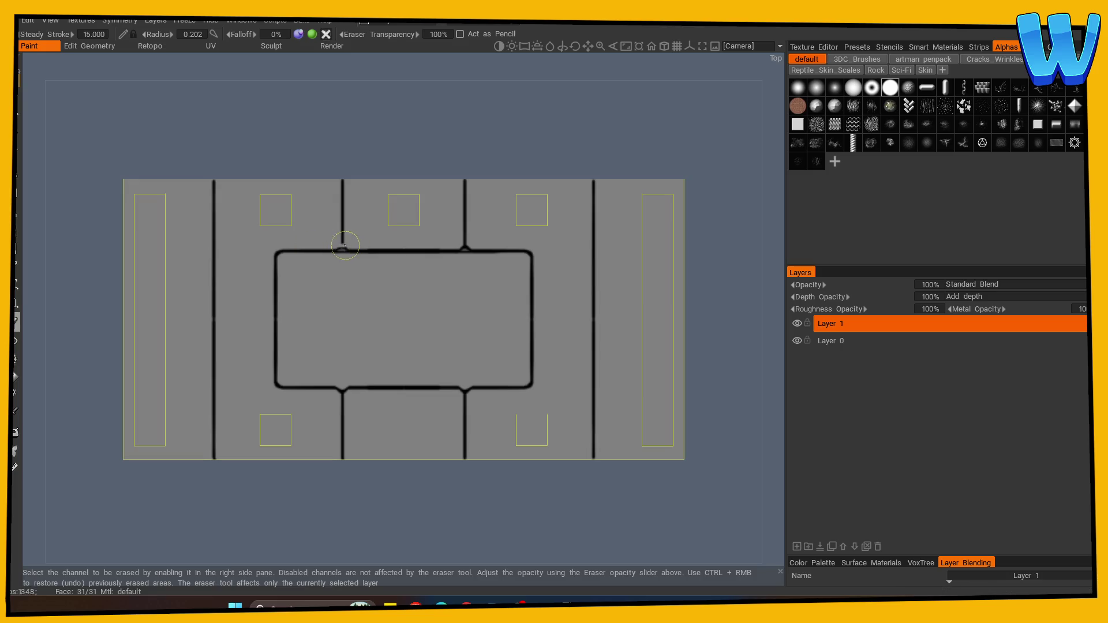
pyautogui.moveTo(448, 242); pyautogui.dragTo(467, 246)
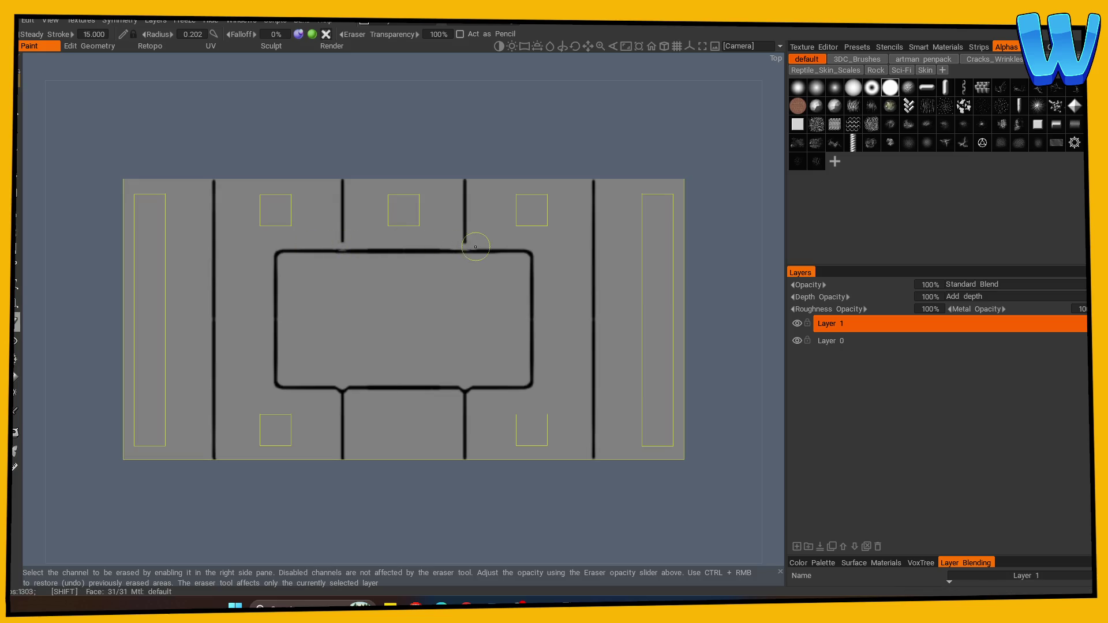
pyautogui.press('b')
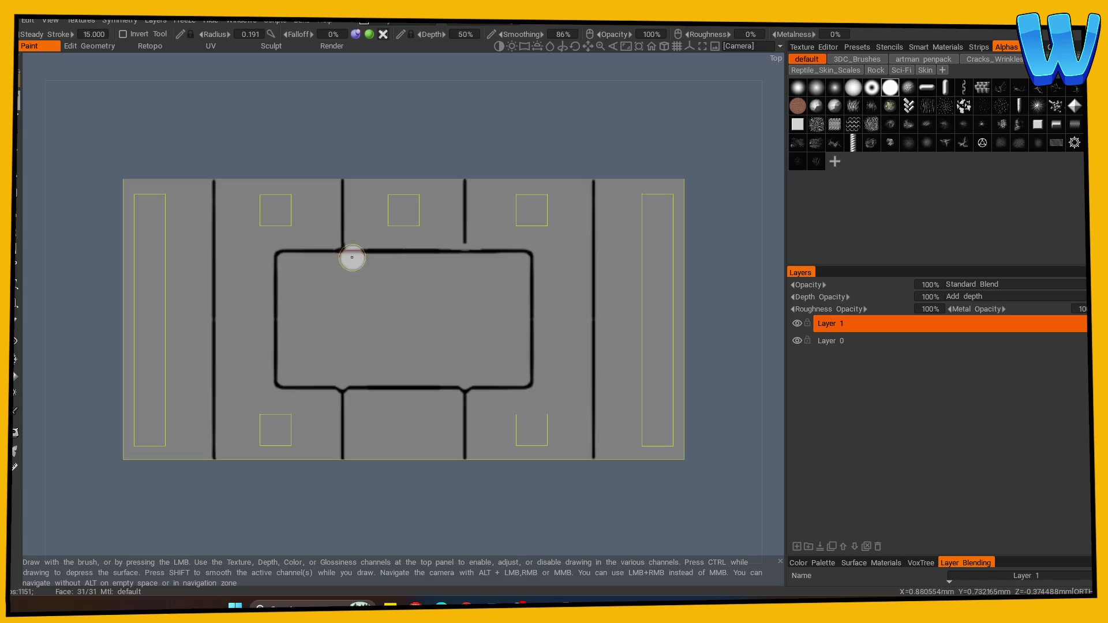
pyautogui.moveTo(465, 248); pyautogui.dragTo(464, 249)
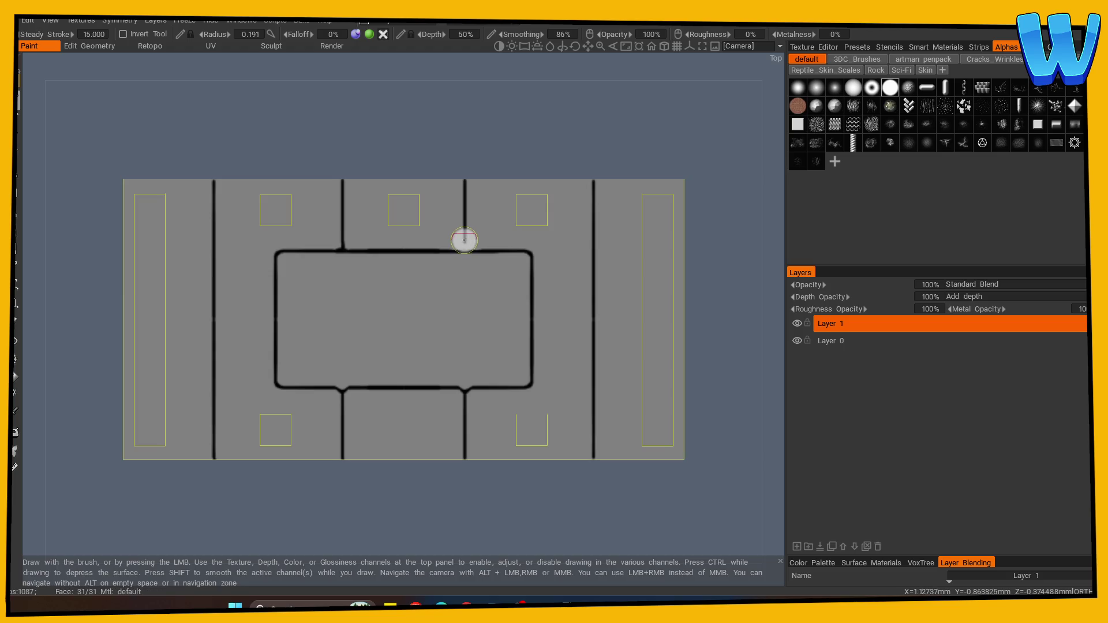
pyautogui.moveTo(465, 265); pyautogui.dragTo(464, 247)
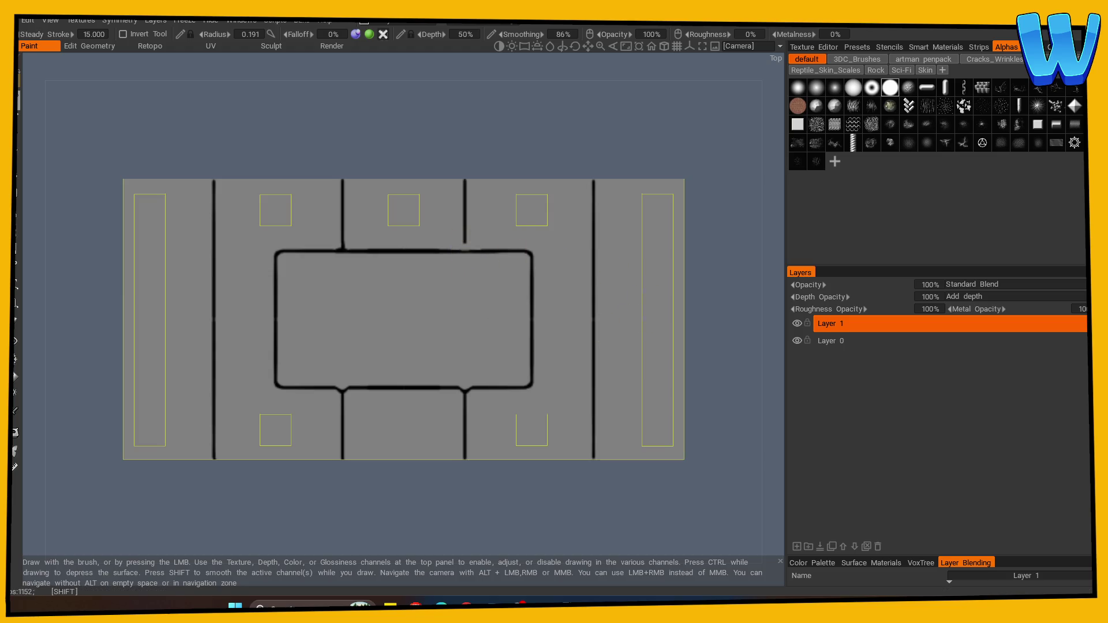
# Step: Enable X/Y mirroring in top view and outline the four small corner squares in dark paint
pyautogui.press('s')
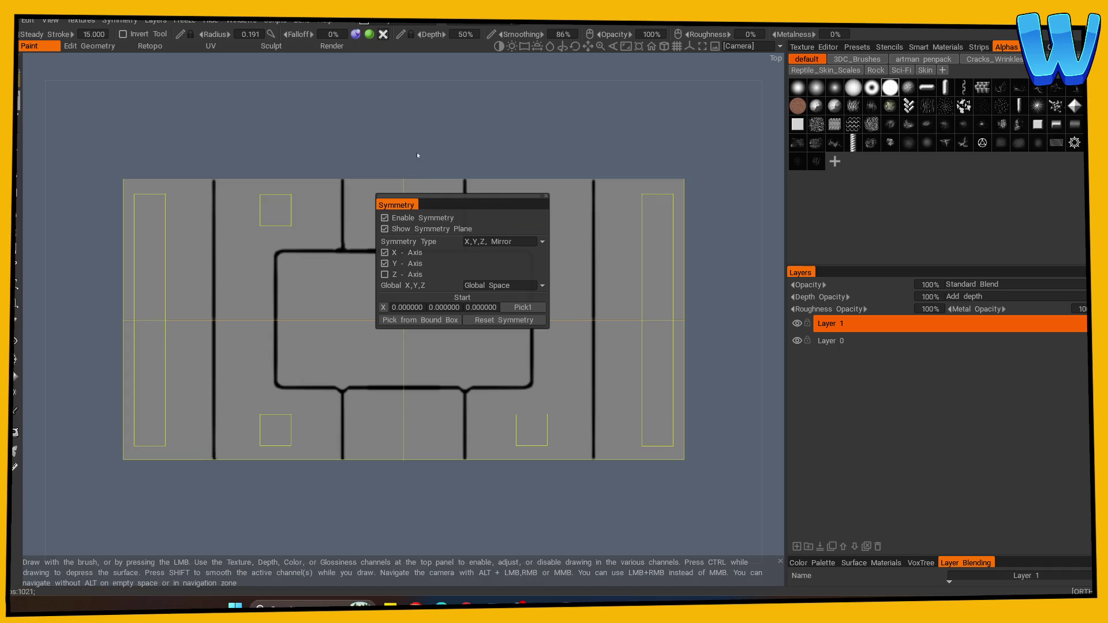
pyautogui.click(384, 217)
pyautogui.moveTo(402, 95)
pyautogui.mouseDown()
pyautogui.moveTo(379, 144)
pyautogui.moveTo(379, 185)
pyautogui.mouseUp()
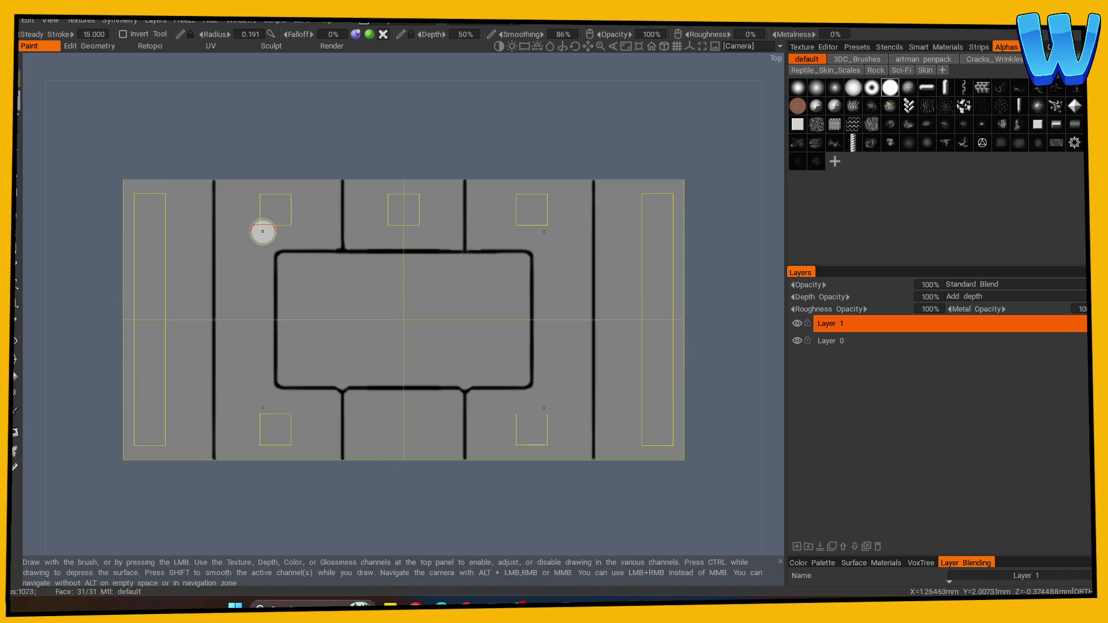
pyautogui.moveTo(287, 228)
pyautogui.mouseDown()
pyautogui.moveTo(294, 192)
pyautogui.moveTo(258, 190)
pyautogui.moveTo(262, 225)
pyautogui.moveTo(346, 130)
pyautogui.moveTo(655, 284)
pyautogui.moveTo(486, 154)
pyautogui.moveTo(211, 242)
pyautogui.mouseUp()
pyautogui.scroll(-3, 655, 285)
pyautogui.scroll(3, 643, 277)
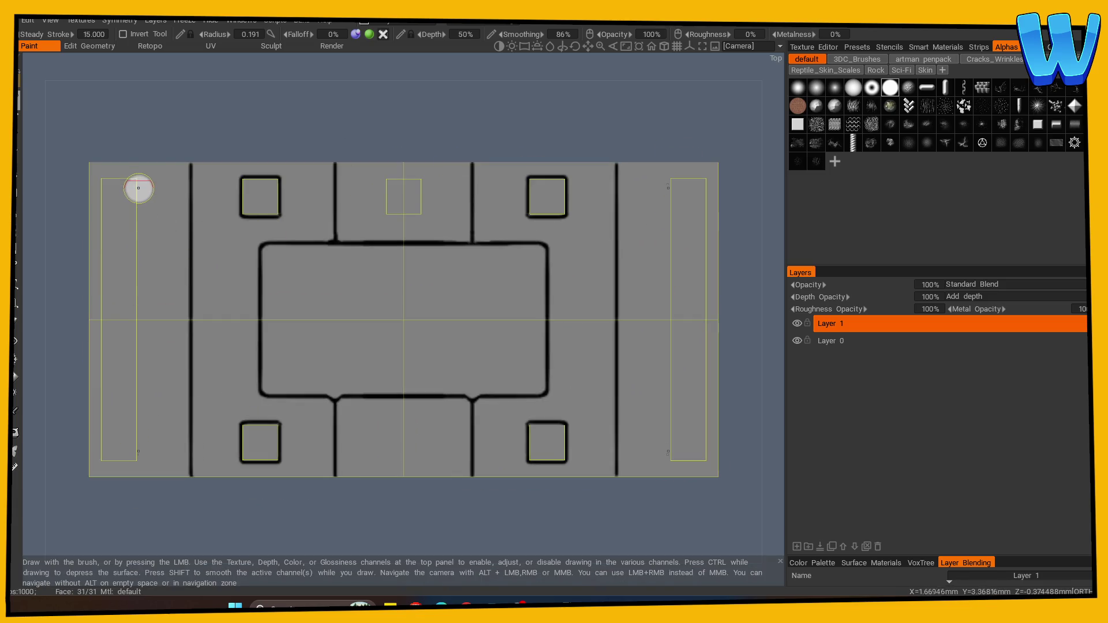
# Step: Paint dark grooves along the long, short and outer edges of the two tall side rectangles
pyautogui.moveTo(137, 184); pyautogui.dragTo(140, 299)
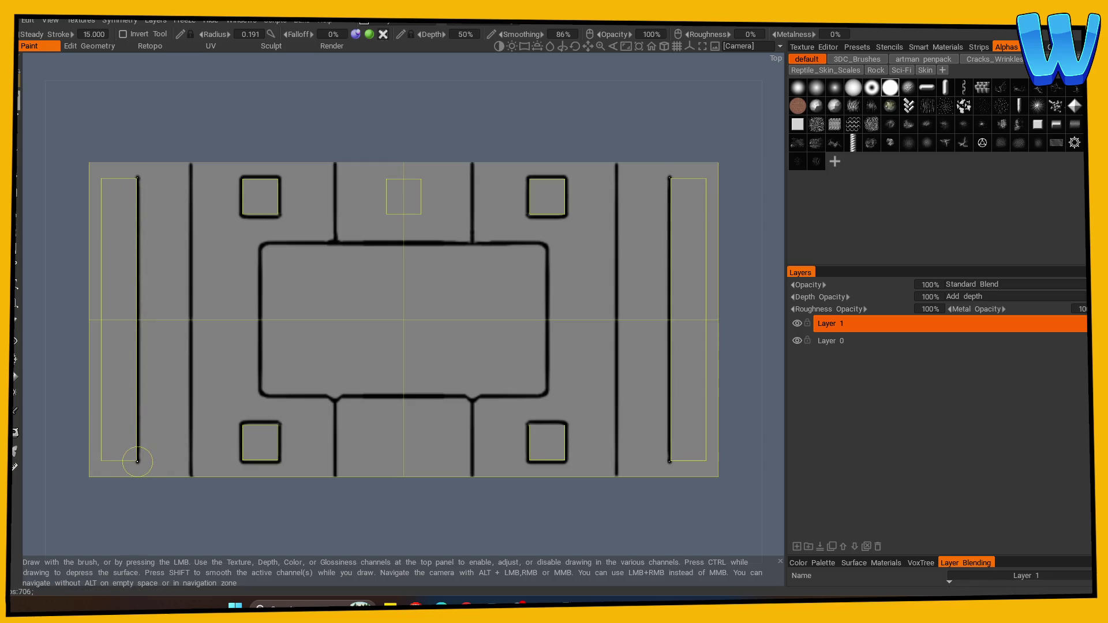
pyautogui.moveTo(134, 461); pyautogui.dragTo(116, 464)
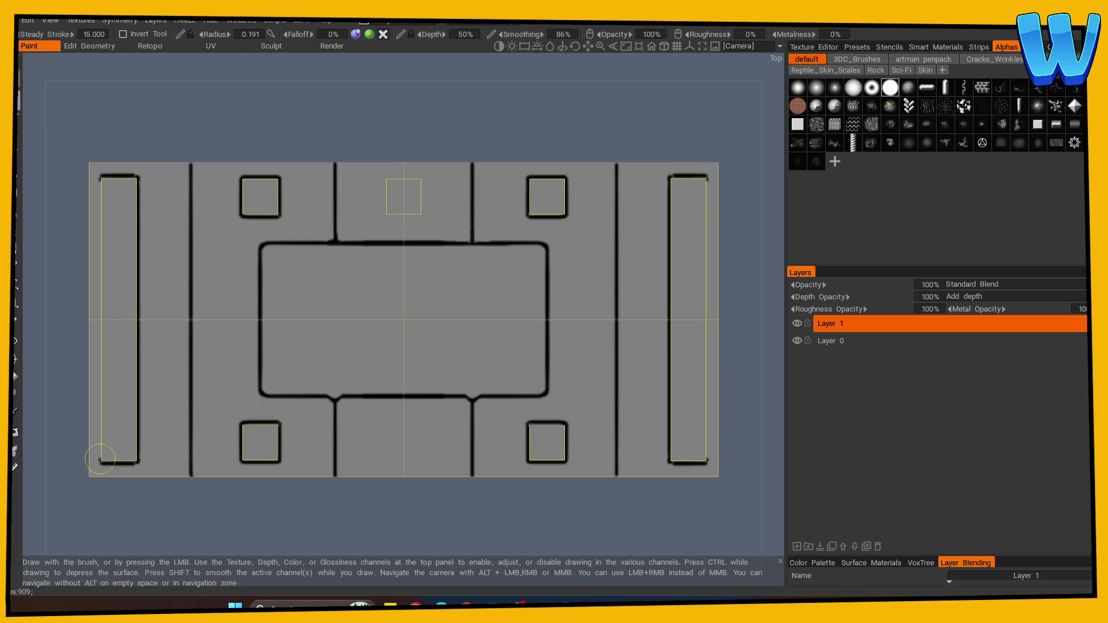
pyautogui.moveTo(100, 179)
pyautogui.mouseDown()
pyautogui.moveTo(99, 408)
pyautogui.moveTo(138, 462)
pyautogui.moveTo(153, 430)
pyautogui.moveTo(140, 336)
pyautogui.moveTo(74, 380)
pyautogui.mouseUp()
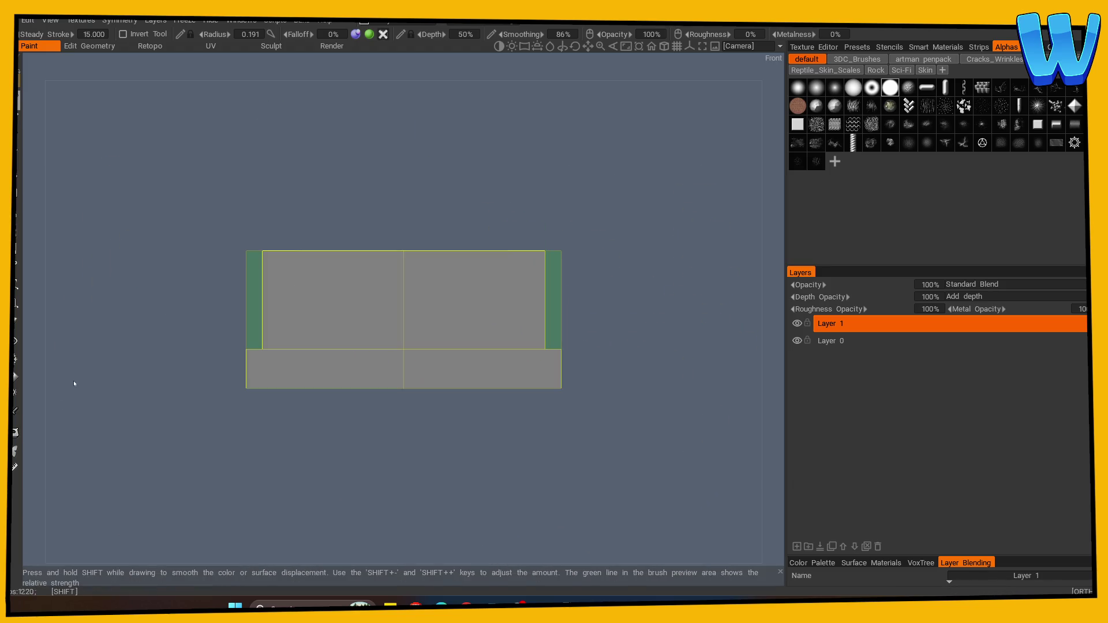
# Step: Face the raised end wall front-on and paint its mirrored vertical and horizontal plank lines
pyautogui.moveTo(338, 205)
pyautogui.mouseDown()
pyautogui.moveTo(398, 252)
pyautogui.moveTo(465, 235)
pyautogui.mouseUp()
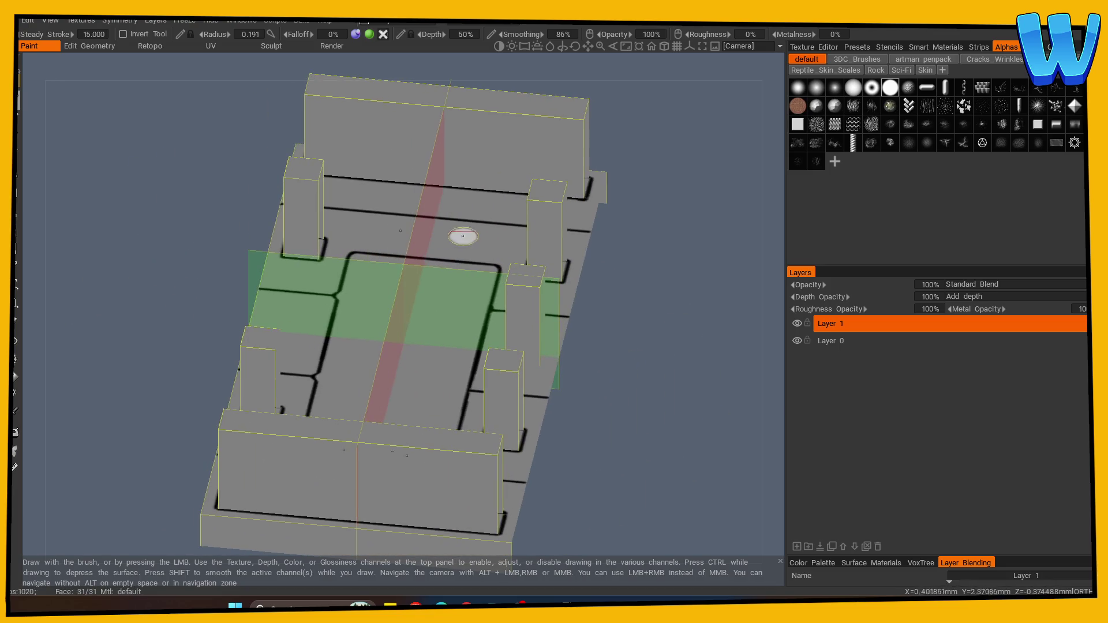
pyautogui.moveTo(614, 247)
pyautogui.mouseDown()
pyautogui.moveTo(613, 388)
pyautogui.moveTo(328, 249)
pyautogui.mouseUp()
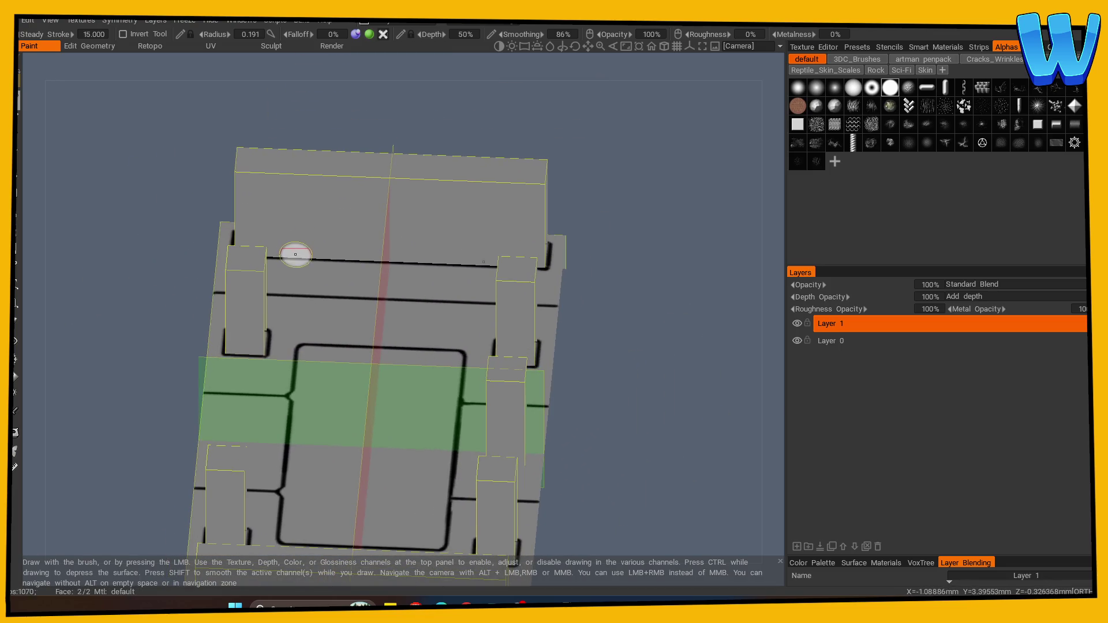
pyautogui.press('KP_7')
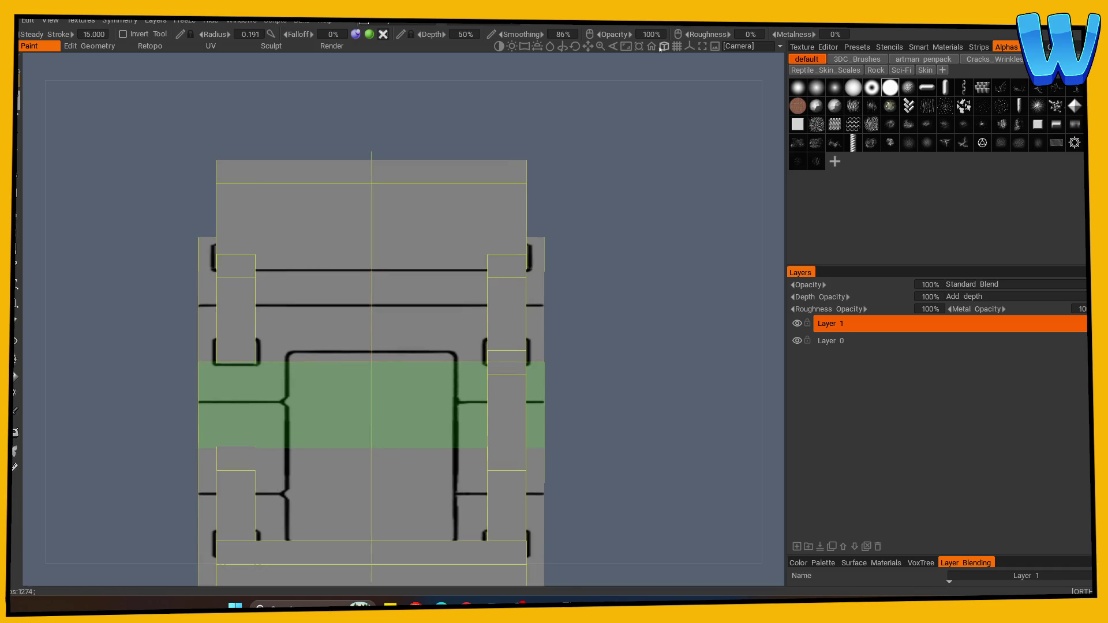
pyautogui.click(664, 49)
pyautogui.moveTo(557, 222)
pyautogui.mouseDown()
pyautogui.moveTo(587, 192)
pyautogui.moveTo(571, 225)
pyautogui.moveTo(608, 190)
pyautogui.moveTo(568, 208)
pyautogui.mouseUp()
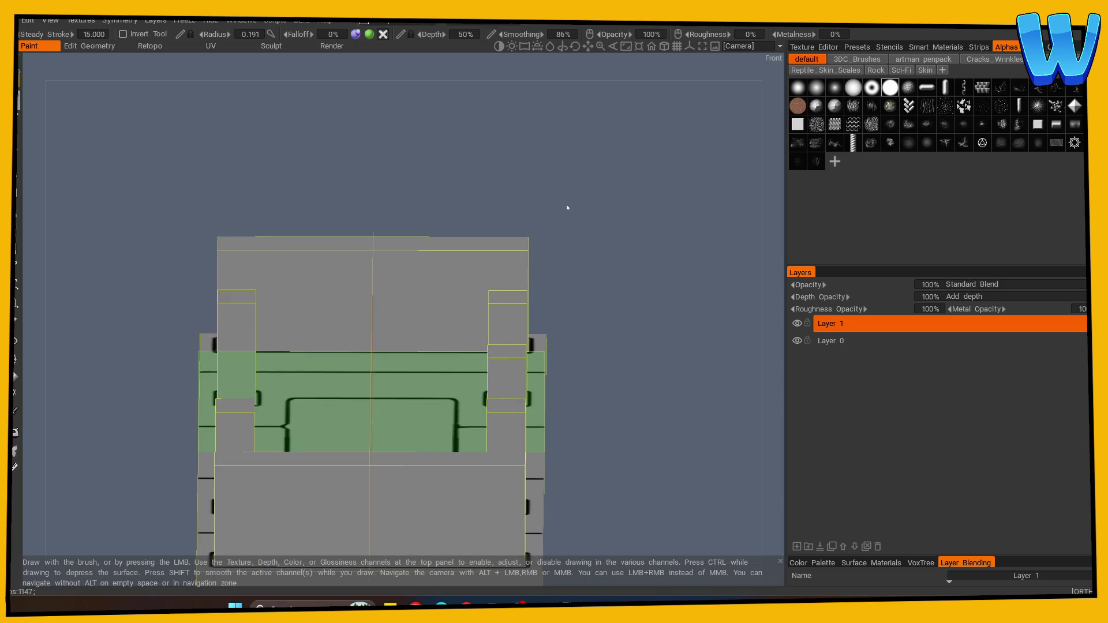
pyautogui.click(663, 48)
pyautogui.click(663, 48)
pyautogui.moveTo(563, 206); pyautogui.dragTo(564, 238)
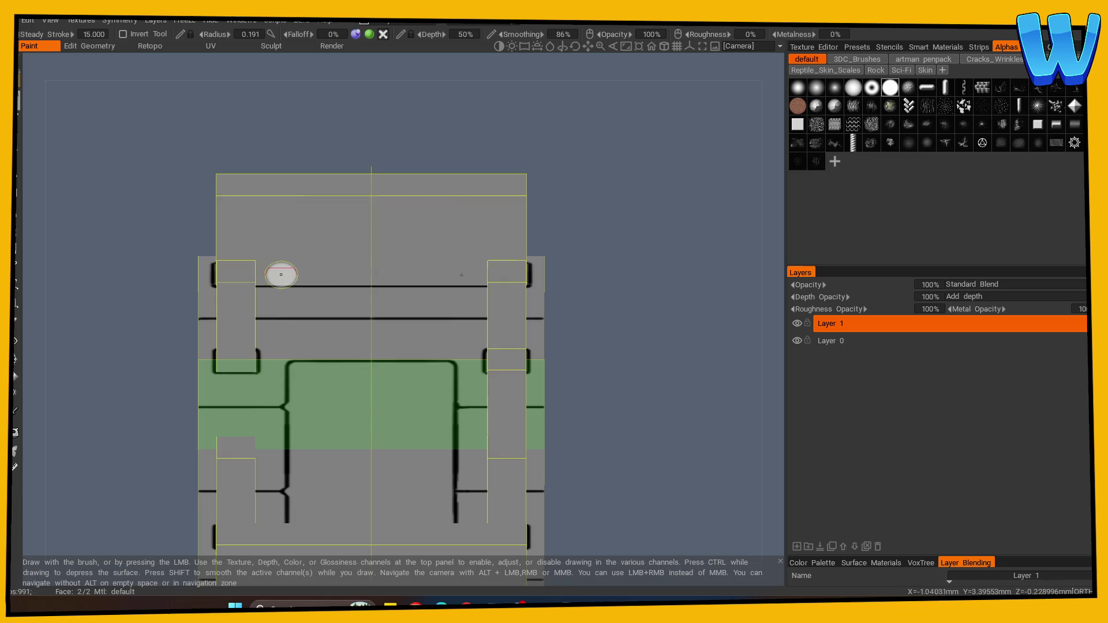
pyautogui.hotkey('ctrl', 'z')
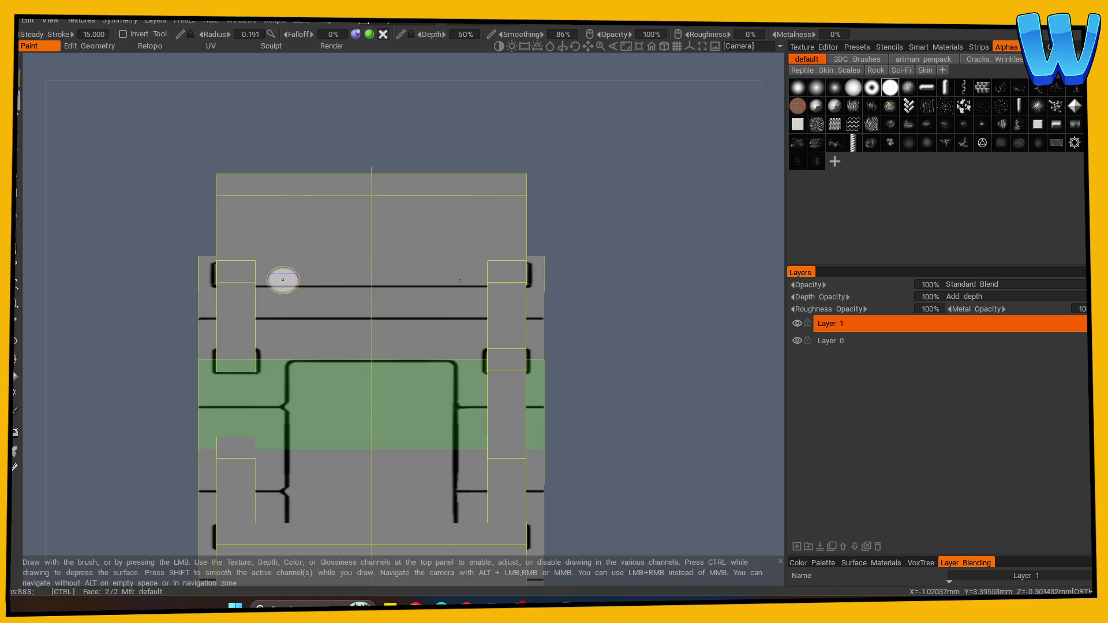
pyautogui.moveTo(283, 176); pyautogui.dragTo(282, 280)
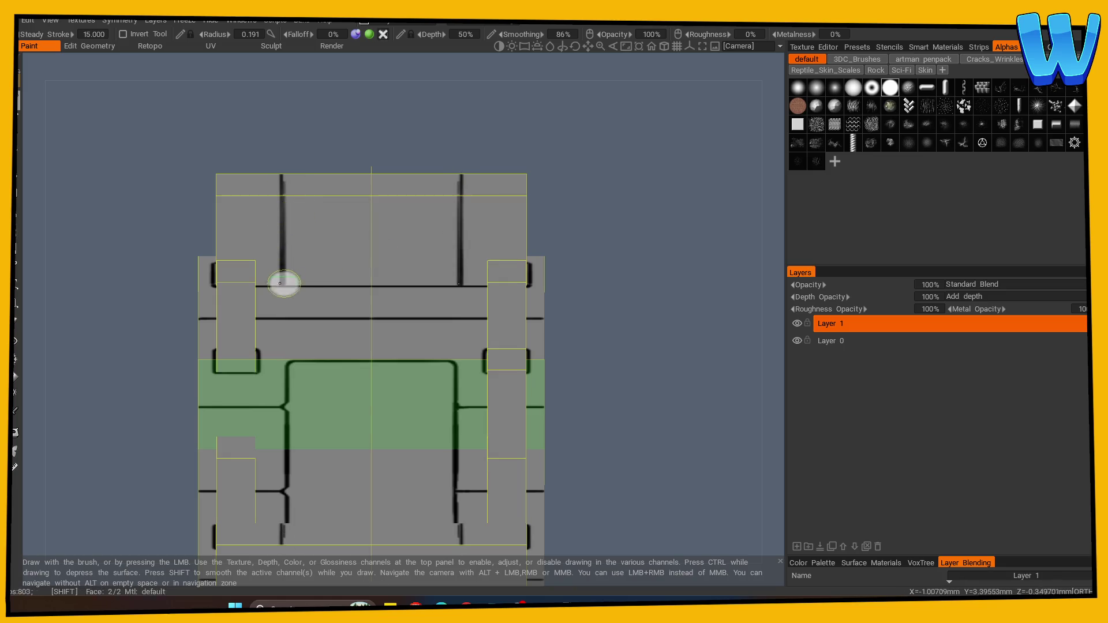
pyautogui.moveTo(282, 226); pyautogui.dragTo(308, 226)
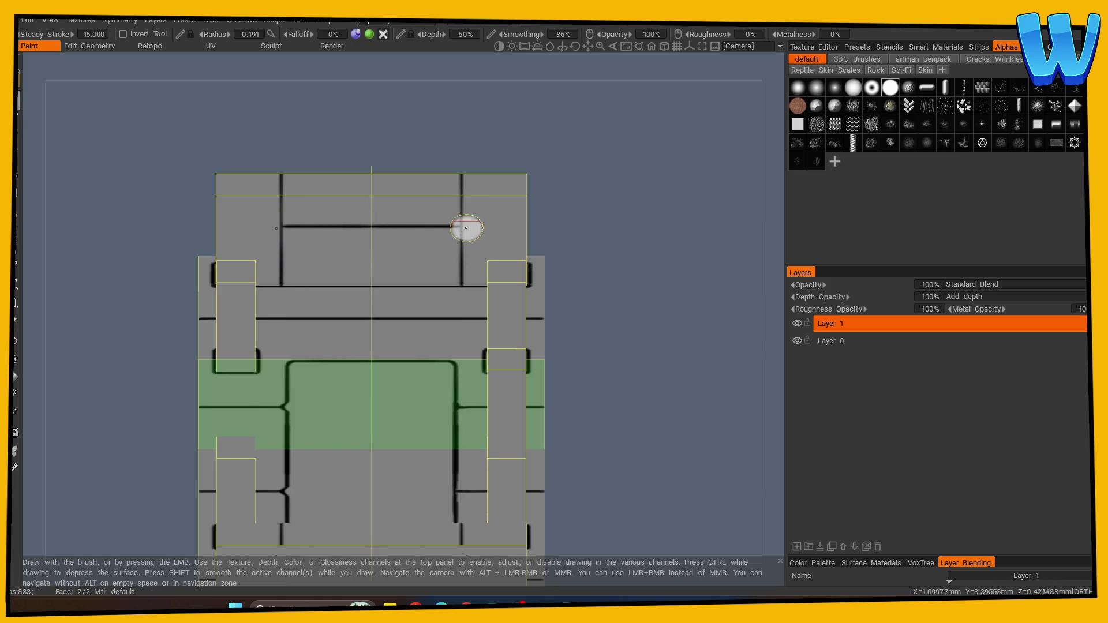
# Step: Stamp mirrored round bolt marks onto the end wall
pyautogui.moveTo(538, 221)
pyautogui.mouseDown()
pyautogui.moveTo(584, 240)
pyautogui.moveTo(429, 230)
pyautogui.mouseUp()
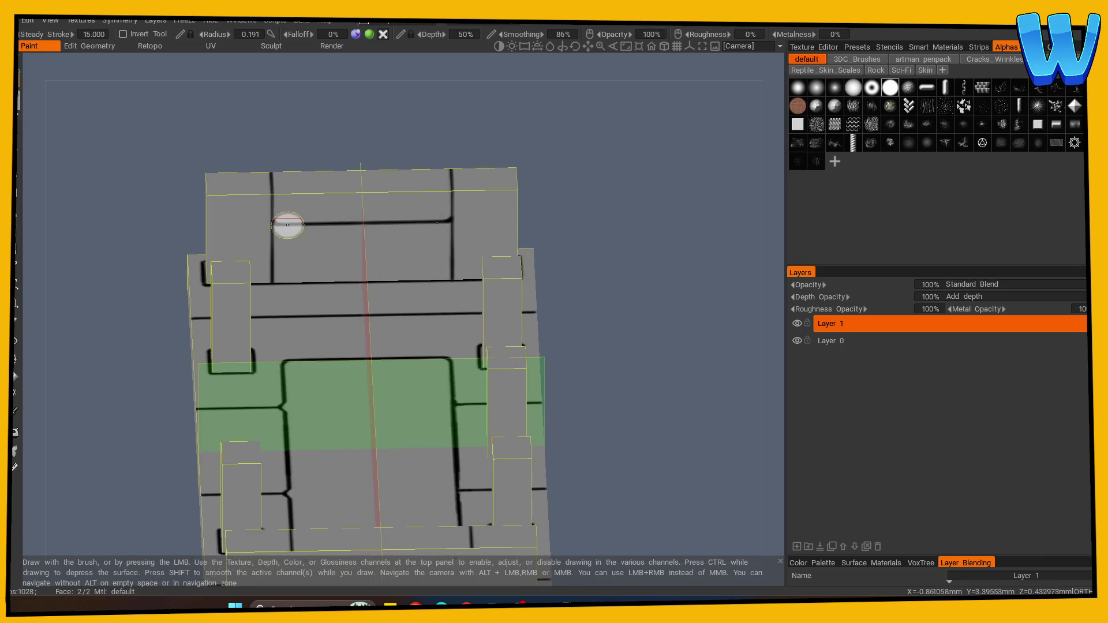
pyautogui.moveTo(571, 239); pyautogui.dragTo(600, 237)
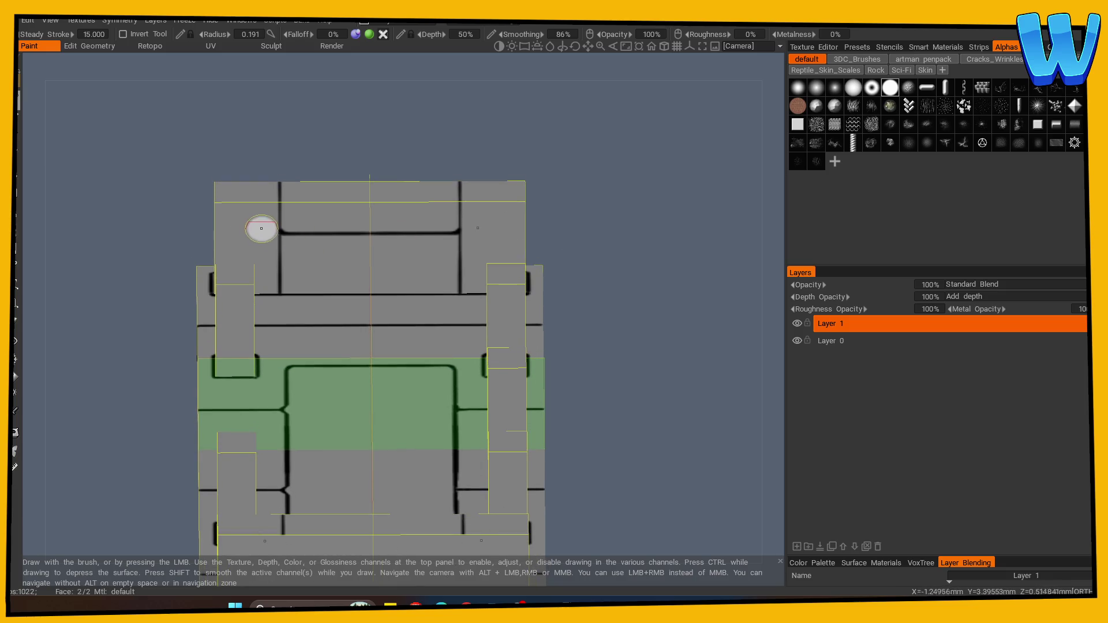
pyautogui.click(243, 211)
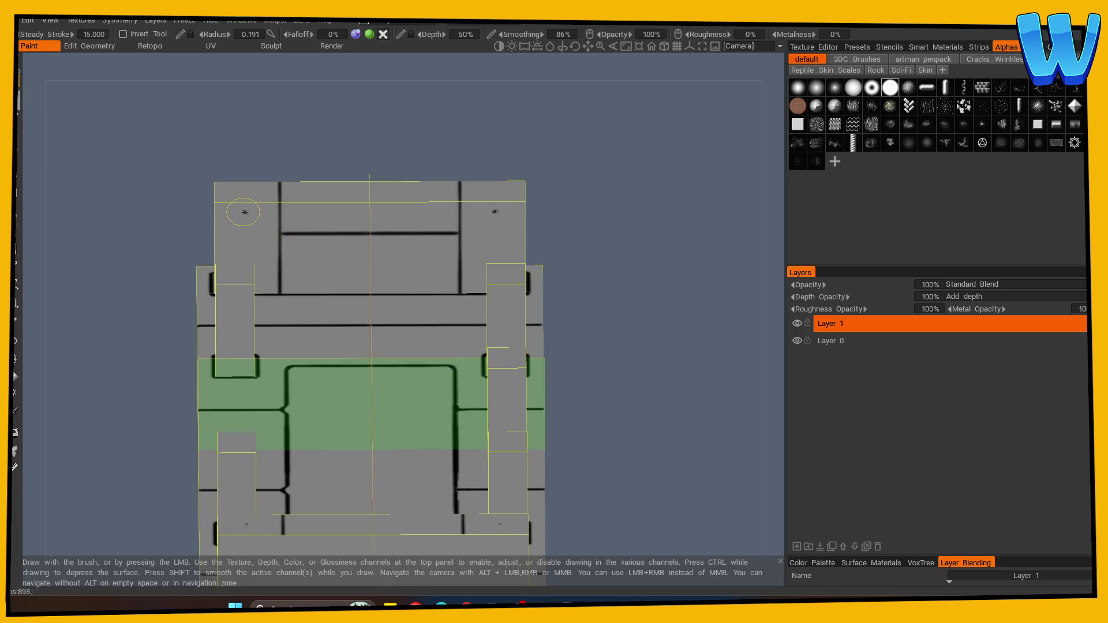
pyautogui.moveTo(577, 254)
pyautogui.mouseDown()
pyautogui.moveTo(616, 265)
pyautogui.moveTo(528, 232)
pyautogui.moveTo(405, 239)
pyautogui.moveTo(513, 251)
pyautogui.mouseUp()
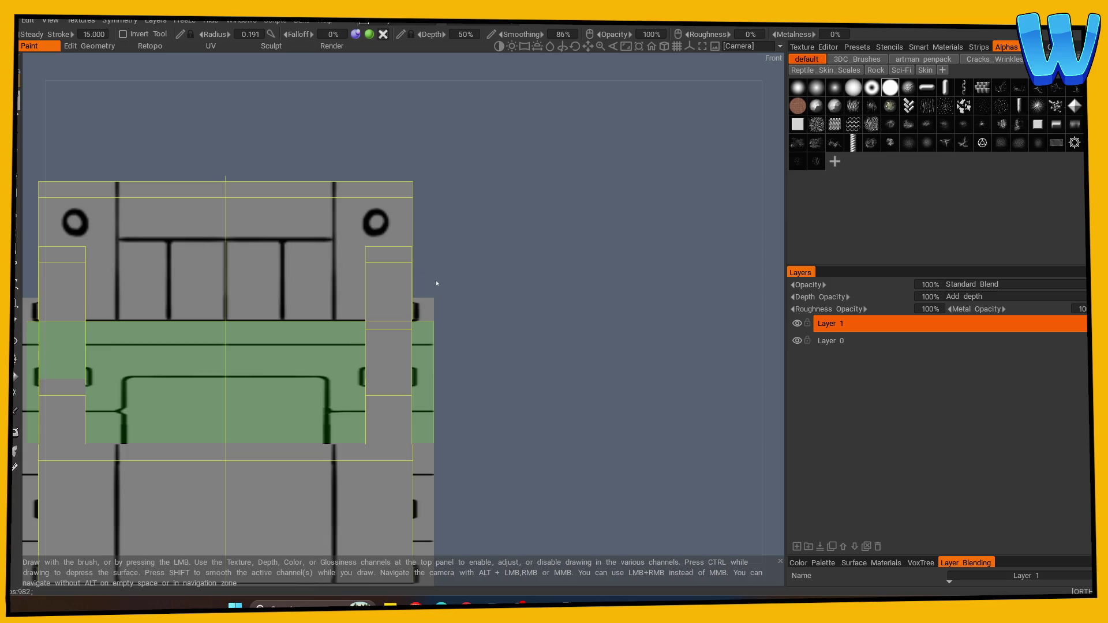
# Step: In side view, paint mirrored black bolt rings near the tops of the two outer pillars
pyautogui.scroll(-3, 453, 285)
pyautogui.moveTo(453, 285)
pyautogui.mouseDown()
pyautogui.moveTo(525, 292)
pyautogui.moveTo(470, 274)
pyautogui.moveTo(468, 338)
pyautogui.moveTo(412, 299)
pyautogui.mouseUp()
pyautogui.click(16, 322)
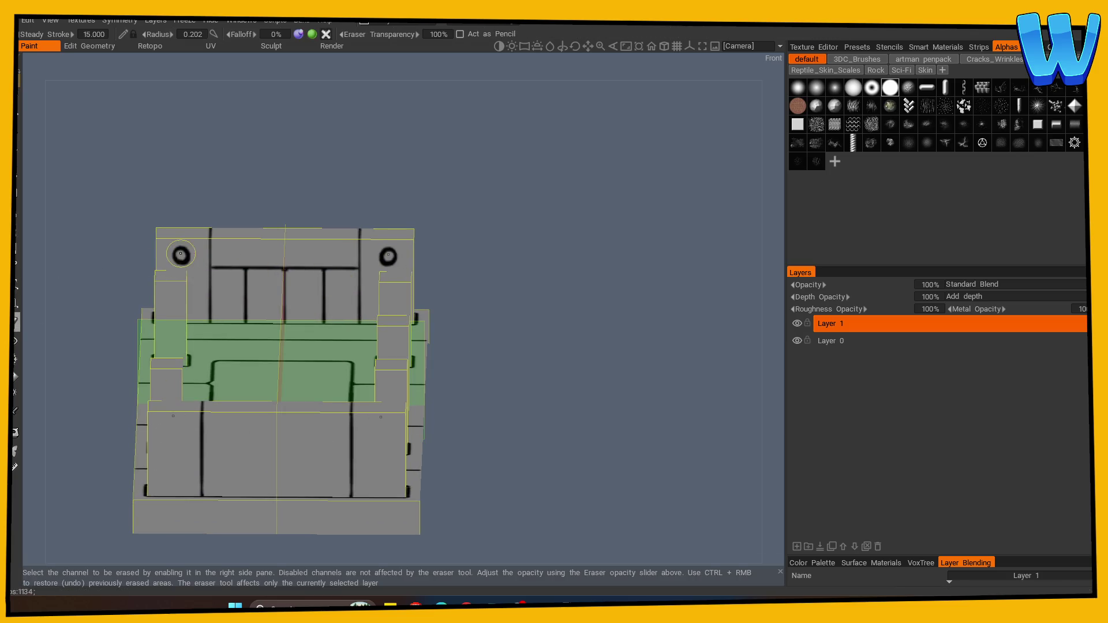
pyautogui.moveTo(534, 280)
pyautogui.mouseDown()
pyautogui.moveTo(544, 312)
pyautogui.moveTo(587, 319)
pyautogui.mouseUp()
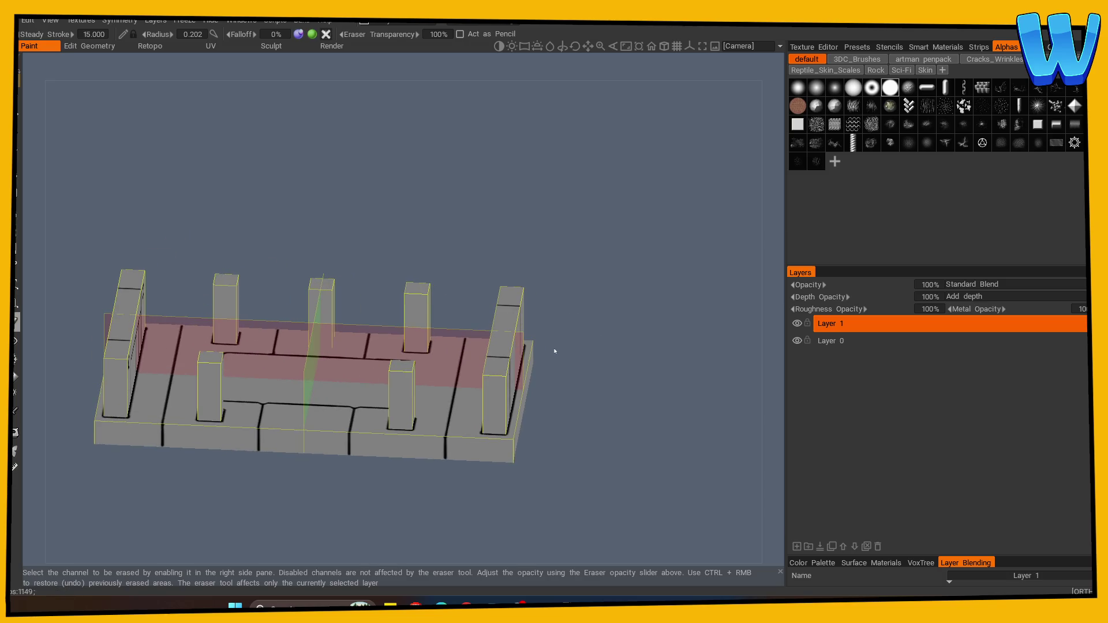
pyautogui.moveTo(555, 351)
pyautogui.mouseDown()
pyautogui.moveTo(381, 196)
pyautogui.moveTo(390, 233)
pyautogui.moveTo(350, 221)
pyautogui.mouseUp()
pyautogui.press('b')
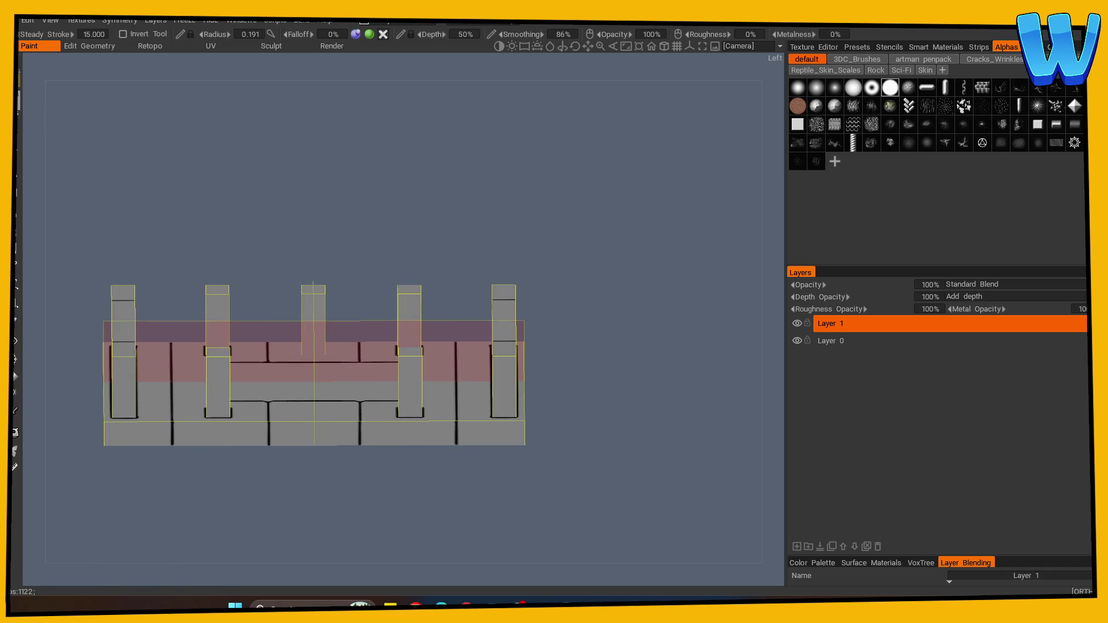
pyautogui.scroll(3, 280, 191)
pyautogui.click(240, 248)
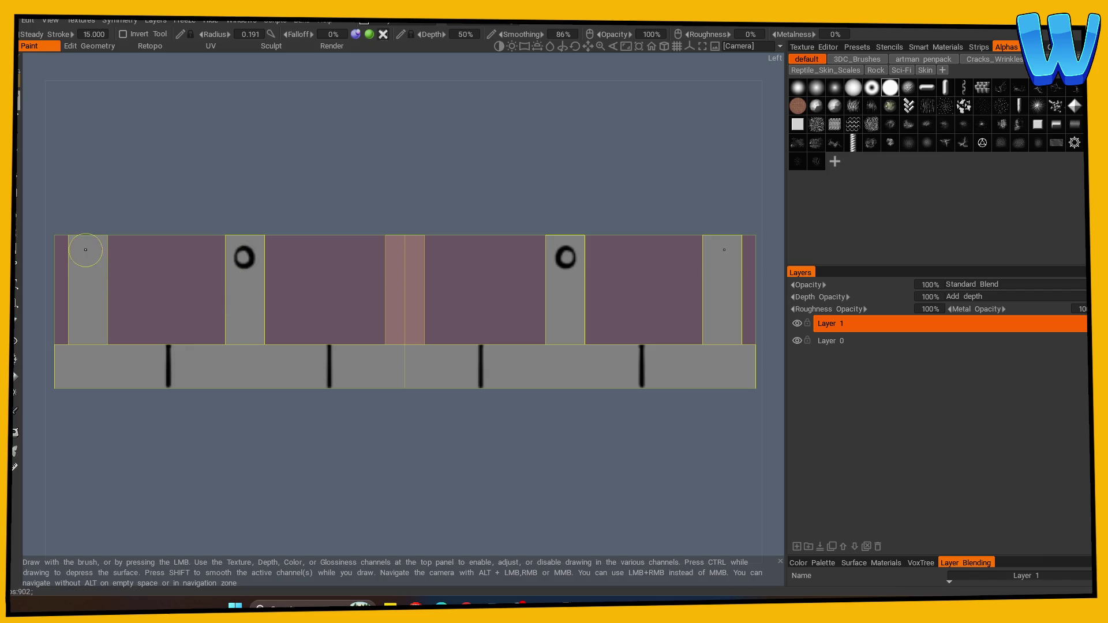
pyautogui.hotkey('ctrl', 'z')
pyautogui.moveTo(88, 247); pyautogui.dragTo(80, 252)
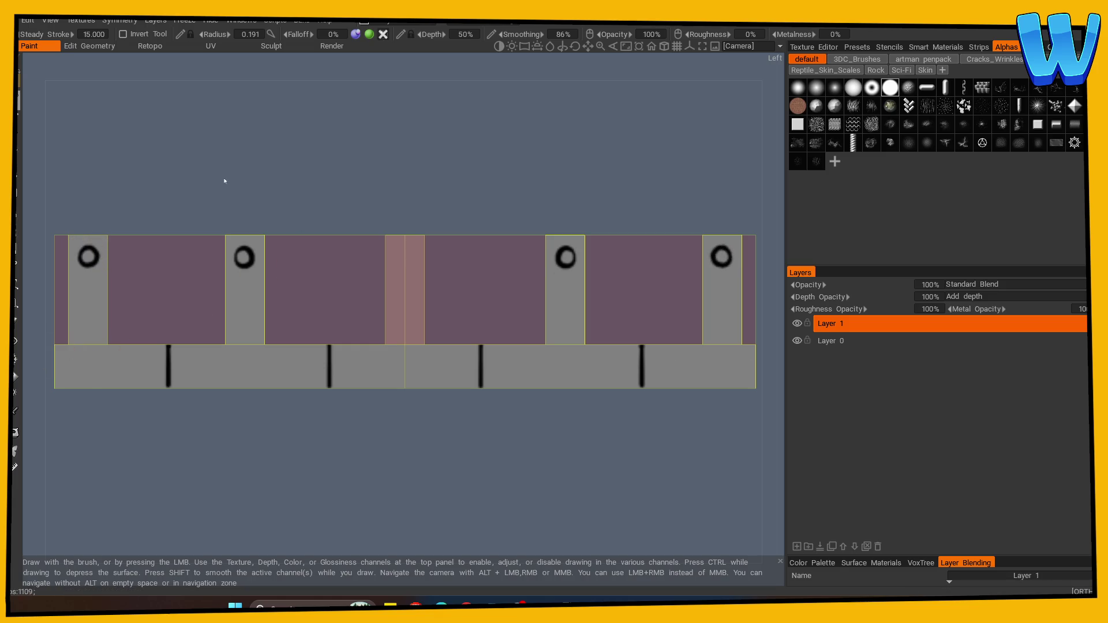
pyautogui.moveTo(208, 189); pyautogui.dragTo(347, 207)
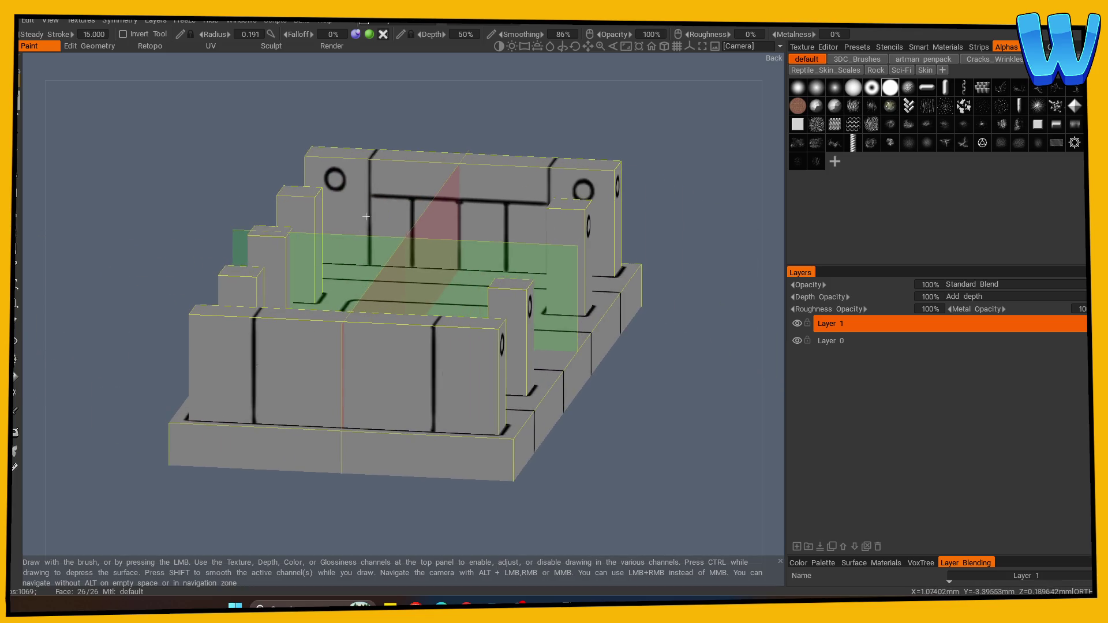
# Step: Undo and restamp the bolt ring on the middle front pillar
pyautogui.moveTo(524, 368)
pyautogui.mouseDown()
pyautogui.moveTo(336, 496)
pyautogui.moveTo(596, 497)
pyautogui.moveTo(384, 514)
pyautogui.moveTo(393, 510)
pyautogui.mouseUp()
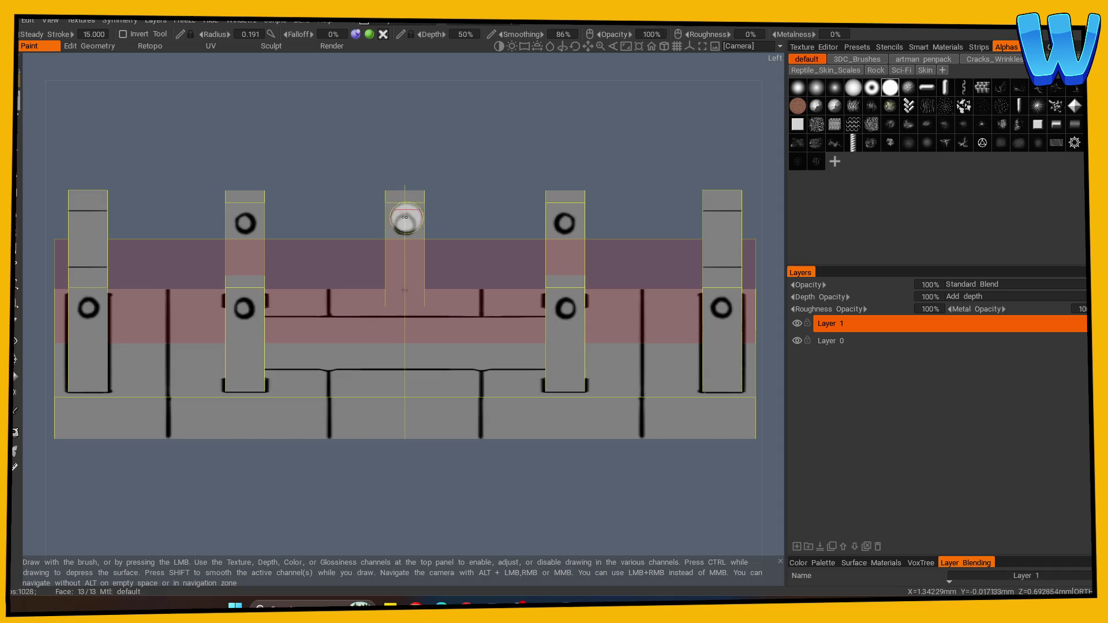
pyautogui.scroll(-3, 349, 214)
pyautogui.scroll(4, 199, 478)
pyautogui.hotkey('ctrl', 'z')
pyautogui.click(399, 209)
pyautogui.hotkey('ctrl', 'z')
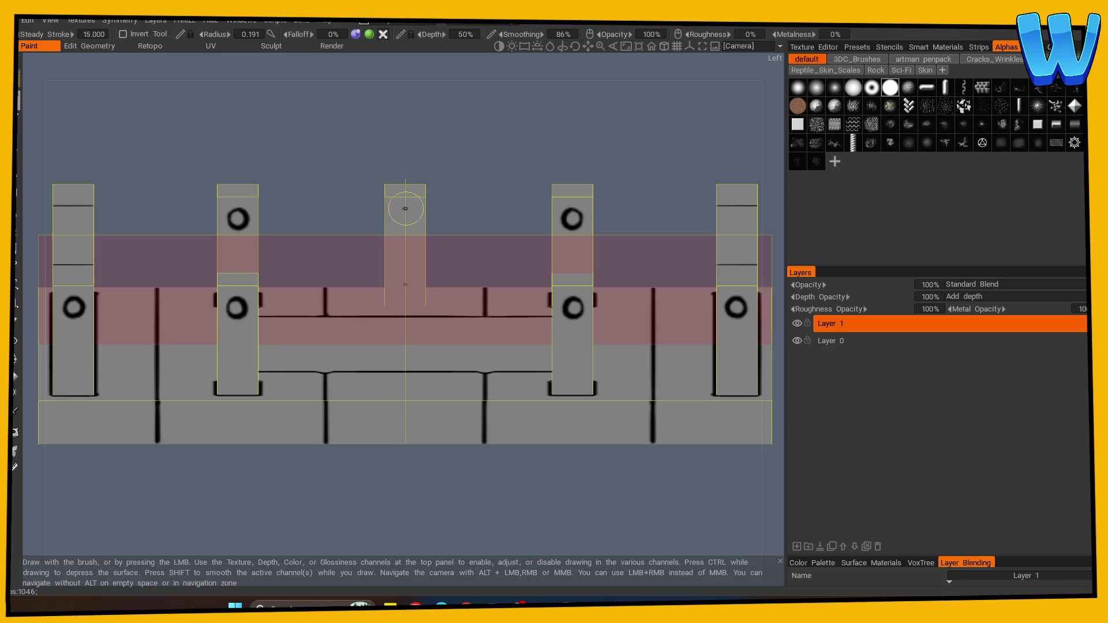
pyautogui.hotkey('ctrl', 'z')
# Step: Orbit and snap to the side and back views to inspect the pillar rings
pyautogui.scroll(-3, 220, 469)
pyautogui.moveTo(220, 470)
pyautogui.mouseDown()
pyautogui.moveTo(306, 492)
pyautogui.moveTo(411, 488)
pyautogui.mouseUp()
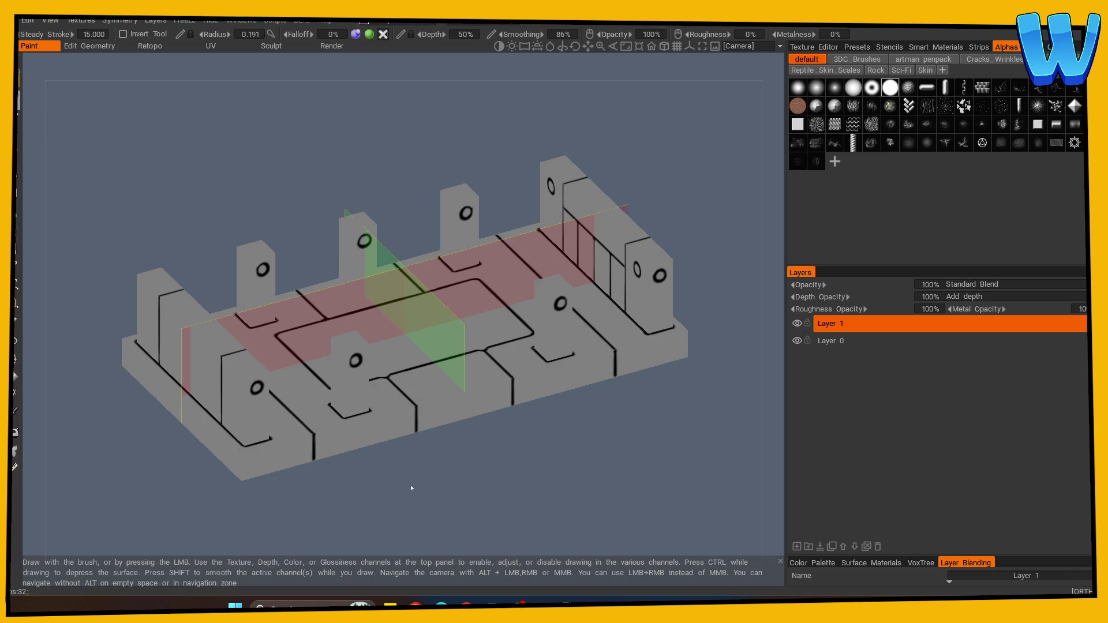
pyautogui.press('KP_4')
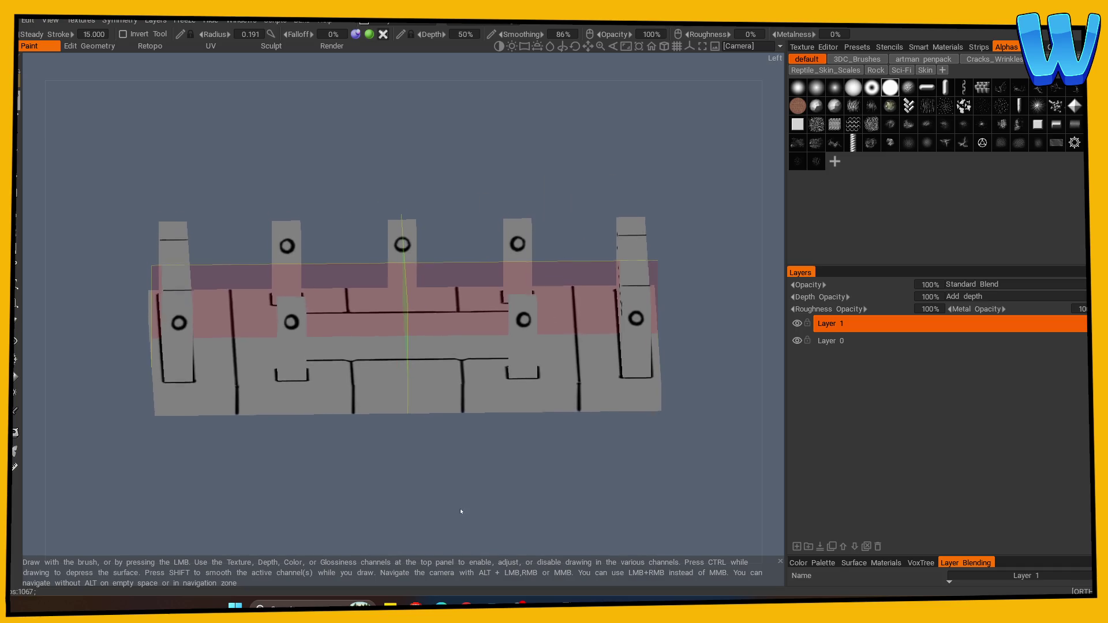
pyautogui.moveTo(456, 517)
pyautogui.mouseDown()
pyautogui.moveTo(456, 489)
pyautogui.moveTo(460, 514)
pyautogui.moveTo(475, 518)
pyautogui.moveTo(509, 498)
pyautogui.mouseUp()
pyautogui.moveTo(440, 476)
pyautogui.mouseDown()
pyautogui.moveTo(410, 497)
pyautogui.moveTo(525, 475)
pyautogui.moveTo(324, 480)
pyautogui.moveTo(432, 476)
pyautogui.moveTo(386, 480)
pyautogui.moveTo(454, 463)
pyautogui.mouseUp()
pyautogui.scroll(3, 455, 492)
pyautogui.press('shift')
pyautogui.scroll(3, 502, 446)
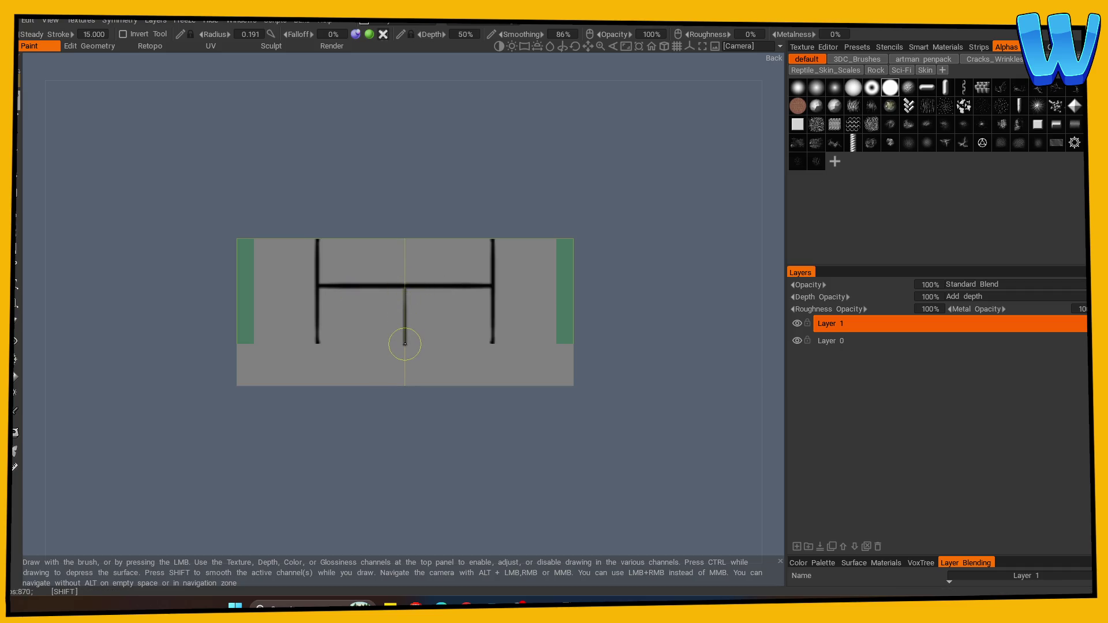
# Step: Paint a mirrored vertical plank line down from the back wall's crossbar
pyautogui.moveTo(359, 289)
pyautogui.mouseDown()
pyautogui.moveTo(358, 336)
pyautogui.moveTo(388, 455)
pyautogui.mouseUp()
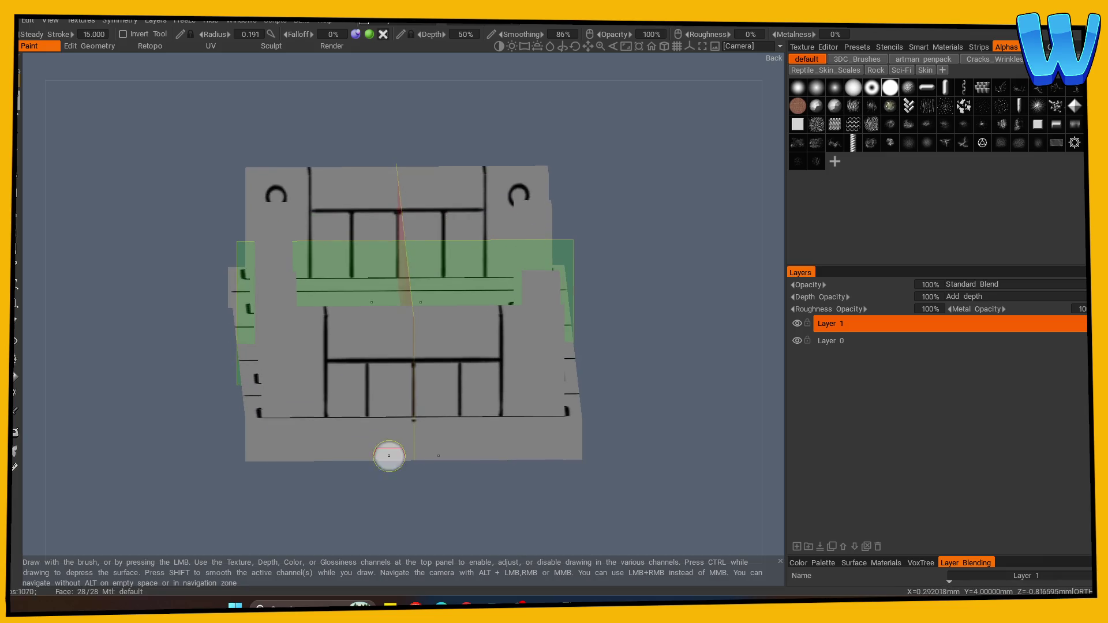
pyautogui.click(15, 322)
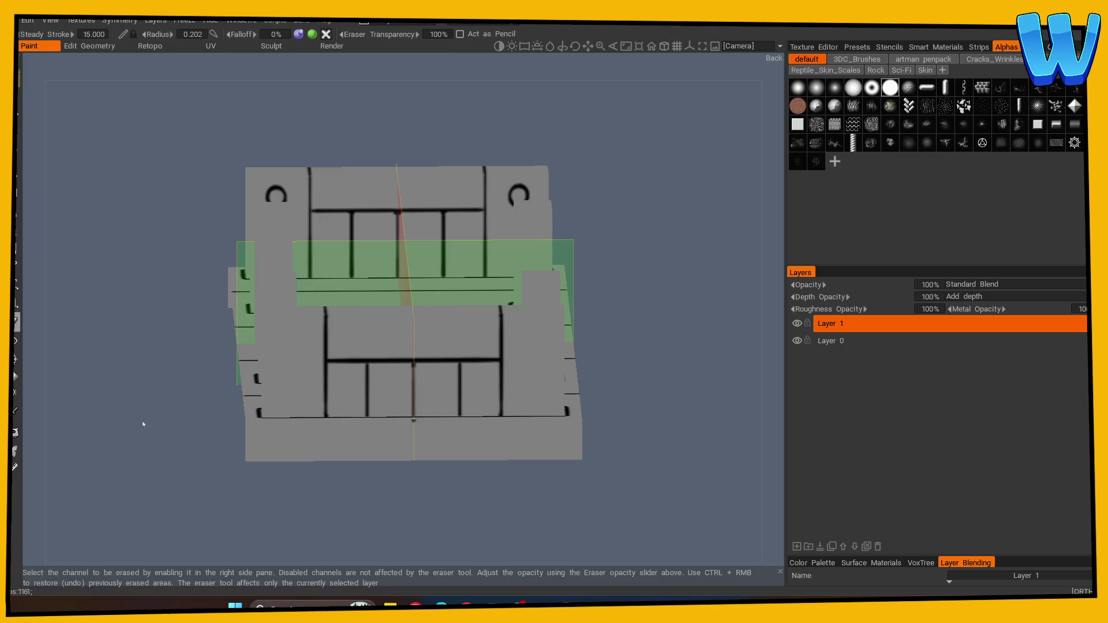
pyautogui.moveTo(141, 423); pyautogui.dragTo(390, 504)
pyautogui.scroll(-5, 606, 495)
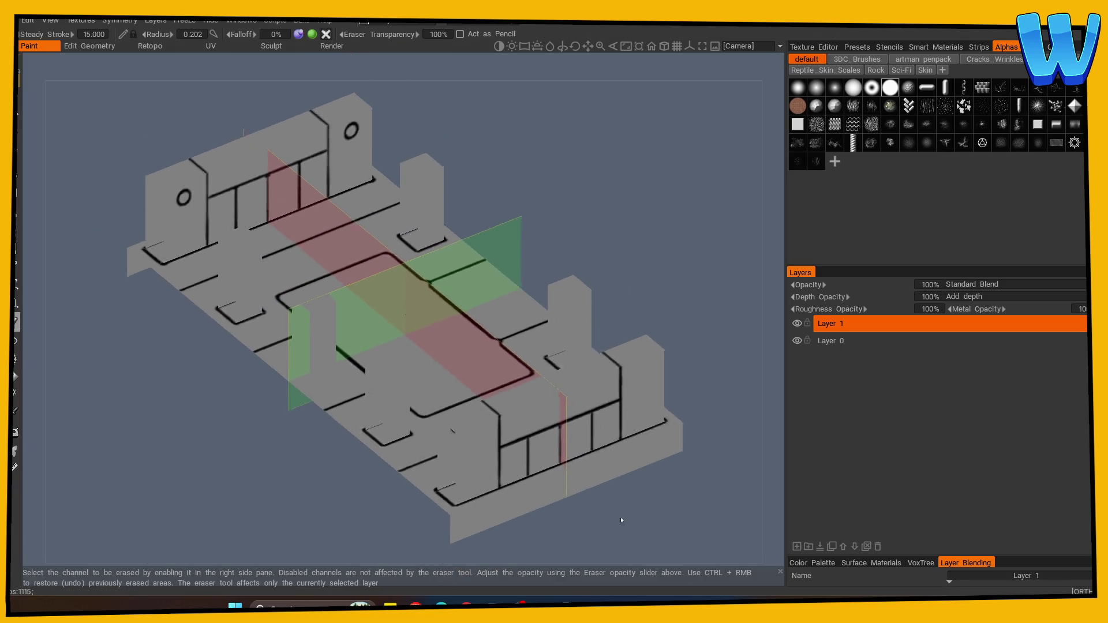
pyautogui.moveTo(509, 506); pyautogui.dragTo(260, 452)
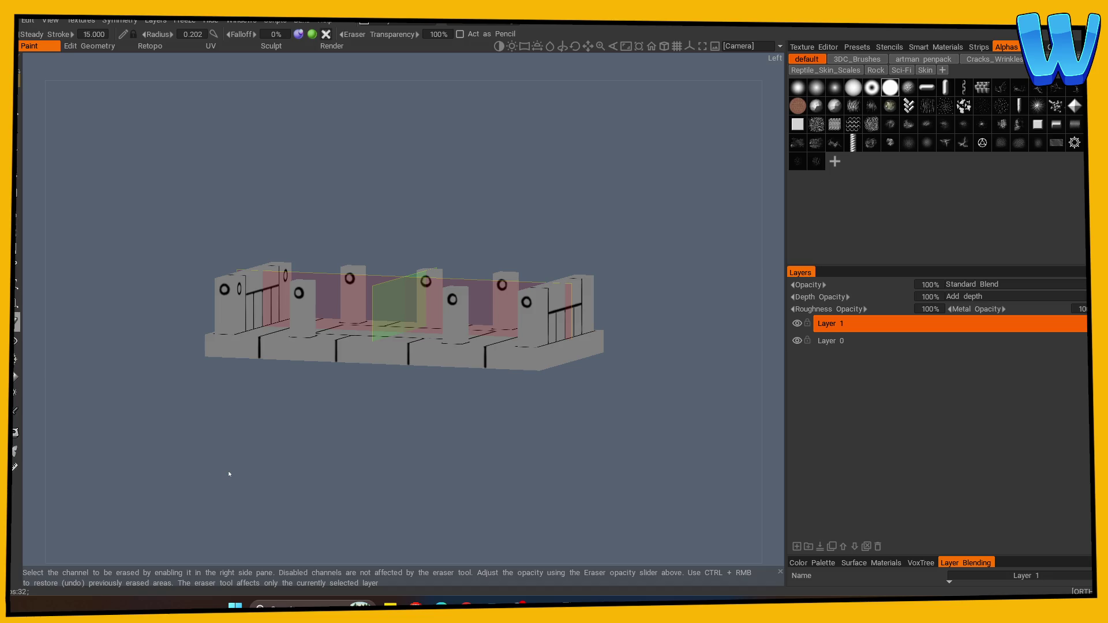
# Step: Draw straight dark lines along the platform's bottom edges from the side and back views
pyautogui.press('KP_1')
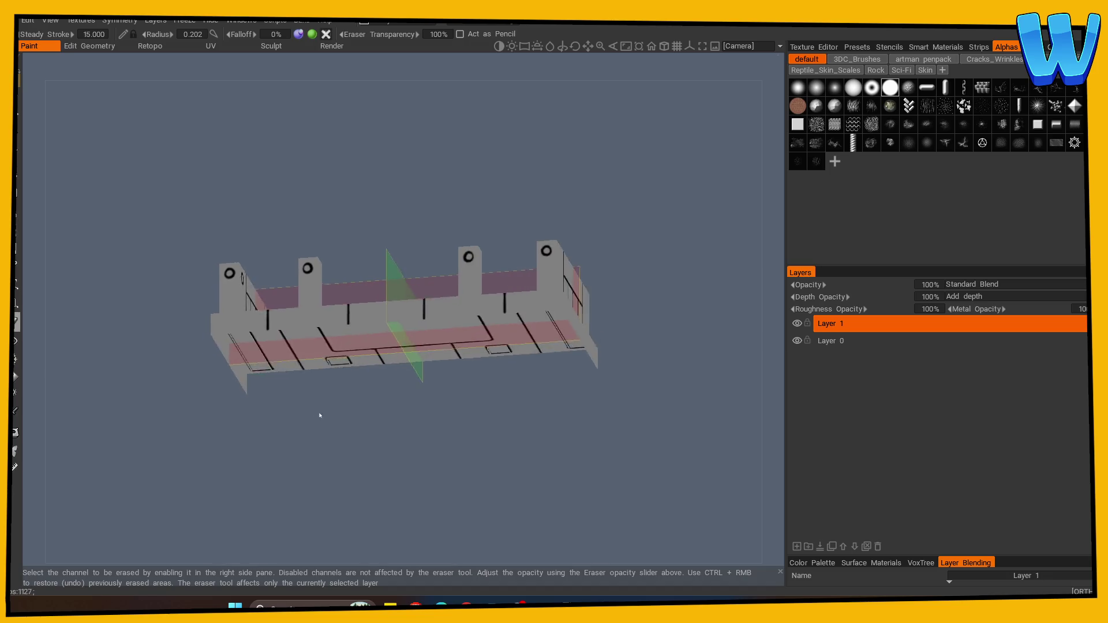
pyautogui.press('b')
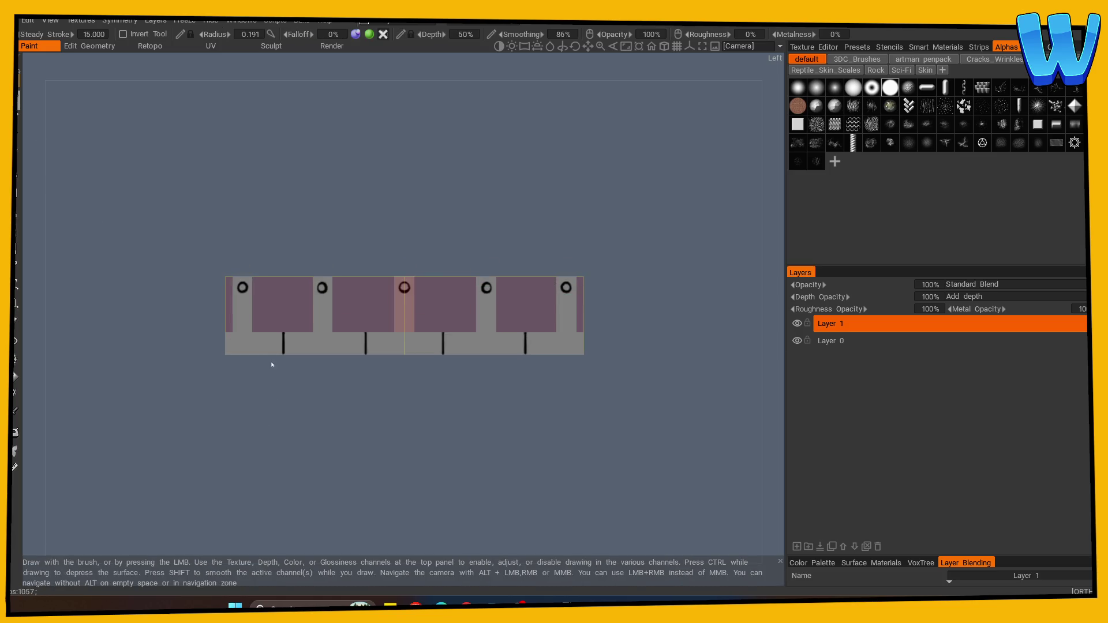
pyautogui.click(248, 352)
pyautogui.keyDown('shift'); pyautogui.click(560, 352); pyautogui.keyUp('shift')
pyautogui.moveTo(339, 420); pyautogui.dragTo(462, 421)
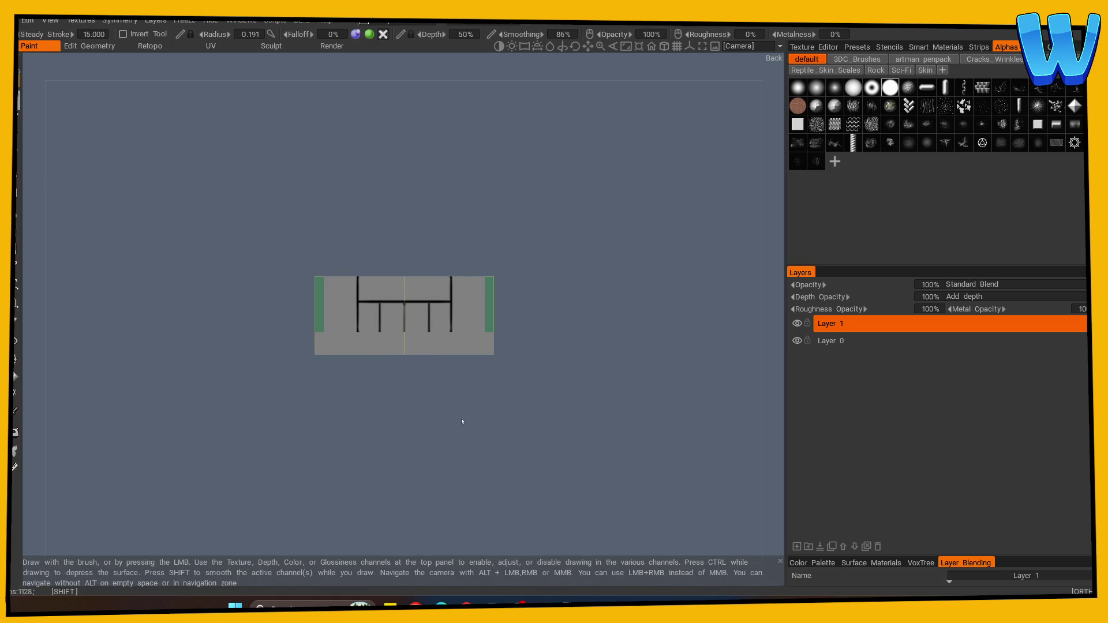
pyautogui.moveTo(494, 354)
pyautogui.mouseDown()
pyautogui.moveTo(446, 354)
pyautogui.moveTo(420, 408)
pyautogui.moveTo(346, 378)
pyautogui.moveTo(593, 415)
pyautogui.moveTo(314, 416)
pyautogui.moveTo(311, 467)
pyautogui.moveTo(396, 456)
pyautogui.moveTo(323, 462)
pyautogui.moveTo(393, 475)
pyautogui.moveTo(334, 473)
pyautogui.moveTo(393, 454)
pyautogui.mouseUp()
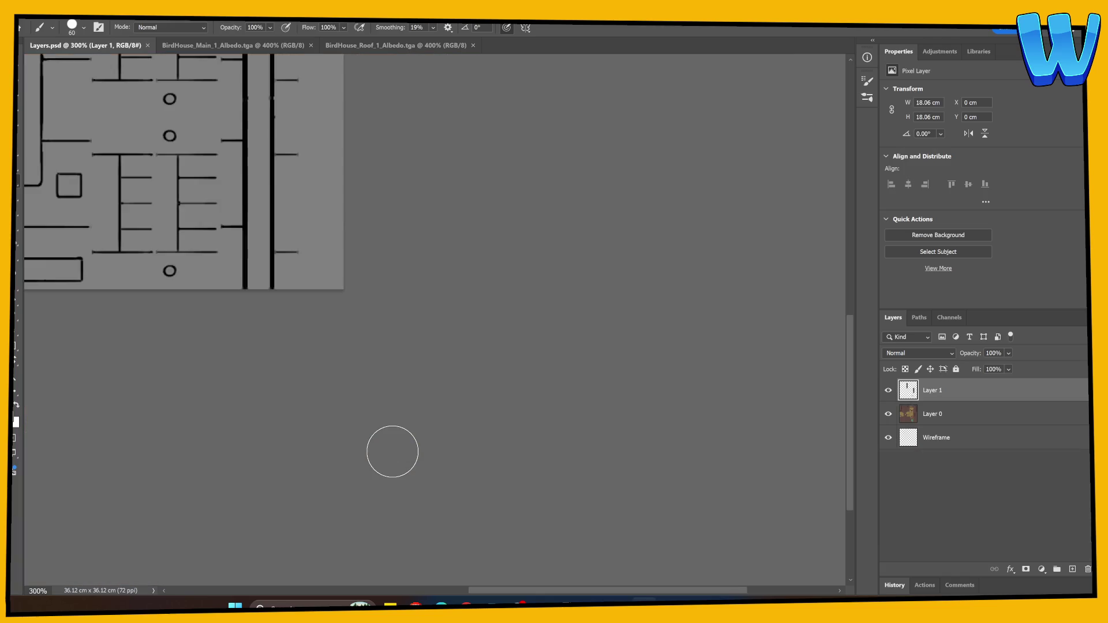
# Step: Select Layer 0 and fill it with dark brown using the Paint Bucket
pyautogui.click(233, 45)
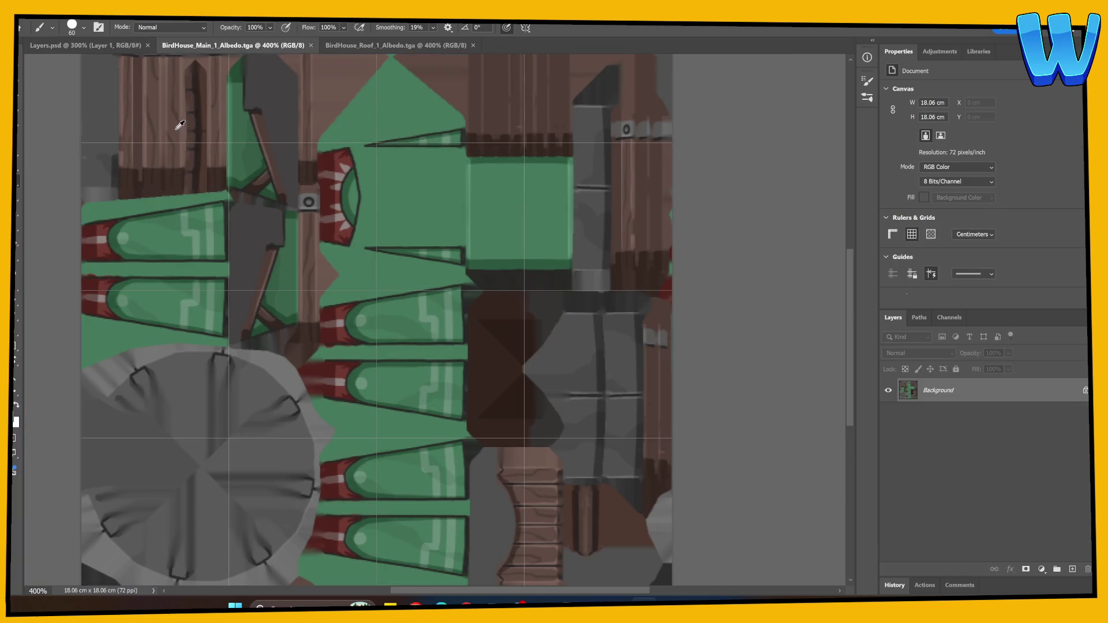
pyautogui.click(87, 46)
pyautogui.click(949, 422)
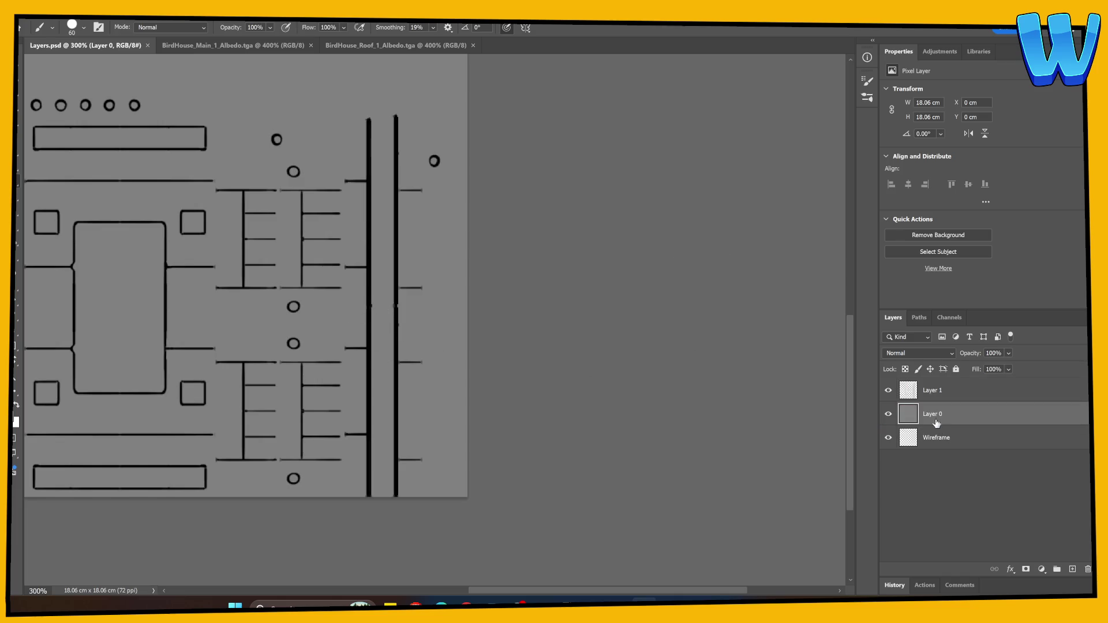
pyautogui.click(17, 241)
pyautogui.click(160, 314)
# Step: Compare the brown fill against the BirdHouse albedo texture tab
pyautogui.hotkey('ctrl', 'Tab')
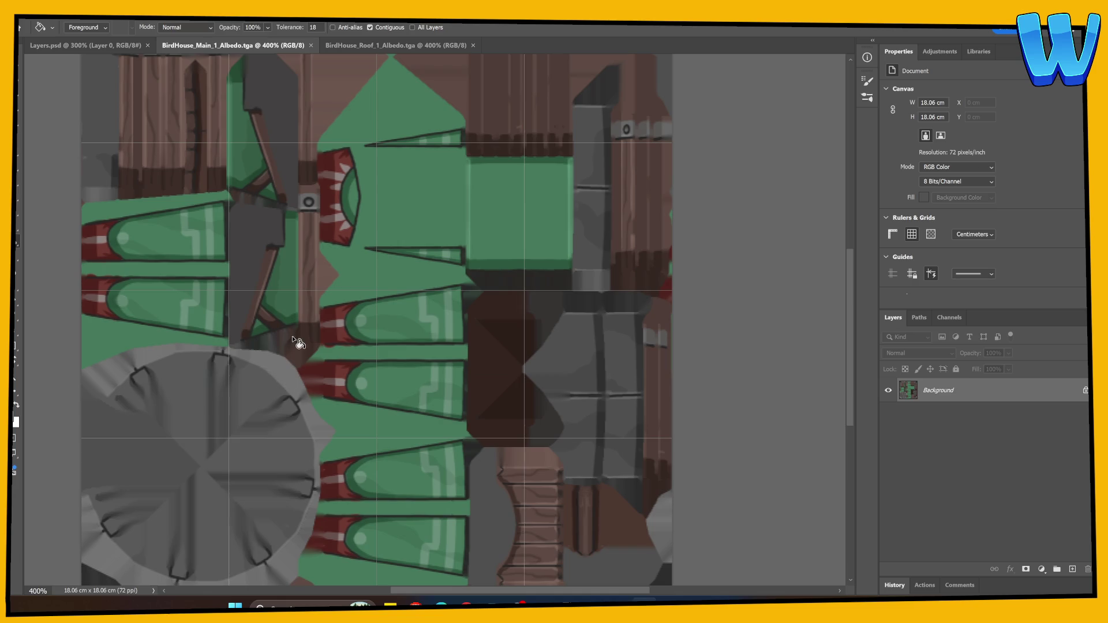
pyautogui.hotkey('ctrl', 'shift', 'Tab')
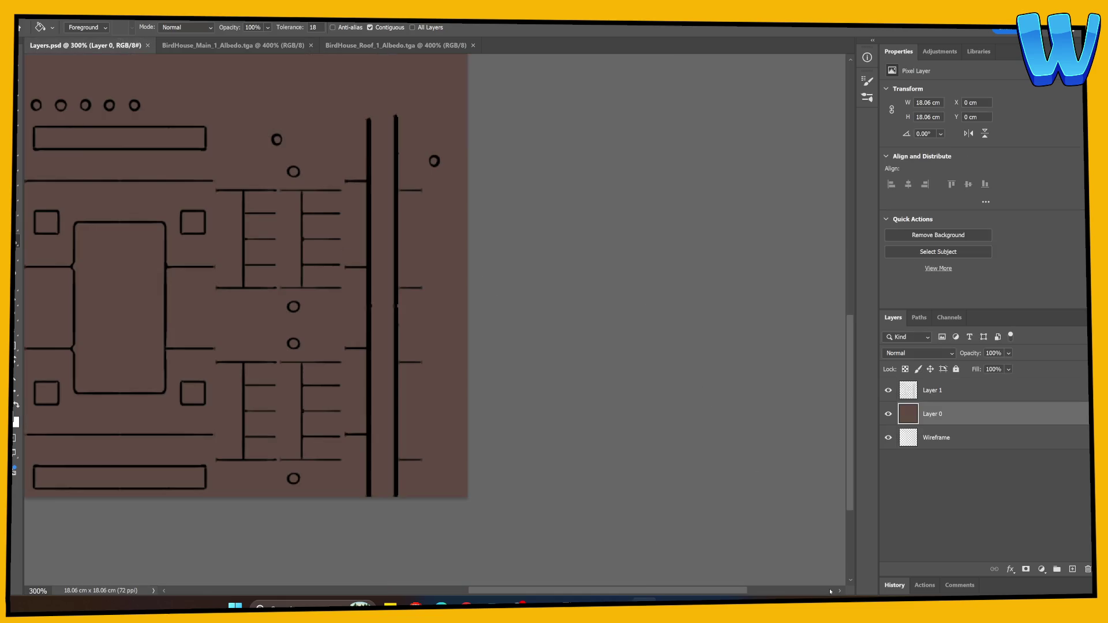
pyautogui.click(233, 45)
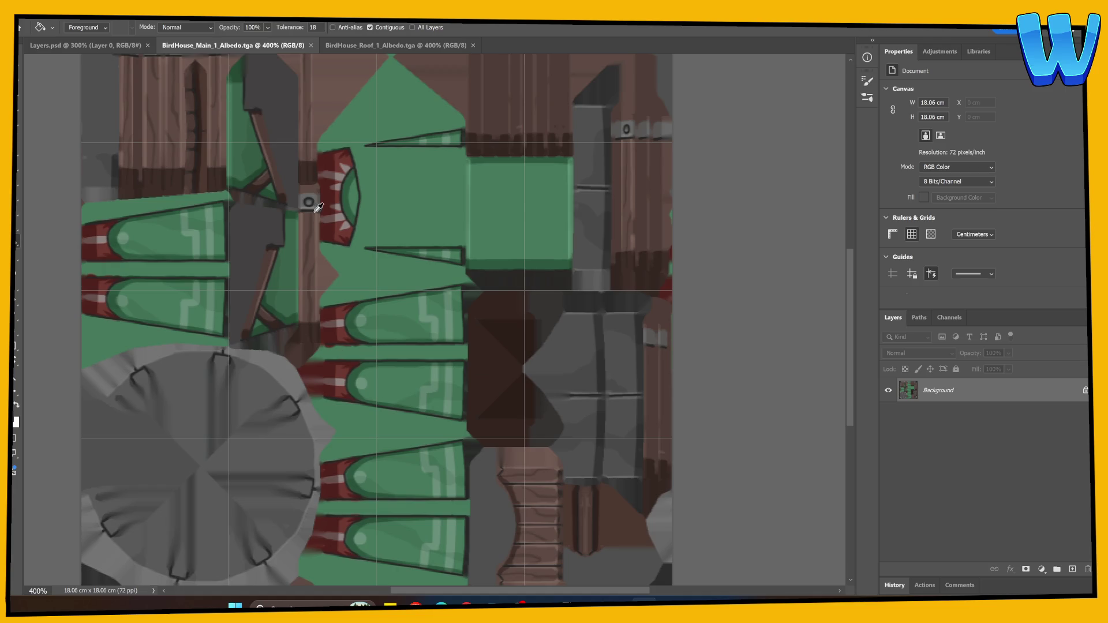
pyautogui.hotkey('ctrl', 'shift', 'Tab')
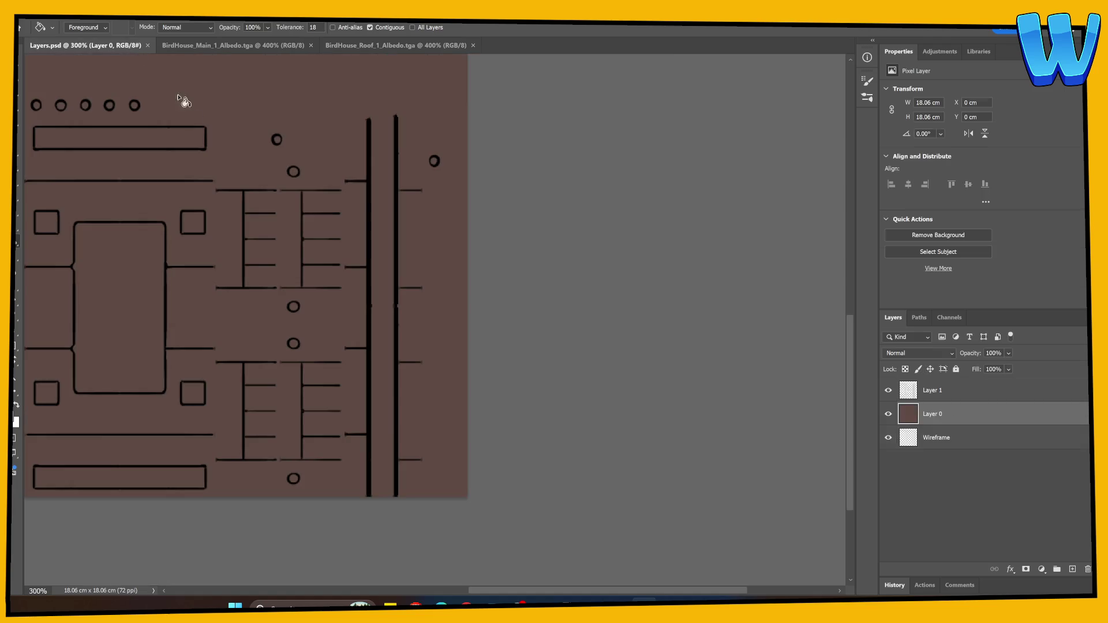
# Step: Test a lighter grey dab on the top middle circle, then undo it
pyautogui.press('i')
pyautogui.click(15, 418)
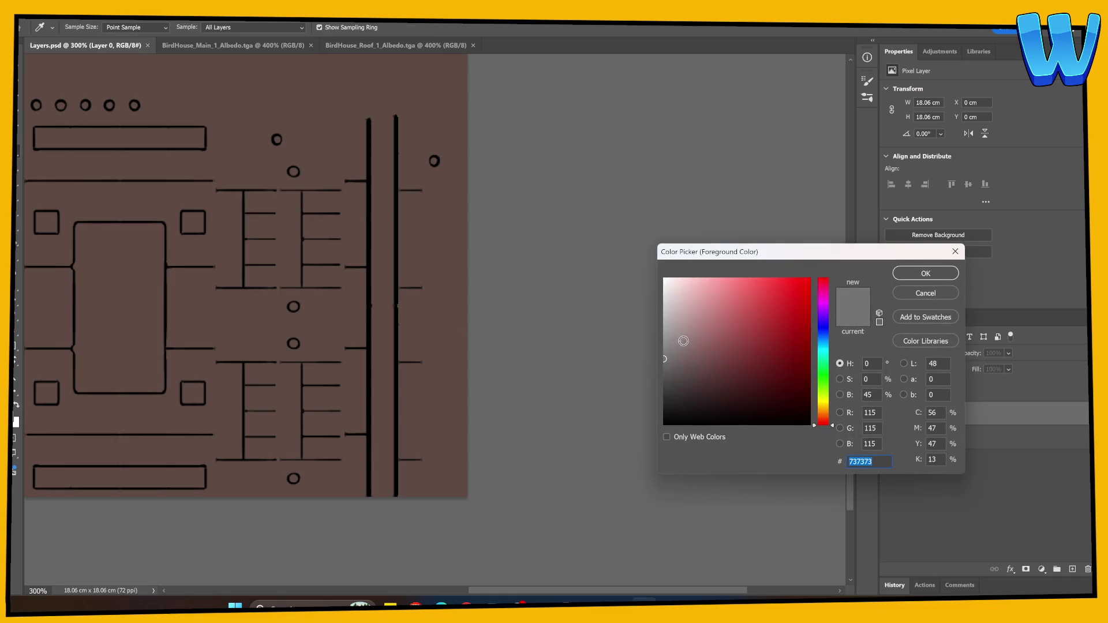
pyautogui.click(669, 347)
pyautogui.press('Return')
pyautogui.press('b')
pyautogui.click(85, 105)
pyautogui.hotkey('ctrl', 'z')
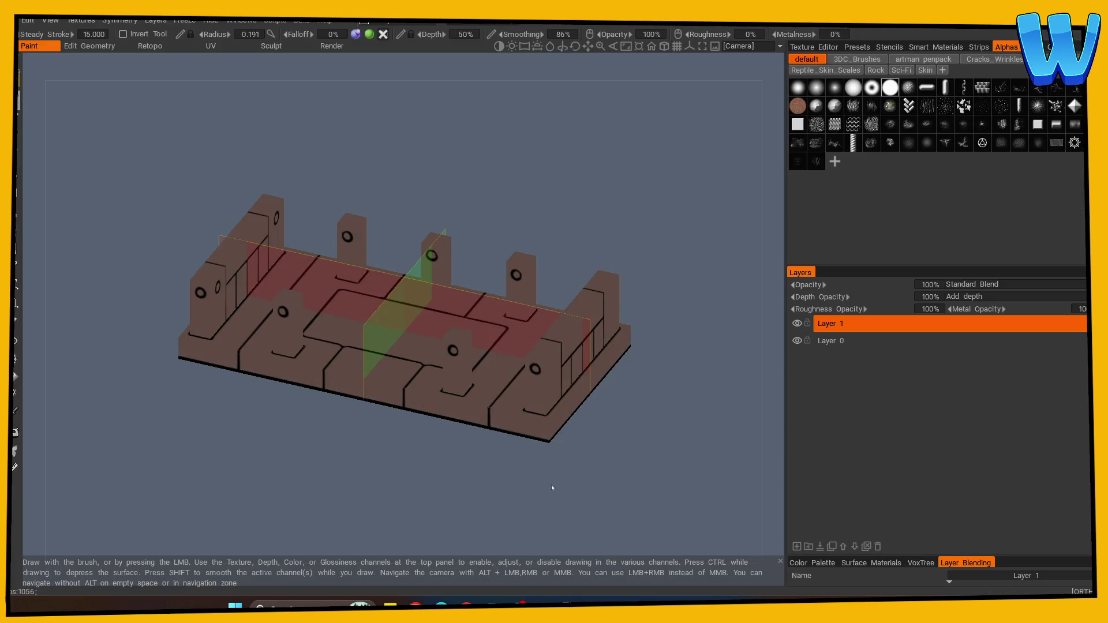
pyautogui.moveTo(549, 487)
pyautogui.mouseDown()
pyautogui.moveTo(426, 480)
pyautogui.moveTo(474, 462)
pyautogui.moveTo(364, 452)
pyautogui.moveTo(45, 448)
pyautogui.moveTo(222, 445)
pyautogui.moveTo(81, 396)
pyautogui.mouseUp()
pyautogui.click(15, 410)
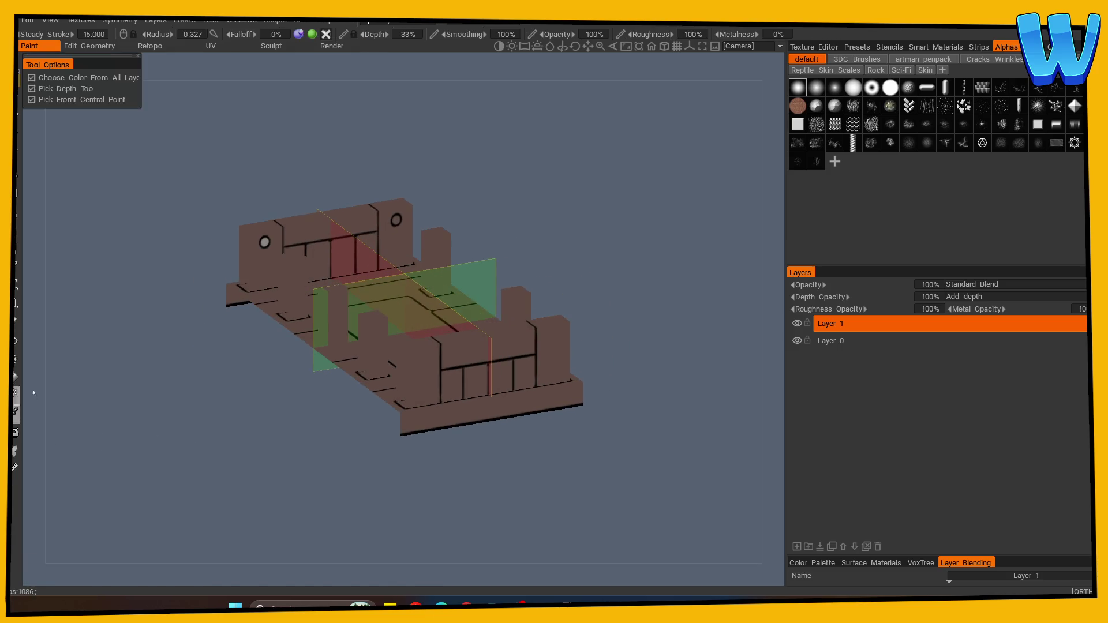
# Step: On Layer 0, shade the left and lower-left bolt holes so they look deeper
pyautogui.click(18, 119)
pyautogui.scroll(2, 244, 392)
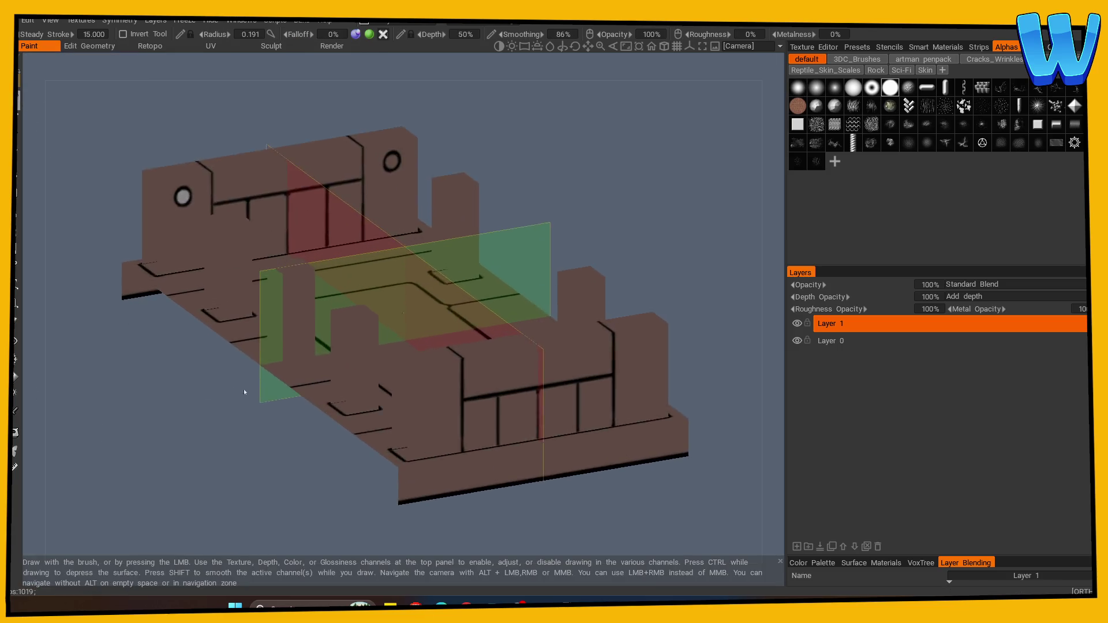
pyautogui.scroll(2, 181, 175)
pyautogui.scroll(5, 198, 171)
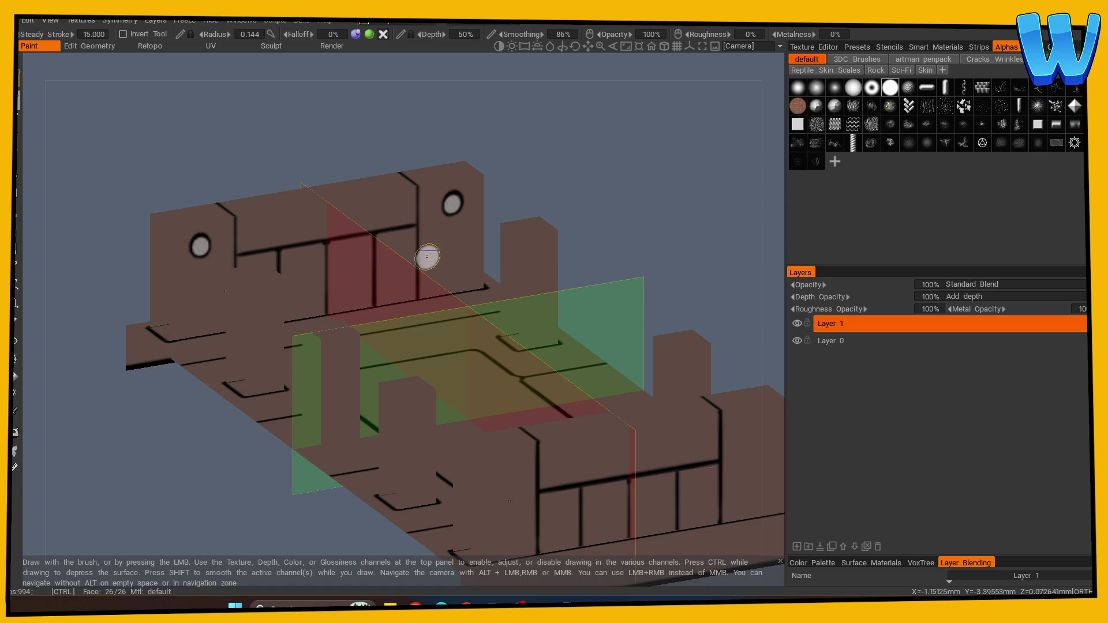
pyautogui.hotkey('ctrl', 'z')
pyautogui.click(195, 246)
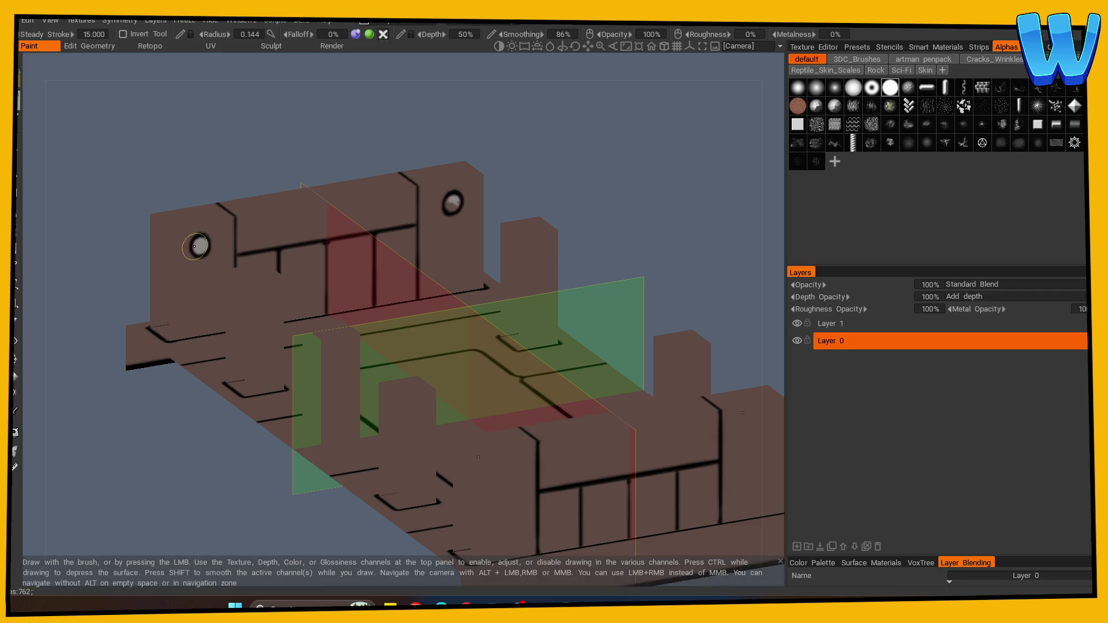
pyautogui.moveTo(202, 242)
pyautogui.mouseDown()
pyautogui.moveTo(353, 186)
pyautogui.moveTo(313, 290)
pyautogui.mouseUp()
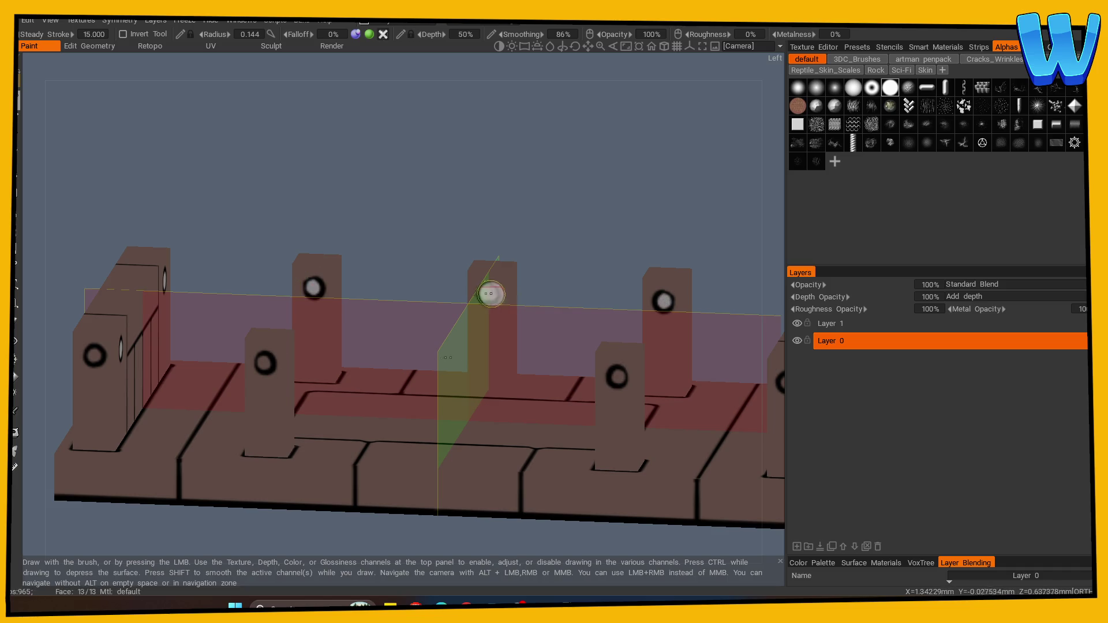
pyautogui.moveTo(383, 235); pyautogui.dragTo(267, 283)
pyautogui.click(113, 347)
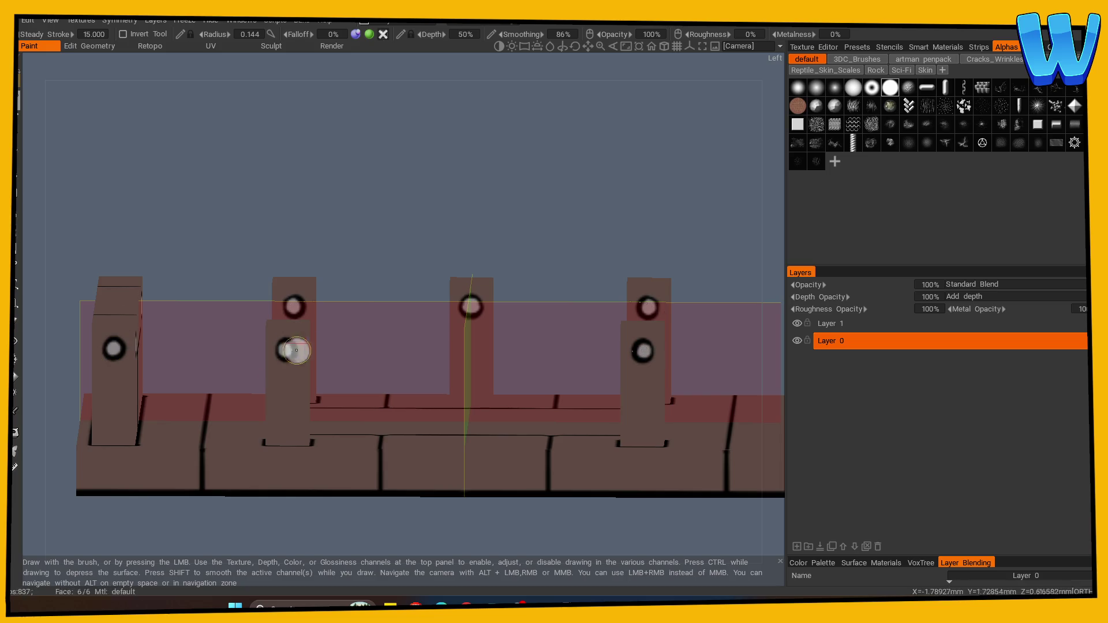
pyautogui.scroll(-5, 521, 198)
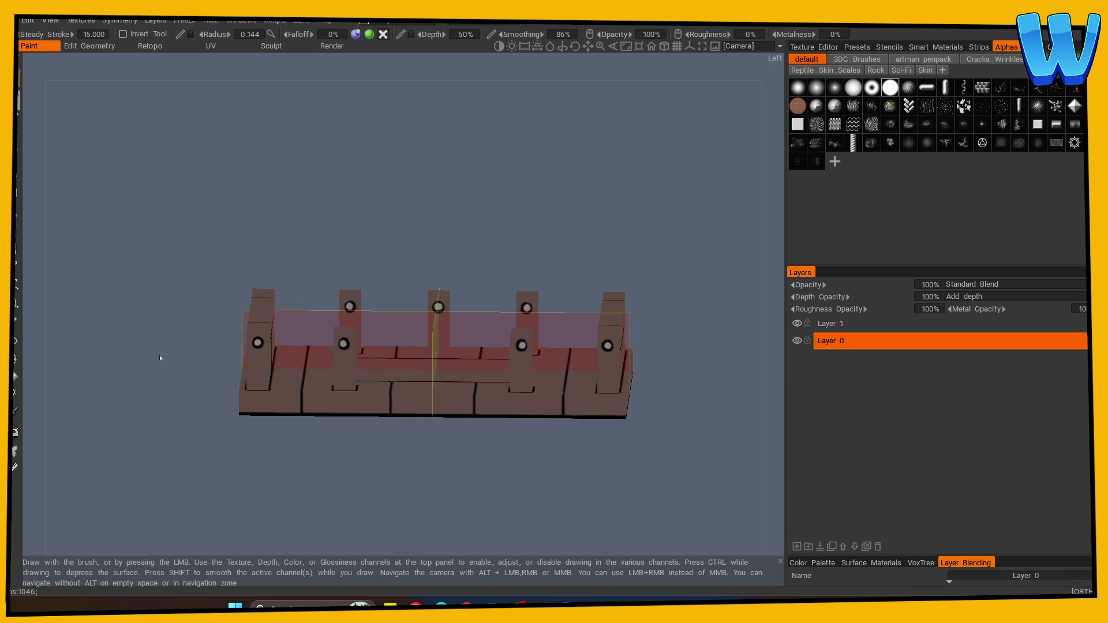
pyautogui.moveTo(159, 355)
pyautogui.mouseDown()
pyautogui.moveTo(309, 483)
pyautogui.moveTo(377, 496)
pyautogui.moveTo(346, 511)
pyautogui.moveTo(327, 458)
pyautogui.mouseUp()
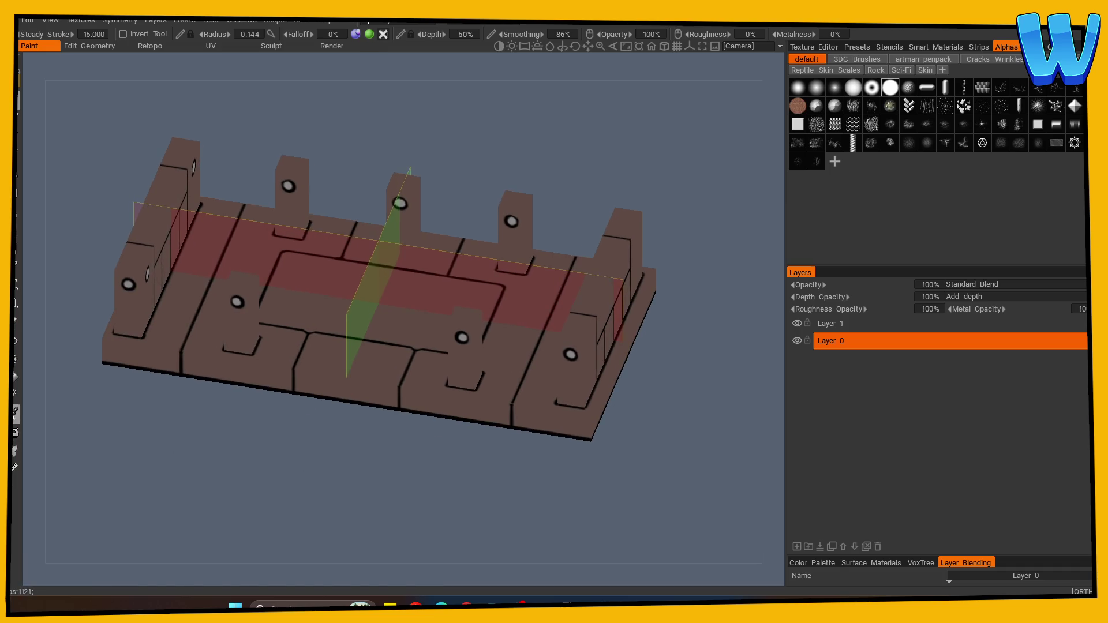
# Step: Sample the plank colour, desaturate it, and paint a thin lighter streak on a plank
pyautogui.click(15, 411)
pyautogui.click(378, 326)
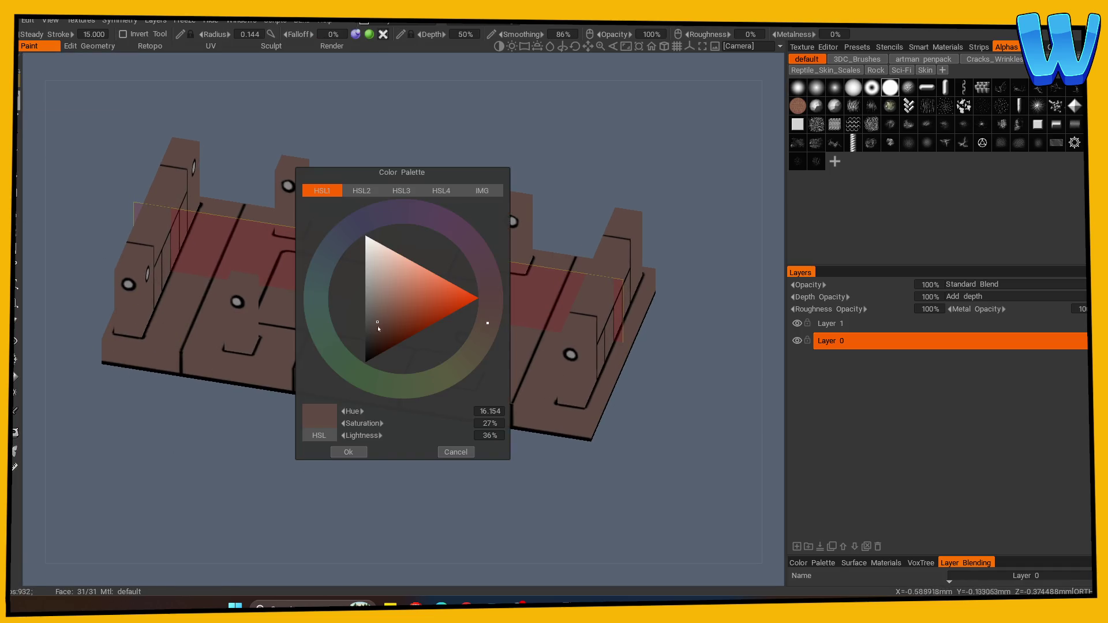
pyautogui.click(375, 318)
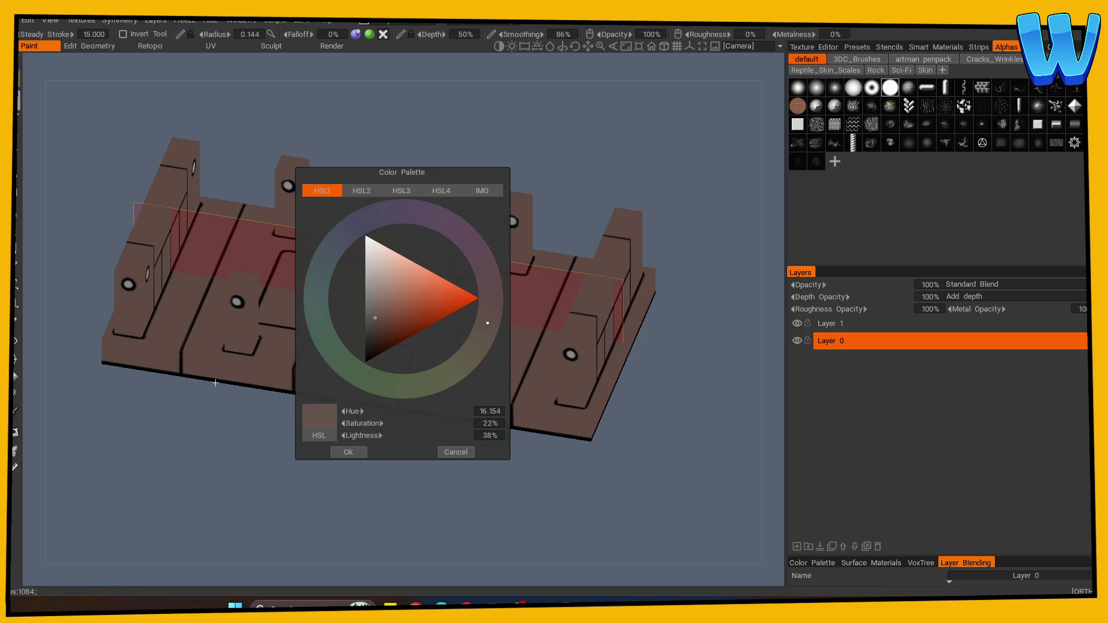
pyautogui.click(348, 452)
pyautogui.moveTo(250, 377); pyautogui.dragTo(253, 456)
pyautogui.moveTo(218, 325); pyautogui.dragTo(225, 243)
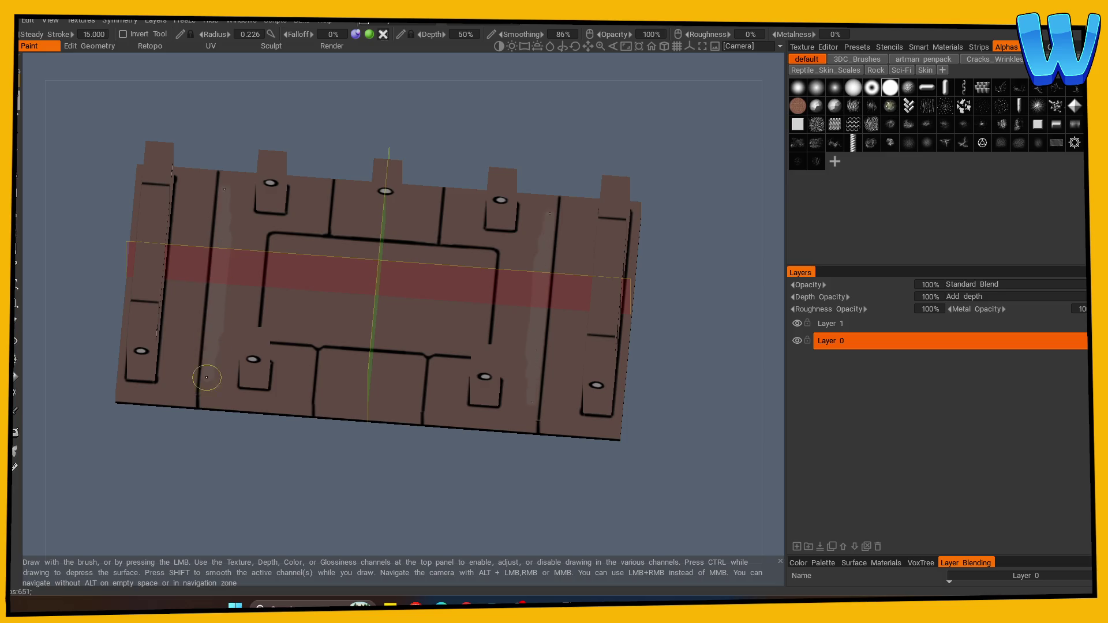
# Step: Lighten the paint colour and dab faint light patches across the planks from top view
pyautogui.press('c')
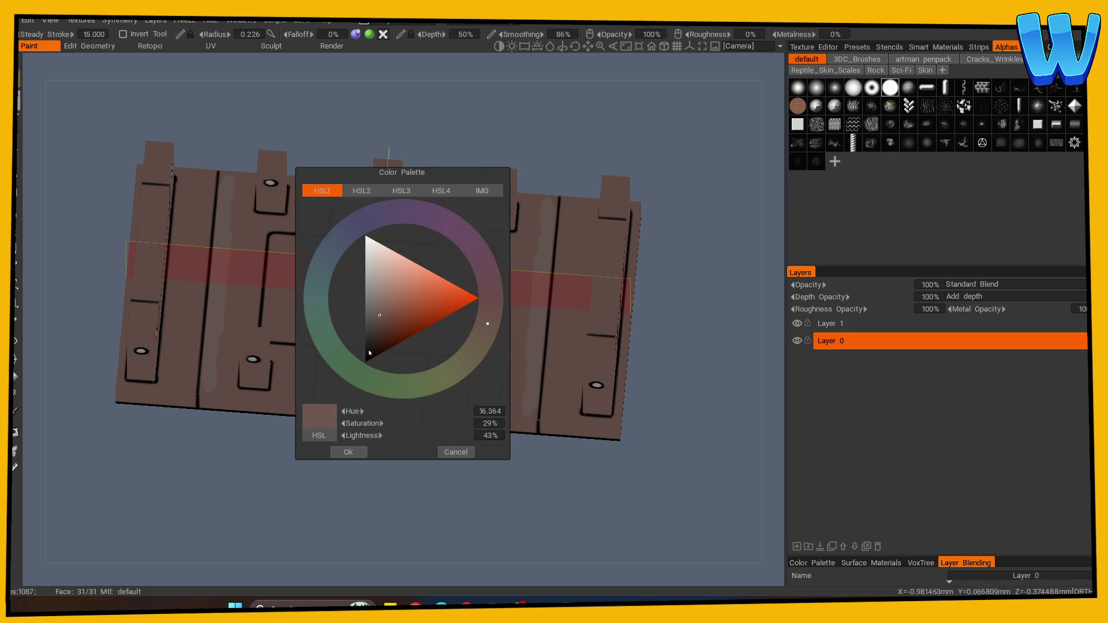
pyautogui.click(348, 451)
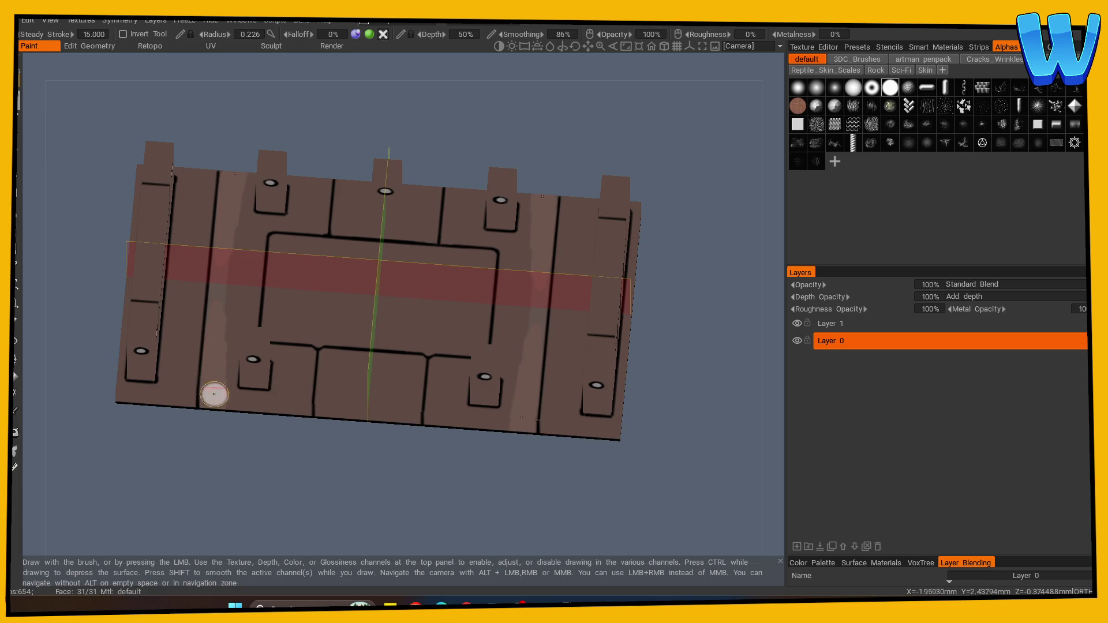
pyautogui.press('c')
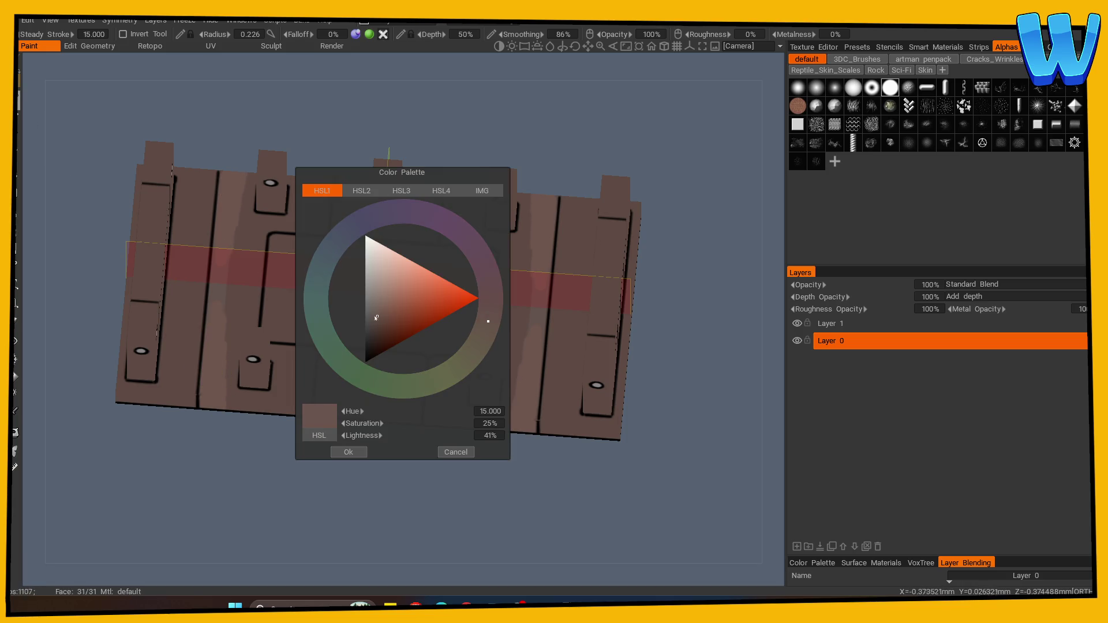
pyautogui.click(348, 452)
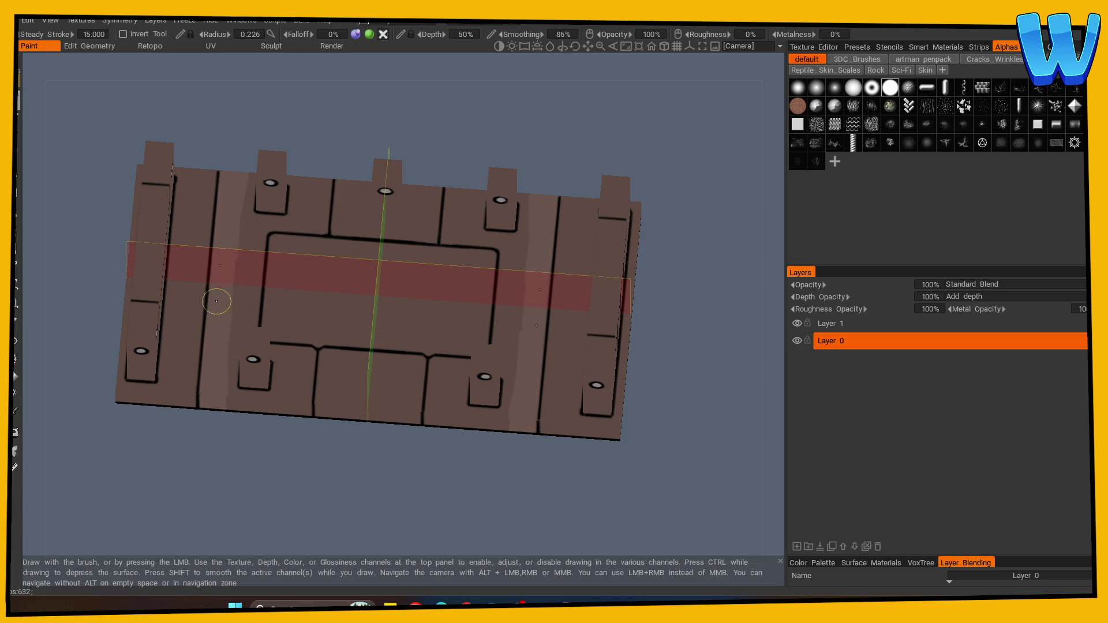
pyautogui.moveTo(284, 396); pyautogui.dragTo(302, 400)
pyautogui.moveTo(281, 351); pyautogui.dragTo(281, 379)
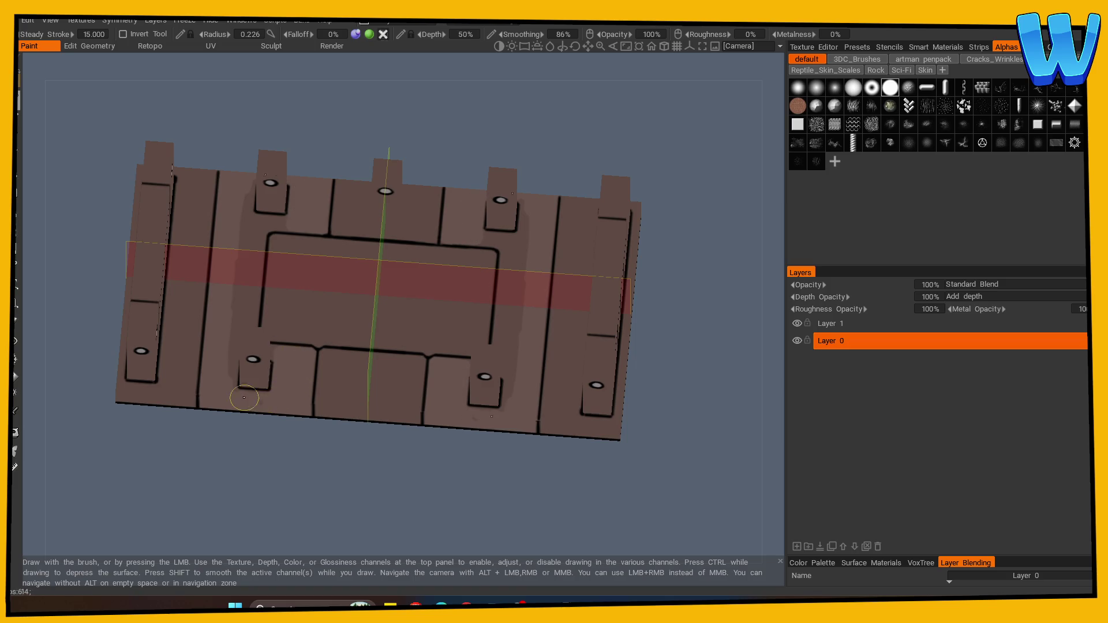
pyautogui.press('KP_8')
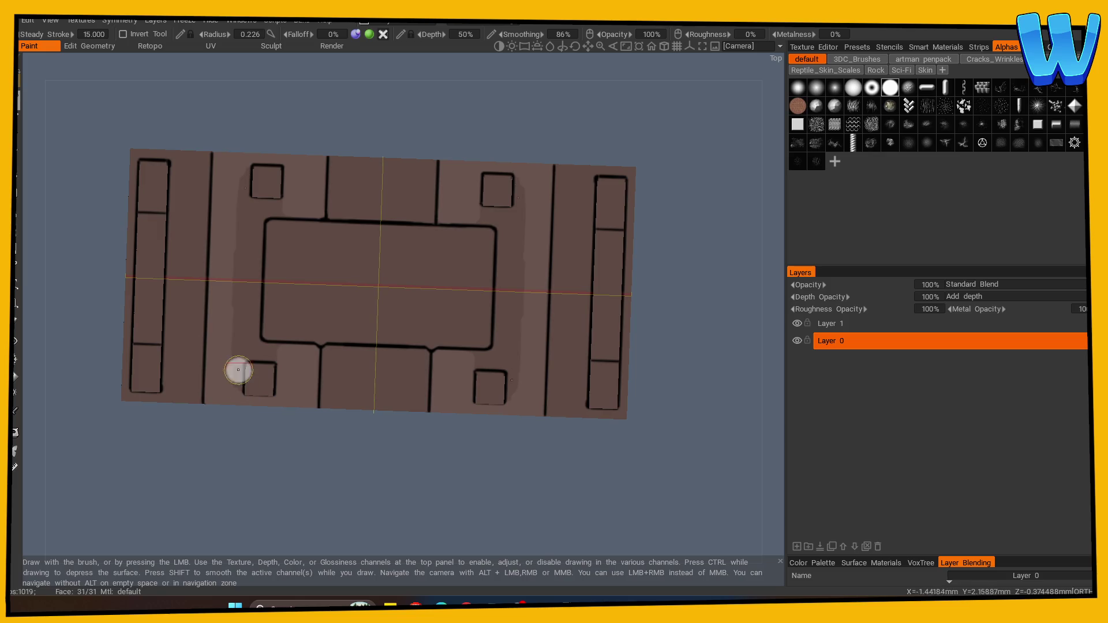
pyautogui.moveTo(240, 355)
pyautogui.mouseDown()
pyautogui.moveTo(281, 353)
pyautogui.moveTo(252, 270)
pyautogui.mouseUp()
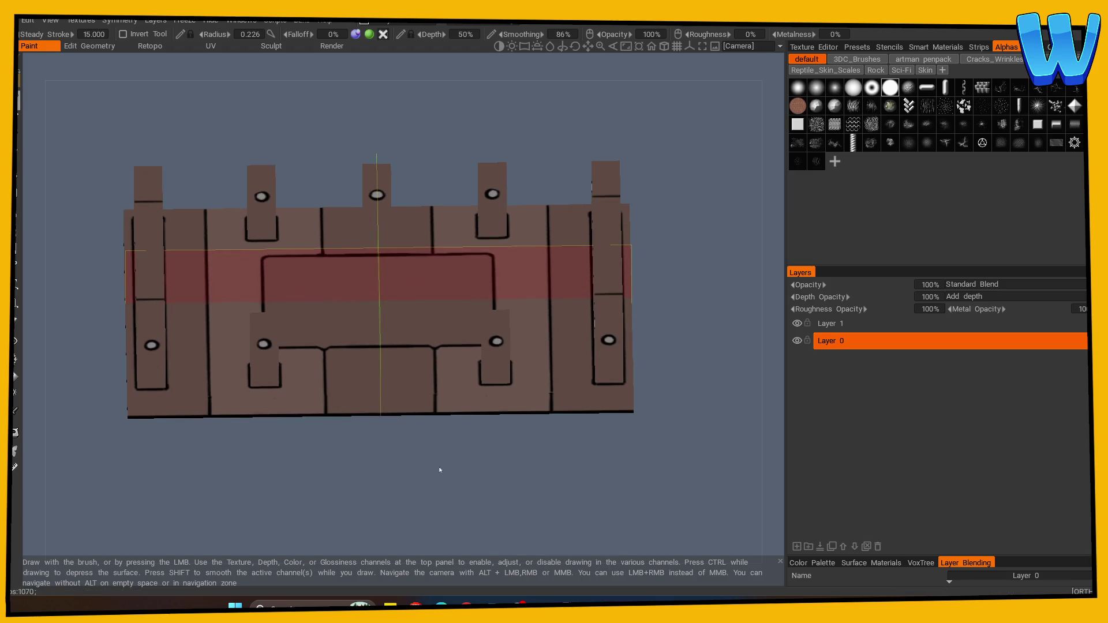
pyautogui.moveTo(374, 469)
pyautogui.mouseDown()
pyautogui.moveTo(247, 460)
pyautogui.moveTo(242, 441)
pyautogui.moveTo(141, 448)
pyautogui.moveTo(150, 439)
pyautogui.mouseUp()
# Step: Fill the central panel's rim and interior with the lighter greyish-brown shade
pyautogui.press('v')
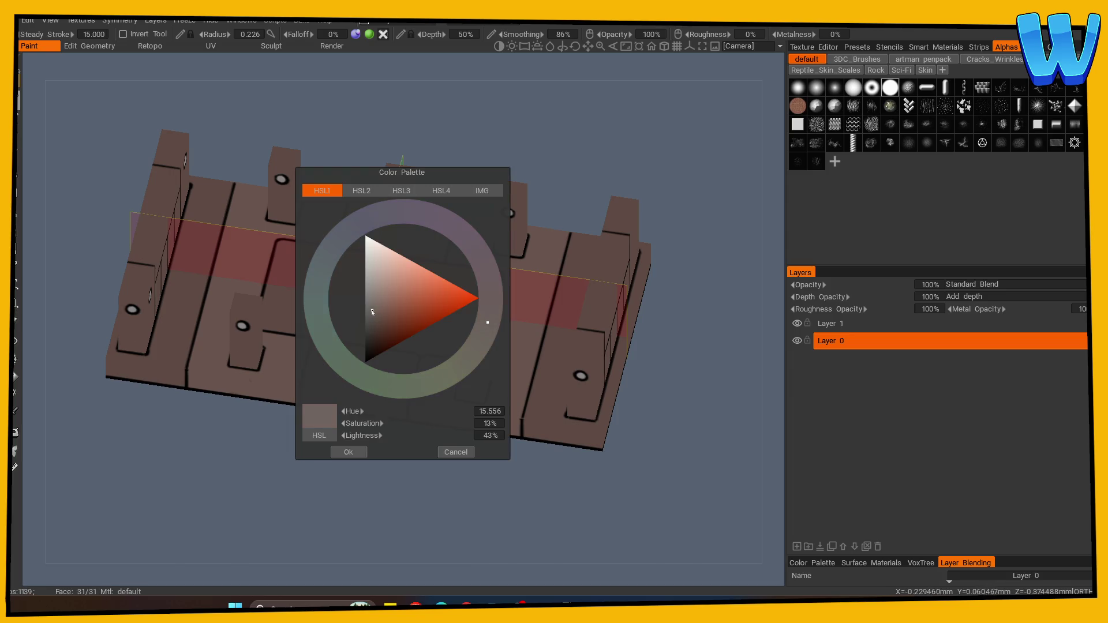
pyautogui.click(348, 452)
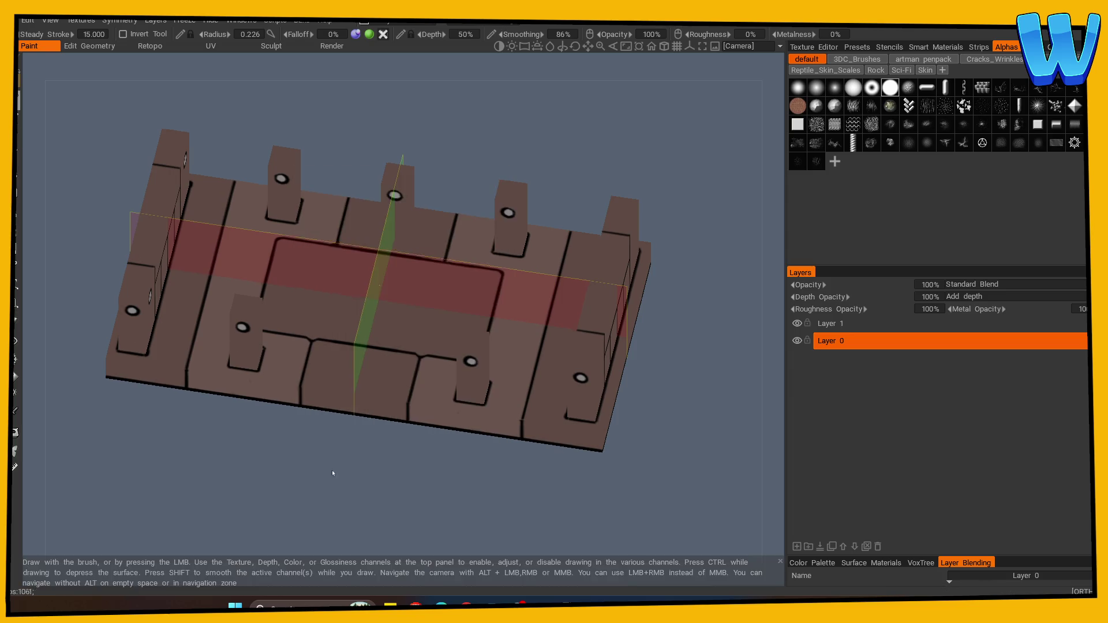
pyautogui.moveTo(332, 470); pyautogui.dragTo(315, 388)
pyautogui.moveTo(298, 274)
pyautogui.mouseDown()
pyautogui.moveTo(276, 248)
pyautogui.moveTo(276, 323)
pyautogui.moveTo(272, 272)
pyautogui.mouseUp()
pyautogui.moveTo(272, 336); pyautogui.dragTo(464, 338)
pyautogui.moveTo(295, 326)
pyautogui.mouseDown()
pyautogui.moveTo(324, 254)
pyautogui.moveTo(445, 264)
pyautogui.moveTo(353, 285)
pyautogui.moveTo(339, 327)
pyautogui.mouseUp()
pyautogui.moveTo(424, 468)
pyautogui.mouseDown()
pyautogui.moveTo(289, 458)
pyautogui.moveTo(185, 424)
pyautogui.mouseUp()
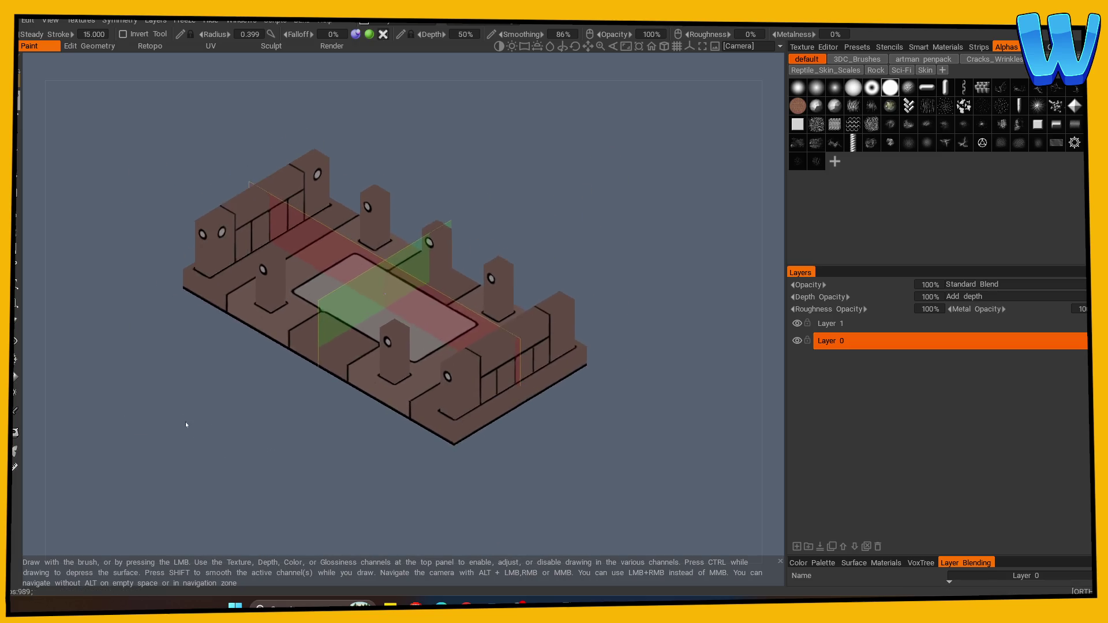
# Step: Sample the model's base brown with the colour picker and confirm it
pyautogui.scroll(2, 185, 425)
pyautogui.press('v')
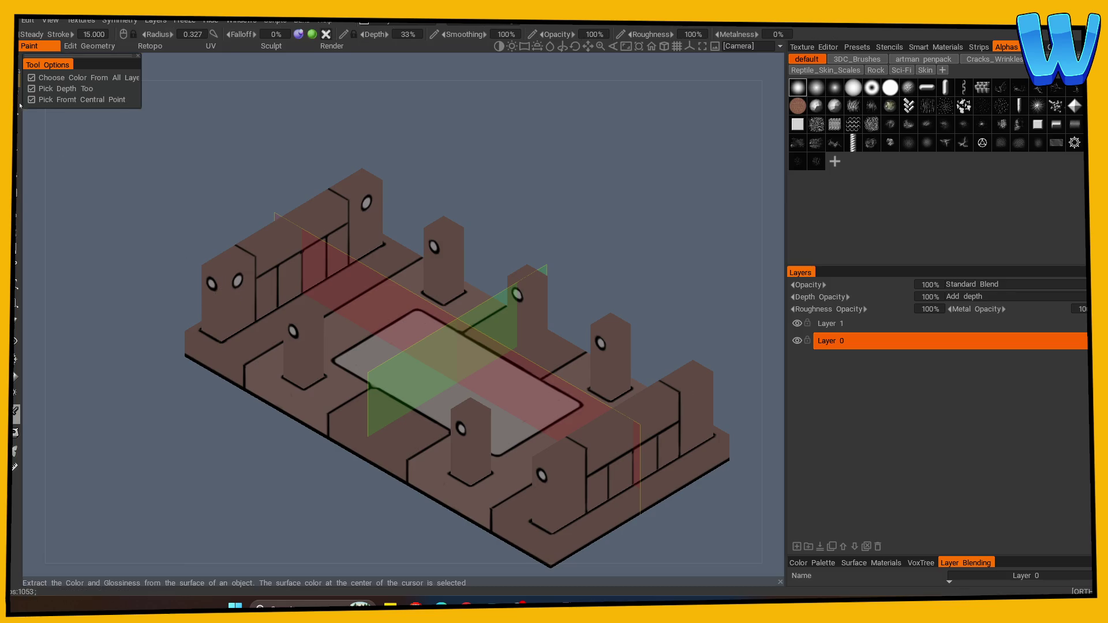
pyautogui.click(383, 308)
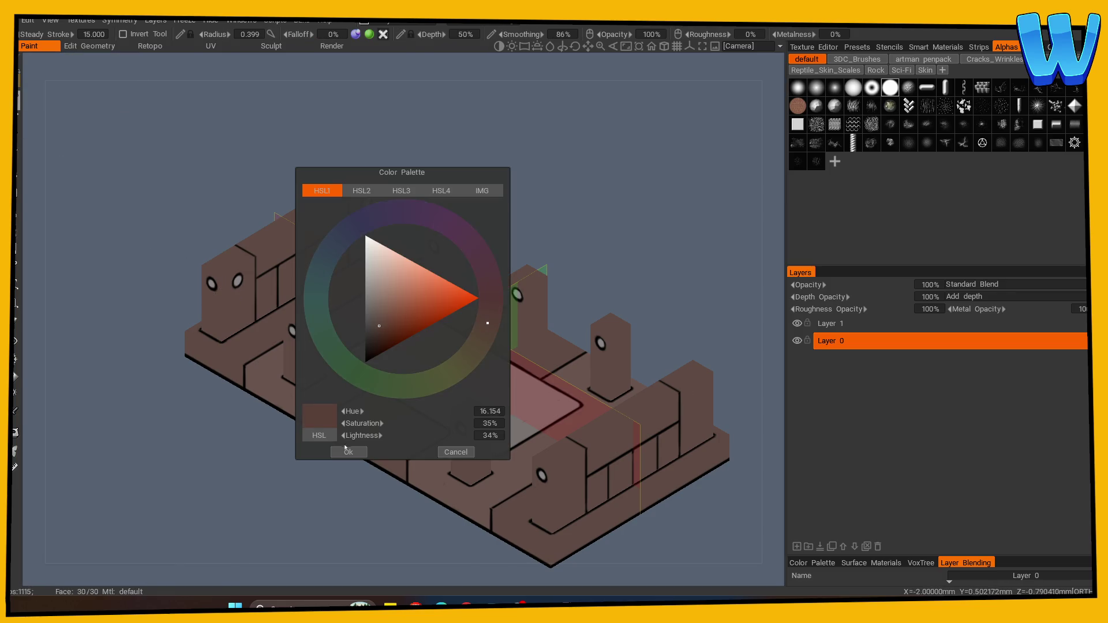
pyautogui.click(347, 452)
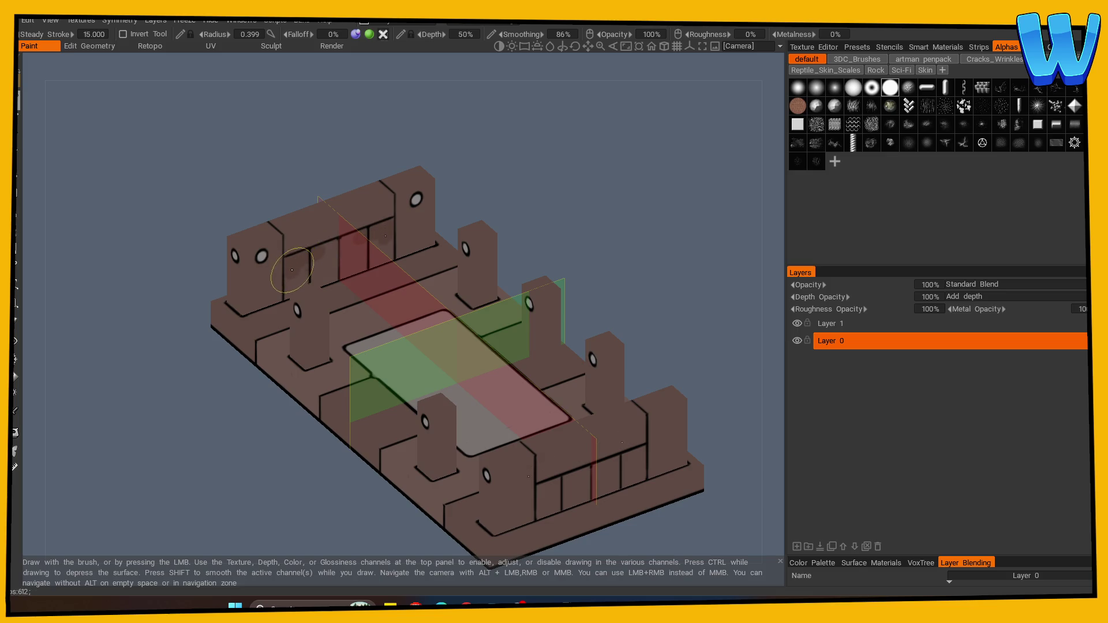
pyautogui.moveTo(410, 220); pyautogui.dragTo(519, 178)
pyautogui.moveTo(627, 217)
pyautogui.mouseDown()
pyautogui.moveTo(619, 260)
pyautogui.moveTo(401, 285)
pyautogui.mouseUp()
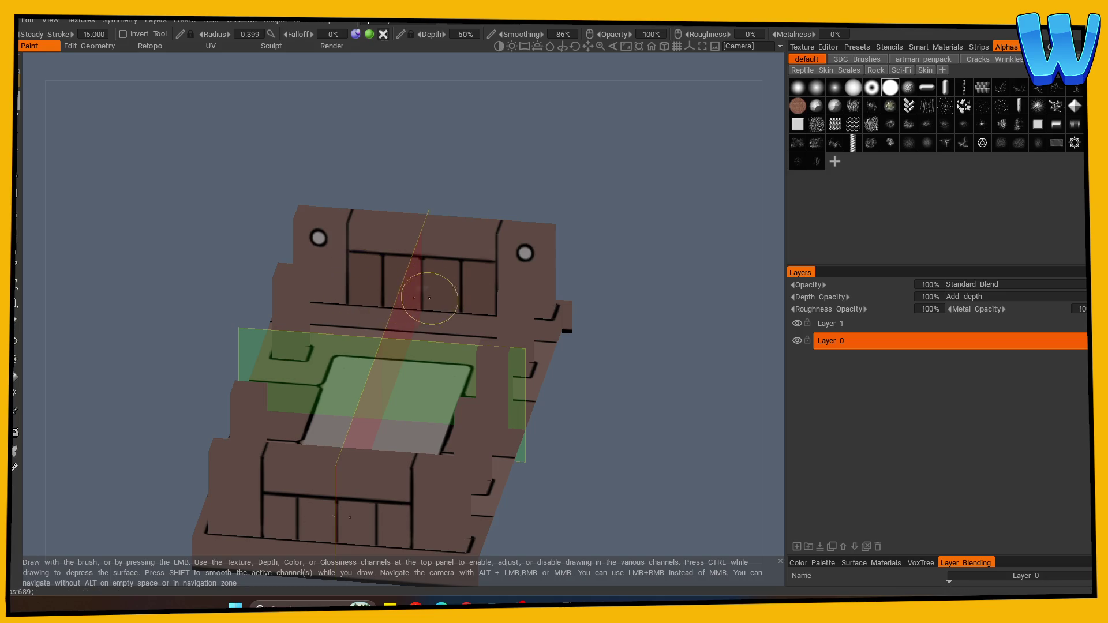
pyautogui.moveTo(632, 323)
pyautogui.mouseDown()
pyautogui.moveTo(626, 265)
pyautogui.moveTo(501, 216)
pyautogui.moveTo(333, 411)
pyautogui.moveTo(290, 408)
pyautogui.moveTo(279, 440)
pyautogui.moveTo(341, 440)
pyautogui.moveTo(382, 523)
pyautogui.moveTo(235, 520)
pyautogui.moveTo(371, 502)
pyautogui.moveTo(413, 522)
pyautogui.mouseUp()
# Step: Select the Fill tool and add a new paint layer above Layer 0
pyautogui.click(15, 410)
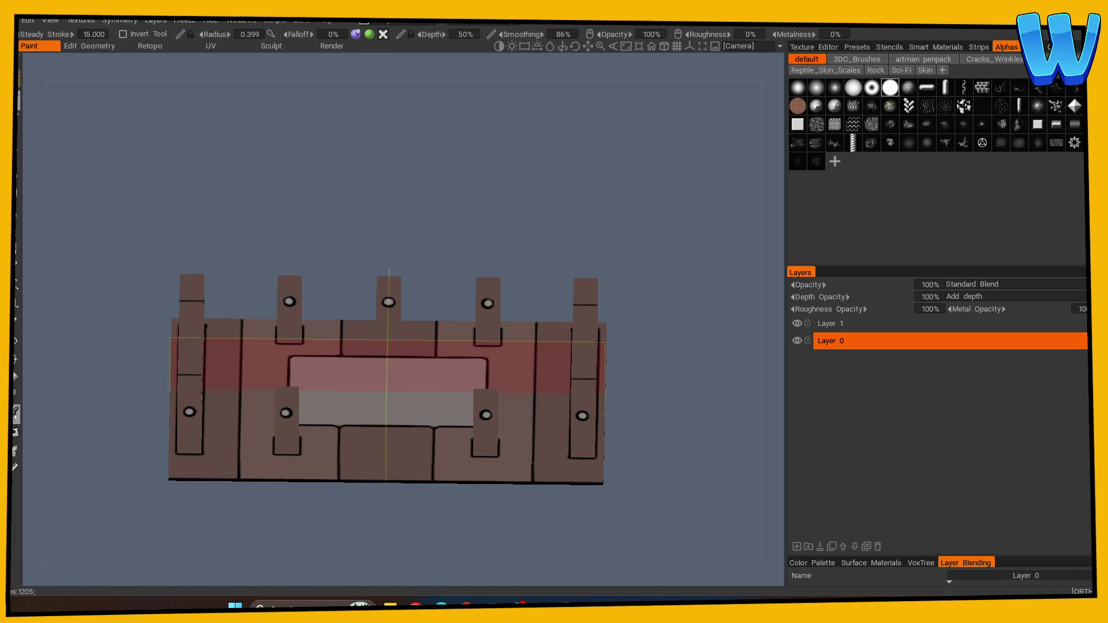
pyautogui.click(15, 396)
pyautogui.click(16, 376)
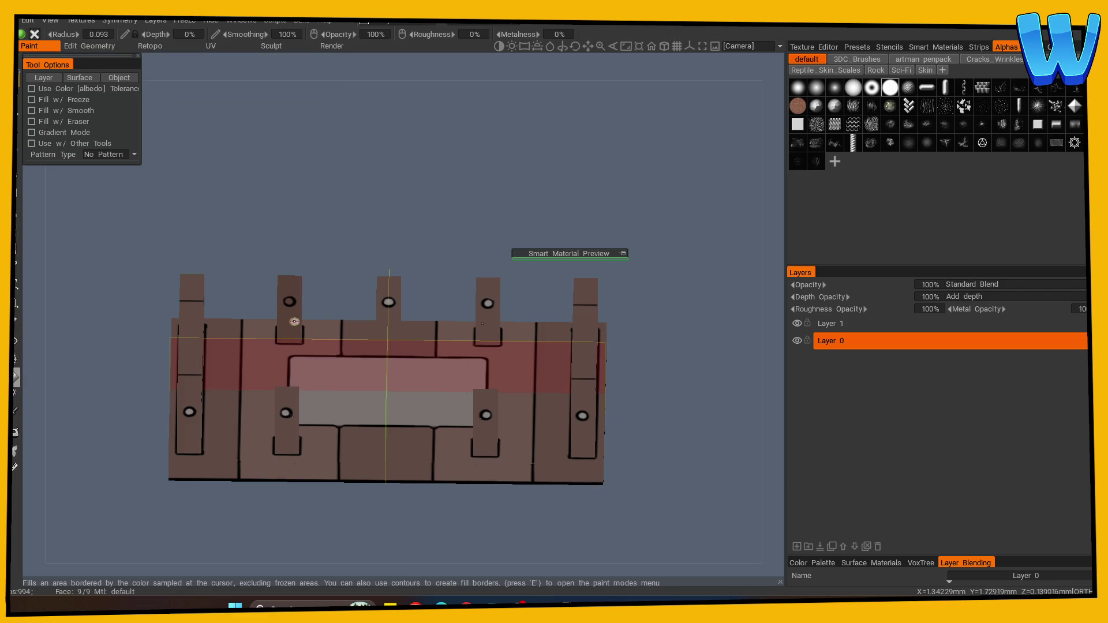
pyautogui.moveTo(285, 425)
pyautogui.mouseDown()
pyautogui.moveTo(243, 482)
pyautogui.moveTo(247, 462)
pyautogui.moveTo(205, 445)
pyautogui.moveTo(282, 463)
pyautogui.moveTo(326, 455)
pyautogui.moveTo(332, 465)
pyautogui.mouseUp()
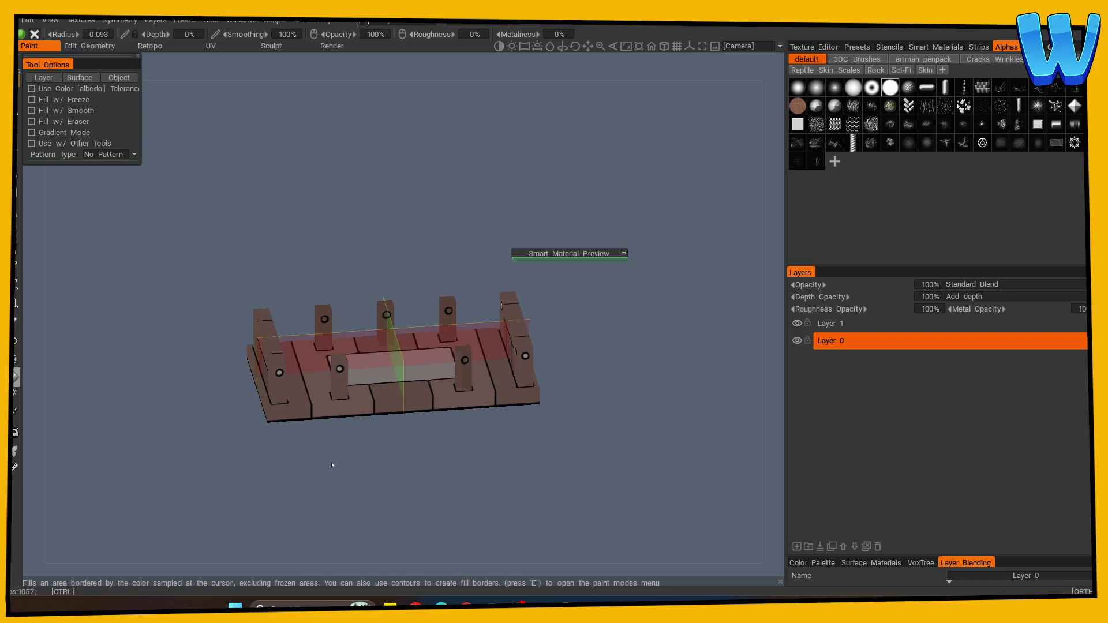
pyautogui.moveTo(405, 479)
pyautogui.mouseDown()
pyautogui.moveTo(320, 489)
pyautogui.moveTo(358, 478)
pyautogui.moveTo(673, 484)
pyautogui.moveTo(554, 521)
pyautogui.mouseUp()
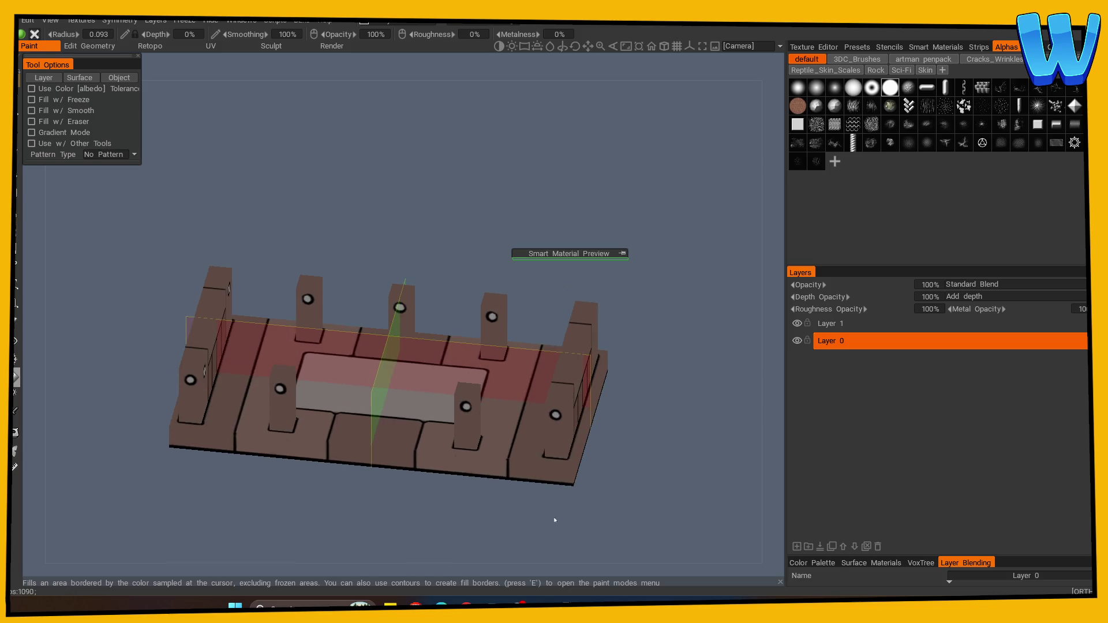
pyautogui.click(797, 546)
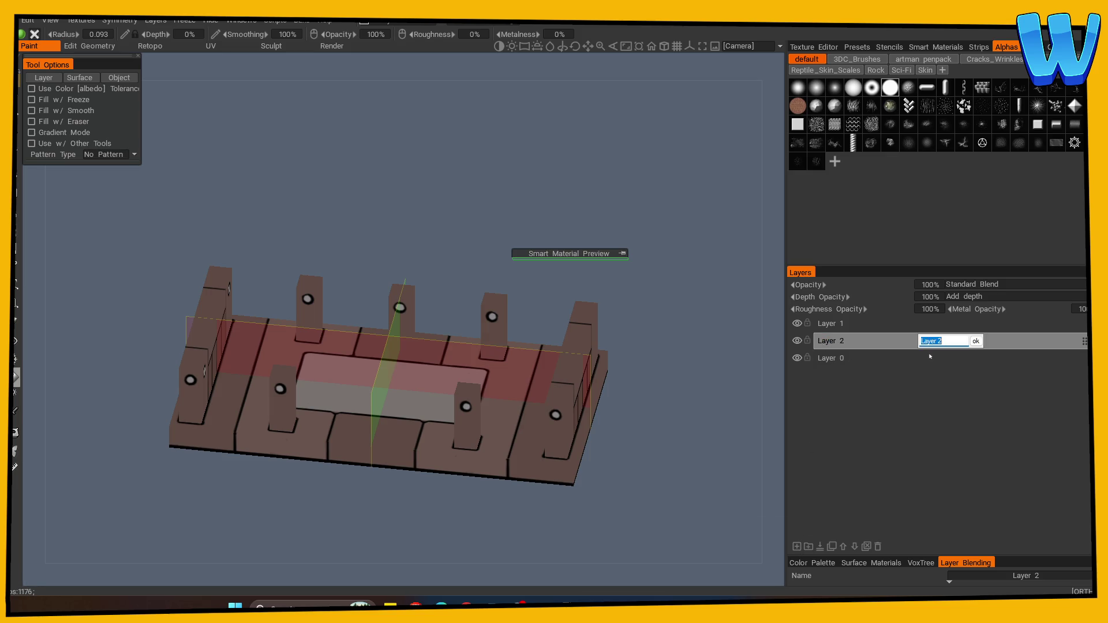
pyautogui.write('L')
# Step: Name the new layer L and set its blend mode to Screen
pyautogui.press('Return')
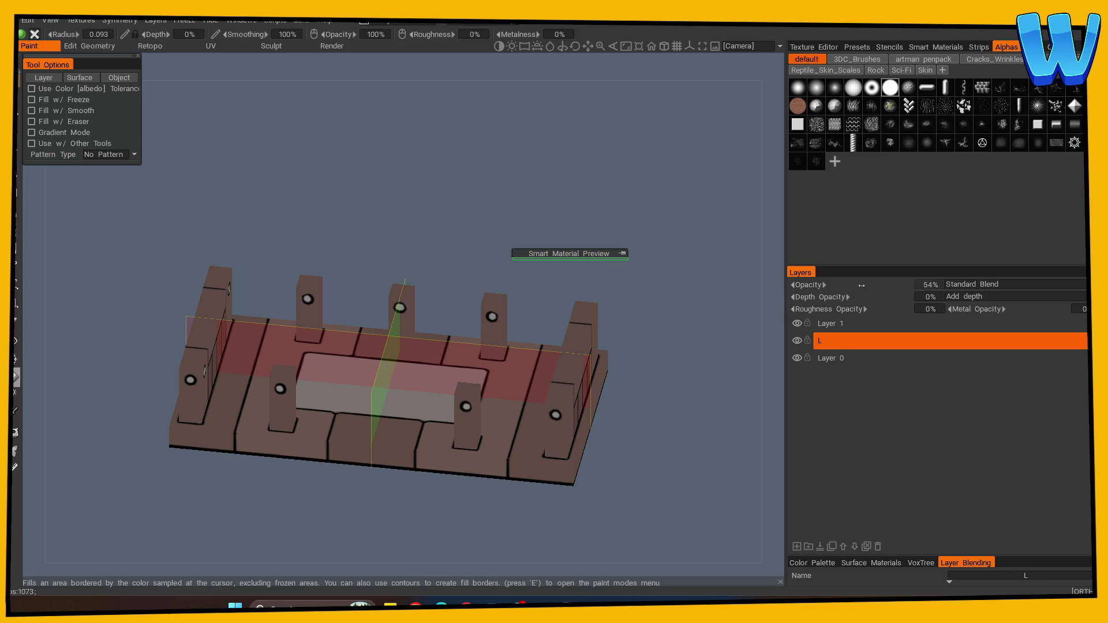
pyautogui.click(972, 284)
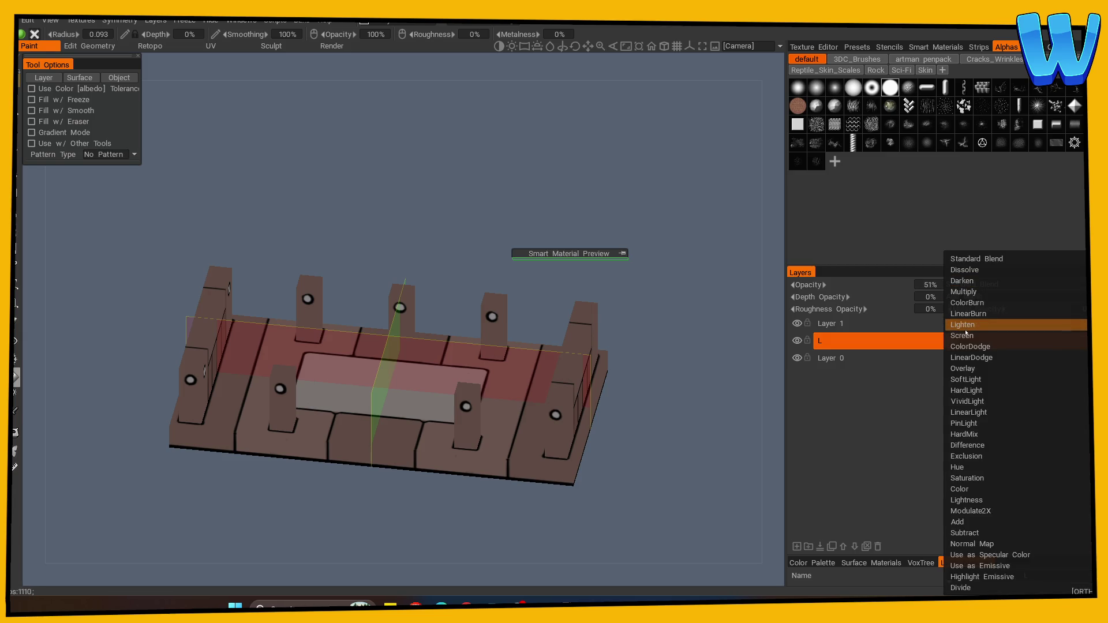
pyautogui.click(970, 325)
pyautogui.moveTo(777, 347); pyautogui.dragTo(639, 384)
pyautogui.press('v')
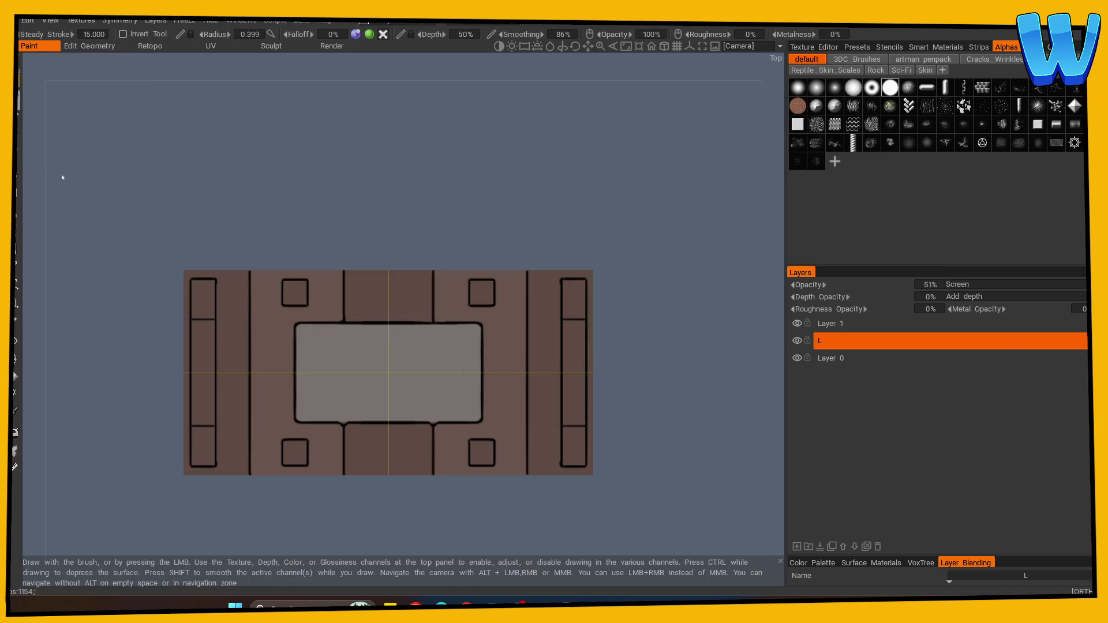
pyautogui.press('v')
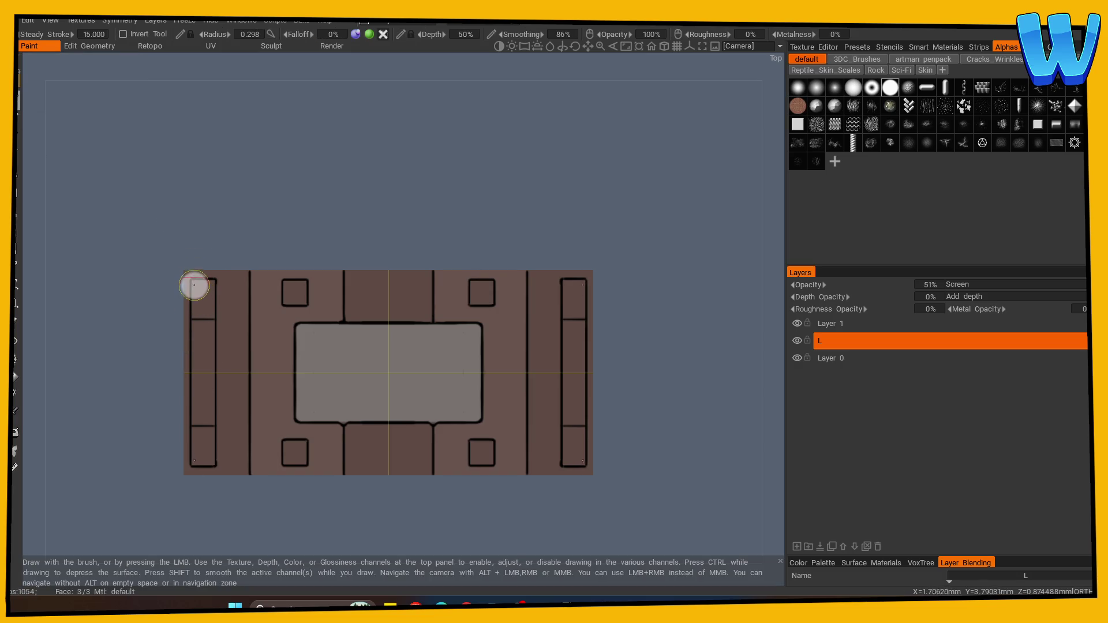
# Step: Paint a highlight down the left strip and smooth the top-middle square
pyautogui.moveTo(195, 285); pyautogui.dragTo(194, 461)
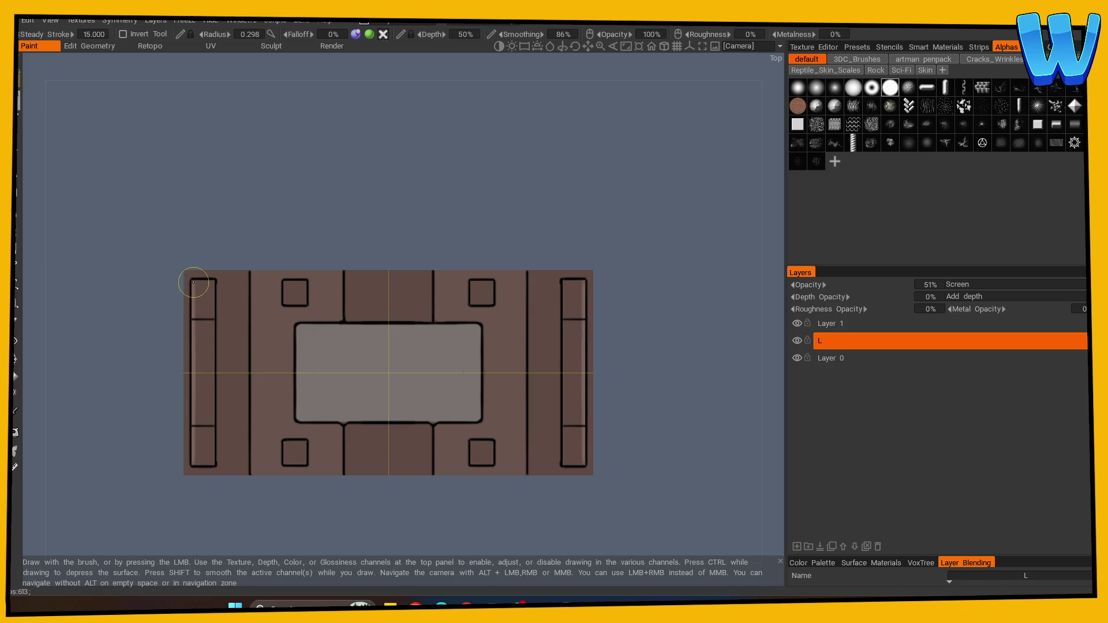
pyautogui.moveTo(213, 300); pyautogui.dragTo(214, 433)
pyautogui.hotkey('ctrl', 'z')
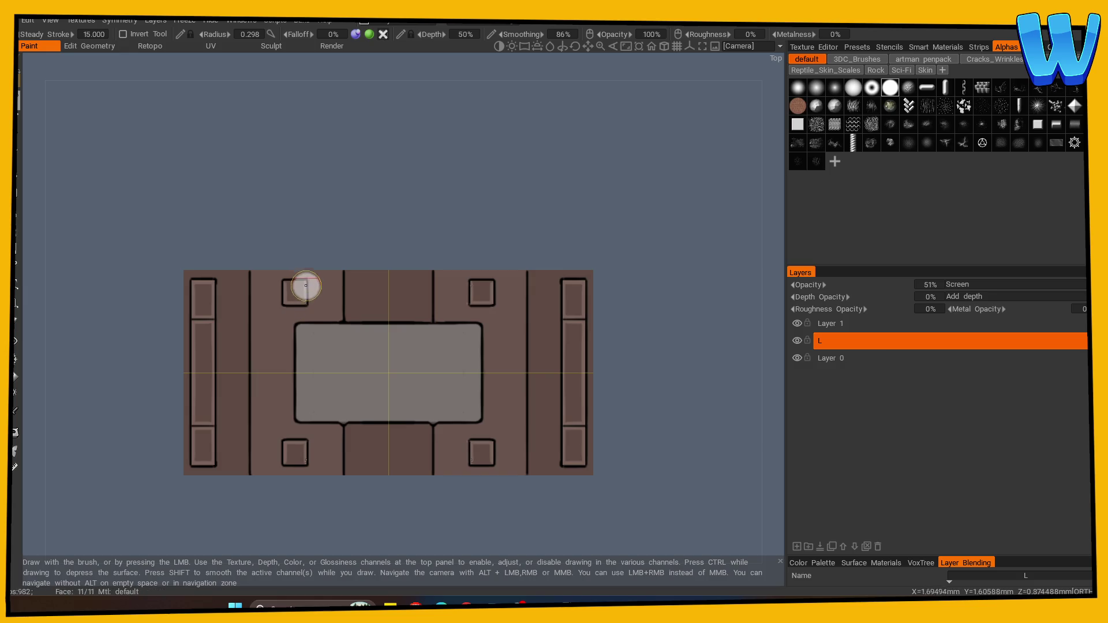
pyautogui.moveTo(403, 499)
pyautogui.mouseDown()
pyautogui.moveTo(316, 463)
pyautogui.moveTo(318, 483)
pyautogui.mouseUp()
pyautogui.scroll(3, 318, 484)
pyautogui.press('shift')
pyautogui.moveTo(310, 228)
pyautogui.mouseDown()
pyautogui.moveTo(329, 223)
pyautogui.moveTo(310, 203)
pyautogui.moveTo(329, 203)
pyautogui.mouseUp()
# Step: Highlight the first post's left edge from a side view with a smaller brush
pyautogui.moveTo(242, 456)
pyautogui.mouseDown()
pyautogui.moveTo(264, 493)
pyautogui.moveTo(207, 300)
pyautogui.mouseUp()
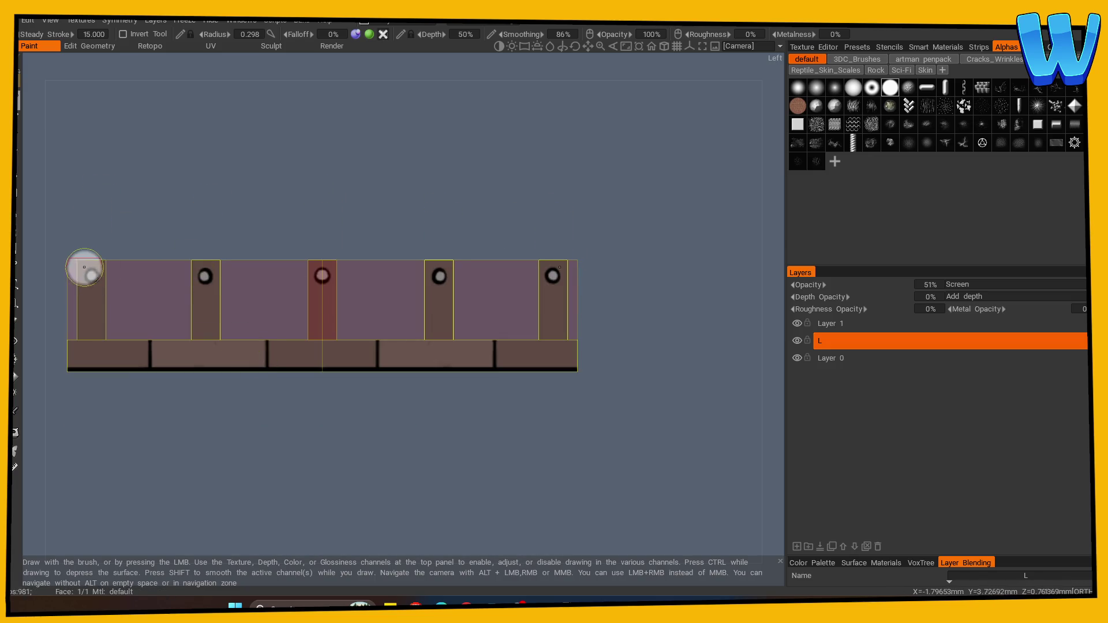
pyautogui.moveTo(76, 336); pyautogui.dragTo(78, 262)
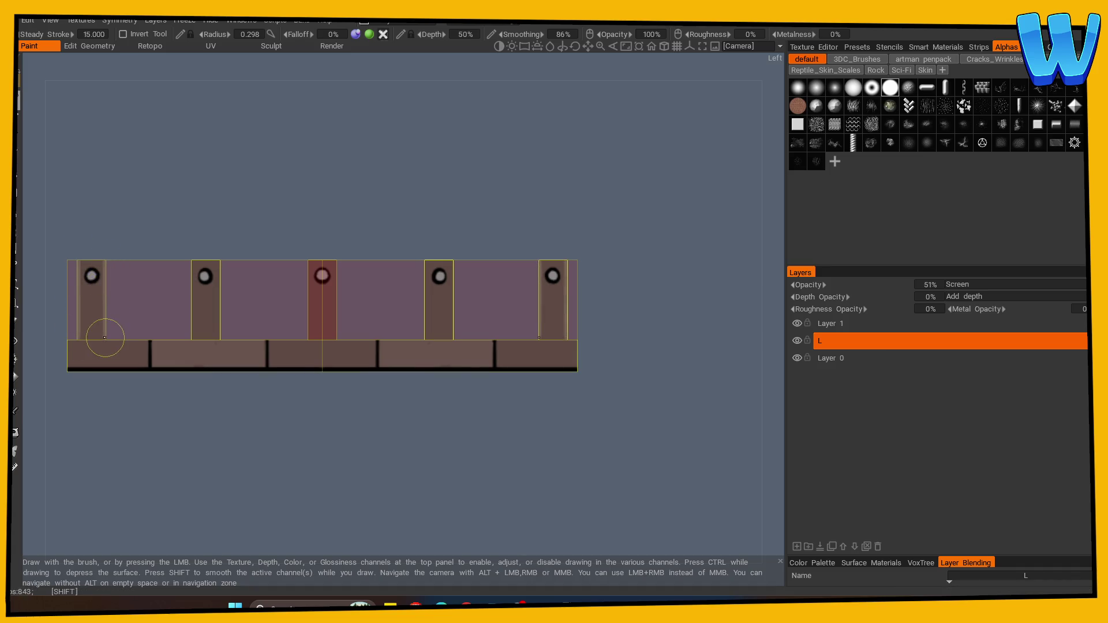
pyautogui.press('[')
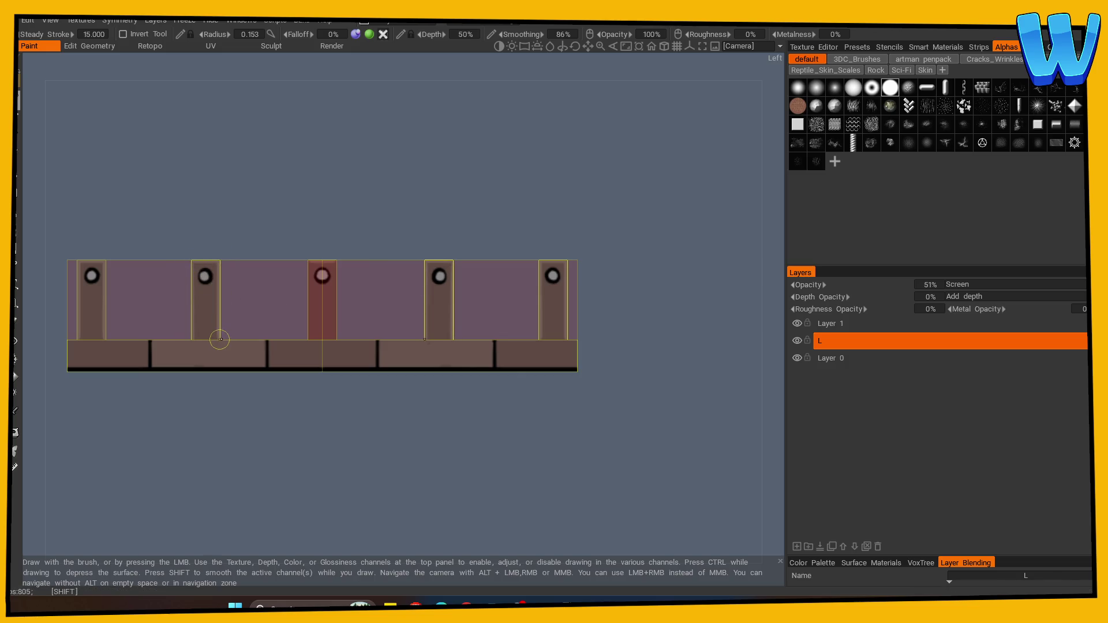
pyautogui.moveTo(255, 371); pyautogui.dragTo(240, 425)
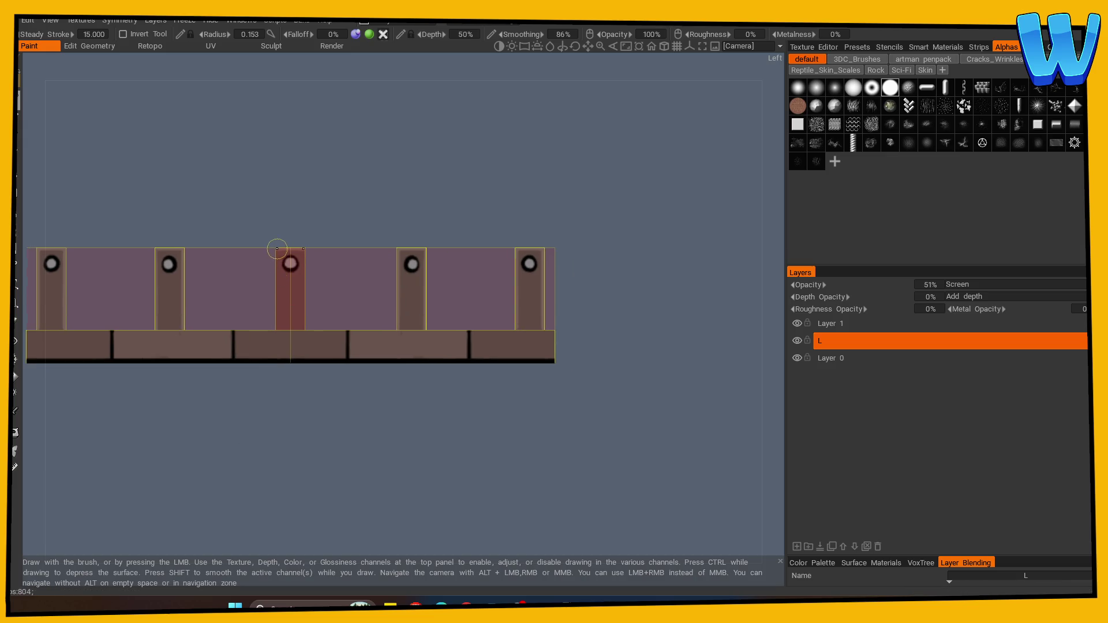
pyautogui.press('shift')
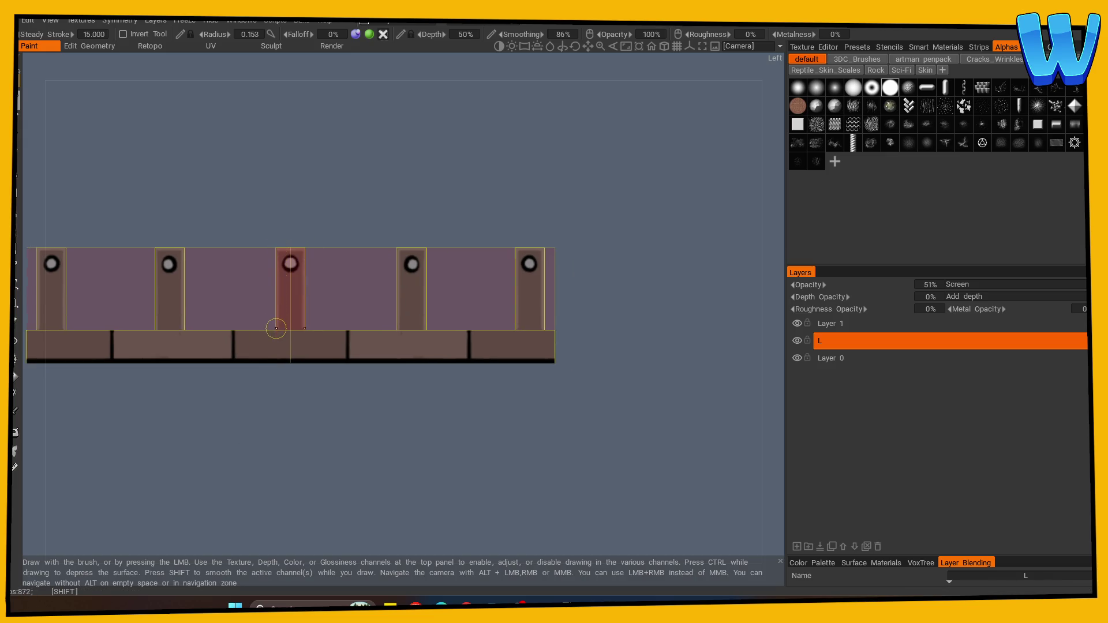
pyautogui.moveTo(168, 420); pyautogui.dragTo(181, 506)
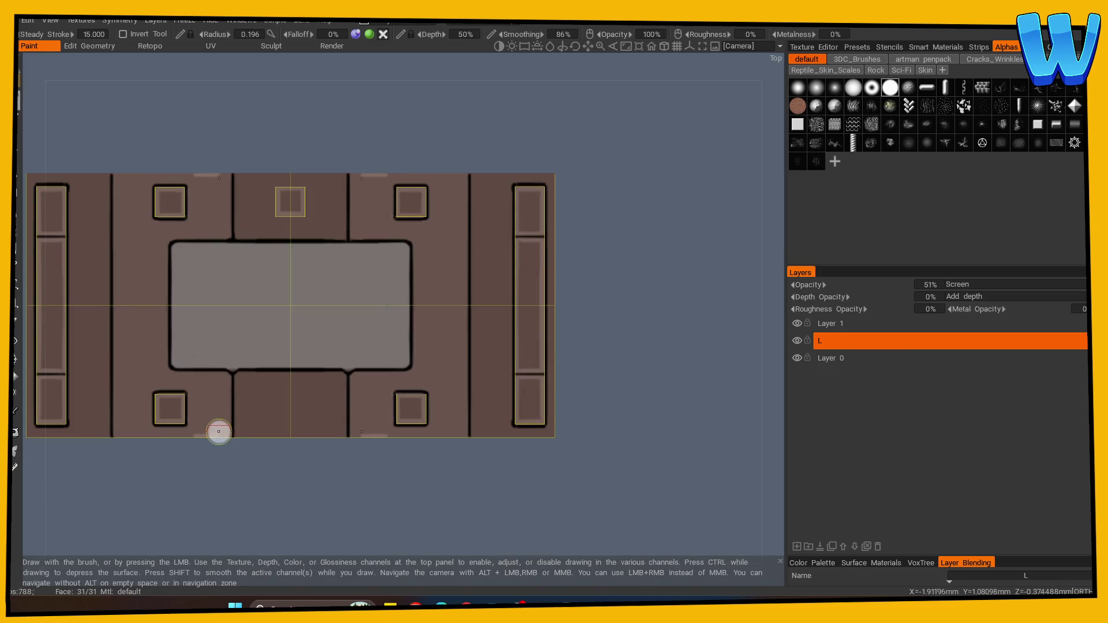
# Step: Highlight the outer edges, left edge, plank grooves and central panel's bottom edge
pyautogui.moveTo(217, 438)
pyautogui.mouseDown()
pyautogui.moveTo(550, 438)
pyautogui.moveTo(54, 439)
pyautogui.mouseUp()
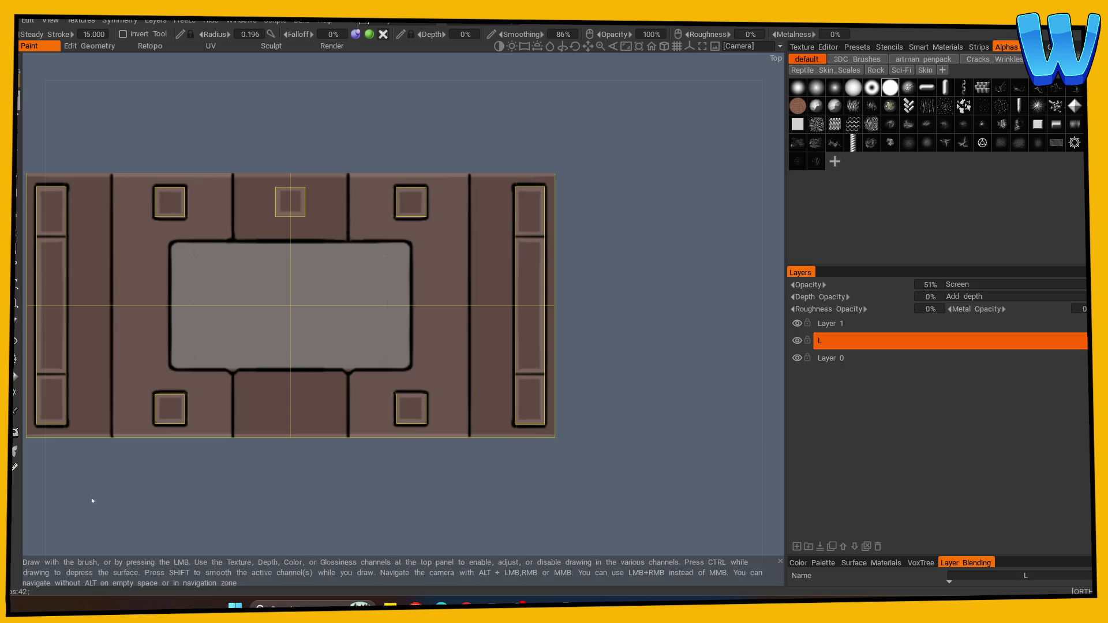
pyautogui.press('v')
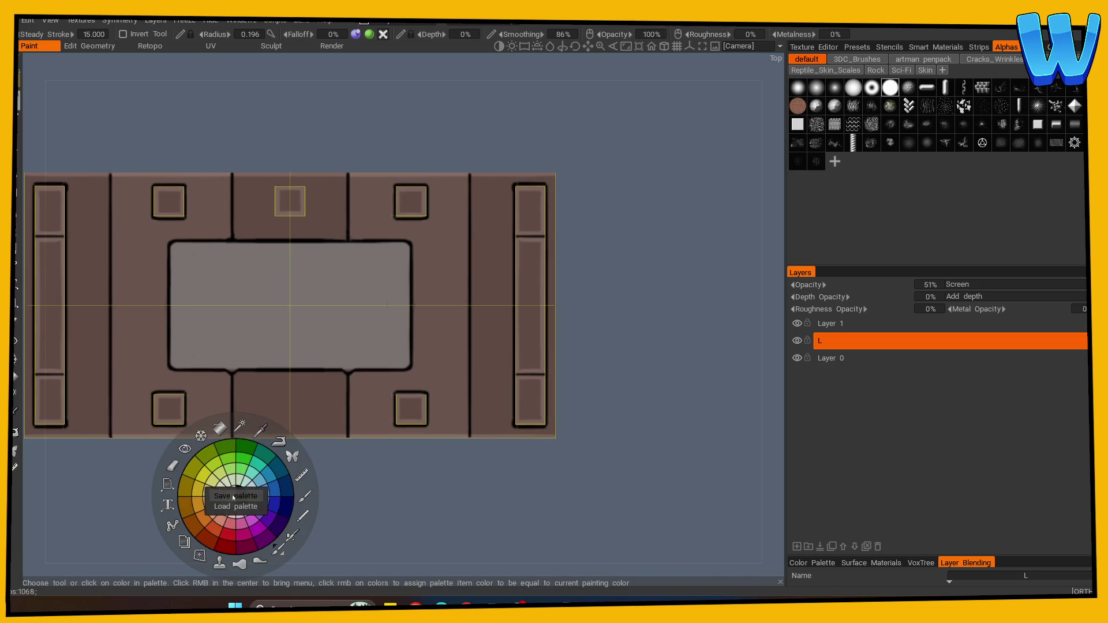
pyautogui.moveTo(366, 482); pyautogui.dragTo(443, 463)
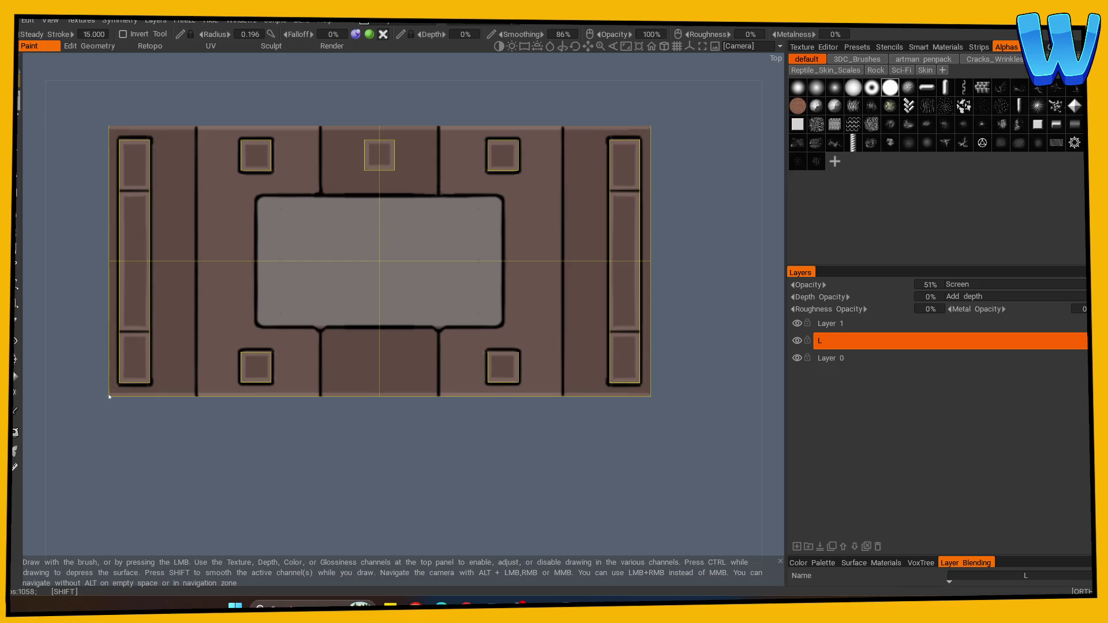
pyautogui.moveTo(112, 395); pyautogui.dragTo(111, 136)
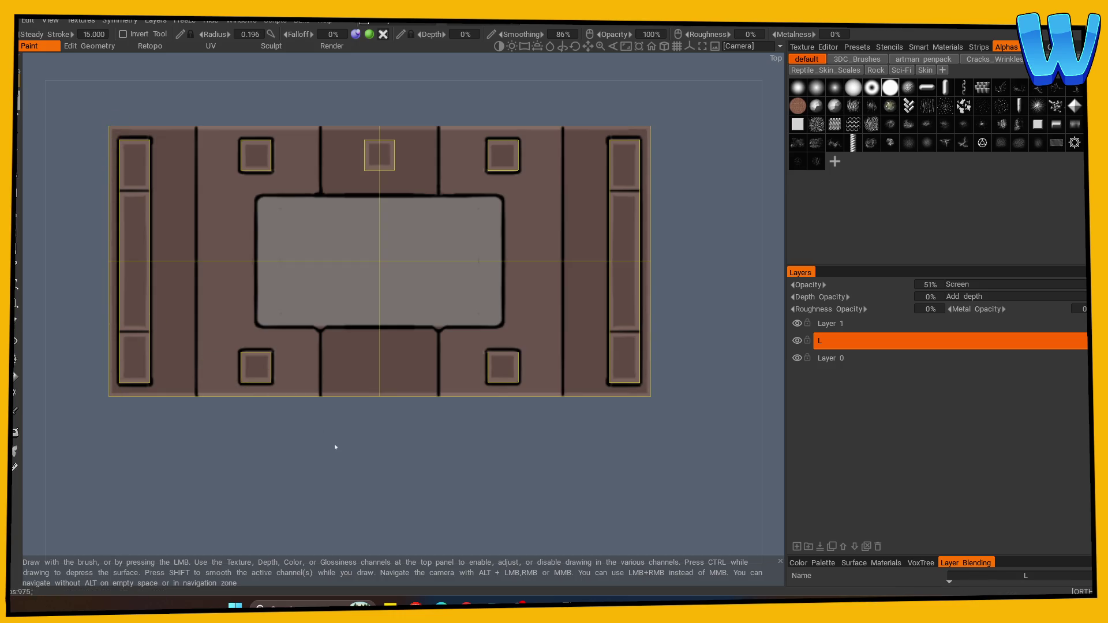
pyautogui.moveTo(334, 445); pyautogui.dragTo(302, 470)
pyautogui.moveTo(167, 161); pyautogui.dragTo(170, 358)
pyautogui.moveTo(174, 143); pyautogui.dragTo(174, 282)
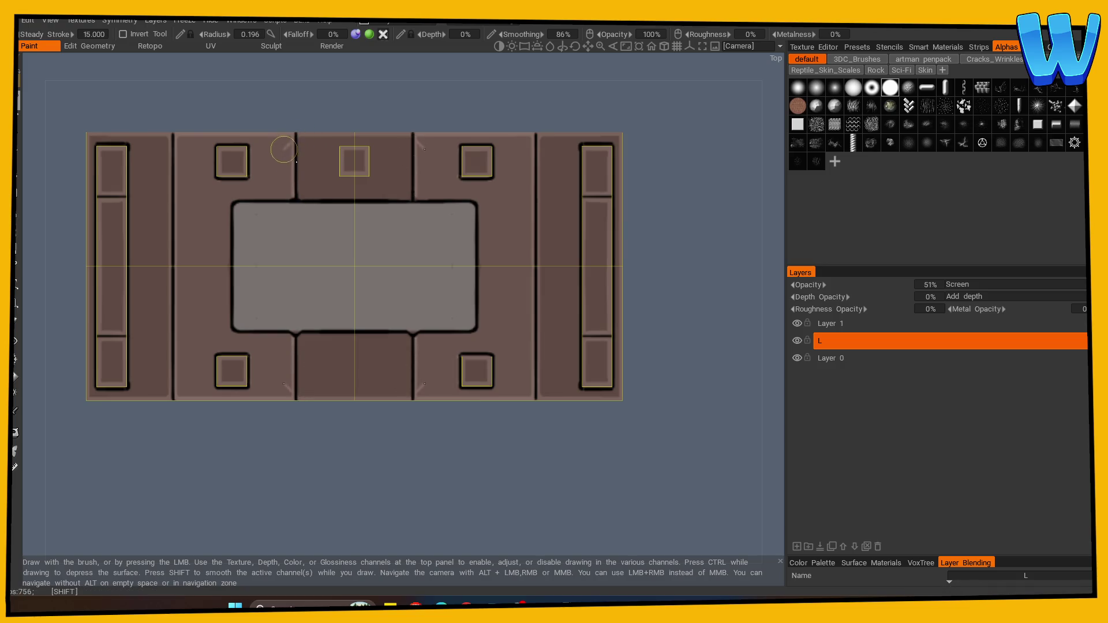
pyautogui.moveTo(298, 137); pyautogui.dragTo(298, 193)
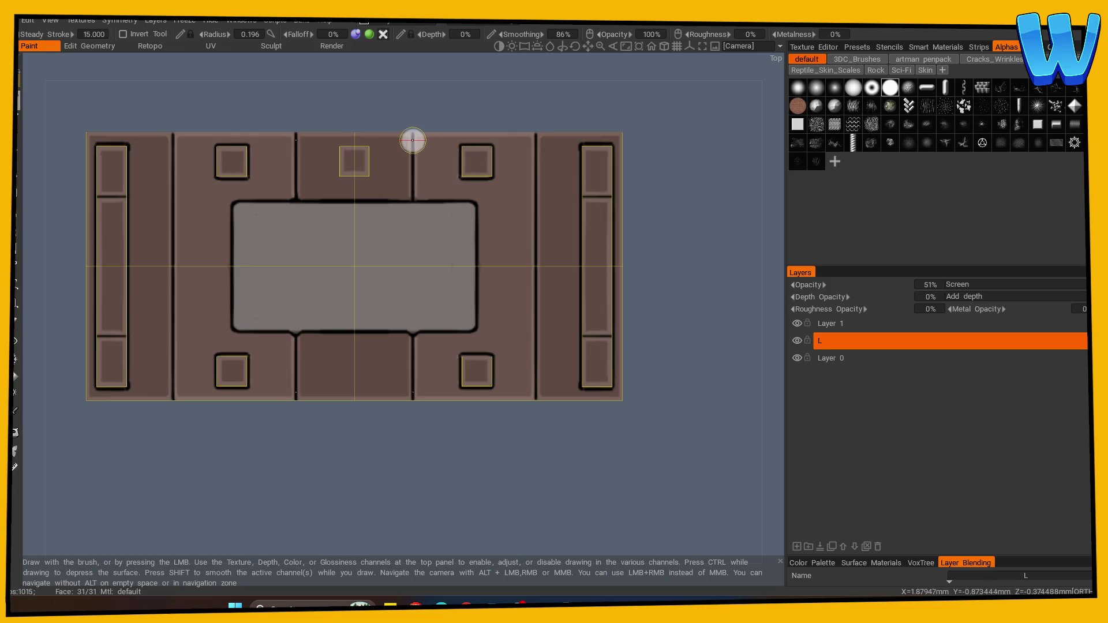
pyautogui.moveTo(237, 331); pyautogui.dragTo(282, 337)
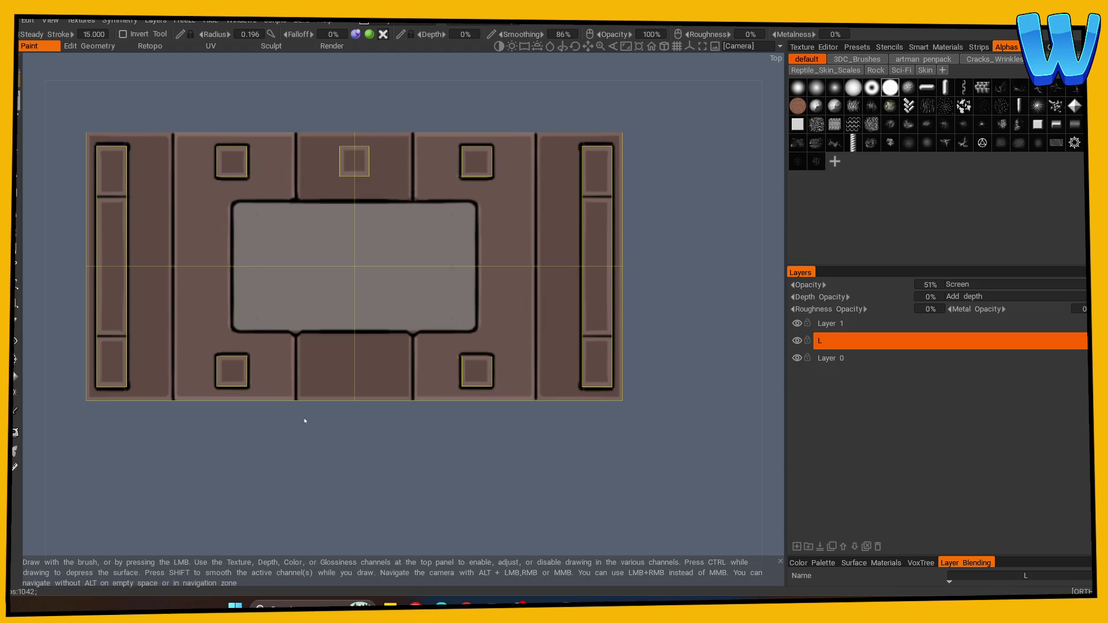
pyautogui.moveTo(375, 470)
pyautogui.mouseDown()
pyautogui.moveTo(250, 455)
pyautogui.moveTo(293, 399)
pyautogui.moveTo(293, 443)
pyautogui.mouseUp()
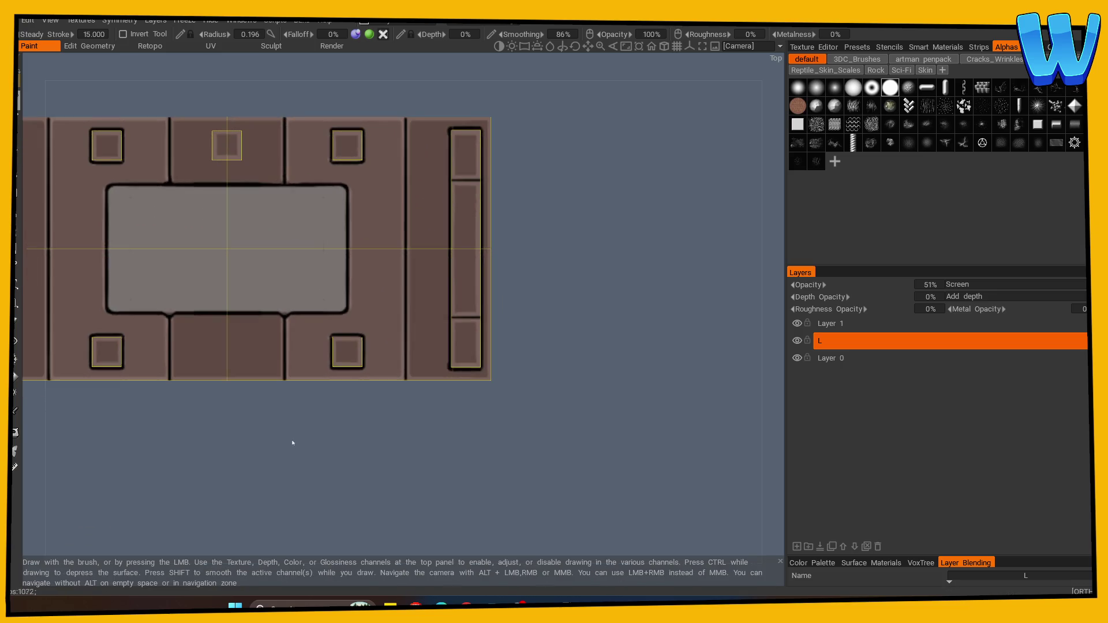
# Step: Close the Color Palette, make Layer 1 active, and uncheck Enable Symmetry
pyautogui.press('v')
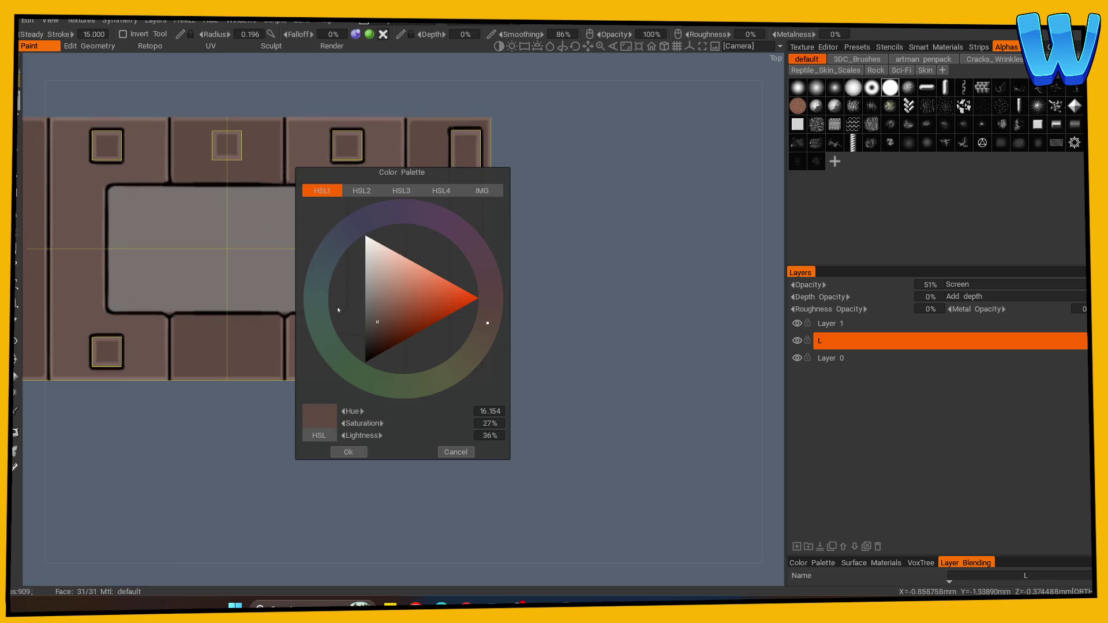
pyautogui.click(348, 452)
pyautogui.click(826, 323)
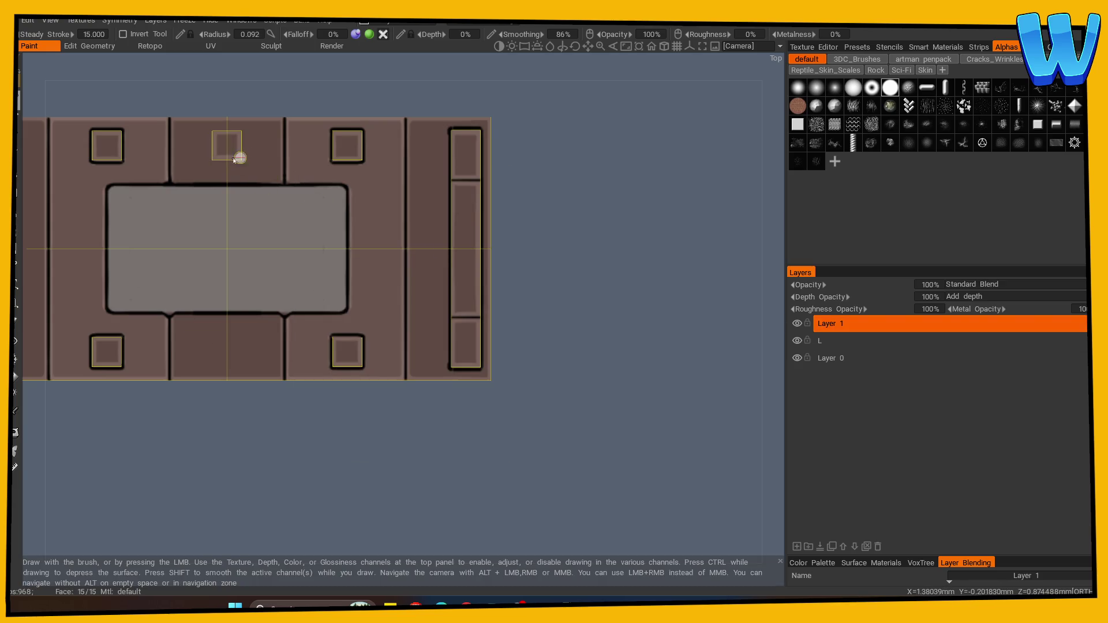
pyautogui.press('shift')
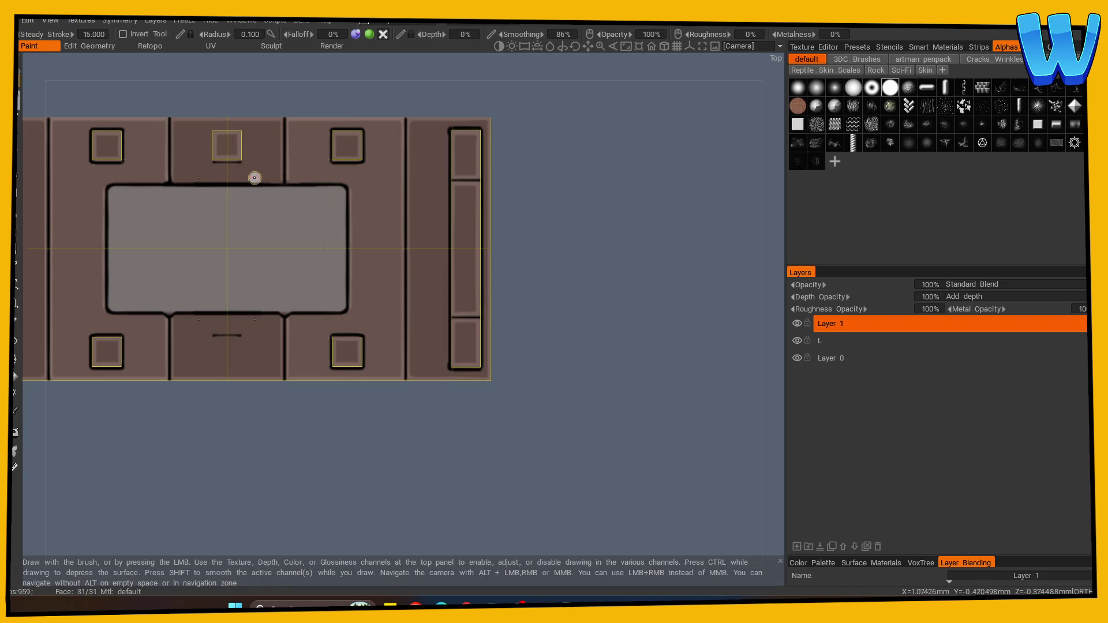
pyautogui.press('s')
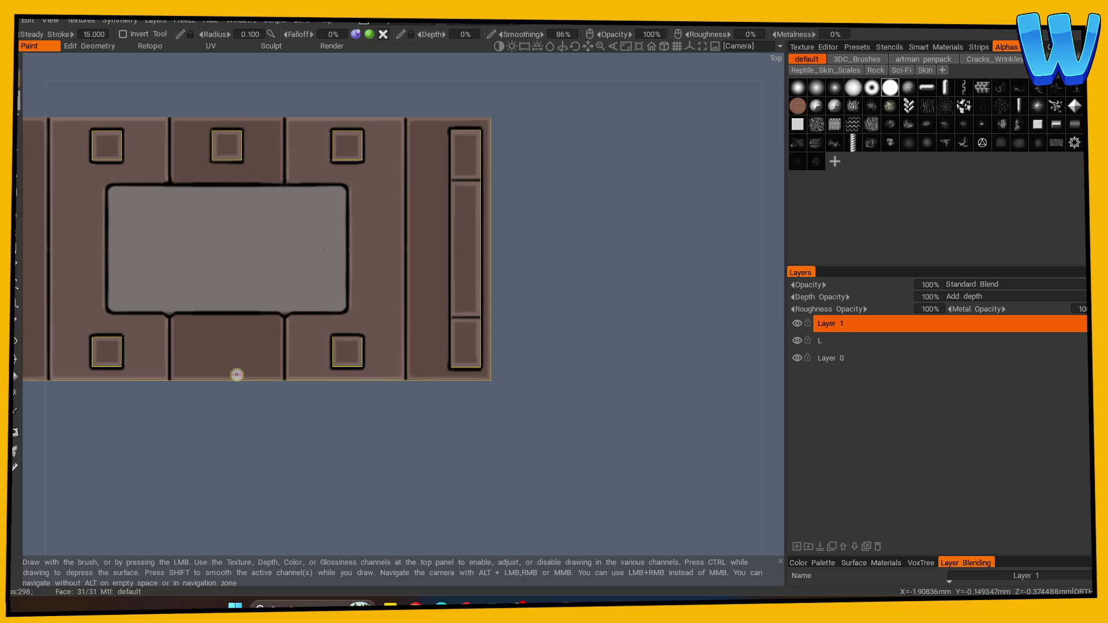
pyautogui.moveTo(542, 287)
pyautogui.mouseDown()
pyautogui.moveTo(547, 272)
pyautogui.moveTo(481, 411)
pyautogui.moveTo(479, 364)
pyautogui.moveTo(370, 374)
pyautogui.moveTo(422, 368)
pyautogui.mouseUp()
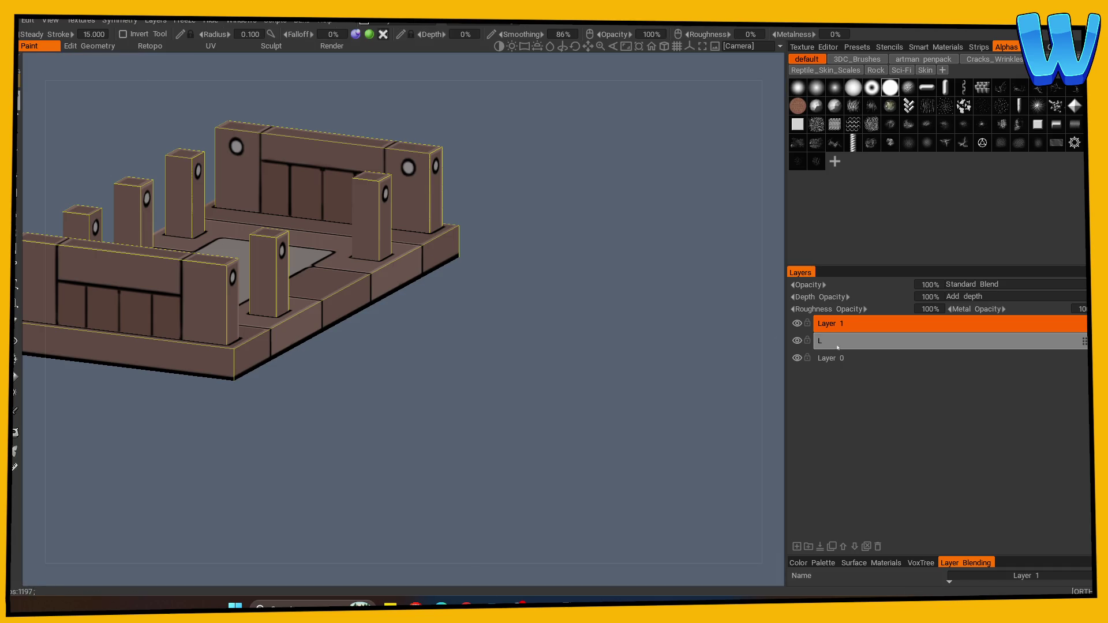
# Step: Select the L layer and turn mirrored painting back on
pyautogui.click(866, 341)
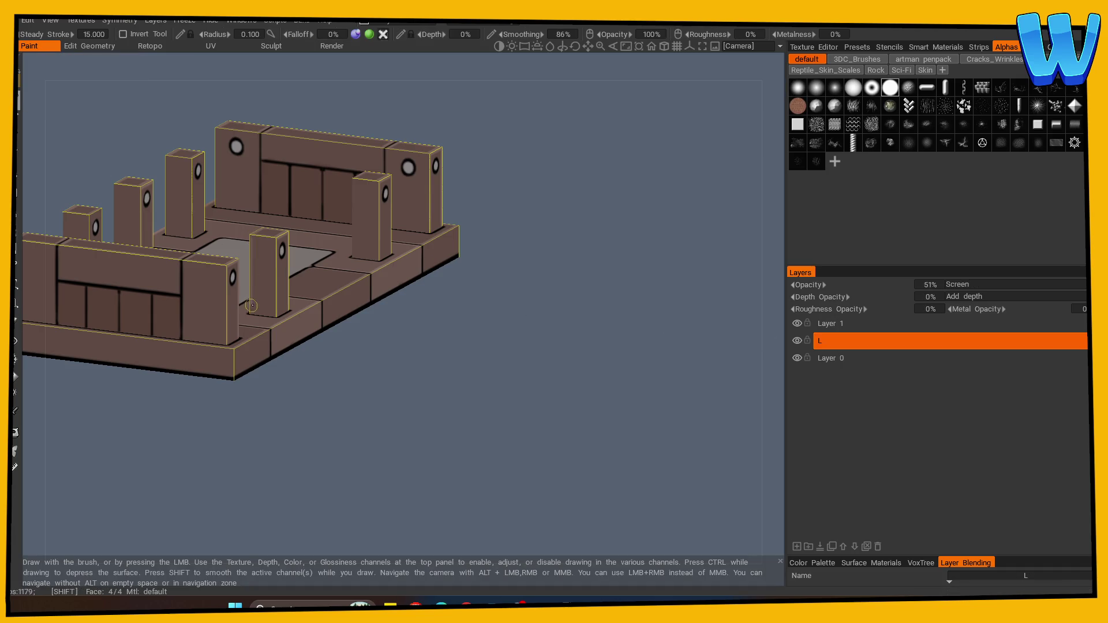
pyautogui.scroll(3, 465, 374)
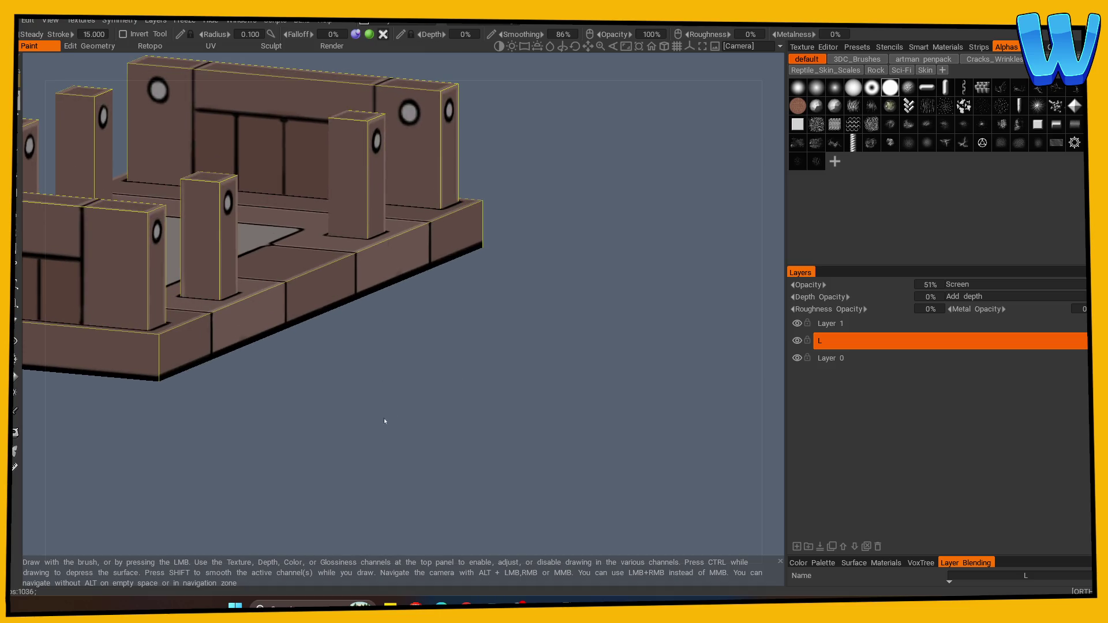
pyautogui.scroll(3, 381, 430)
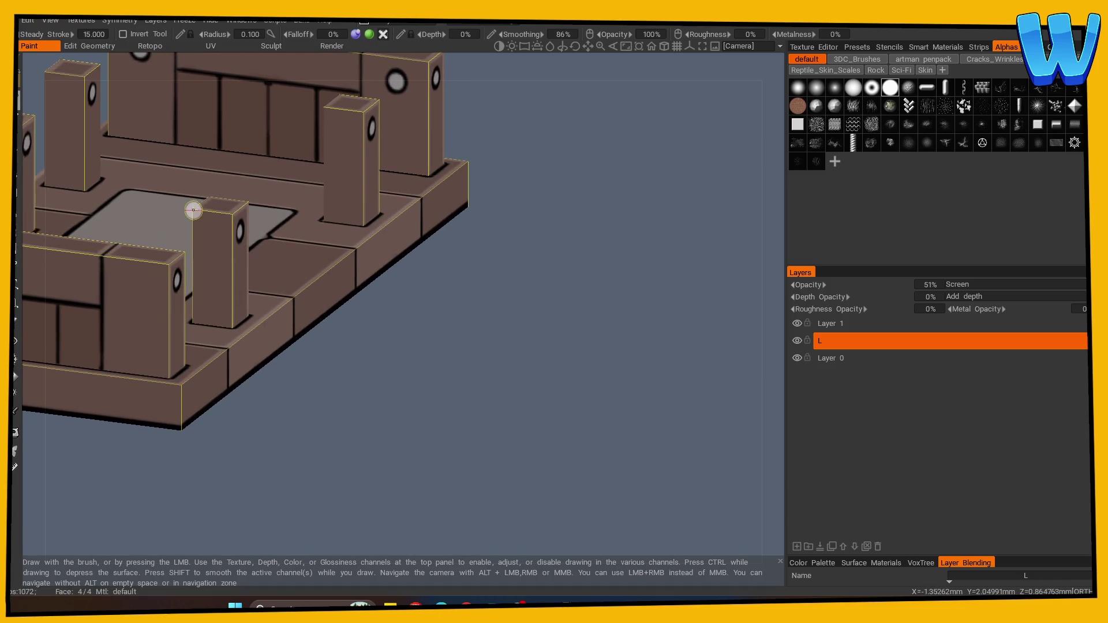
pyautogui.press('s')
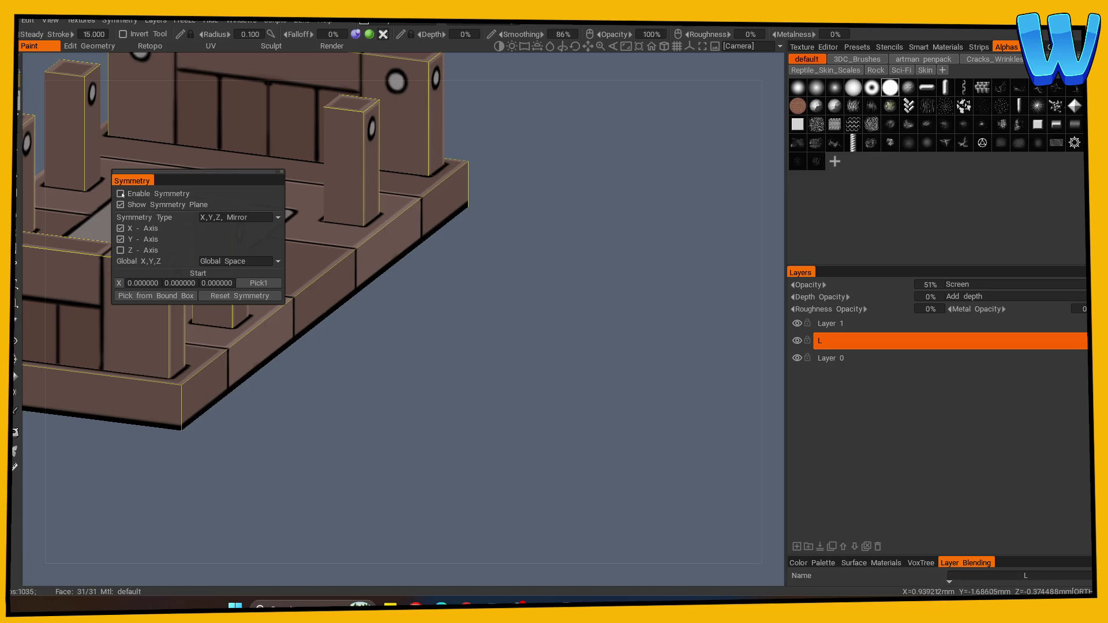
pyautogui.click(121, 194)
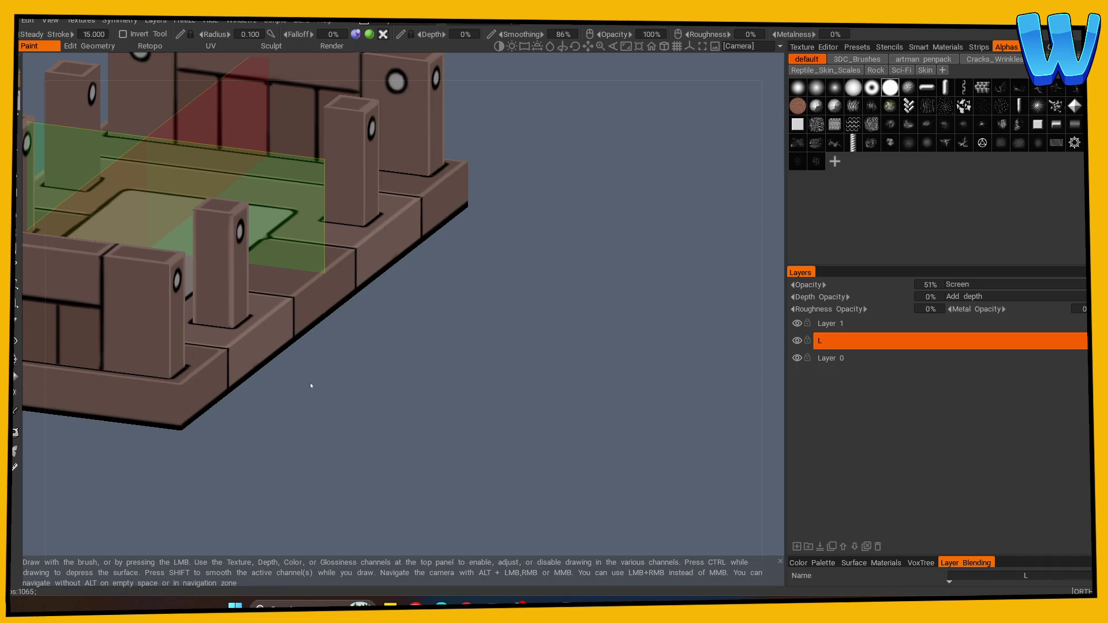
# Step: Orbit around the walls until the view snaps to the orthographic Left view
pyautogui.moveTo(310, 386)
pyautogui.mouseDown()
pyautogui.moveTo(247, 355)
pyautogui.moveTo(141, 340)
pyautogui.moveTo(317, 447)
pyautogui.moveTo(210, 301)
pyautogui.mouseUp()
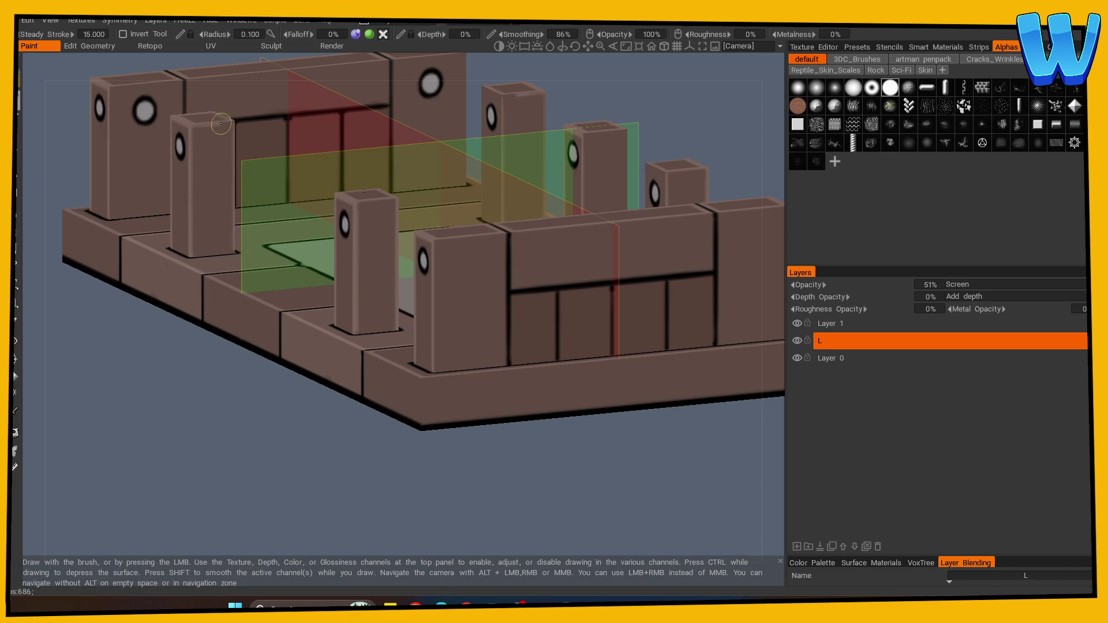
pyautogui.moveTo(198, 138)
pyautogui.mouseDown()
pyautogui.moveTo(261, 418)
pyautogui.moveTo(198, 407)
pyautogui.moveTo(314, 317)
pyautogui.moveTo(677, 147)
pyautogui.moveTo(491, 164)
pyautogui.moveTo(404, 151)
pyautogui.moveTo(431, 165)
pyautogui.mouseUp()
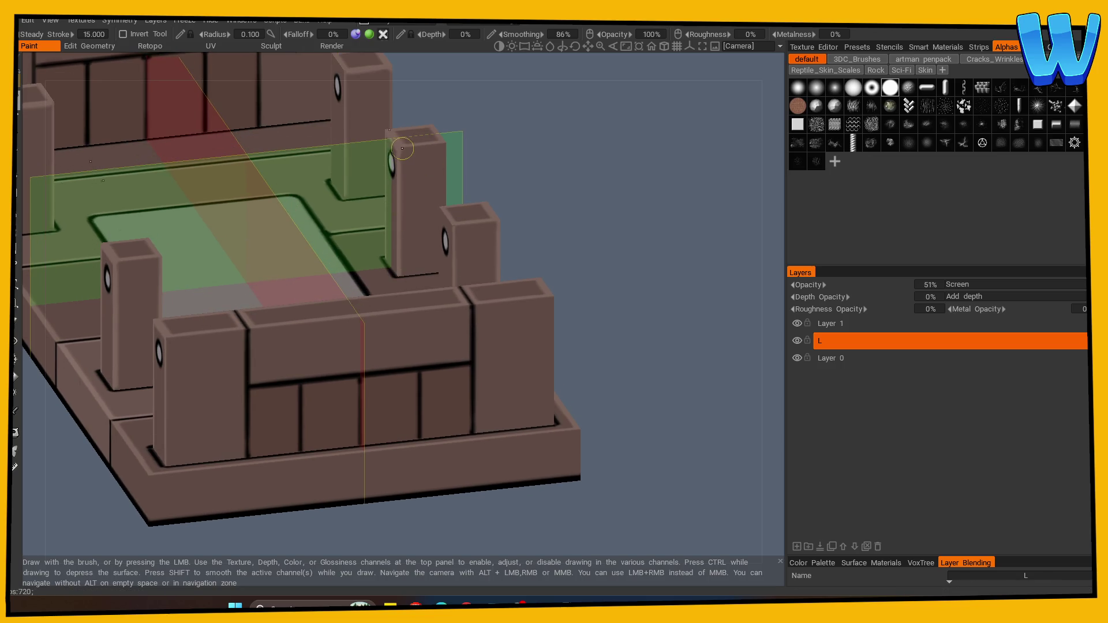
pyautogui.moveTo(447, 153)
pyautogui.mouseDown()
pyautogui.moveTo(517, 178)
pyautogui.moveTo(517, 163)
pyautogui.mouseUp()
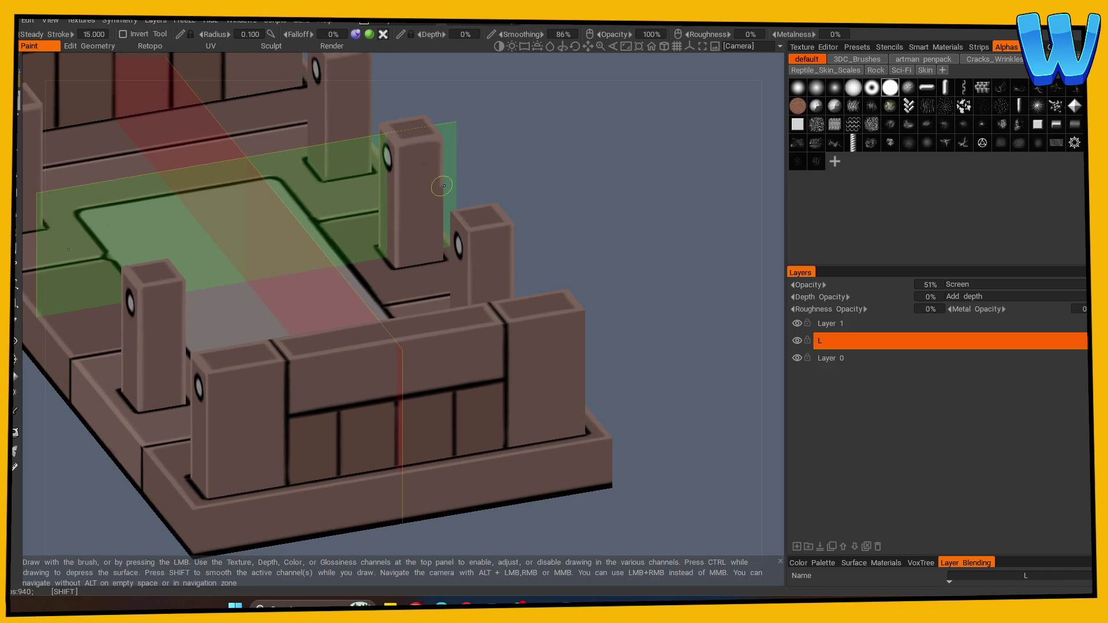
pyautogui.moveTo(440, 247); pyautogui.dragTo(679, 216)
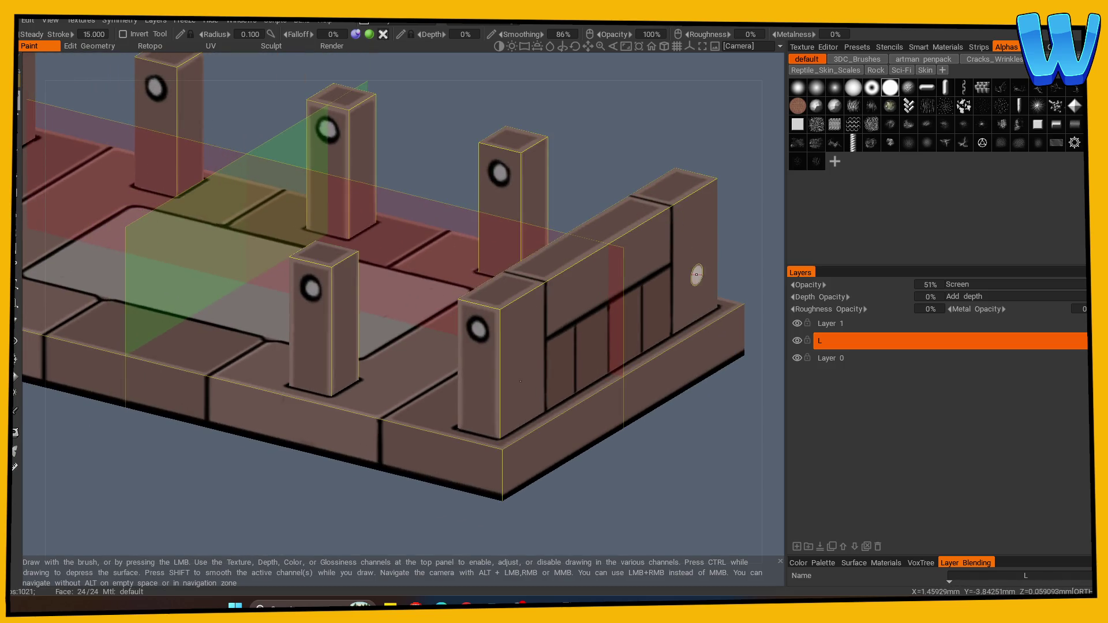
pyautogui.moveTo(626, 441); pyautogui.dragTo(606, 482)
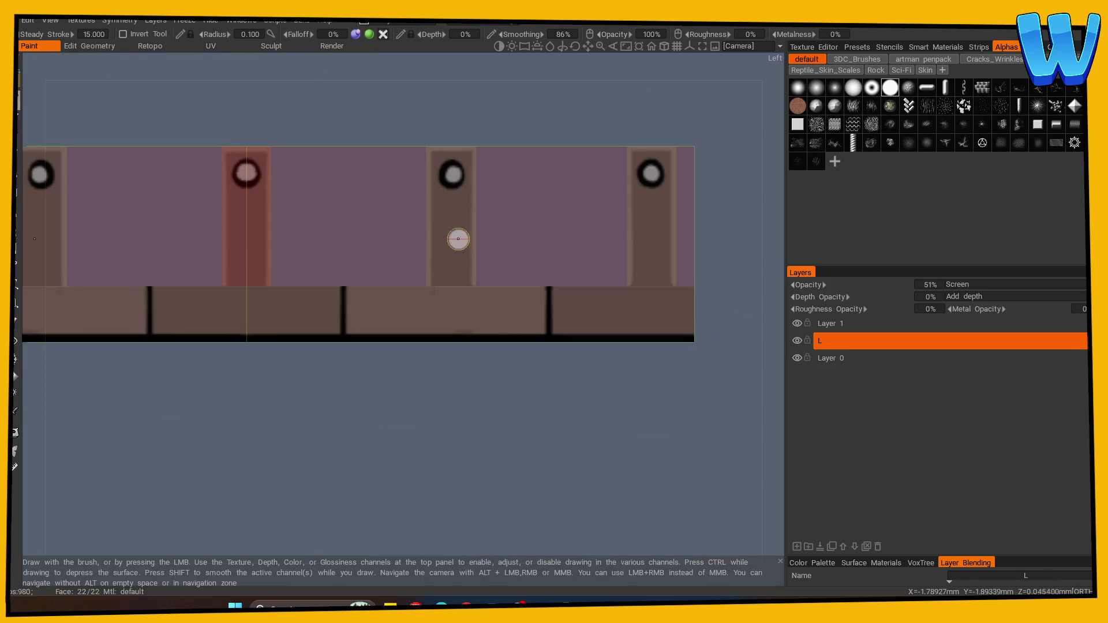
# Step: Orbit through the Left and Back views of the pillared wall, ending at Top view
pyautogui.scroll(2, 456, 240)
pyautogui.moveTo(461, 396)
pyautogui.mouseDown()
pyautogui.moveTo(462, 408)
pyautogui.moveTo(421, 109)
pyautogui.mouseUp()
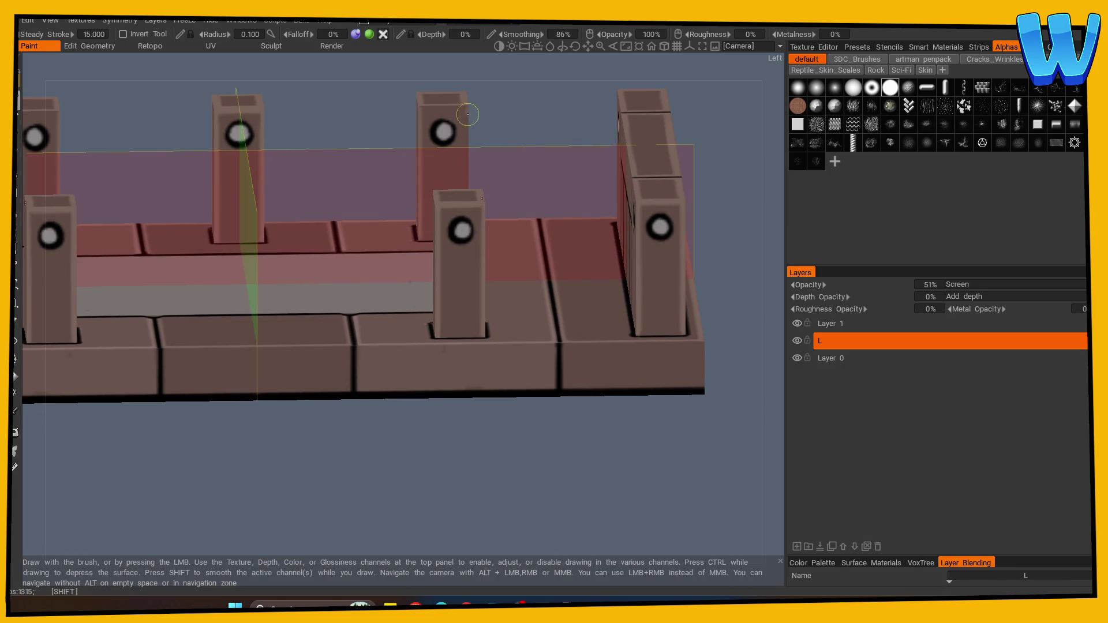
pyautogui.moveTo(469, 184); pyautogui.dragTo(473, 161)
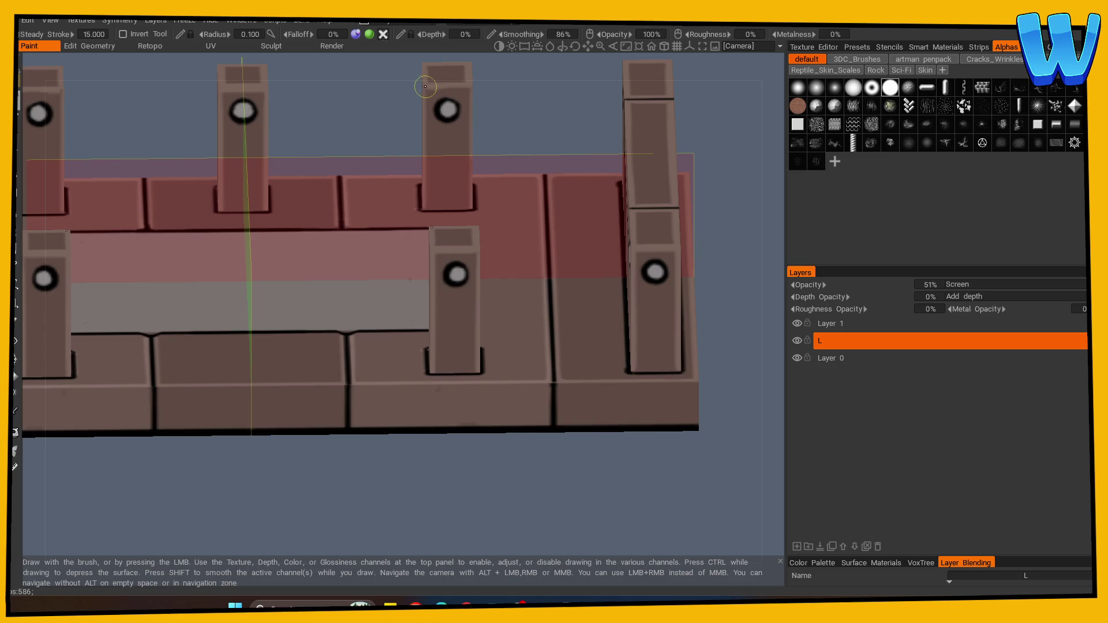
pyautogui.scroll(-5, 520, 131)
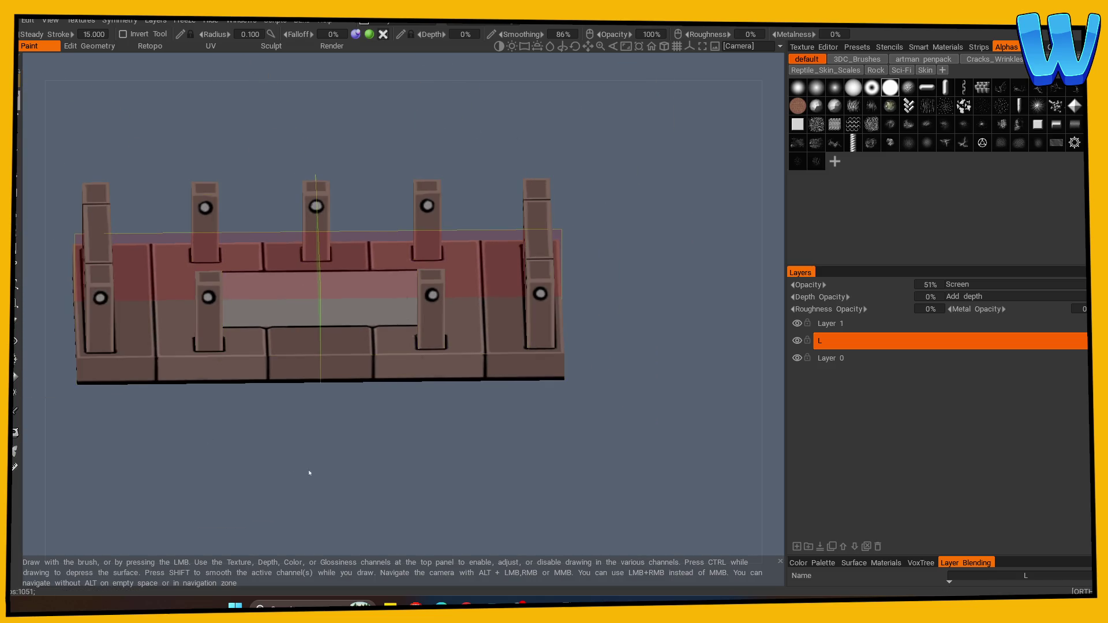
pyautogui.moveTo(309, 473)
pyautogui.mouseDown()
pyautogui.moveTo(331, 462)
pyautogui.moveTo(209, 407)
pyautogui.mouseUp()
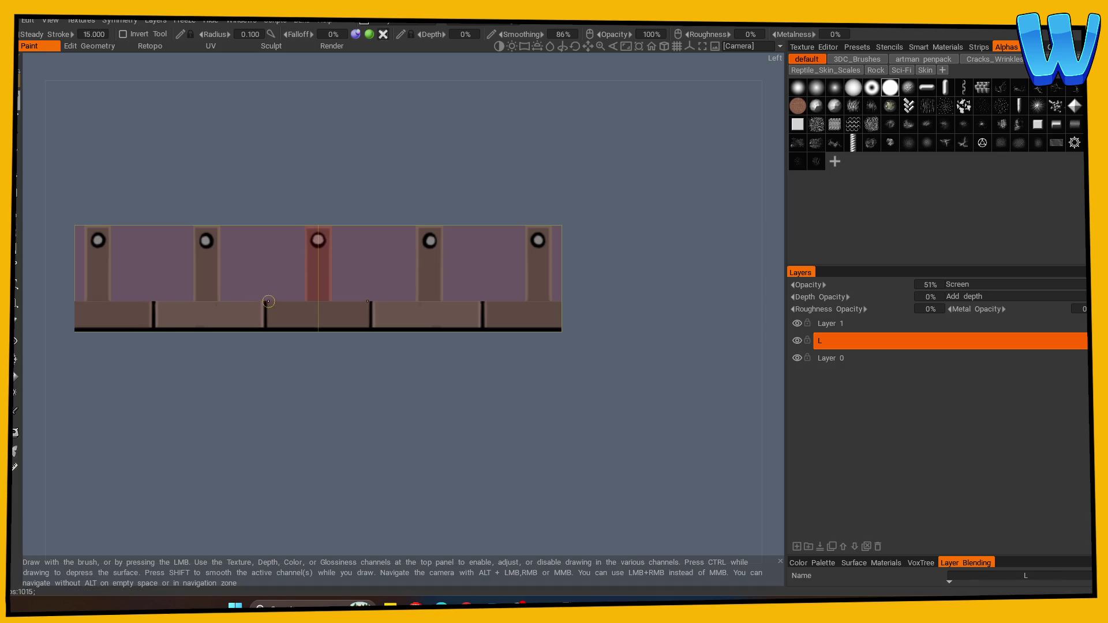
pyautogui.moveTo(356, 324)
pyautogui.mouseDown()
pyautogui.moveTo(351, 421)
pyautogui.moveTo(517, 425)
pyautogui.moveTo(487, 430)
pyautogui.moveTo(397, 373)
pyautogui.mouseUp()
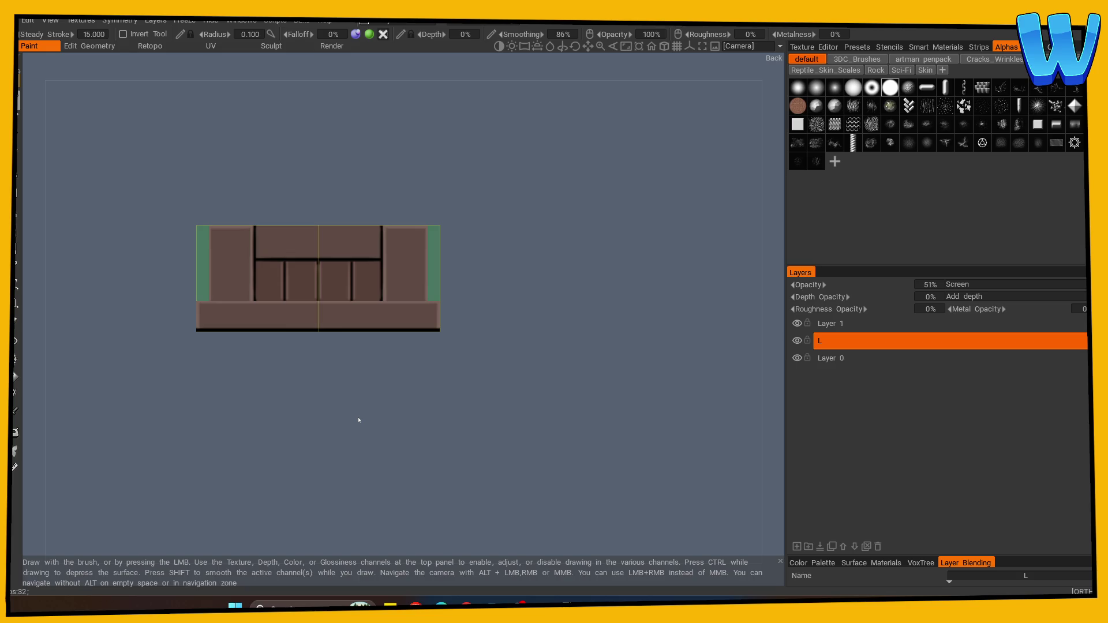
pyautogui.moveTo(358, 419)
pyautogui.mouseDown()
pyautogui.moveTo(465, 421)
pyautogui.moveTo(341, 412)
pyautogui.moveTo(331, 442)
pyautogui.moveTo(455, 464)
pyautogui.moveTo(618, 416)
pyautogui.moveTo(565, 441)
pyautogui.moveTo(524, 437)
pyautogui.moveTo(527, 422)
pyautogui.mouseUp()
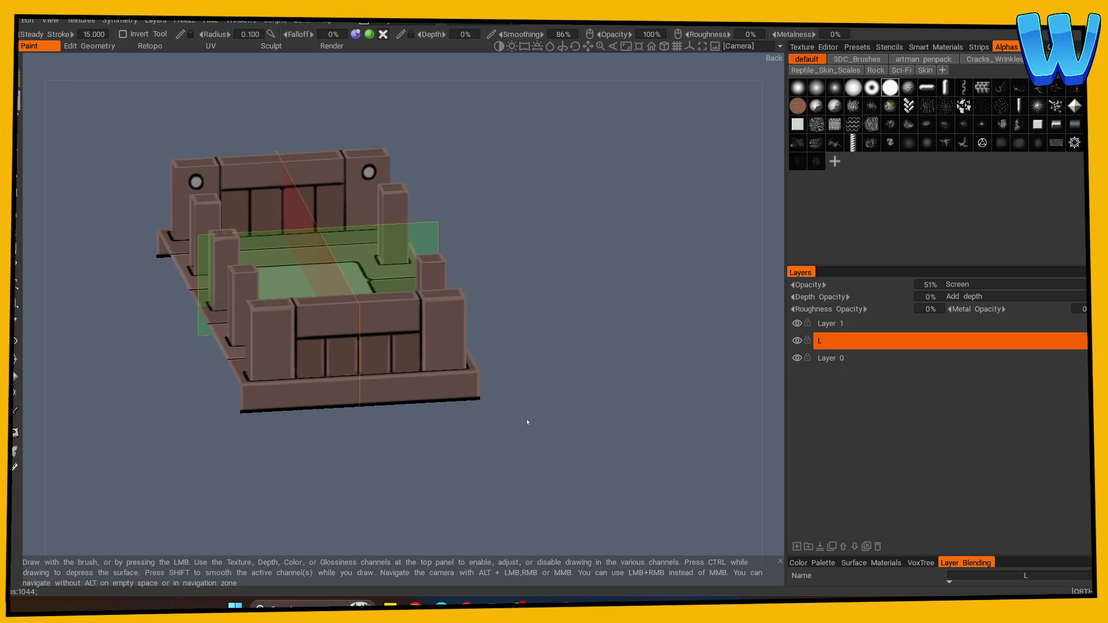
pyautogui.moveTo(542, 345)
pyautogui.mouseDown()
pyautogui.moveTo(211, 437)
pyautogui.moveTo(141, 440)
pyautogui.moveTo(359, 482)
pyautogui.moveTo(283, 391)
pyautogui.moveTo(242, 507)
pyautogui.mouseUp()
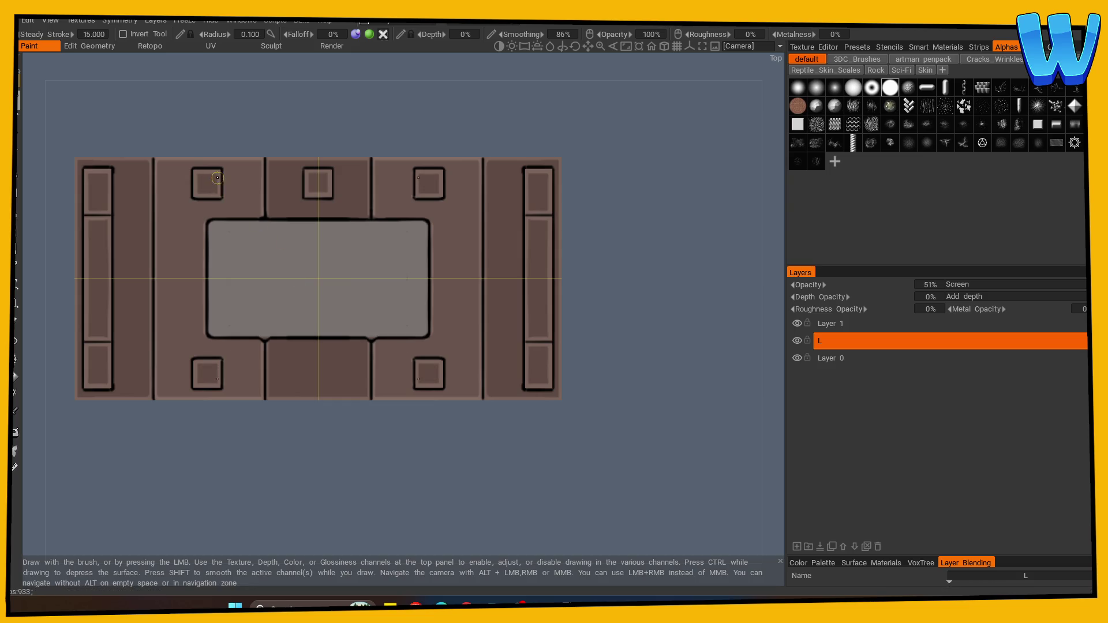
# Step: Stamp the spiral alpha onto the four corner post caps, then disable symmetry
pyautogui.click(203, 188)
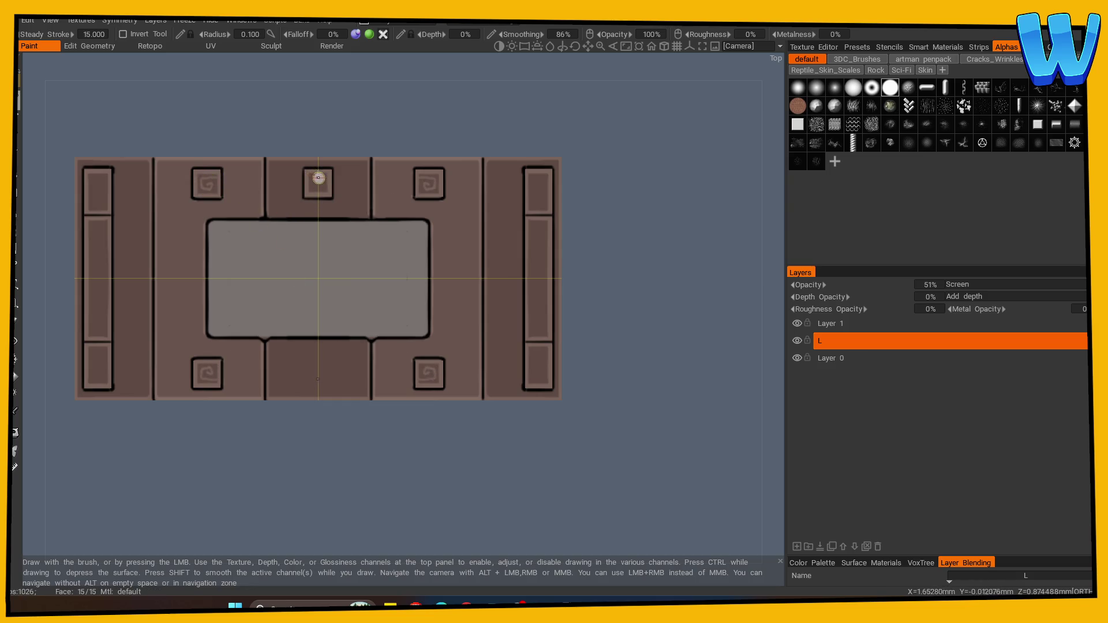
pyautogui.press('s')
pyautogui.click(240, 140)
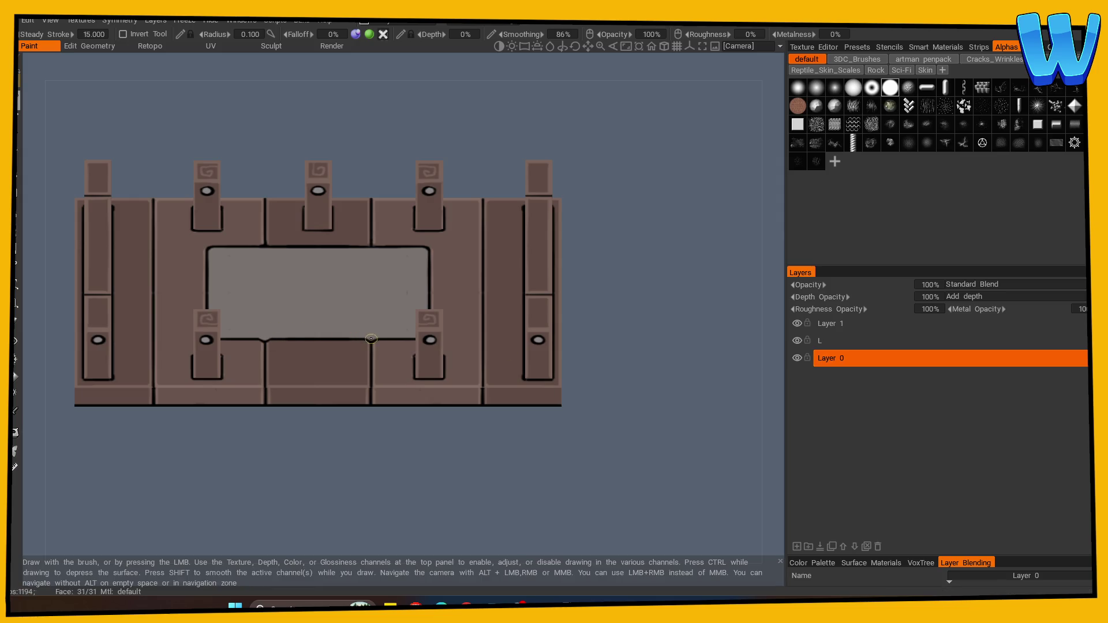
# Step: On layer L, snap to top view and brighten the inner panel's lower edge
pyautogui.click(818, 341)
pyautogui.moveTo(108, 345); pyautogui.dragTo(186, 501)
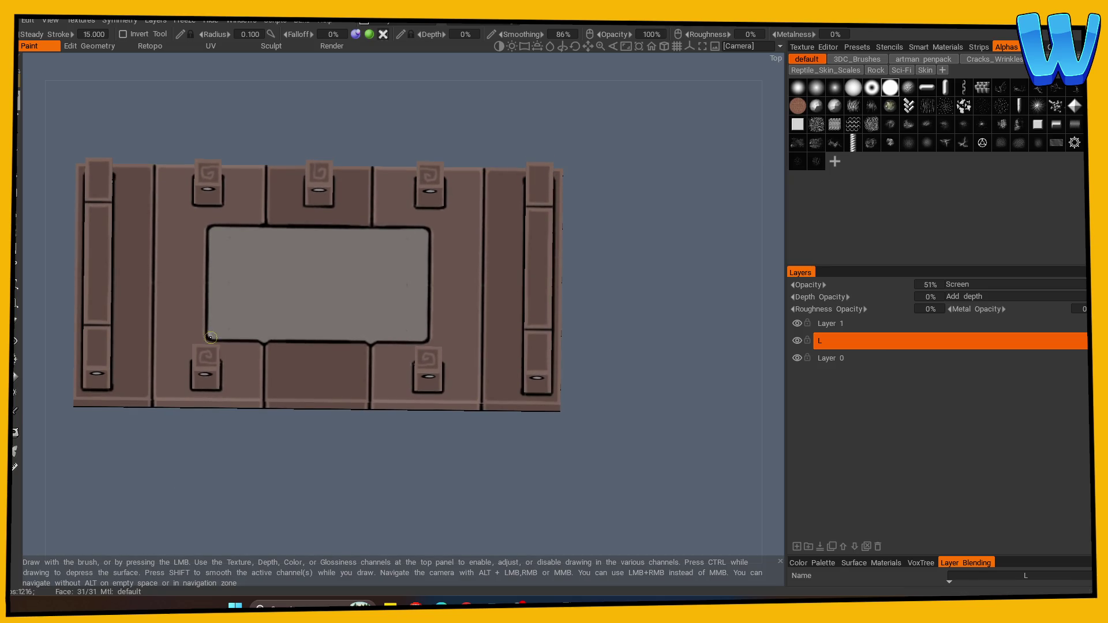
pyautogui.press('shift')
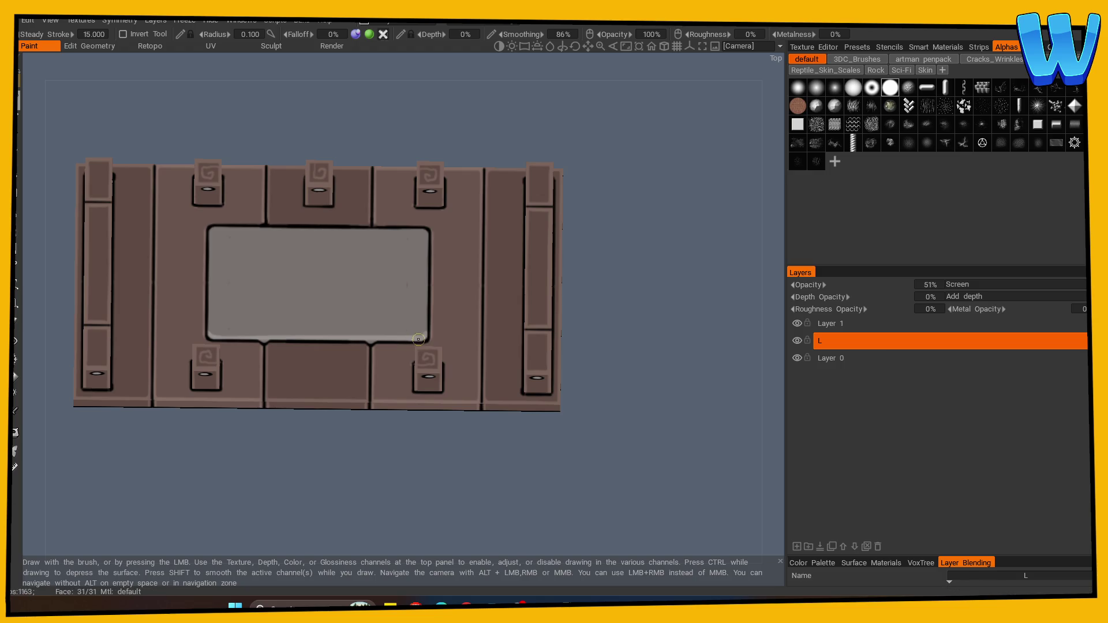
pyautogui.keyDown('shift'); pyautogui.click(324, 449); pyautogui.keyUp('shift')
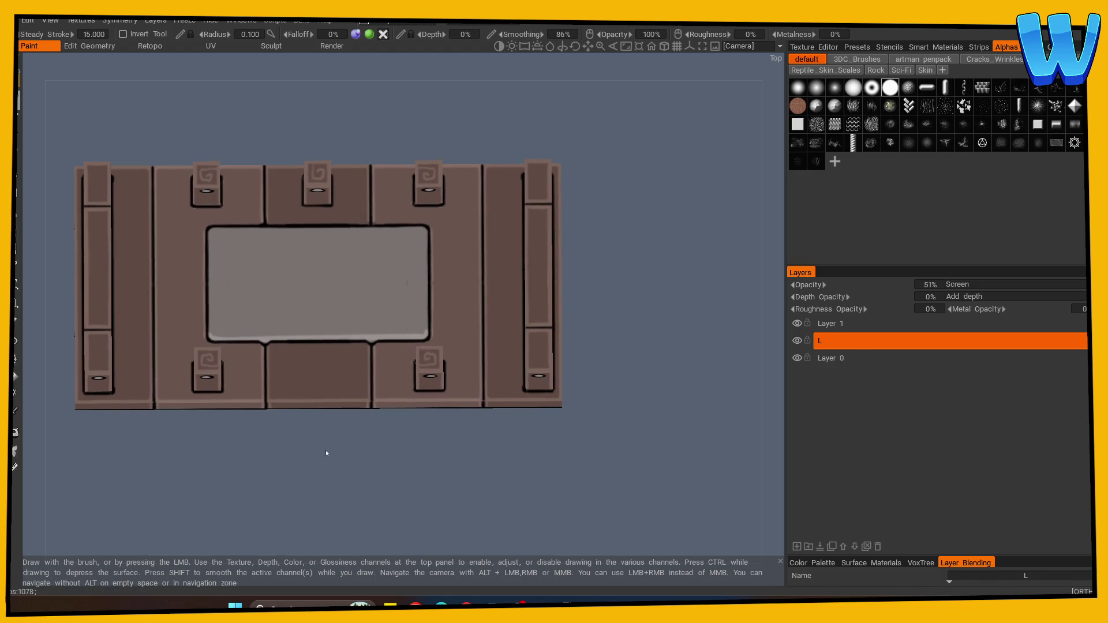
pyautogui.moveTo(212, 330); pyautogui.dragTo(281, 333)
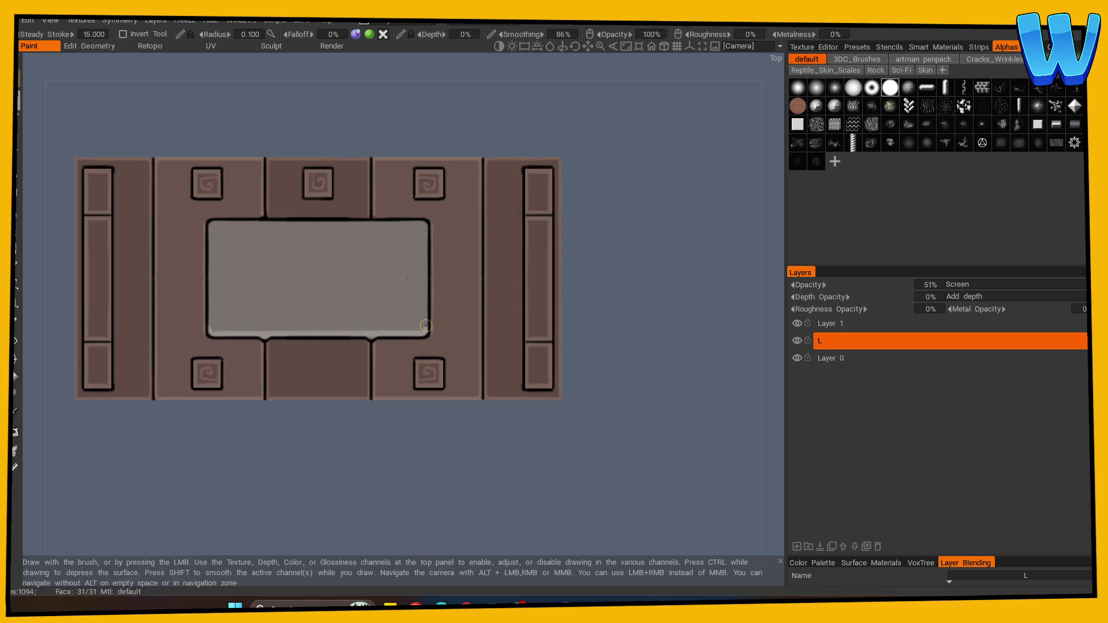
# Step: Paint a highlight down the inner panel's left edge and check it in perspective
pyautogui.moveTo(207, 230)
pyautogui.mouseDown()
pyautogui.moveTo(208, 324)
pyautogui.moveTo(297, 403)
pyautogui.moveTo(292, 420)
pyautogui.moveTo(223, 335)
pyautogui.mouseUp()
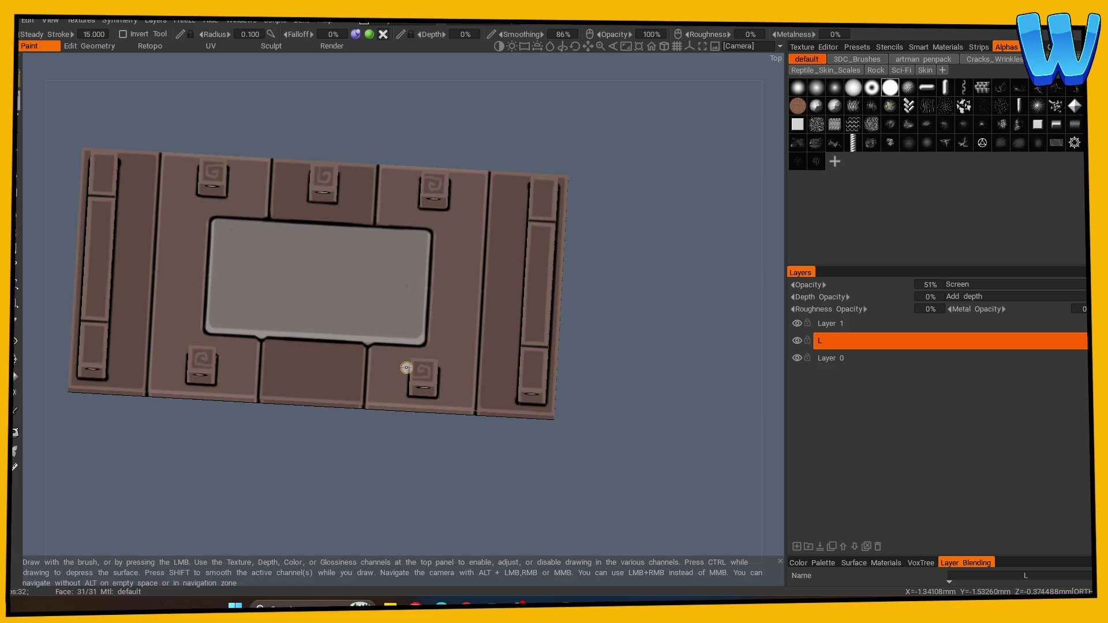
pyautogui.moveTo(211, 485)
pyautogui.mouseDown()
pyautogui.moveTo(211, 446)
pyautogui.moveTo(267, 460)
pyautogui.moveTo(272, 481)
pyautogui.moveTo(364, 354)
pyautogui.mouseUp()
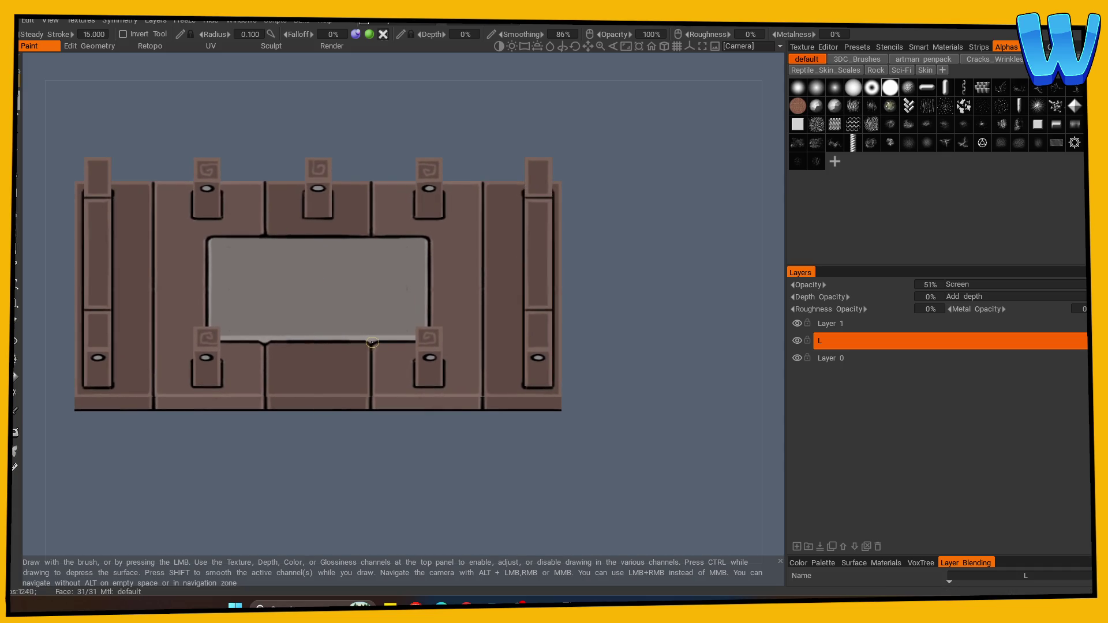
pyautogui.moveTo(277, 490)
pyautogui.mouseDown()
pyautogui.moveTo(277, 445)
pyautogui.moveTo(216, 324)
pyautogui.mouseUp()
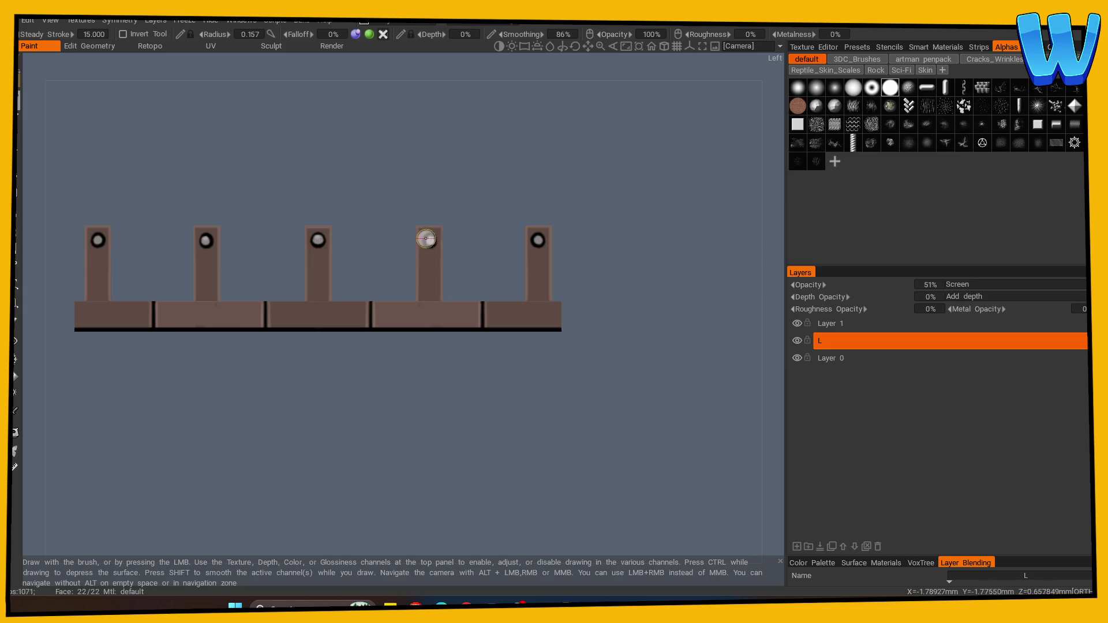
pyautogui.moveTo(162, 270)
pyautogui.mouseDown()
pyautogui.moveTo(151, 408)
pyautogui.moveTo(211, 250)
pyautogui.mouseUp()
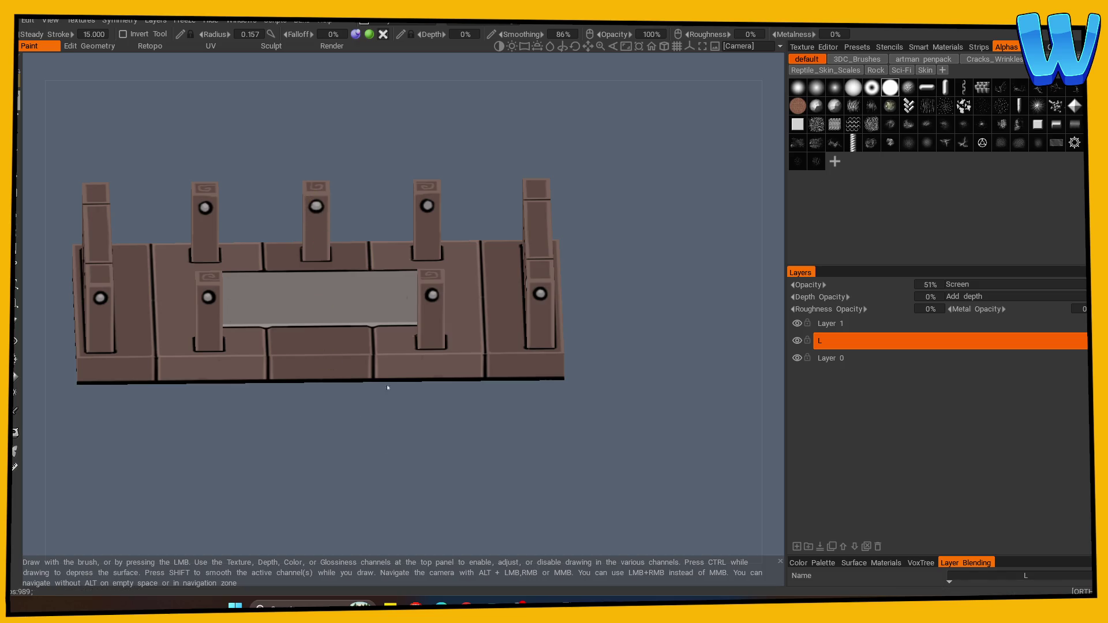
pyautogui.moveTo(450, 398)
pyautogui.mouseDown()
pyautogui.moveTo(442, 441)
pyautogui.moveTo(542, 431)
pyautogui.moveTo(522, 406)
pyautogui.mouseUp()
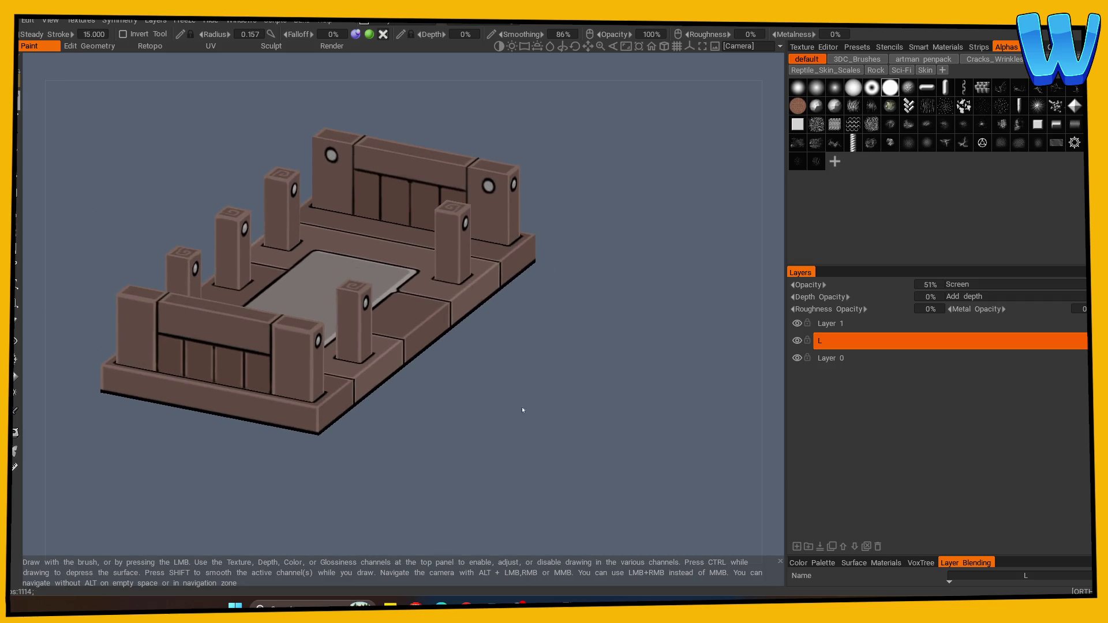
# Step: Try the colour picker, then re-enable X and Y mirror symmetry
pyautogui.click(15, 411)
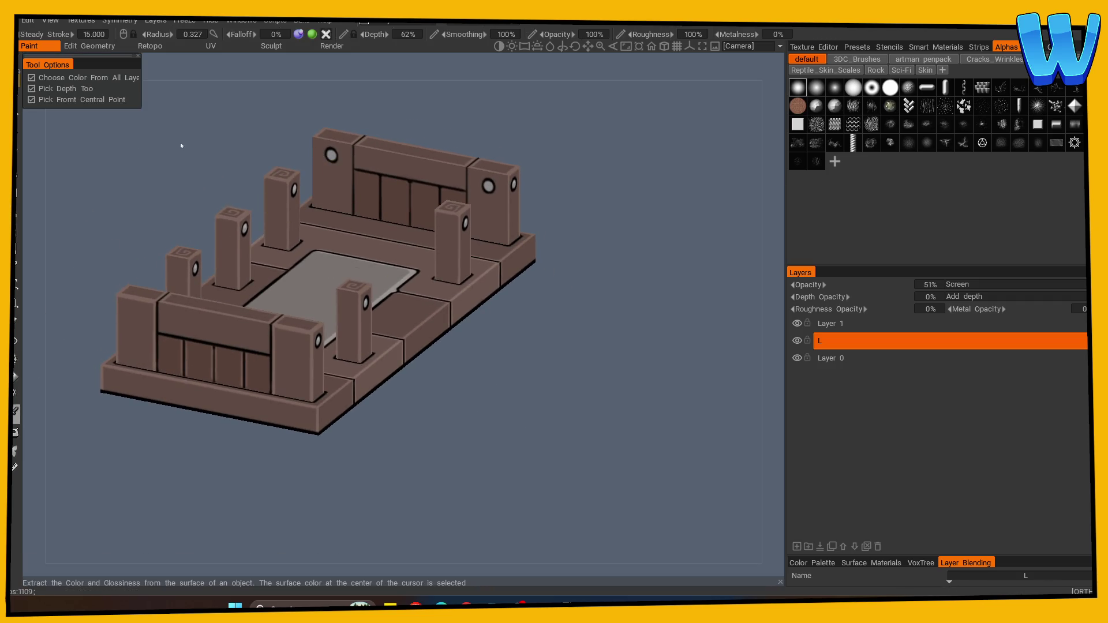
pyautogui.press('Escape')
pyautogui.moveTo(191, 462)
pyautogui.mouseDown()
pyautogui.moveTo(217, 452)
pyautogui.moveTo(192, 470)
pyautogui.moveTo(228, 482)
pyautogui.moveTo(112, 453)
pyautogui.mouseUp()
pyautogui.press('s')
pyautogui.click(111, 365)
pyautogui.moveTo(300, 416)
pyautogui.mouseDown()
pyautogui.moveTo(356, 397)
pyautogui.moveTo(354, 440)
pyautogui.mouseUp()
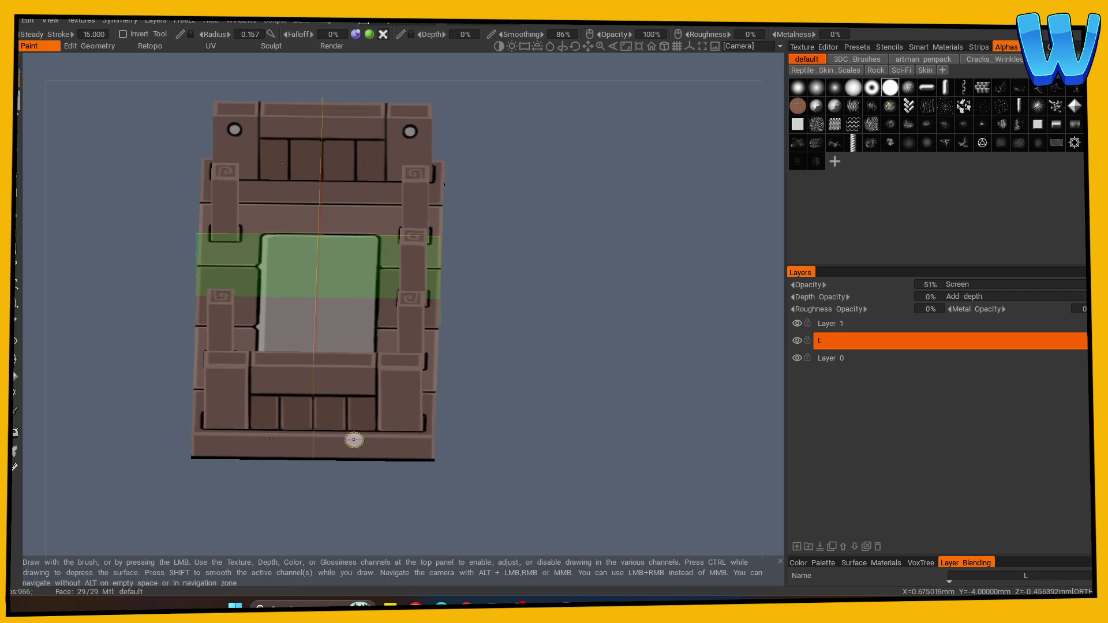
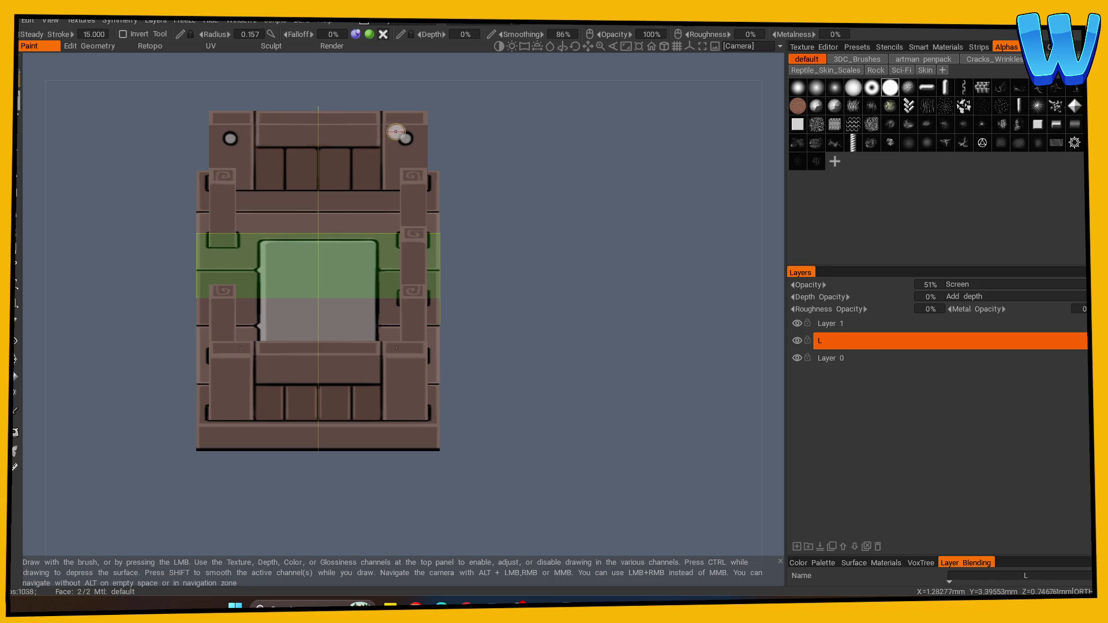
# Step: Stamp mirrored spiral motifs onto the corner panels, checking them from front and angled views
pyautogui.press('shift')
pyautogui.moveTo(477, 153); pyautogui.dragTo(490, 180)
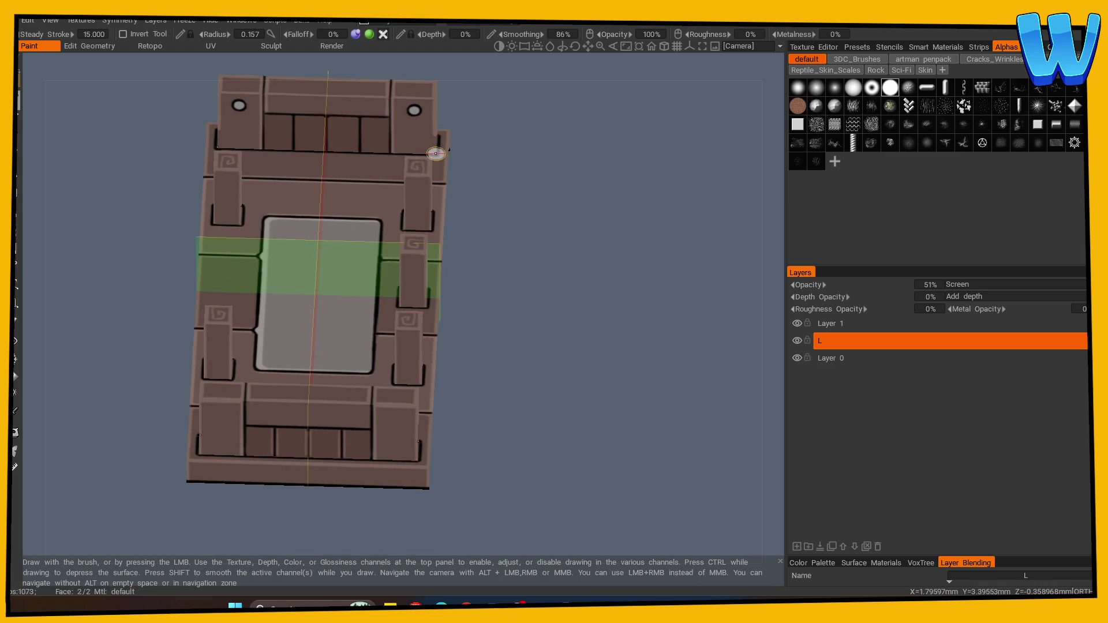
pyautogui.moveTo(435, 152)
pyautogui.mouseDown()
pyautogui.moveTo(490, 134)
pyautogui.moveTo(439, 120)
pyautogui.moveTo(554, 205)
pyautogui.moveTo(616, 218)
pyautogui.moveTo(319, 309)
pyautogui.mouseUp()
pyautogui.click(96, 349)
pyautogui.moveTo(501, 431)
pyautogui.mouseDown()
pyautogui.moveTo(408, 352)
pyautogui.moveTo(290, 450)
pyautogui.moveTo(196, 441)
pyautogui.moveTo(189, 454)
pyautogui.mouseUp()
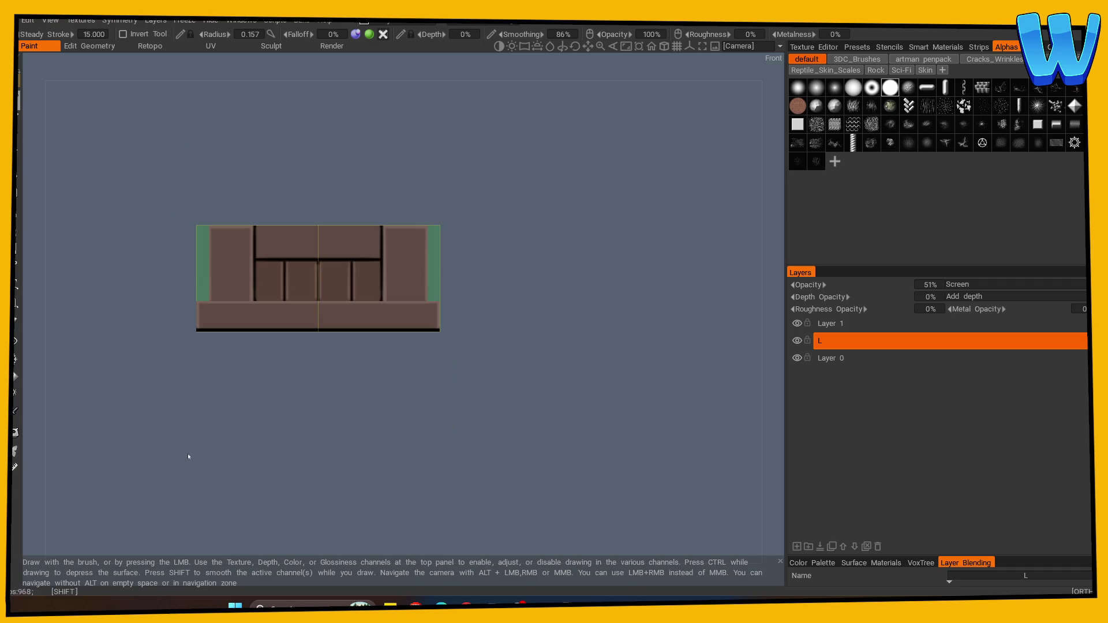
pyautogui.moveTo(277, 289); pyautogui.dragTo(265, 404)
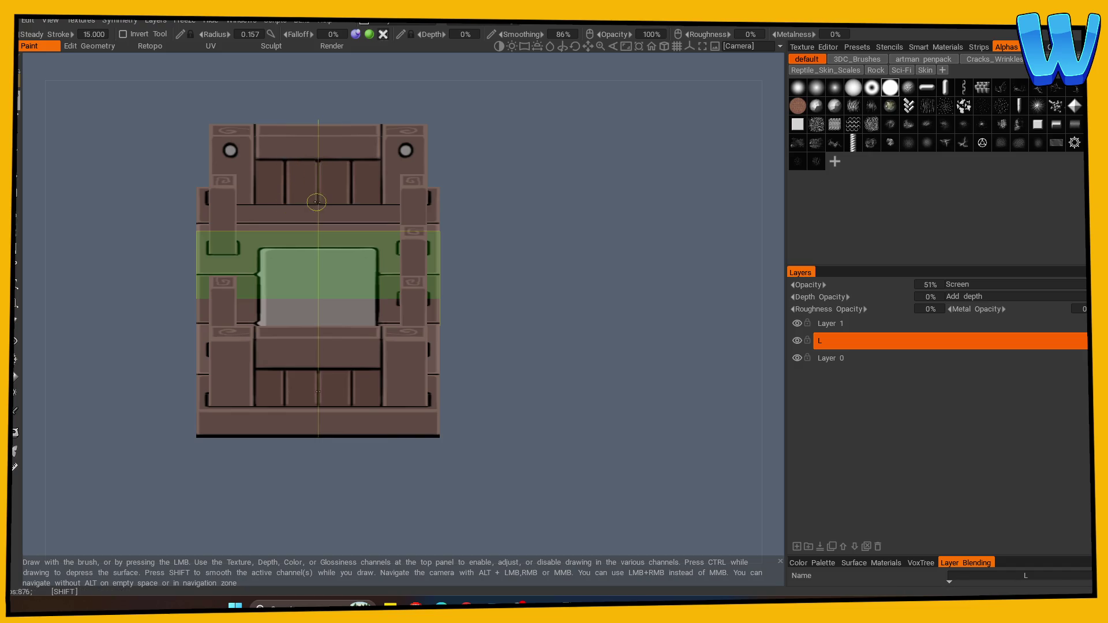
# Step: Add a paint layer named S with lowered metal opacity and Multiply blending
pyautogui.click(797, 547)
pyautogui.doubleClick(825, 341)
pyautogui.write('S')
pyautogui.press('Return')
pyautogui.moveTo(953, 310); pyautogui.dragTo(945, 310)
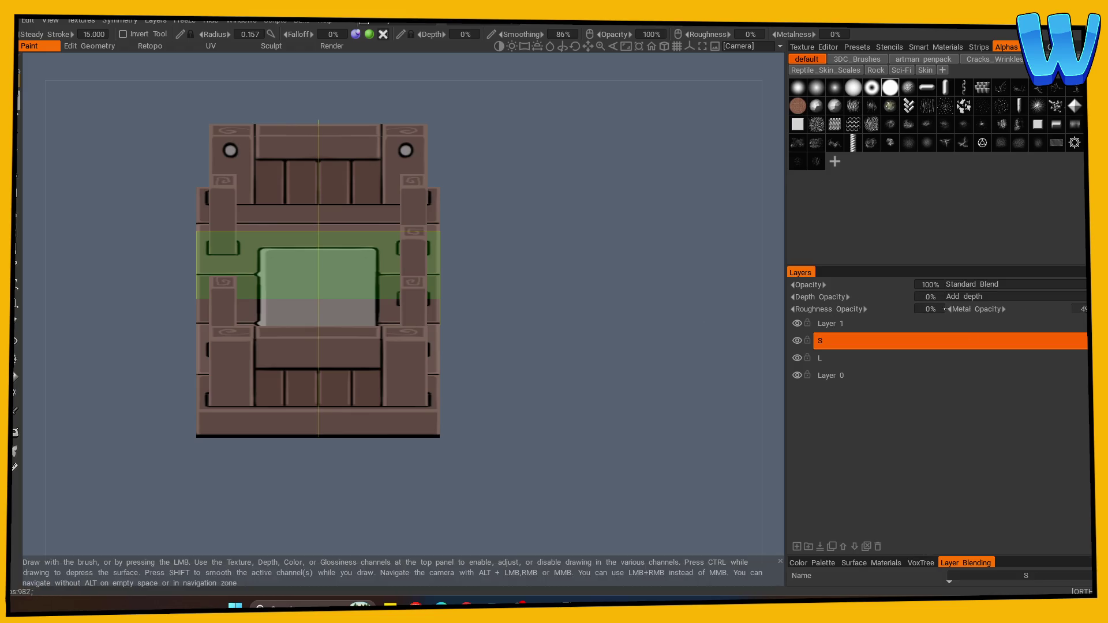
pyautogui.click(952, 285)
pyautogui.click(970, 289)
# Step: In Front view, paint shading up the left pillar edge and round the inner recess corner
pyautogui.moveTo(767, 289)
pyautogui.mouseDown()
pyautogui.moveTo(529, 293)
pyautogui.moveTo(264, 173)
pyautogui.moveTo(510, 216)
pyautogui.mouseUp()
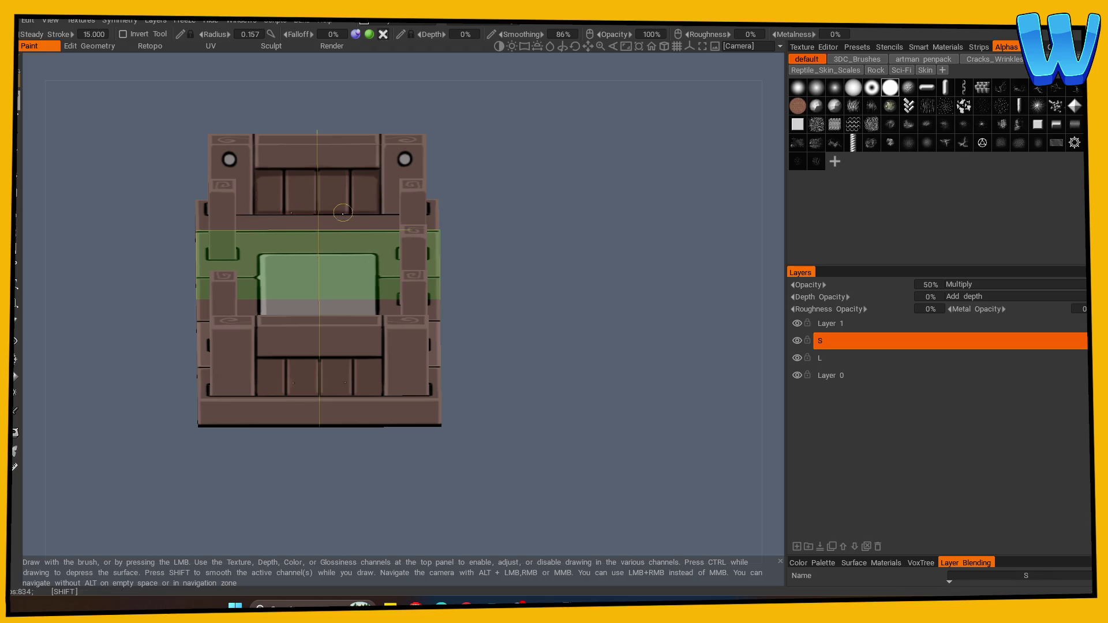
pyautogui.moveTo(387, 210)
pyautogui.mouseDown()
pyautogui.moveTo(554, 240)
pyautogui.moveTo(220, 189)
pyautogui.moveTo(248, 187)
pyautogui.mouseUp()
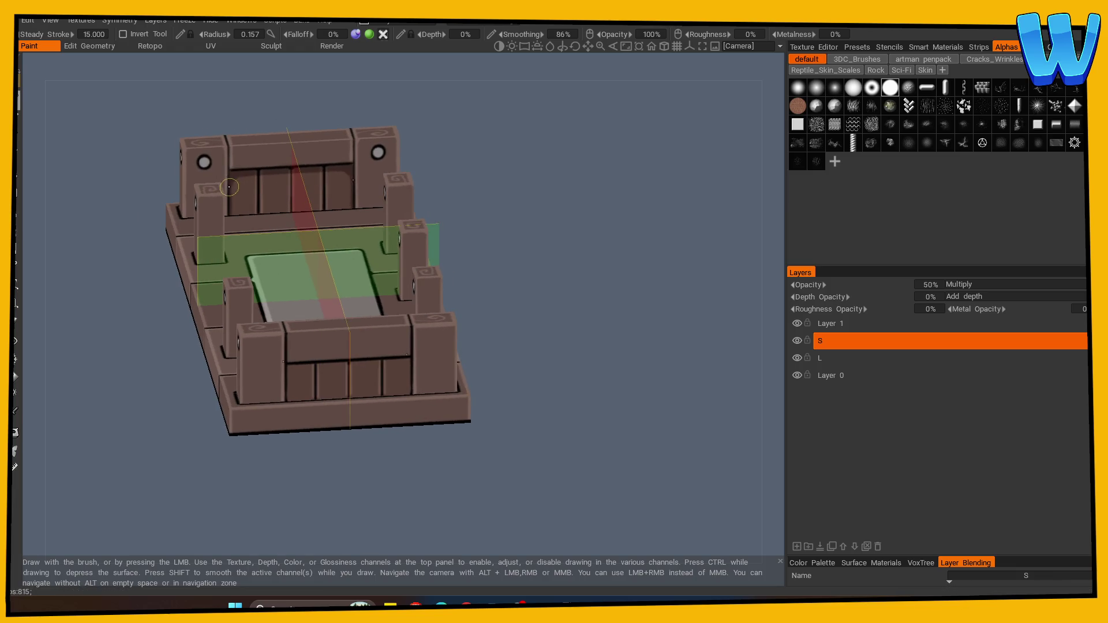
pyautogui.moveTo(258, 176); pyautogui.dragTo(592, 263)
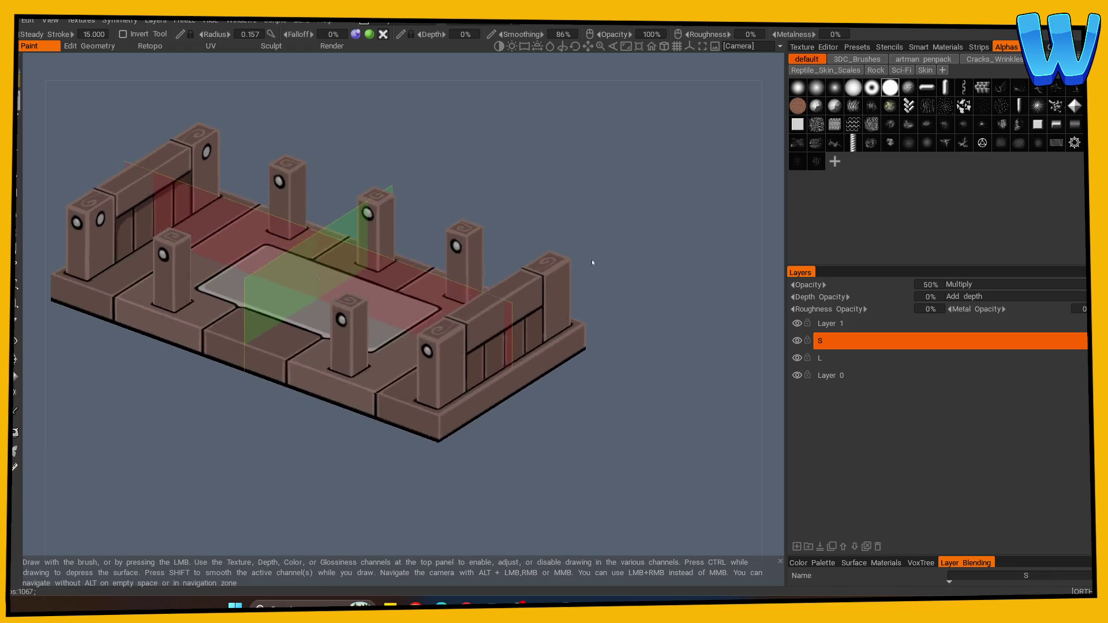
pyautogui.press('KP_1')
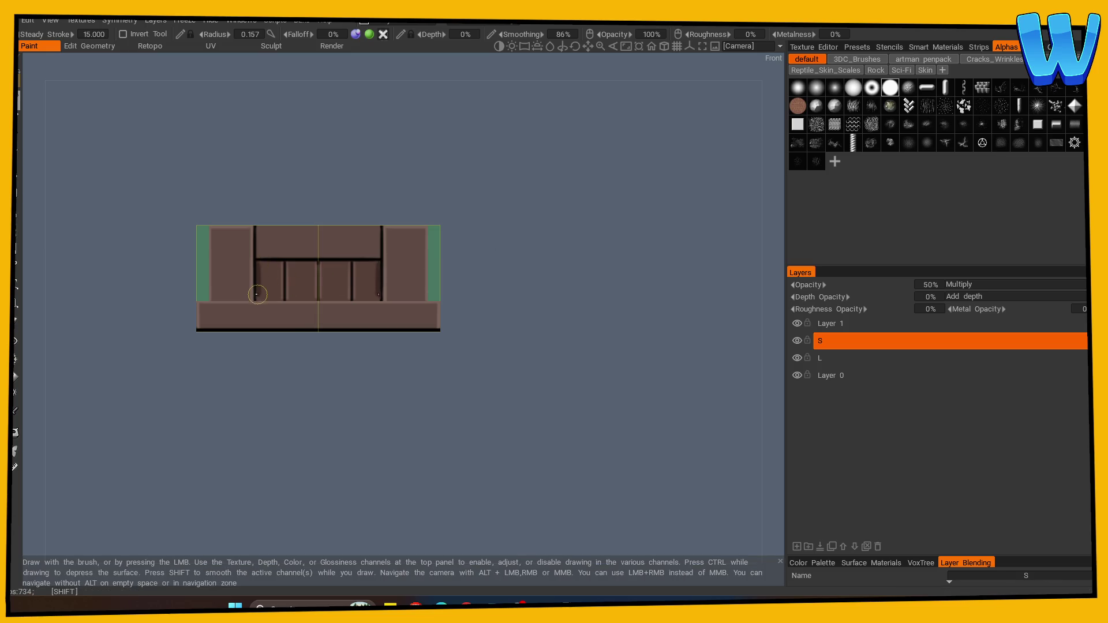
pyautogui.moveTo(255, 294)
pyautogui.mouseDown()
pyautogui.moveTo(257, 265)
pyautogui.moveTo(316, 264)
pyautogui.mouseUp()
pyautogui.keyDown('shift'); pyautogui.click(260, 264); pyautogui.keyUp('shift')
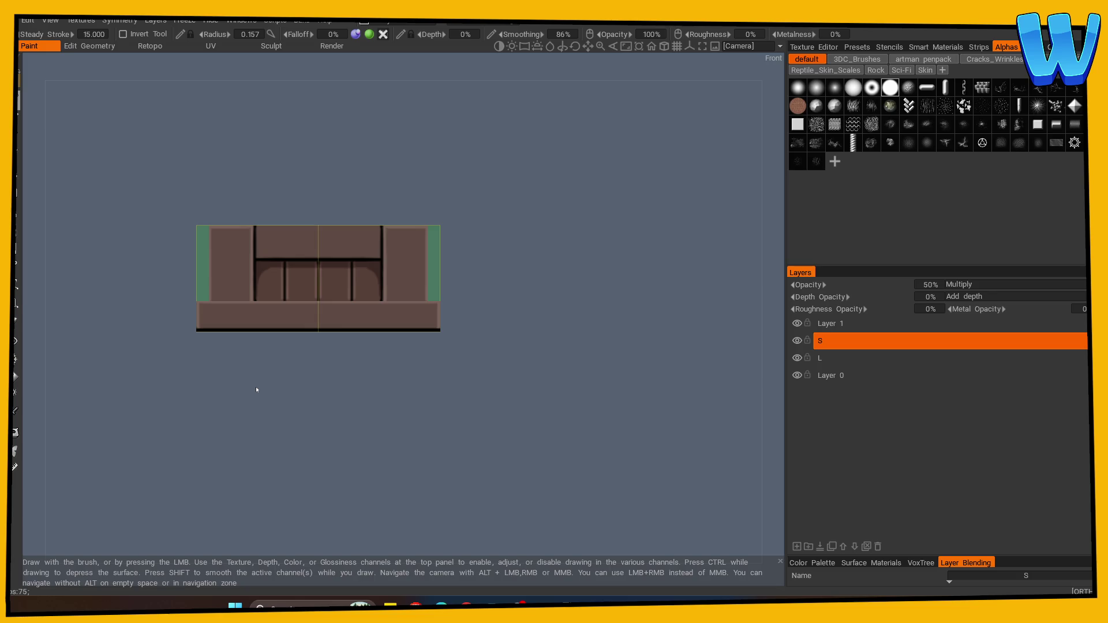
pyautogui.moveTo(257, 390)
pyautogui.mouseDown()
pyautogui.moveTo(262, 431)
pyautogui.moveTo(376, 437)
pyautogui.moveTo(376, 452)
pyautogui.moveTo(333, 482)
pyautogui.moveTo(330, 400)
pyautogui.mouseUp()
pyautogui.click(830, 375)
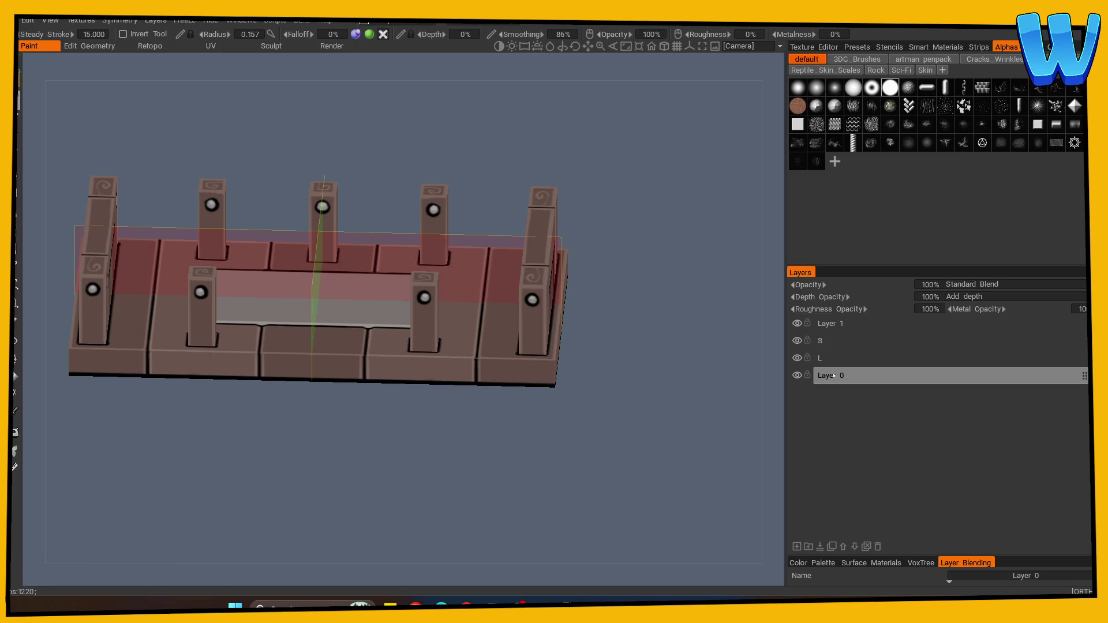
# Step: Add a layer DS above Layer 0 with depth off, 20% opacity and Multiply blending
pyautogui.click(797, 546)
pyautogui.doubleClick(837, 376)
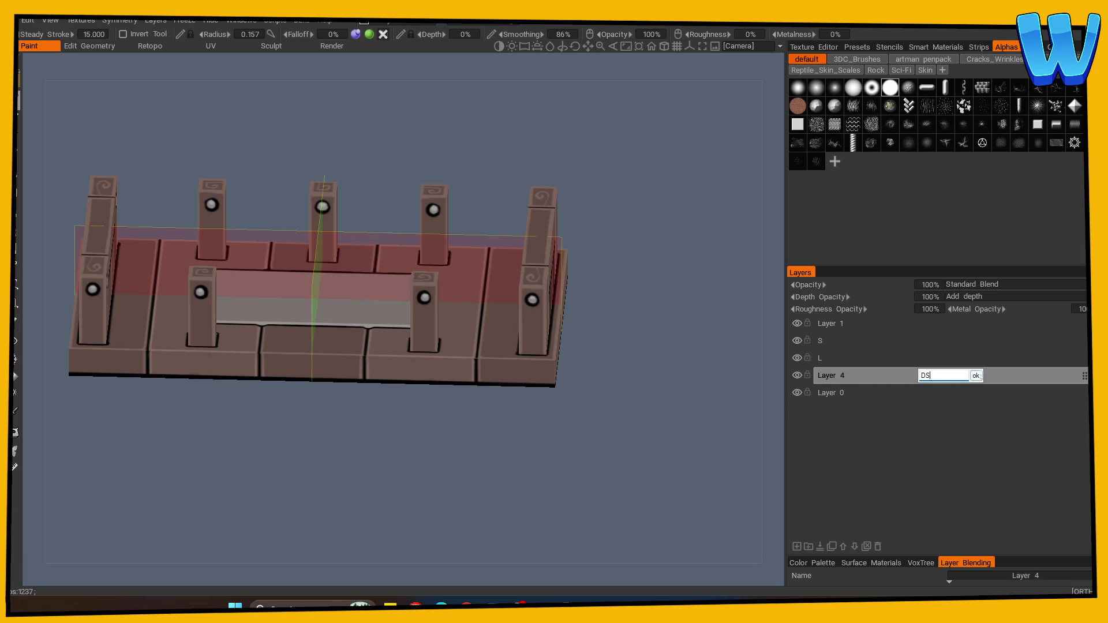
pyautogui.press('Return')
pyautogui.moveTo(865, 295); pyautogui.dragTo(823, 296)
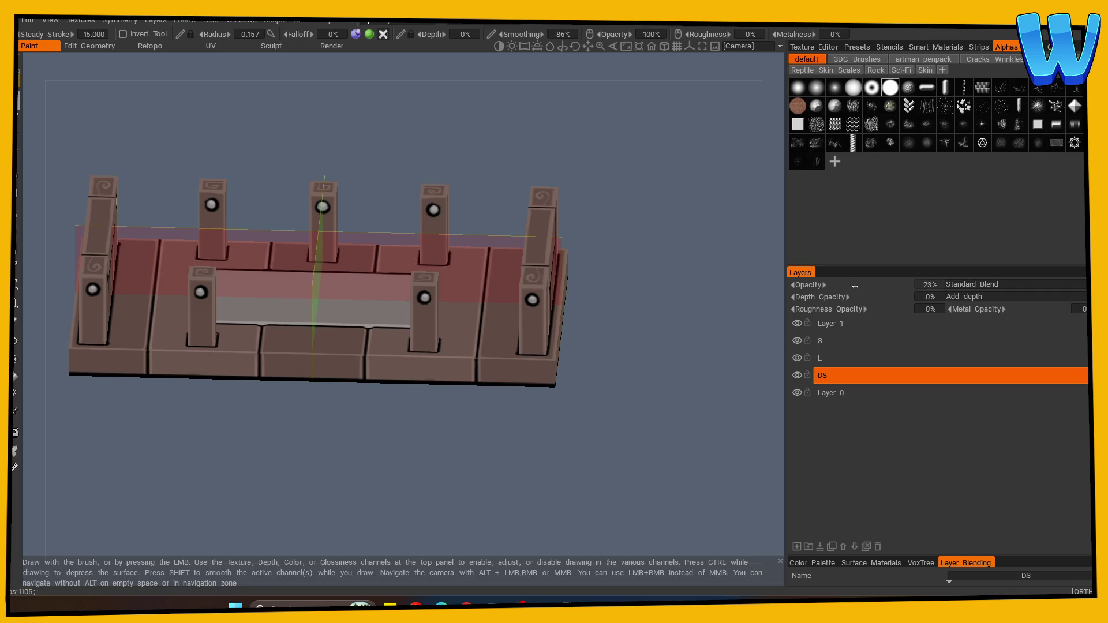
pyautogui.click(965, 285)
pyautogui.click(965, 291)
# Step: Orbit around the platform to a near top-down view and reselect the S layer
pyautogui.press('e')
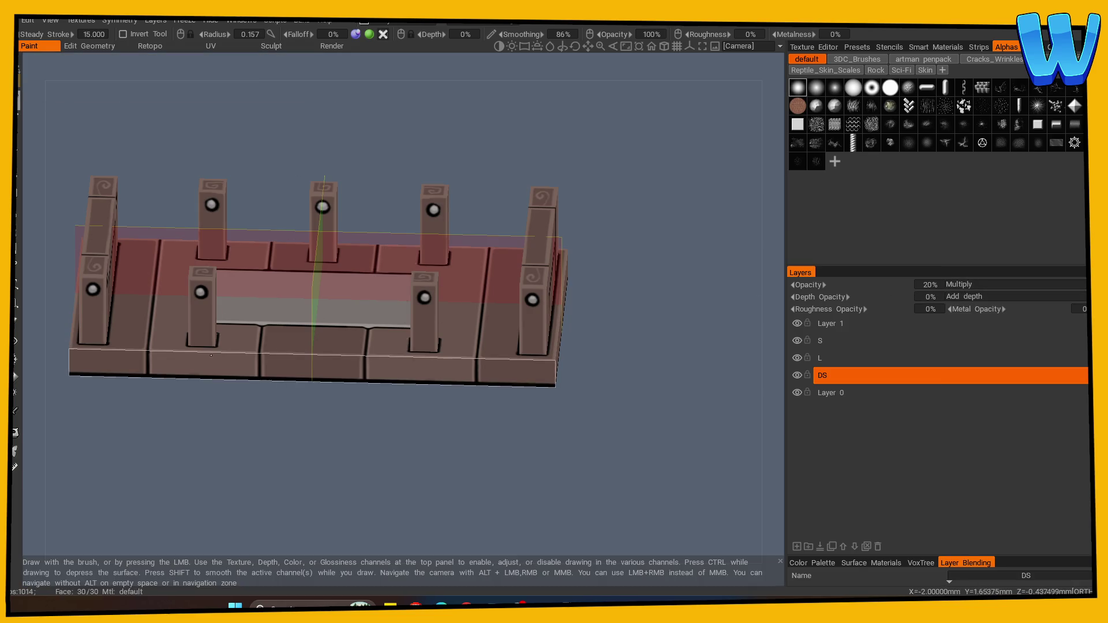
pyautogui.moveTo(202, 441)
pyautogui.mouseDown()
pyautogui.moveTo(465, 435)
pyautogui.moveTo(361, 460)
pyautogui.moveTo(456, 447)
pyautogui.mouseUp()
pyautogui.moveTo(170, 386); pyautogui.dragTo(274, 472)
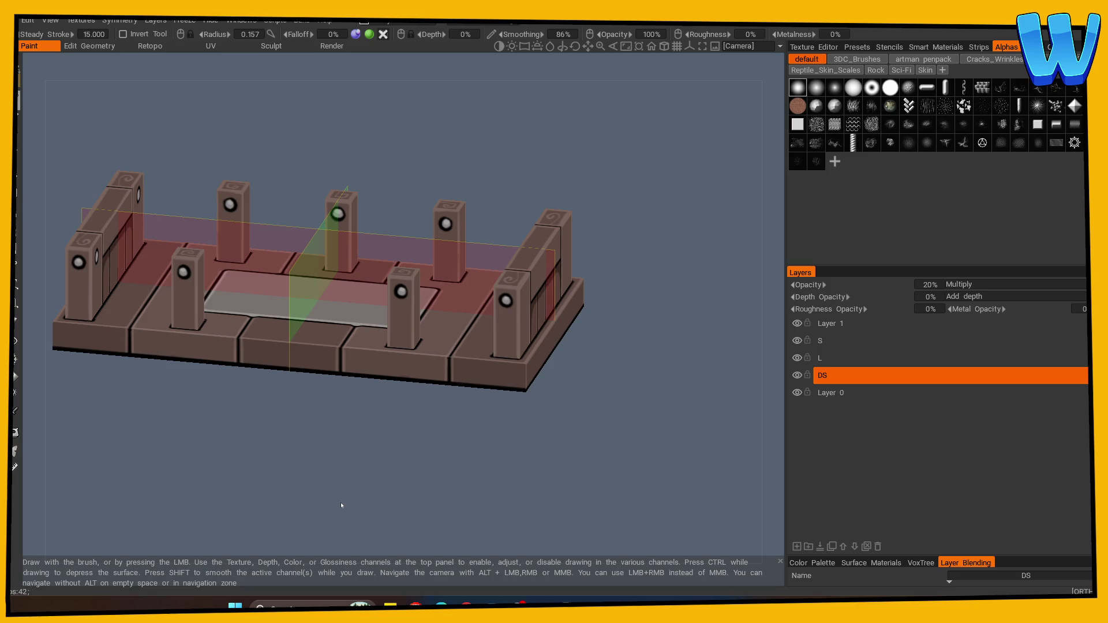
pyautogui.moveTo(247, 460)
pyautogui.mouseDown()
pyautogui.moveTo(278, 512)
pyautogui.moveTo(271, 421)
pyautogui.moveTo(284, 451)
pyautogui.moveTo(286, 417)
pyautogui.mouseUp()
pyautogui.click(827, 347)
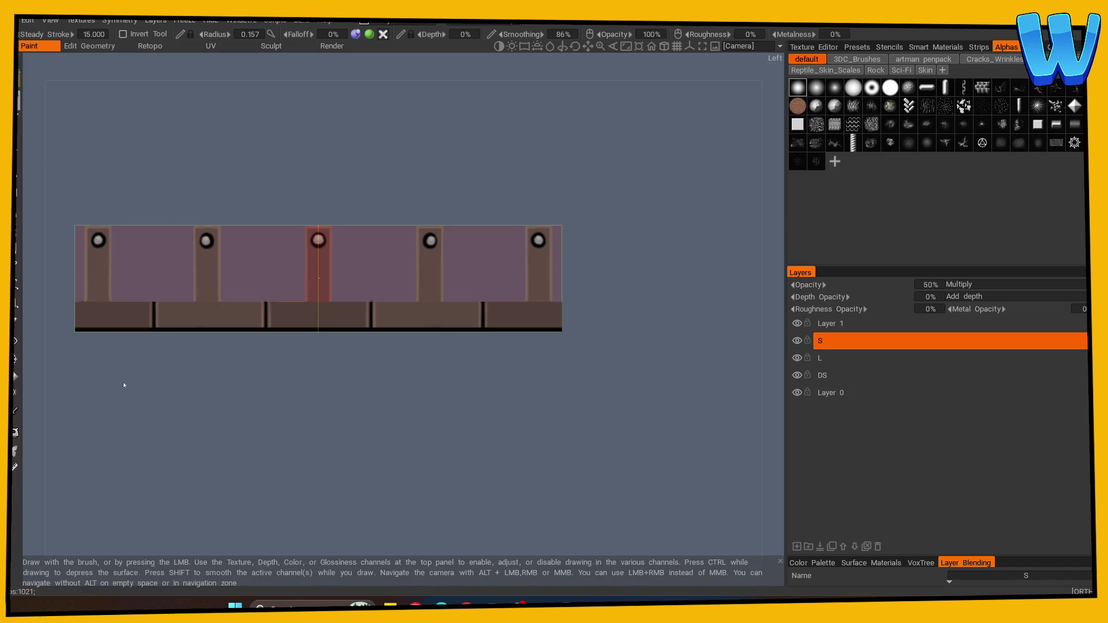
# Step: Darken the three bolt heads on the side post with the round brush on layer S
pyautogui.click(891, 87)
pyautogui.click(96, 252)
pyautogui.click(202, 250)
pyautogui.click(316, 243)
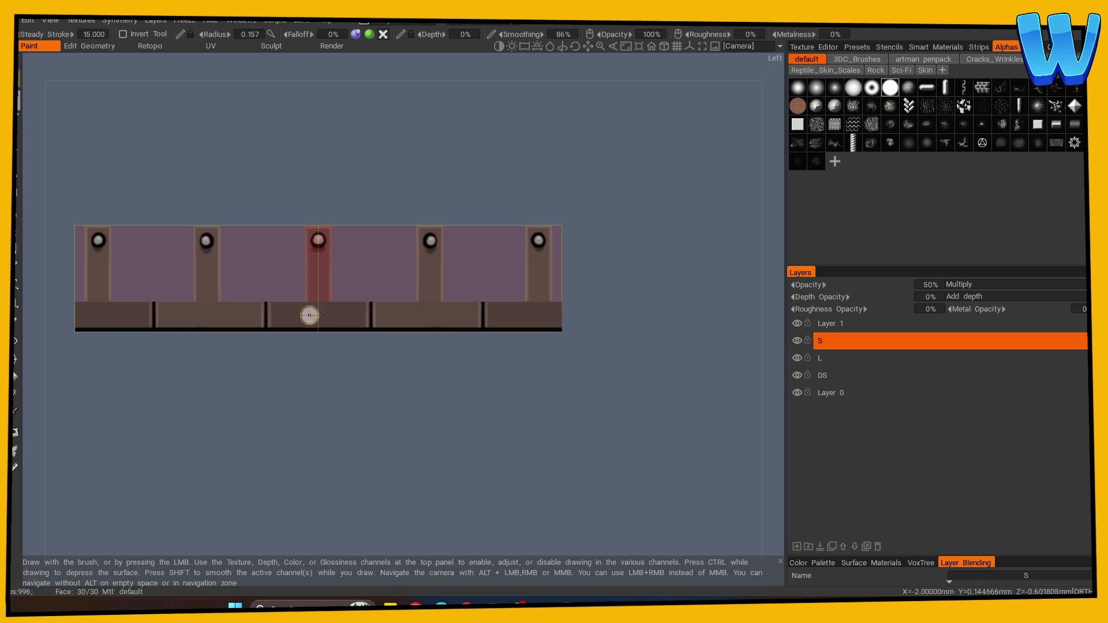
# Step: Inspect the platform from several angles, then add a new Layer 5 above DS
pyautogui.moveTo(286, 364); pyautogui.dragTo(300, 323)
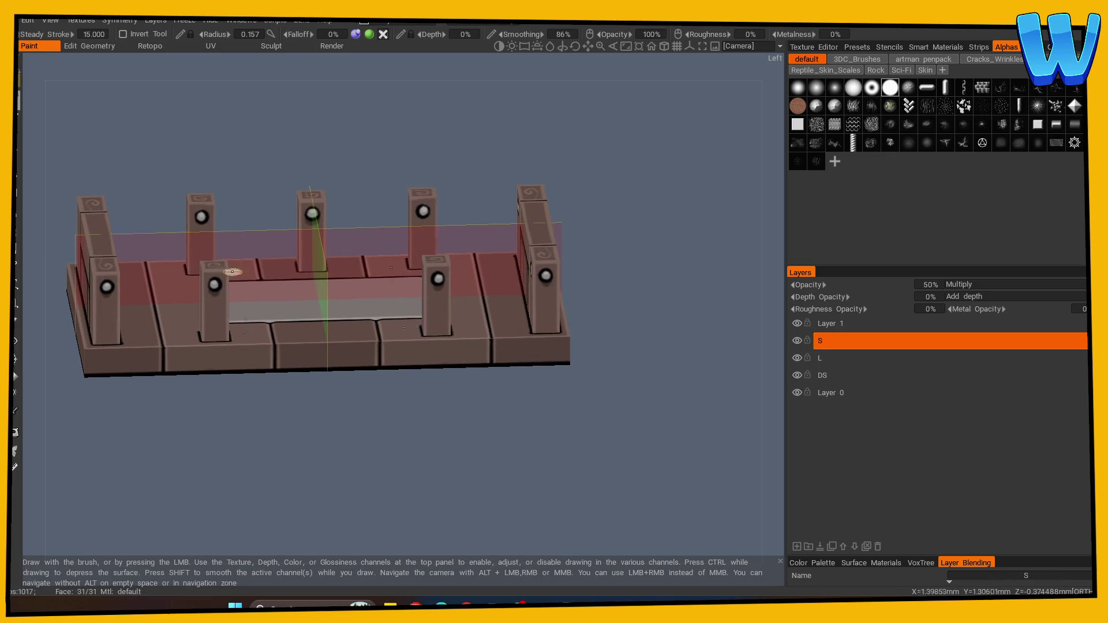
pyautogui.moveTo(307, 213); pyautogui.dragTo(321, 216)
pyautogui.moveTo(306, 309)
pyautogui.mouseDown()
pyautogui.moveTo(271, 425)
pyautogui.moveTo(233, 427)
pyautogui.moveTo(267, 438)
pyautogui.moveTo(320, 484)
pyautogui.moveTo(489, 477)
pyautogui.moveTo(269, 471)
pyautogui.moveTo(264, 421)
pyautogui.moveTo(193, 366)
pyautogui.moveTo(337, 451)
pyautogui.moveTo(390, 452)
pyautogui.moveTo(492, 482)
pyautogui.moveTo(421, 477)
pyautogui.moveTo(413, 448)
pyautogui.mouseUp()
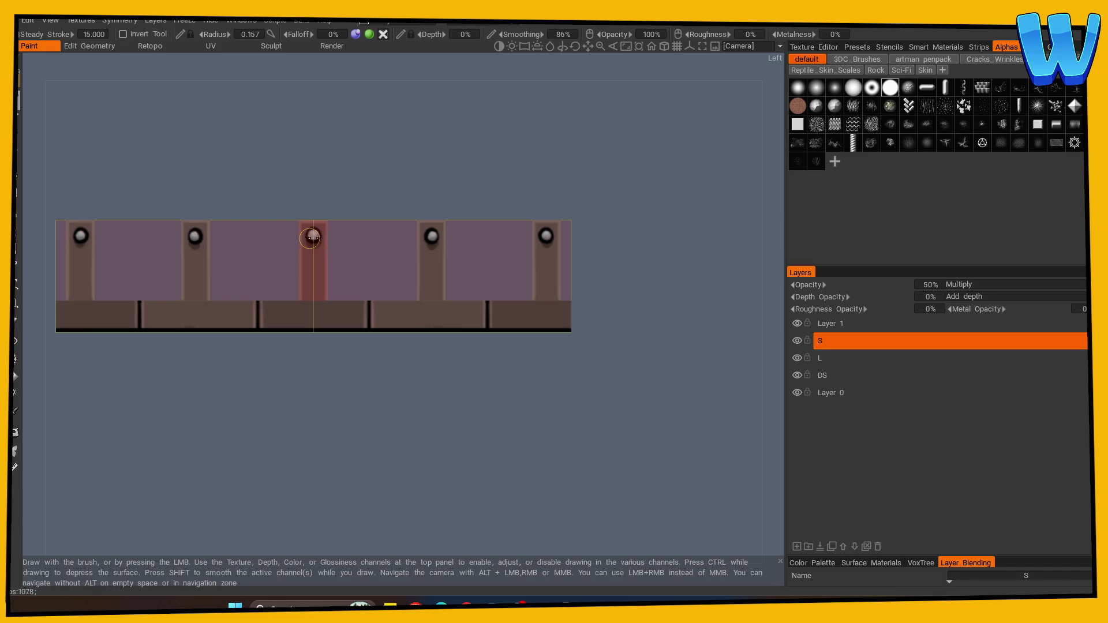
pyautogui.moveTo(396, 173); pyautogui.dragTo(327, 199)
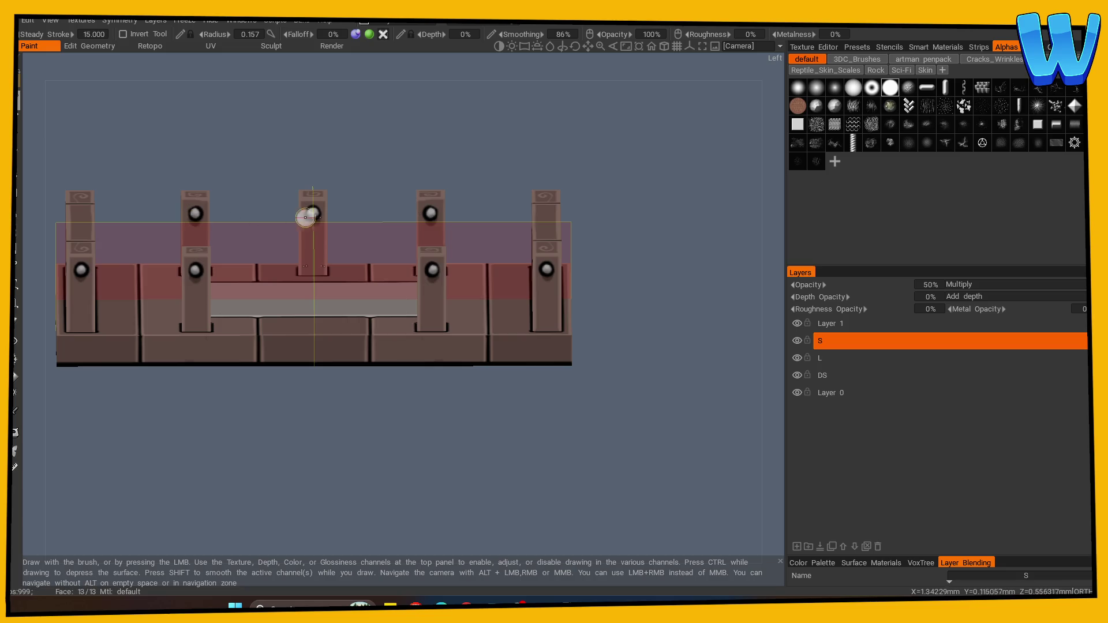
pyautogui.moveTo(404, 198)
pyautogui.mouseDown()
pyautogui.moveTo(503, 186)
pyautogui.moveTo(402, 201)
pyautogui.moveTo(326, 173)
pyautogui.mouseUp()
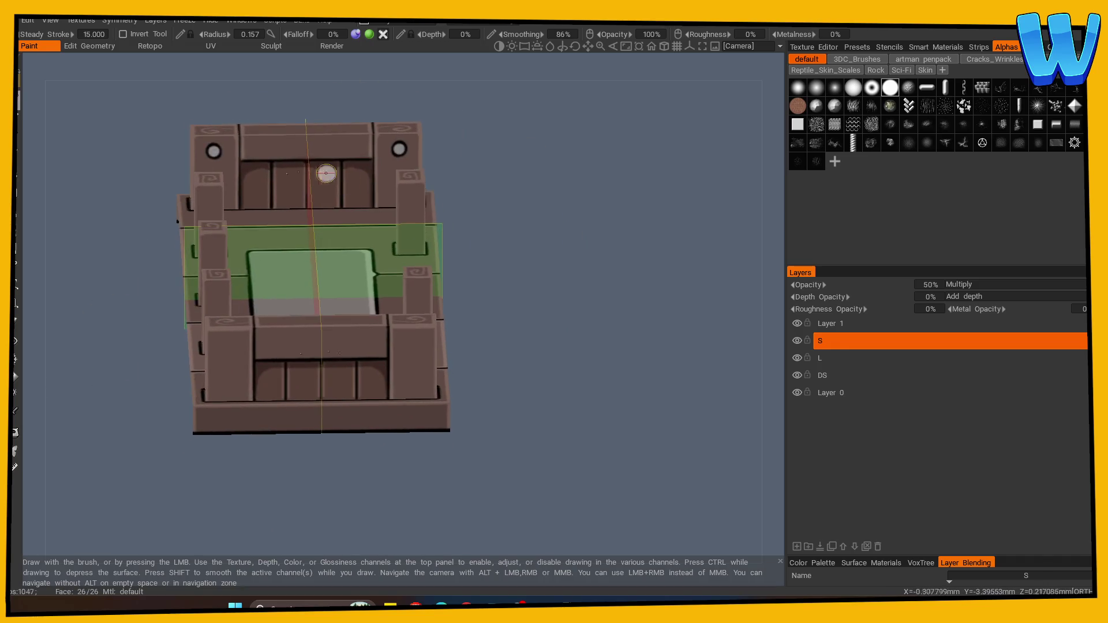
pyautogui.moveTo(448, 162)
pyautogui.mouseDown()
pyautogui.moveTo(358, 190)
pyautogui.moveTo(329, 173)
pyautogui.moveTo(474, 214)
pyautogui.mouseUp()
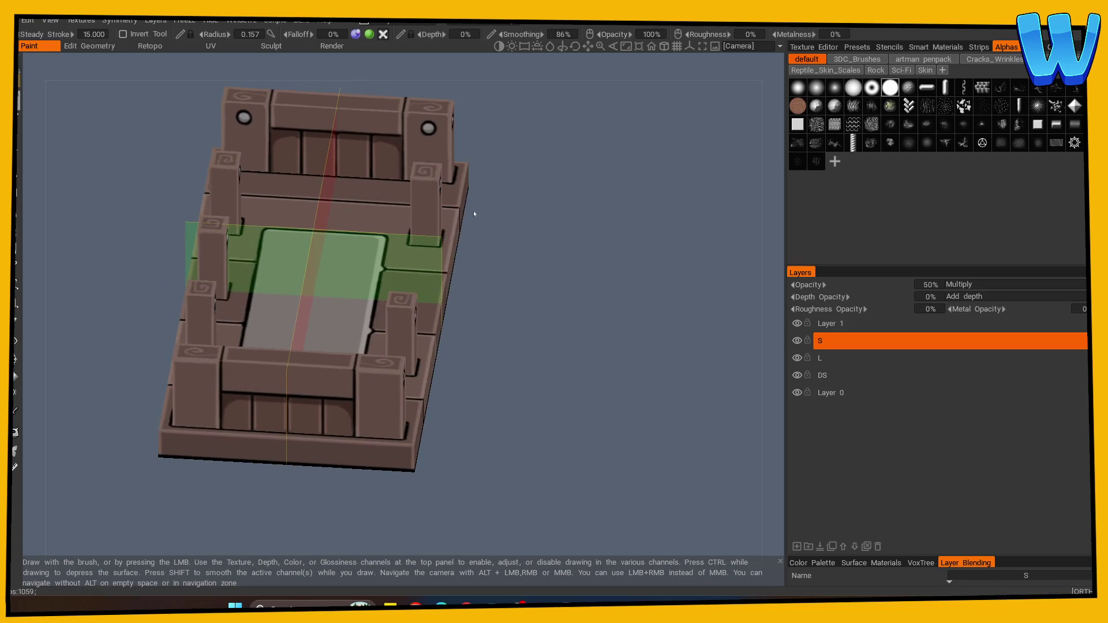
pyautogui.click(16, 410)
pyautogui.click(255, 131)
pyautogui.moveTo(440, 173); pyautogui.dragTo(297, 282)
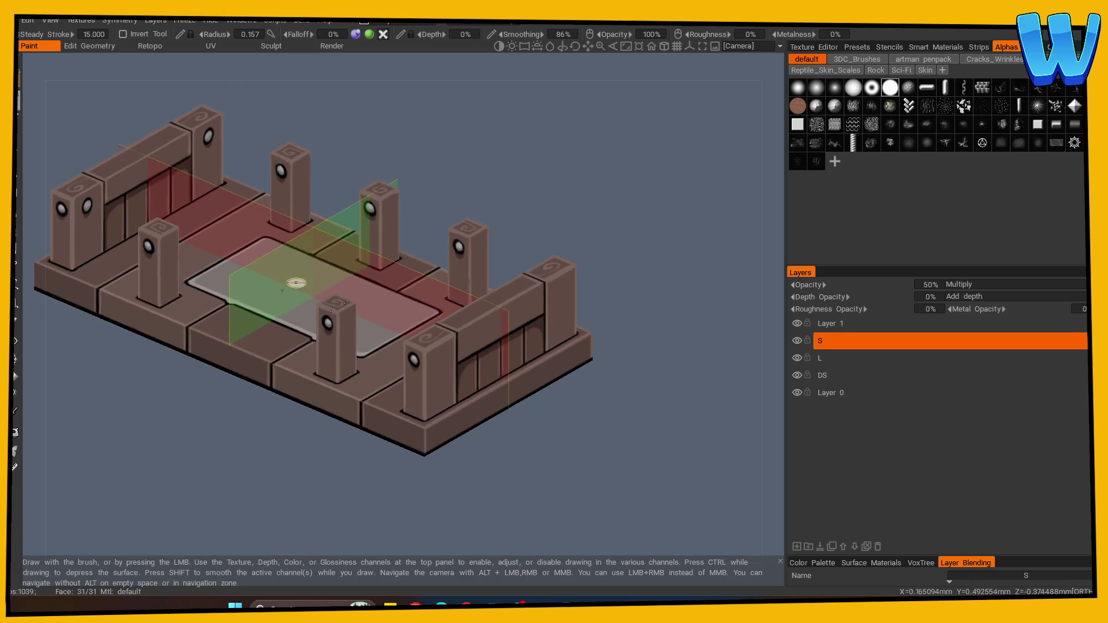
pyautogui.press('Down')
pyautogui.press('Down')
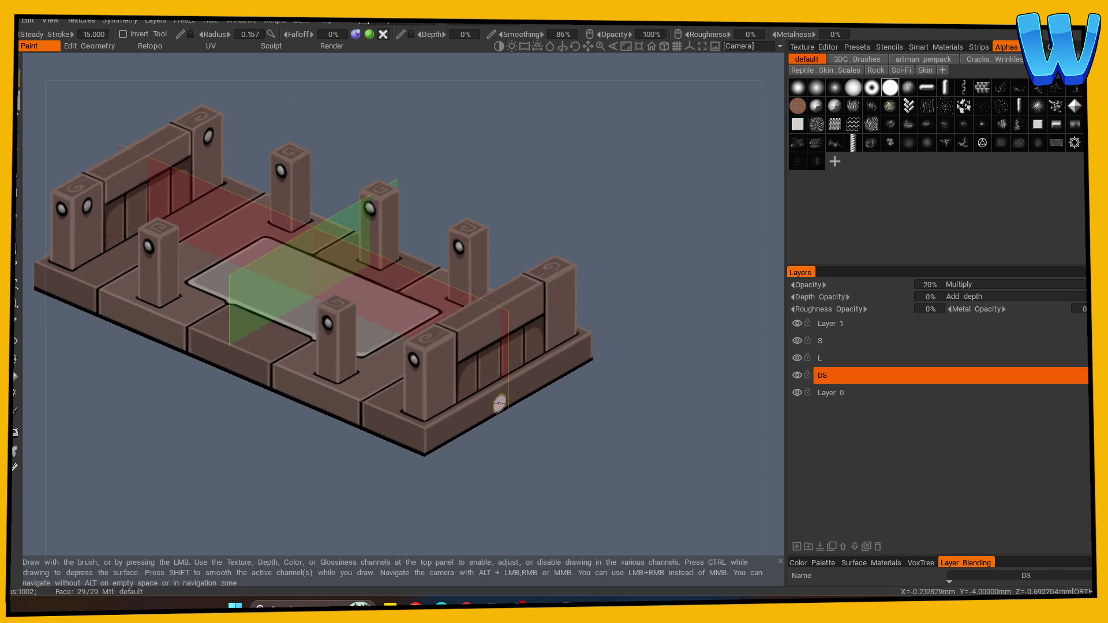
pyautogui.click(797, 547)
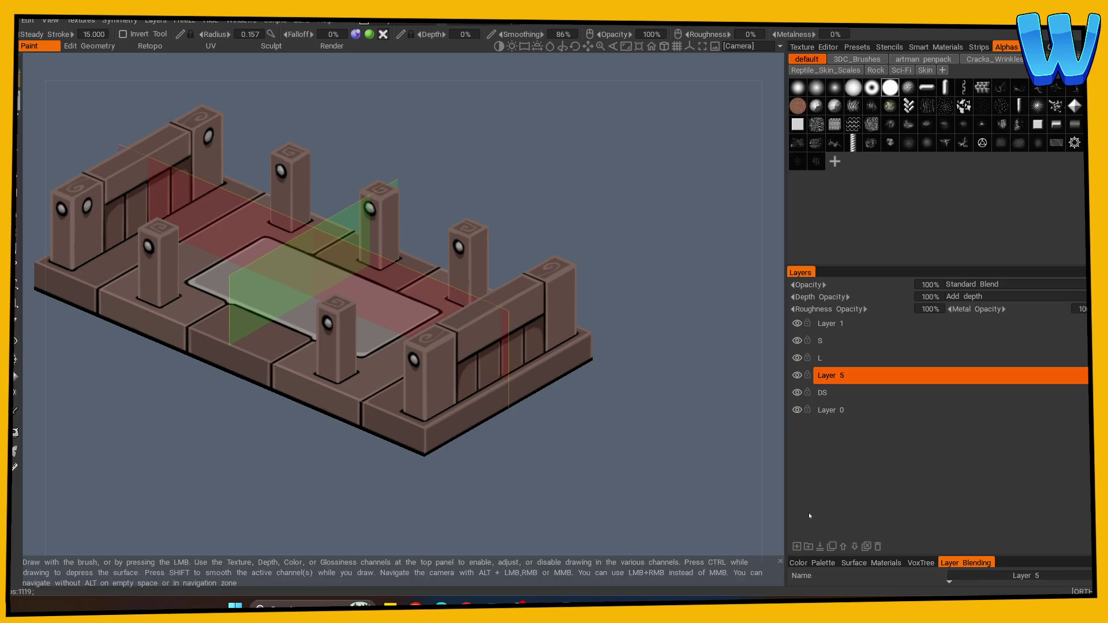
# Step: Name the new layer T and set it to Multiply blending
pyautogui.doubleClick(834, 376)
pyautogui.write('T')
pyautogui.click(975, 376)
pyautogui.click(975, 284)
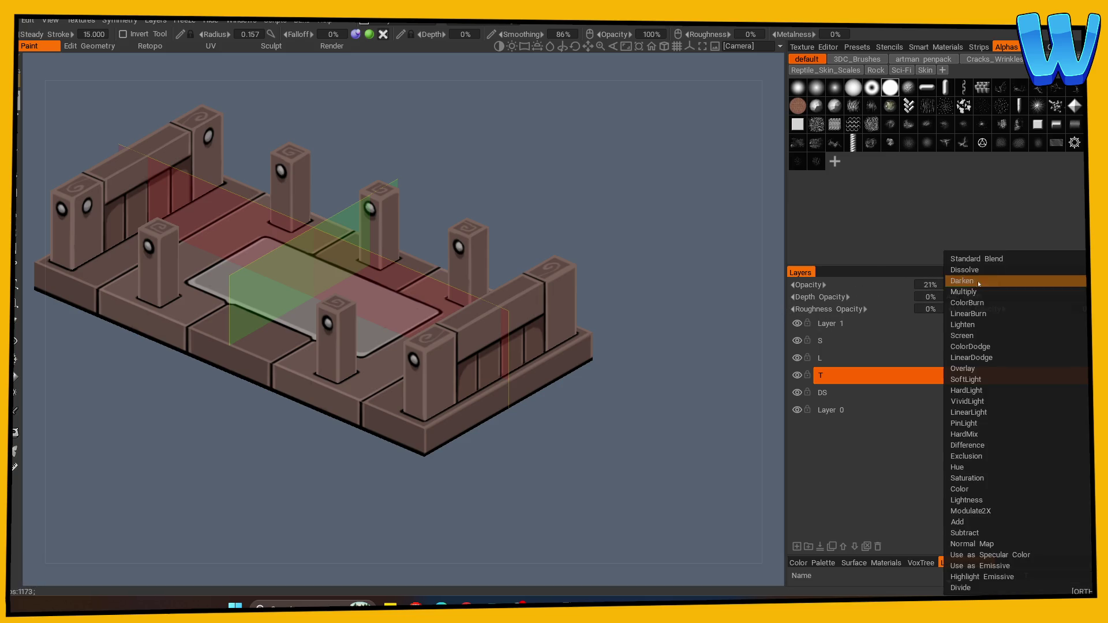
pyautogui.click(982, 294)
# Step: From the top view with symmetry off, paint crack lines across the panels, undoing the last one
pyautogui.press('KP_8')
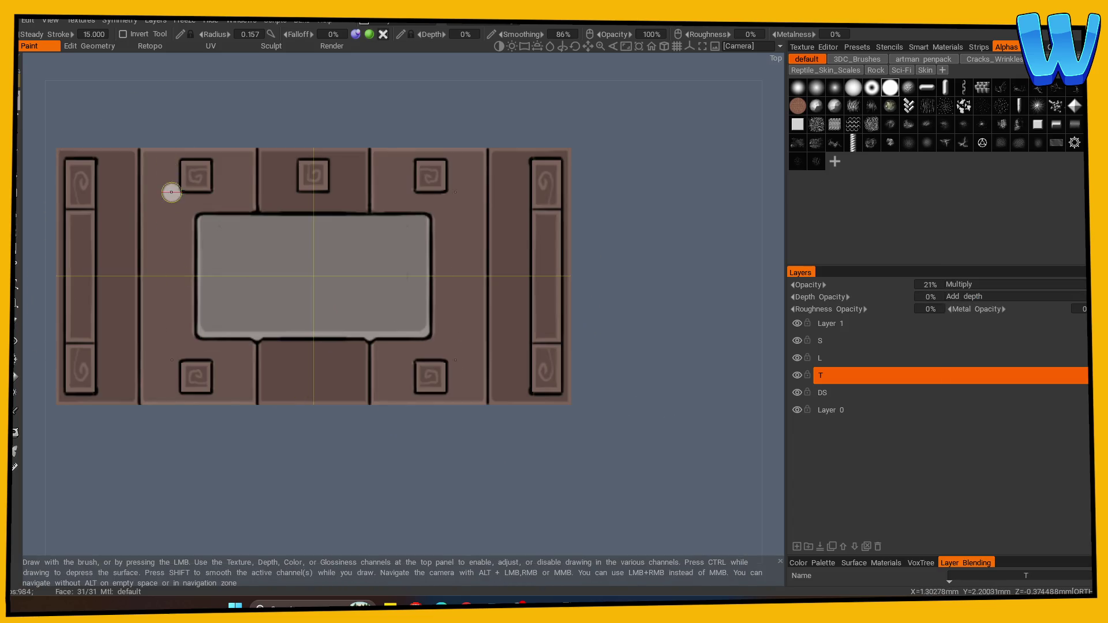
pyautogui.press('s')
pyautogui.click(101, 158)
pyautogui.moveTo(167, 151); pyautogui.dragTo(161, 222)
pyautogui.moveTo(238, 349); pyautogui.dragTo(229, 397)
pyautogui.moveTo(319, 343)
pyautogui.mouseDown()
pyautogui.moveTo(287, 395)
pyautogui.moveTo(344, 399)
pyautogui.mouseUp()
pyautogui.moveTo(350, 151); pyautogui.dragTo(345, 207)
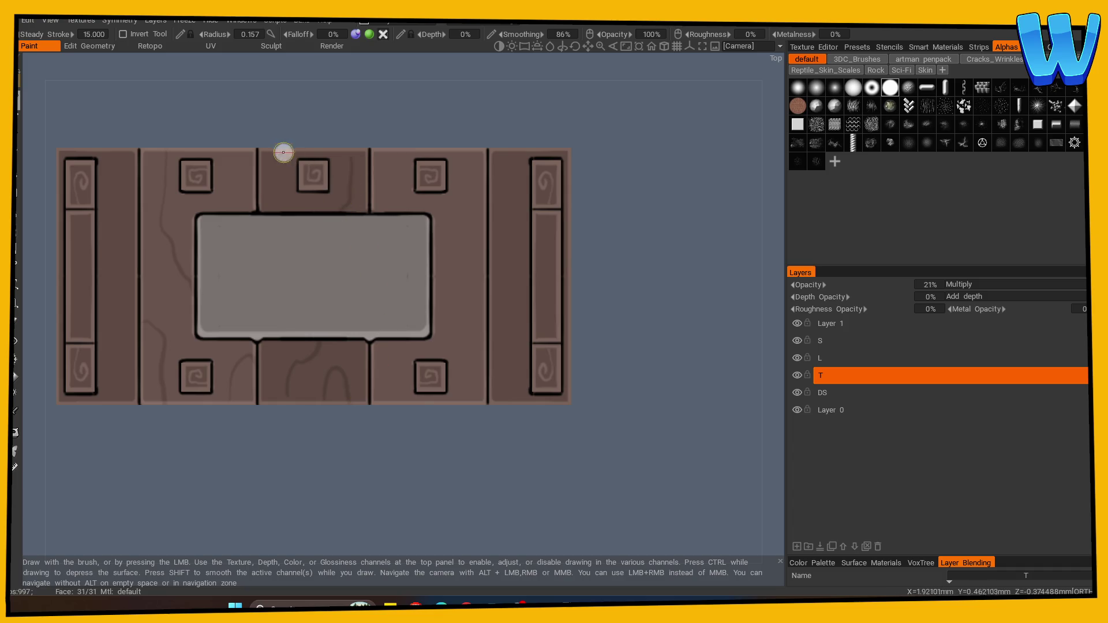
pyautogui.moveTo(282, 152); pyautogui.dragTo(289, 211)
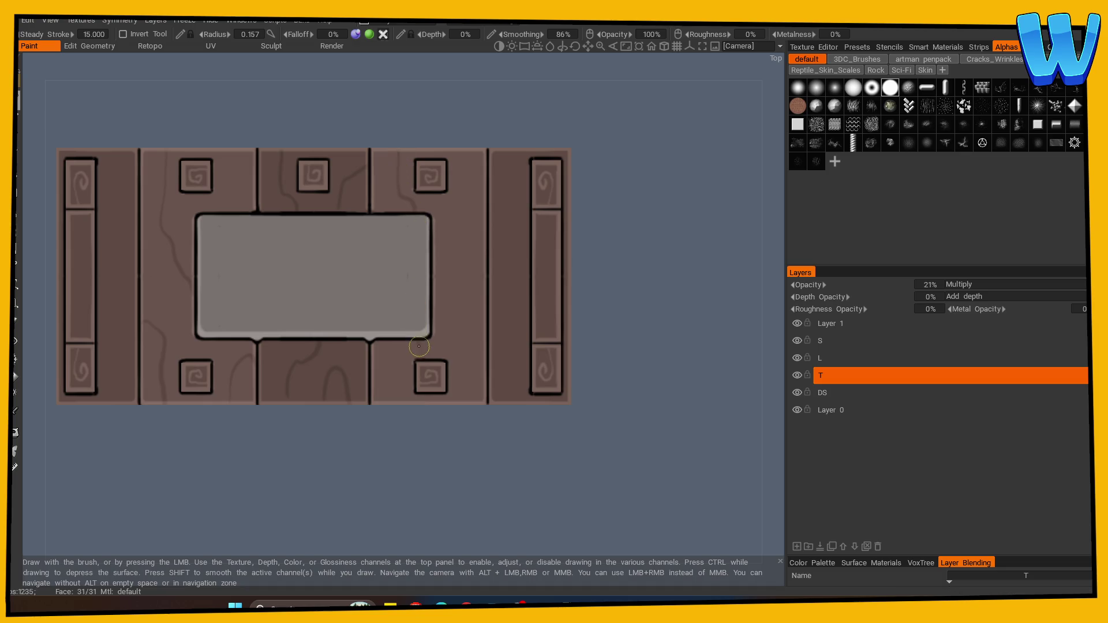
pyautogui.moveTo(478, 253)
pyautogui.mouseDown()
pyautogui.moveTo(459, 274)
pyautogui.moveTo(462, 398)
pyautogui.mouseUp()
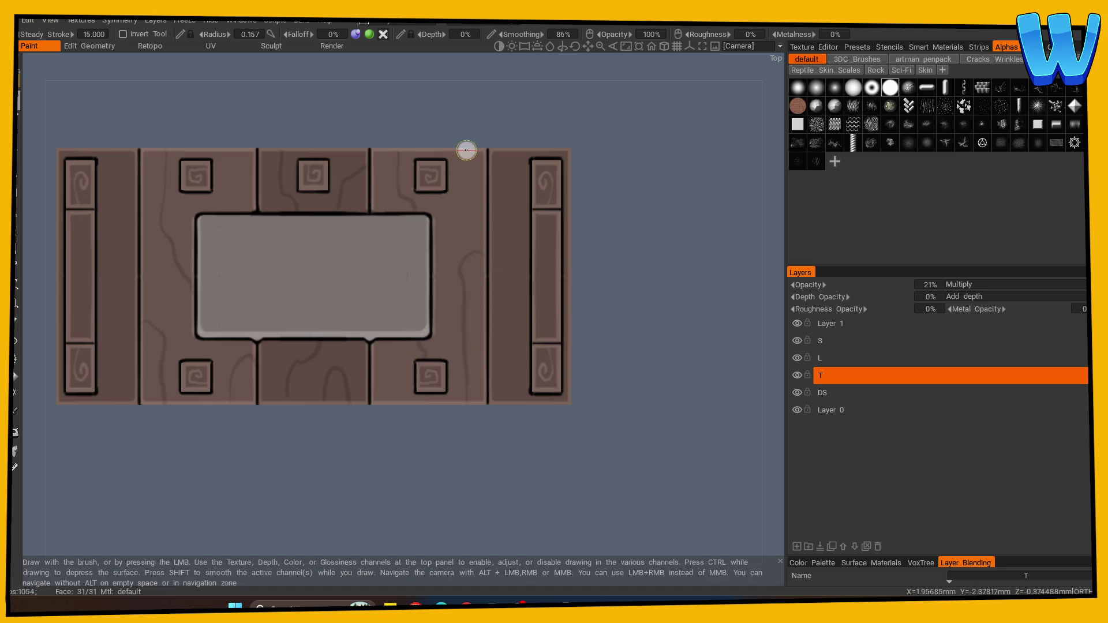
pyautogui.moveTo(519, 152); pyautogui.dragTo(531, 290)
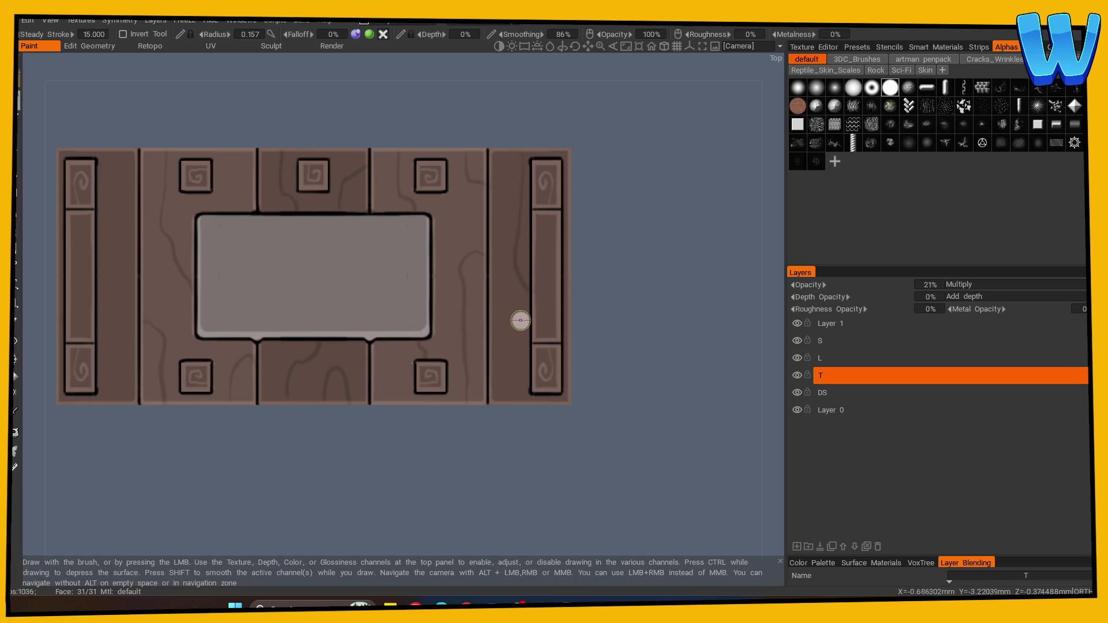
pyautogui.hotkey('ctrl', 'z')
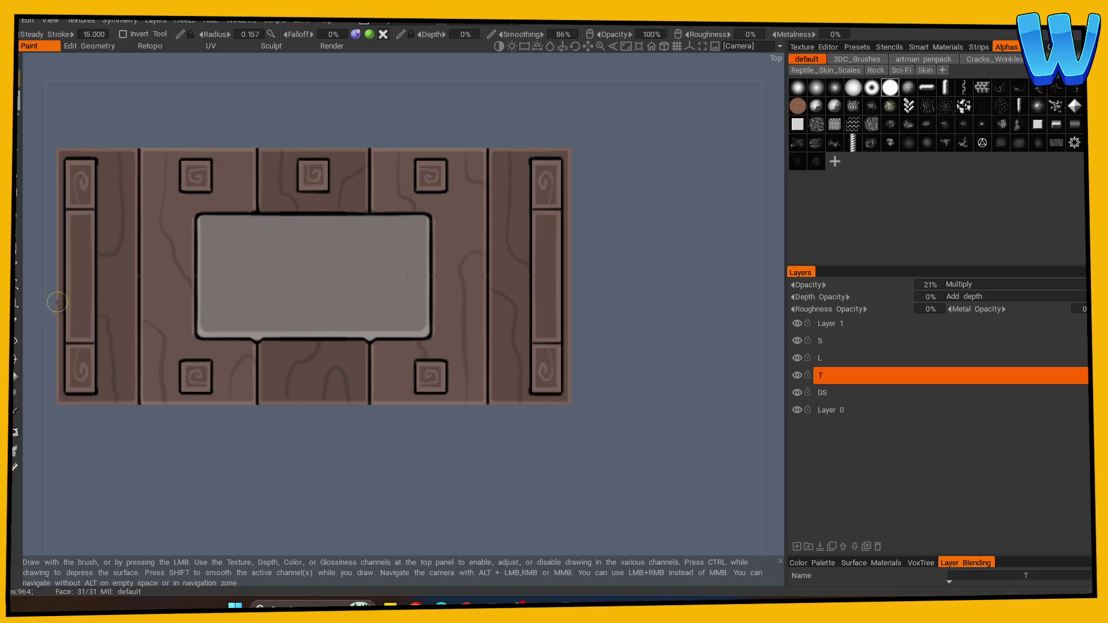
# Step: Inspect the platform from the left side and high three-quarter angles
pyautogui.press('KP_4')
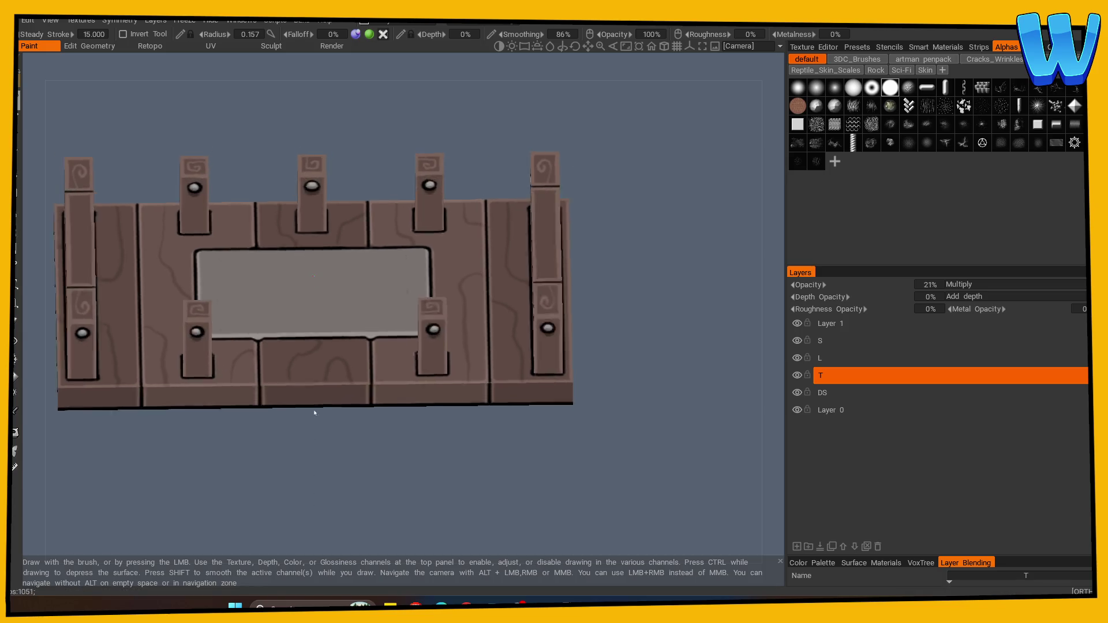
pyautogui.moveTo(139, 388); pyautogui.dragTo(124, 378)
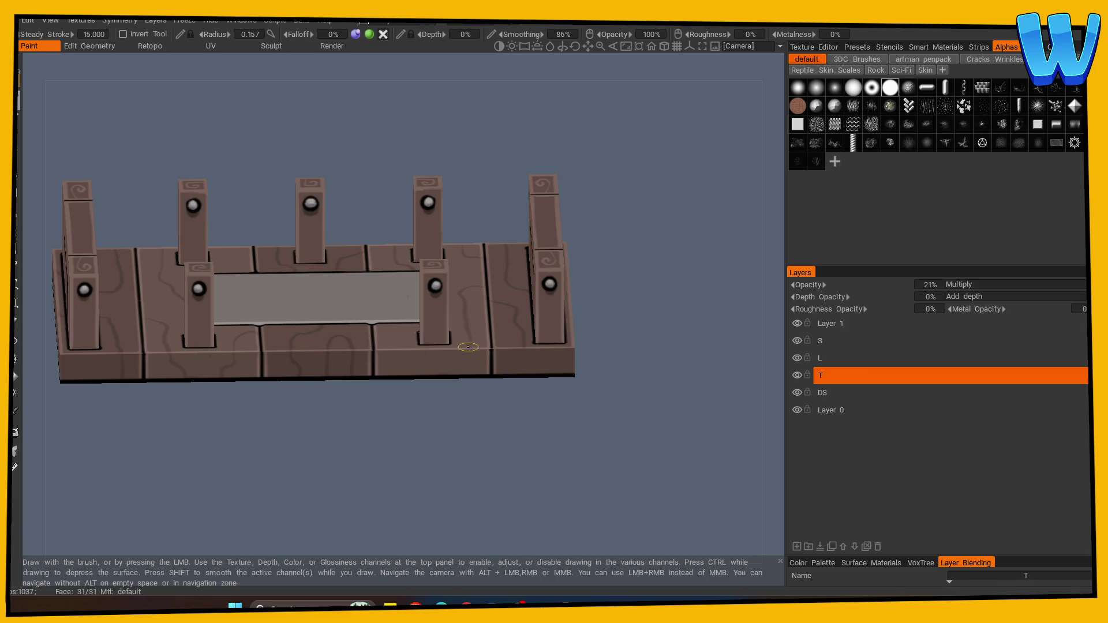
pyautogui.moveTo(523, 371)
pyautogui.mouseDown()
pyautogui.moveTo(465, 440)
pyautogui.moveTo(490, 453)
pyautogui.moveTo(487, 438)
pyautogui.moveTo(475, 445)
pyautogui.moveTo(346, 416)
pyautogui.mouseUp()
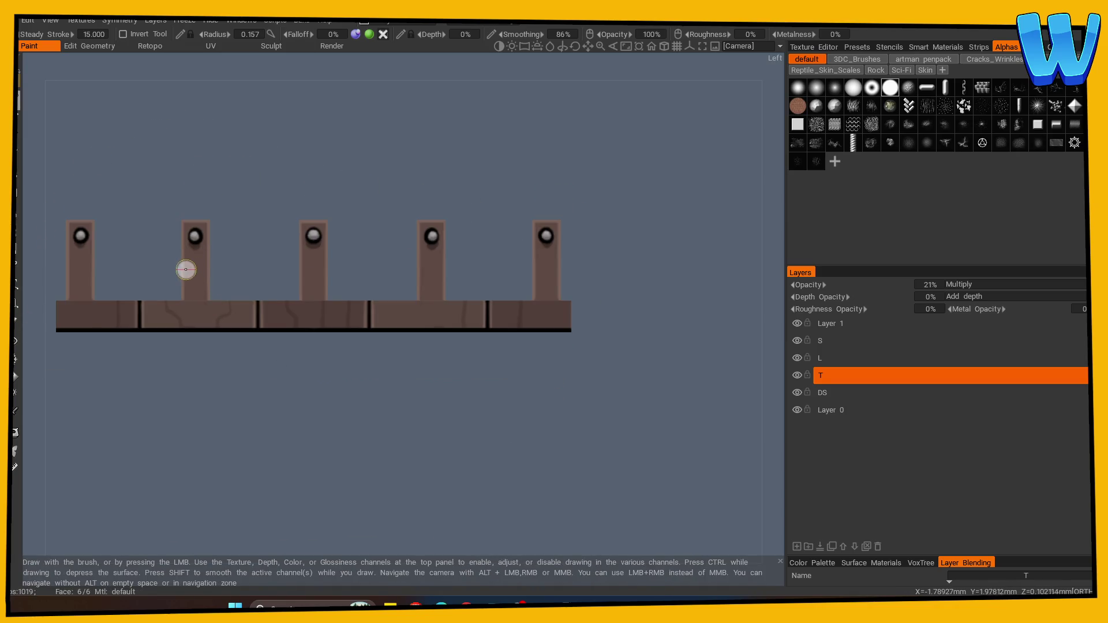
pyautogui.moveTo(195, 248)
pyautogui.mouseDown()
pyautogui.moveTo(321, 440)
pyautogui.moveTo(384, 492)
pyautogui.mouseUp()
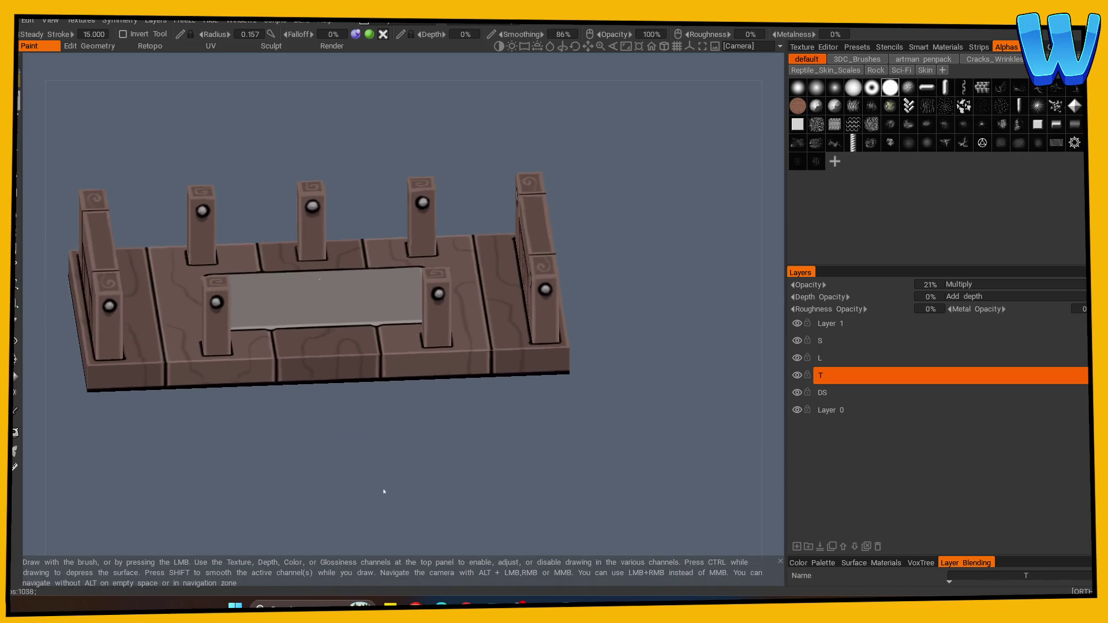
pyautogui.scroll(-5, 384, 491)
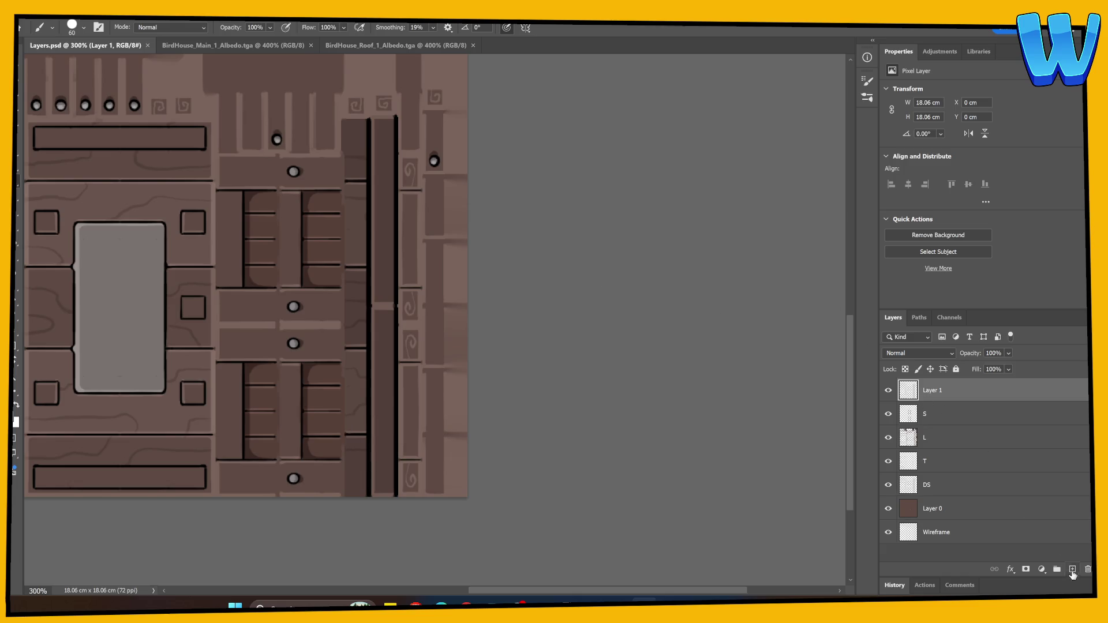
# Step: Add a layer clipped to Layer 1 and fill it with dark brown #261c18
pyautogui.click(1072, 569)
pyautogui.keyDown('alt'); pyautogui.click(943, 401); pyautogui.keyUp('alt')
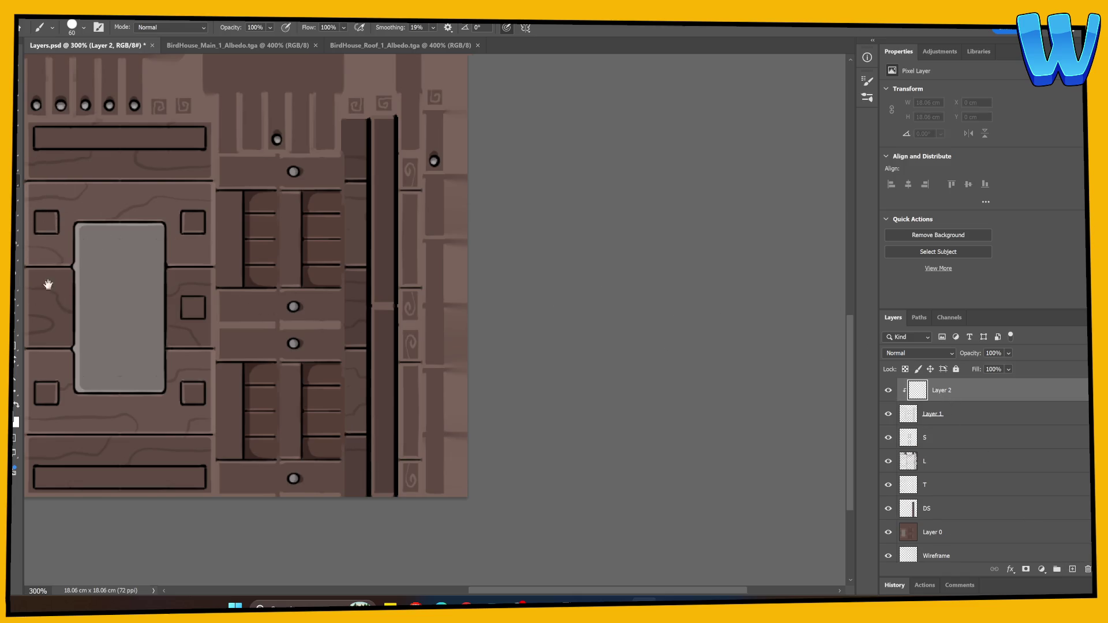
pyautogui.moveTo(48, 285); pyautogui.dragTo(102, 274)
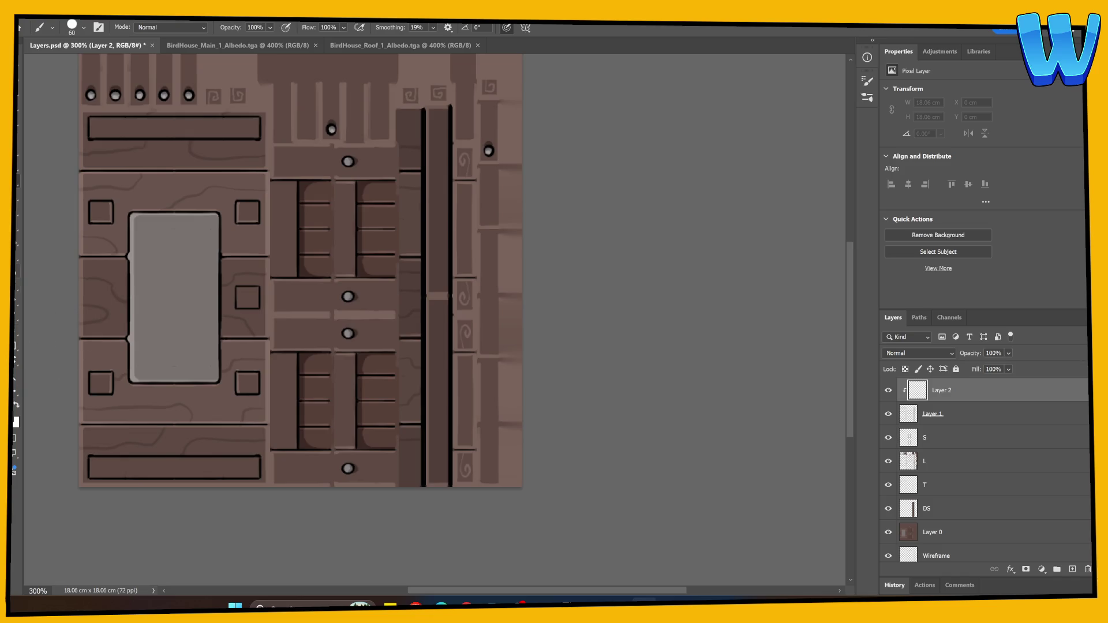
pyautogui.press('g')
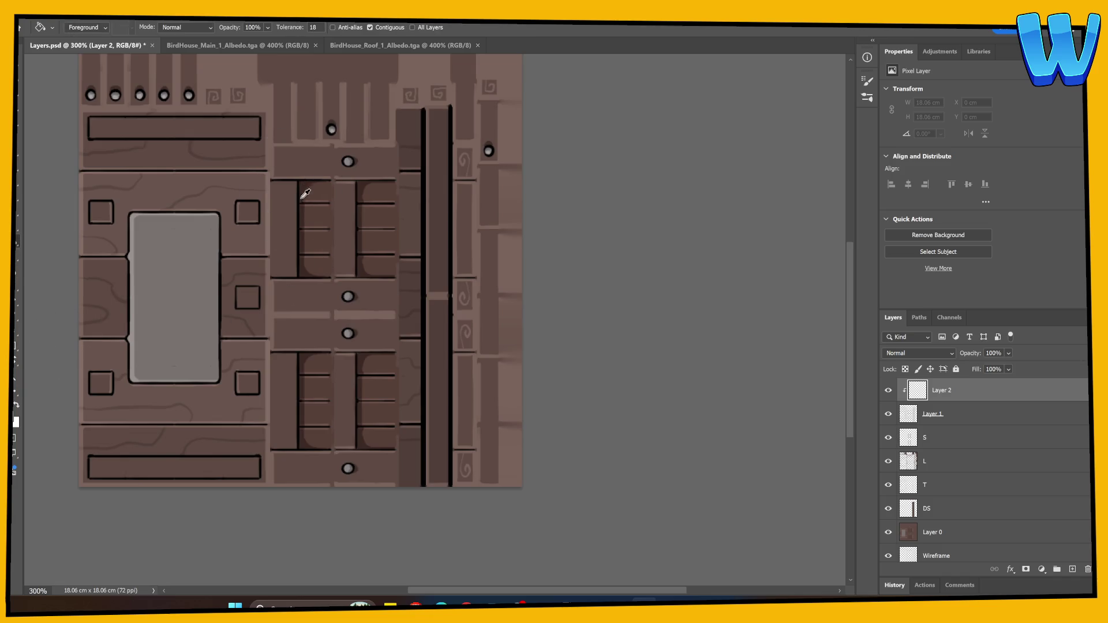
pyautogui.click(16, 420)
pyautogui.click(718, 397)
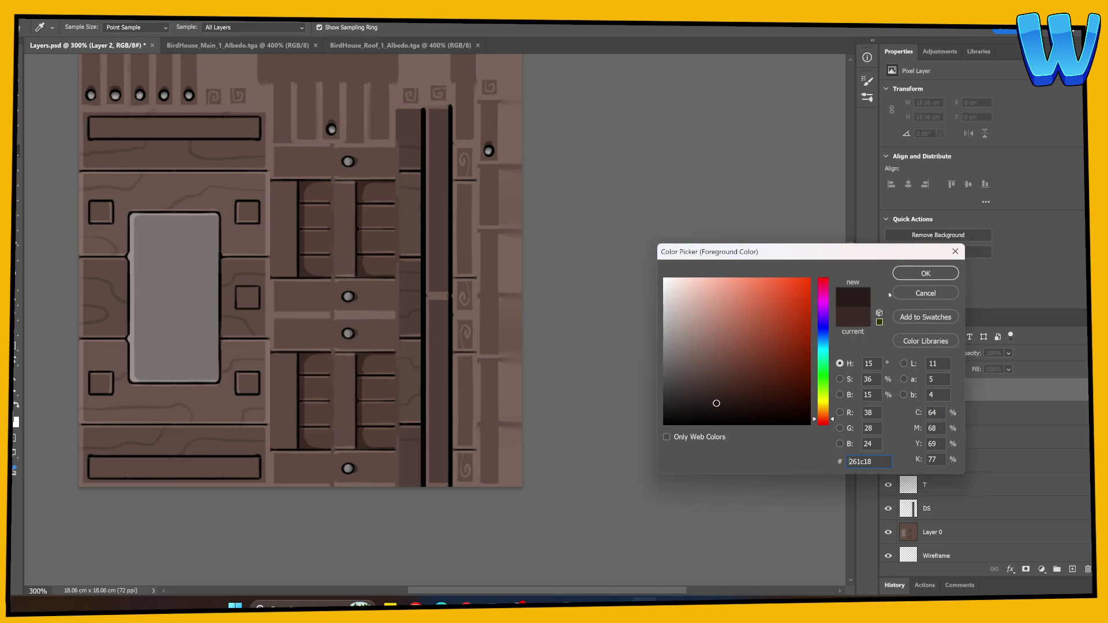
pyautogui.click(925, 273)
# Step: Merge Layer 1 into Layer 2 and return to 3DCoat
pyautogui.keyDown('shift'); pyautogui.click(949, 415); pyautogui.keyUp('shift')
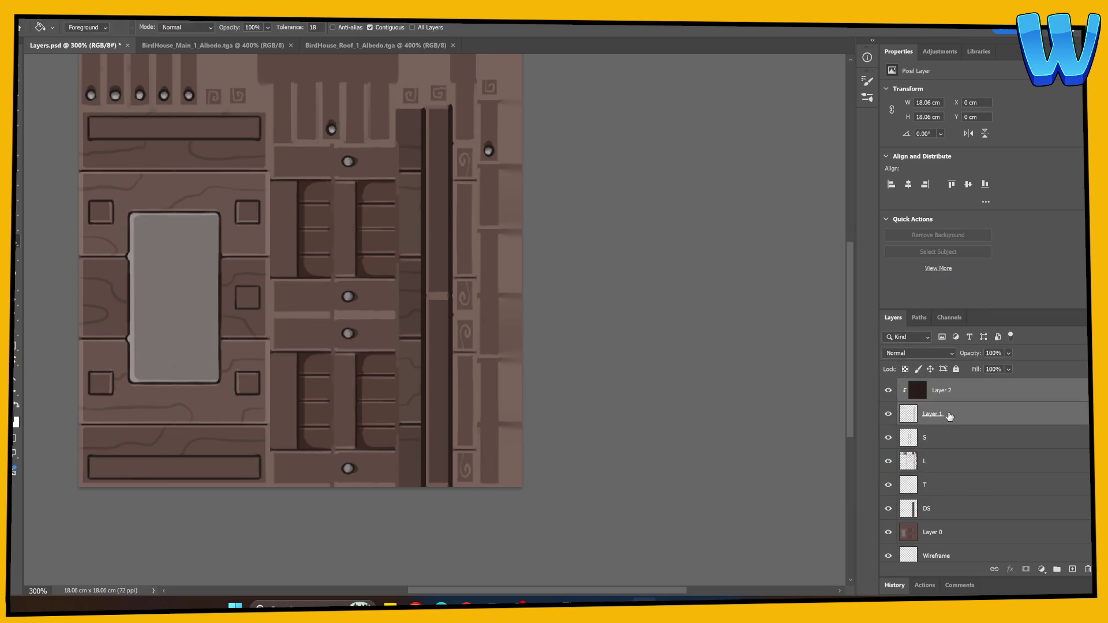
pyautogui.rightClick(983, 416)
pyautogui.click(1015, 229)
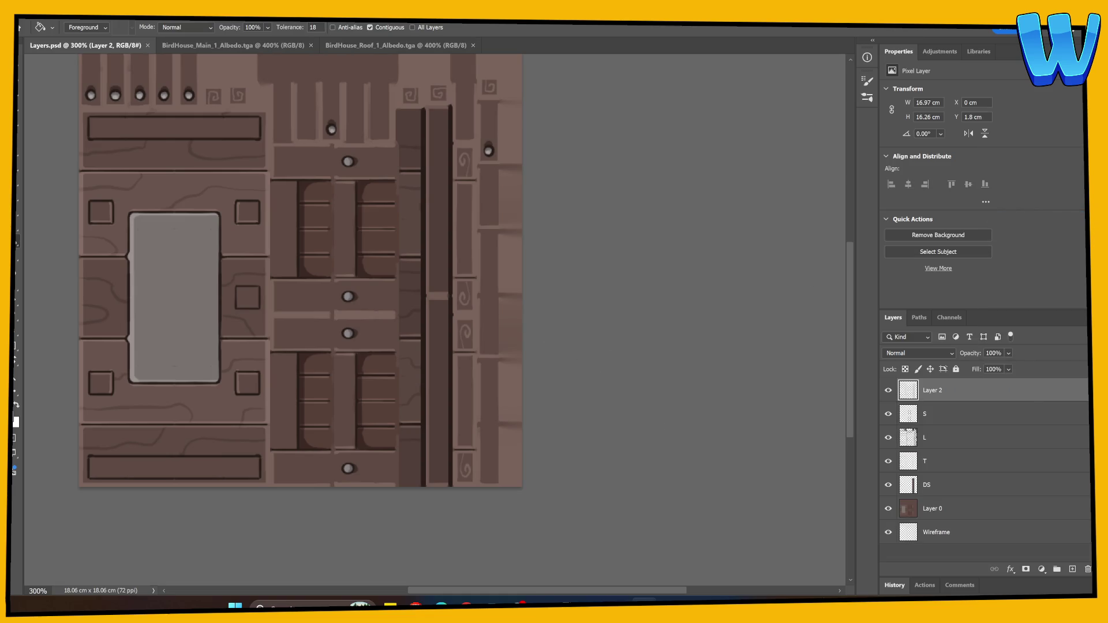
pyautogui.hotkey('alt', 'Tab')
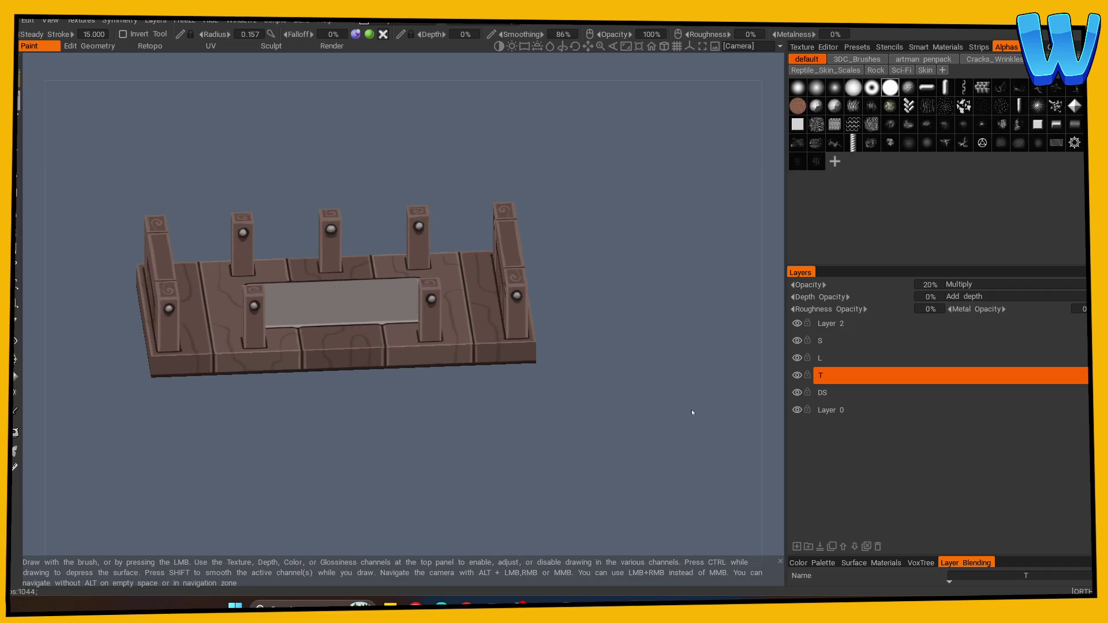
# Step: Dismiss the accidental Steam Workshop export and its itemtest.com notice, then open Export Objects & Textures
pyautogui.hotkey('alt', 'Tab')
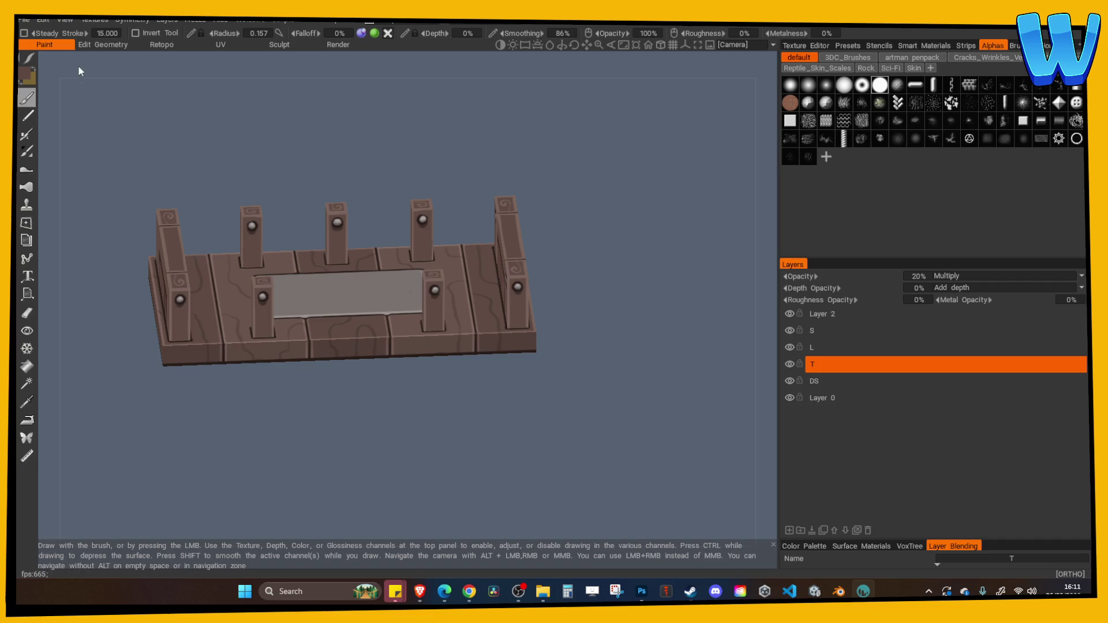
pyautogui.click(43, 19)
pyautogui.click(70, 191)
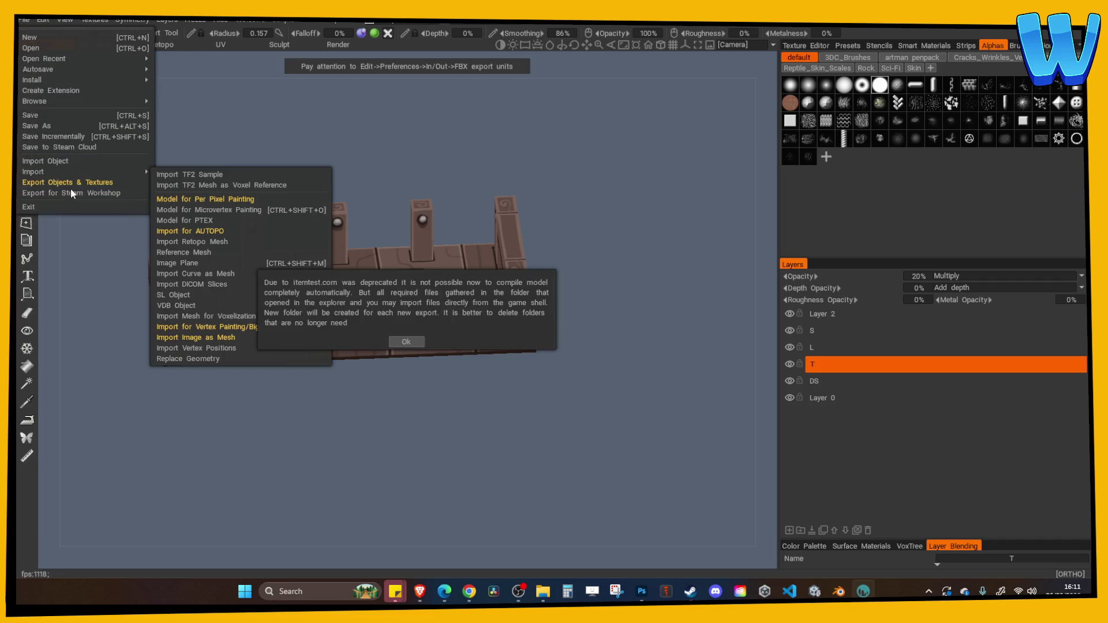
pyautogui.click(680, 83)
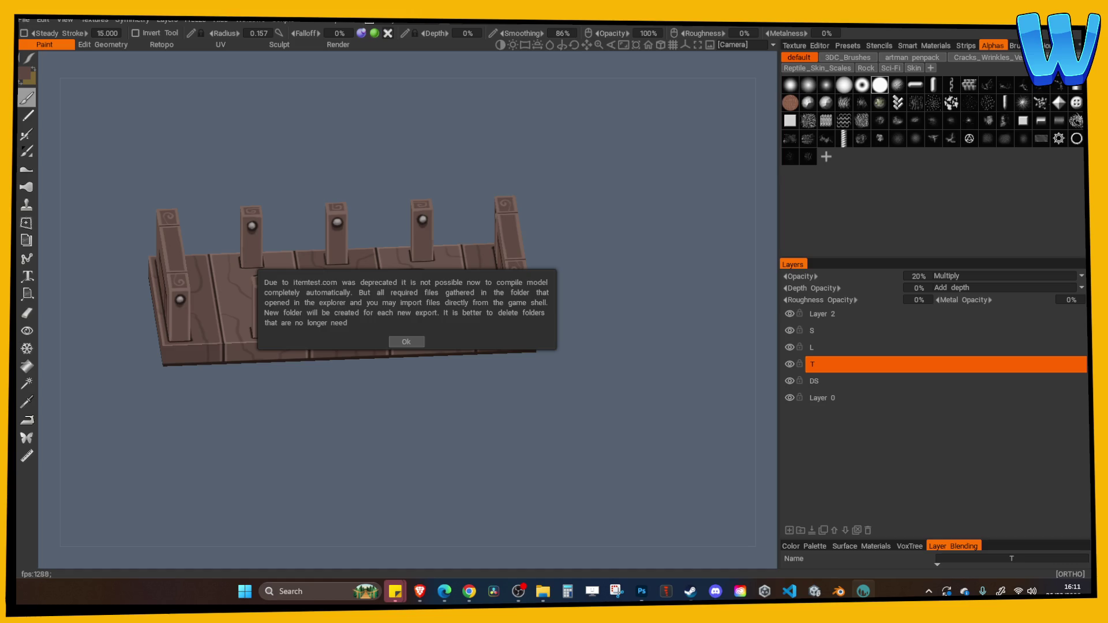
pyautogui.press('Return')
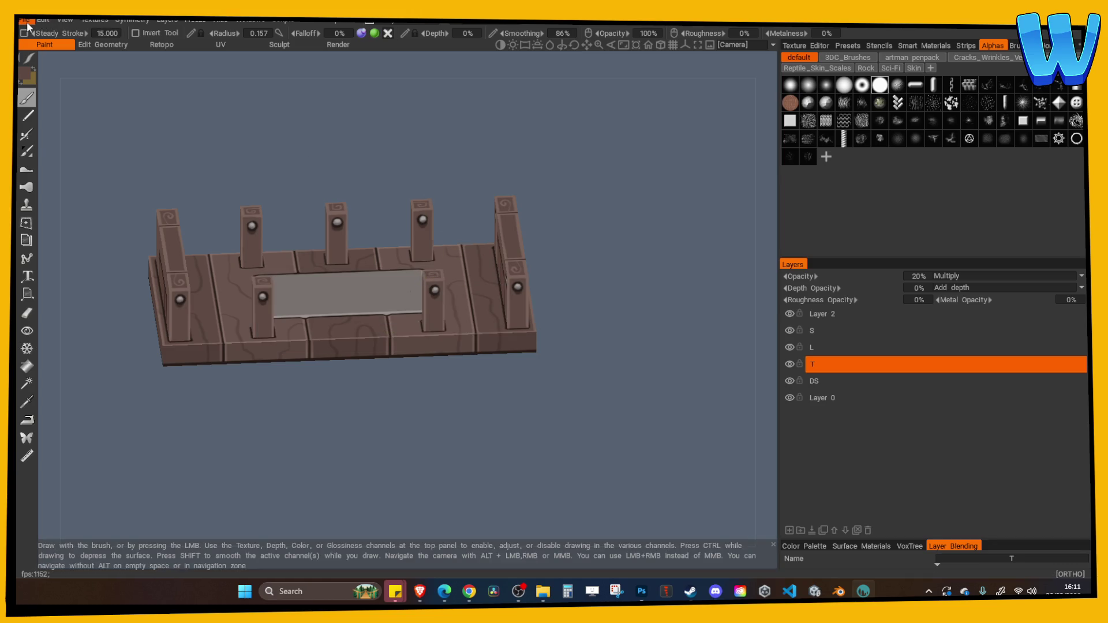
pyautogui.click(26, 22)
pyautogui.click(67, 166)
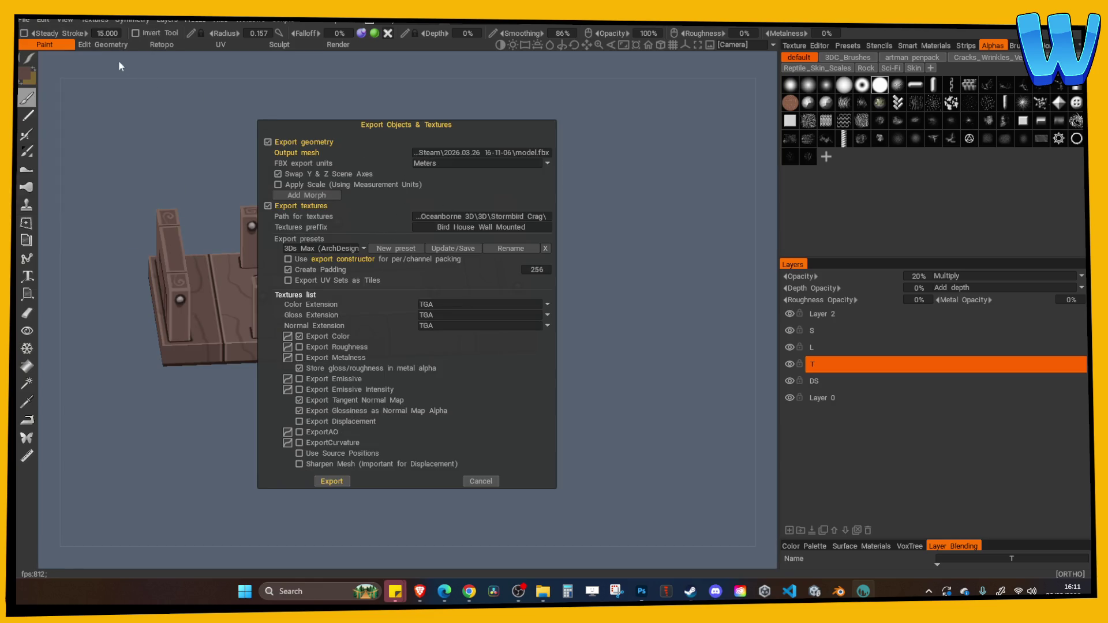
# Step: Reopen the export settings, exclude geometry and choose the Unity (Standard) preset
pyautogui.click(479, 482)
pyautogui.click(23, 20)
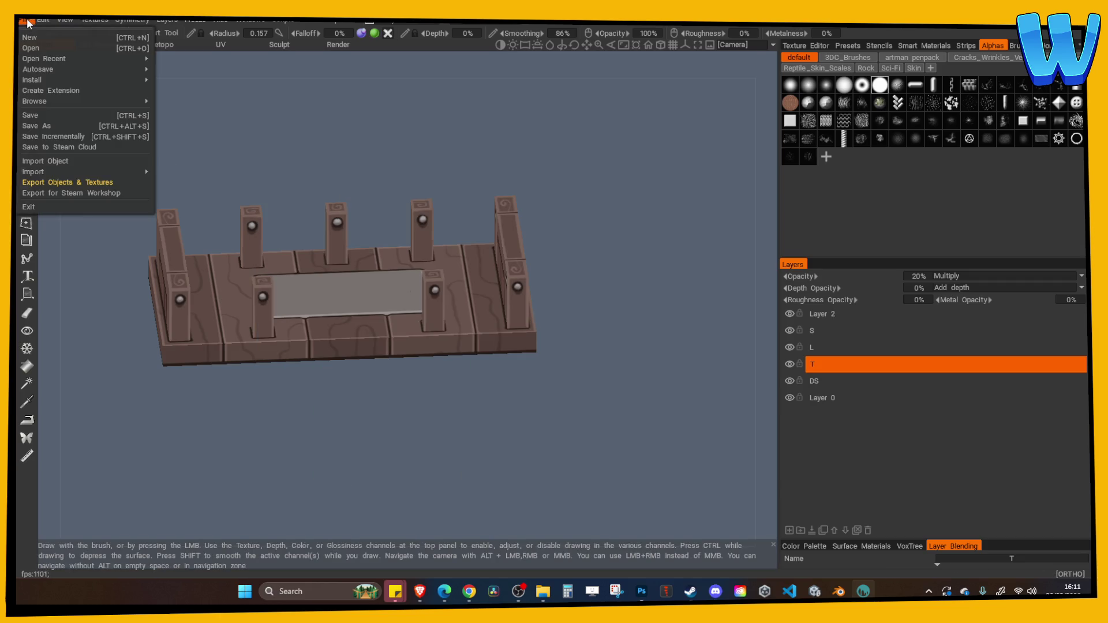
pyautogui.click(59, 182)
pyautogui.click(278, 142)
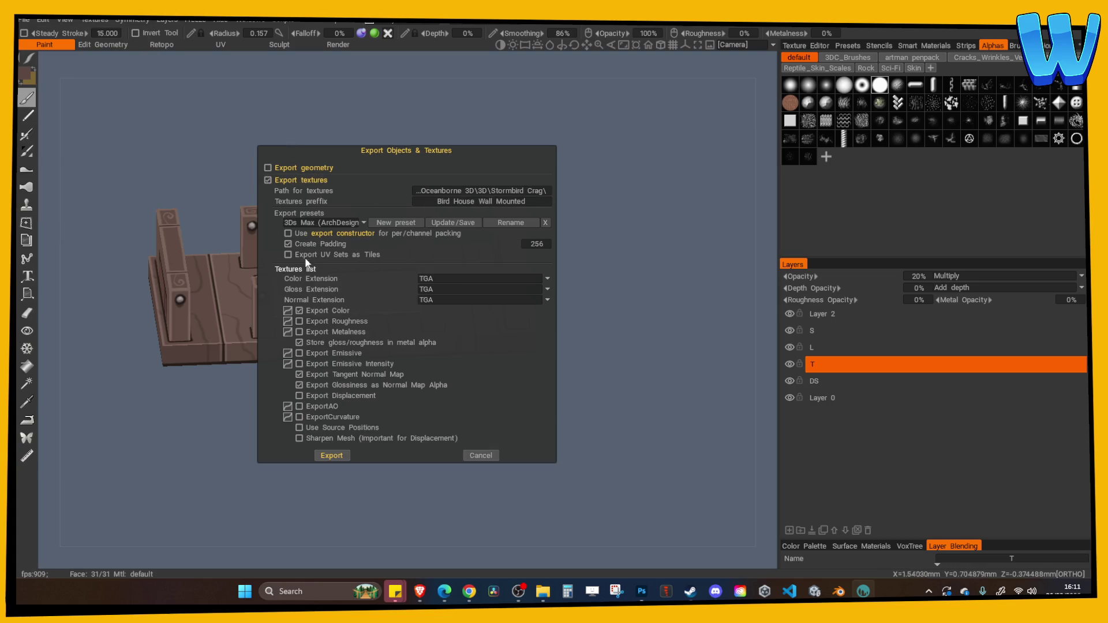
pyautogui.click(328, 222)
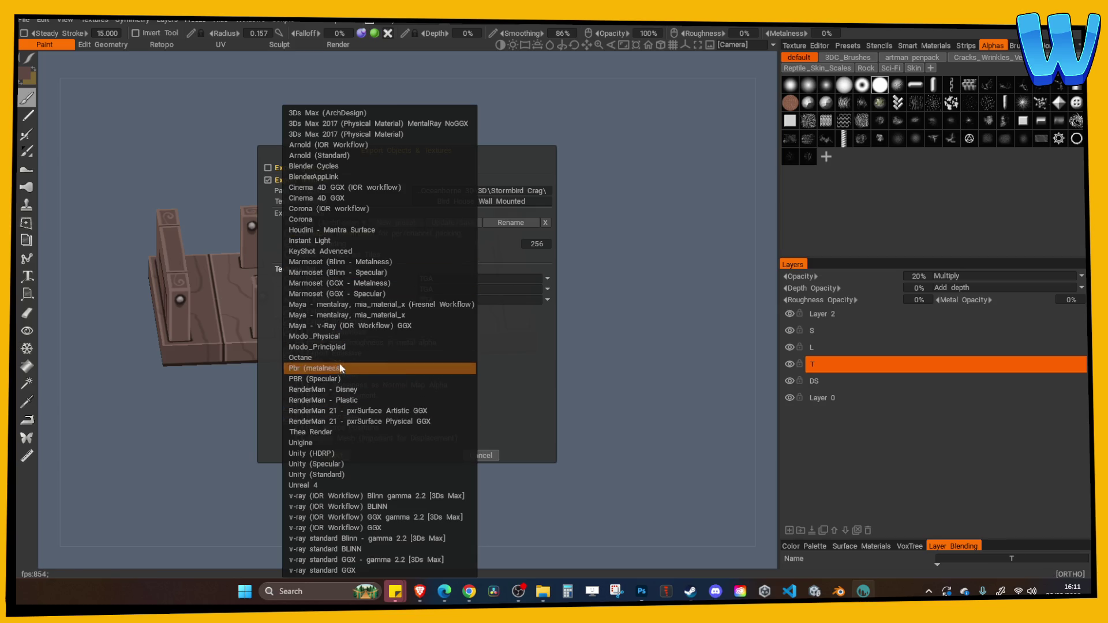
pyautogui.click(332, 474)
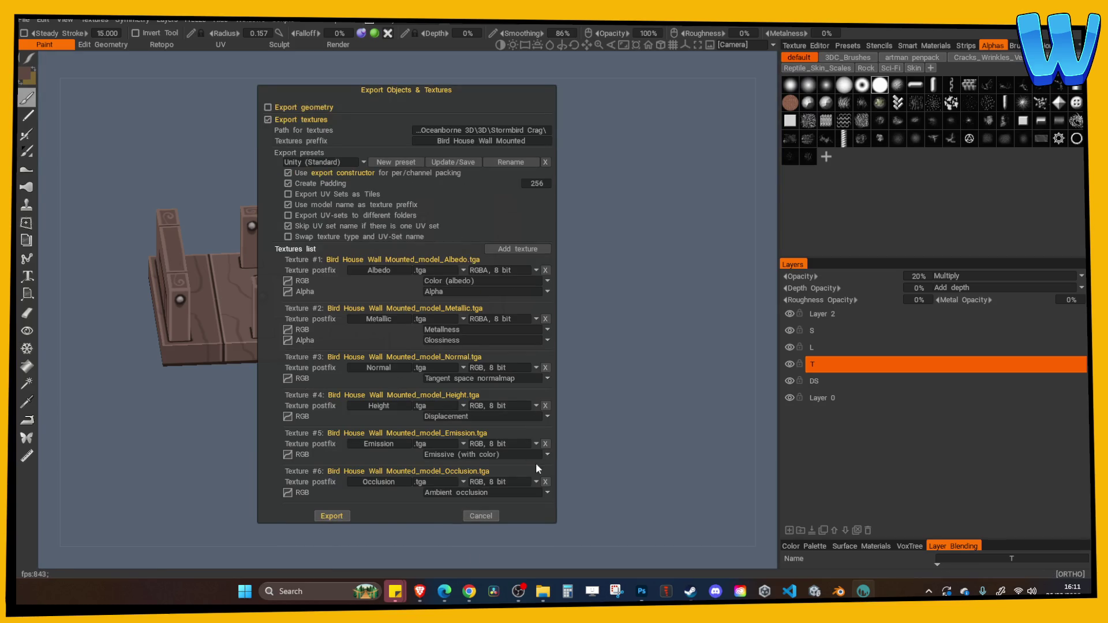
# Step: Remove all textures except Albedo, set prefix 'Elevator Platform', and export the TGA
pyautogui.click(545, 482)
pyautogui.click(545, 463)
pyautogui.click(546, 444)
pyautogui.click(545, 425)
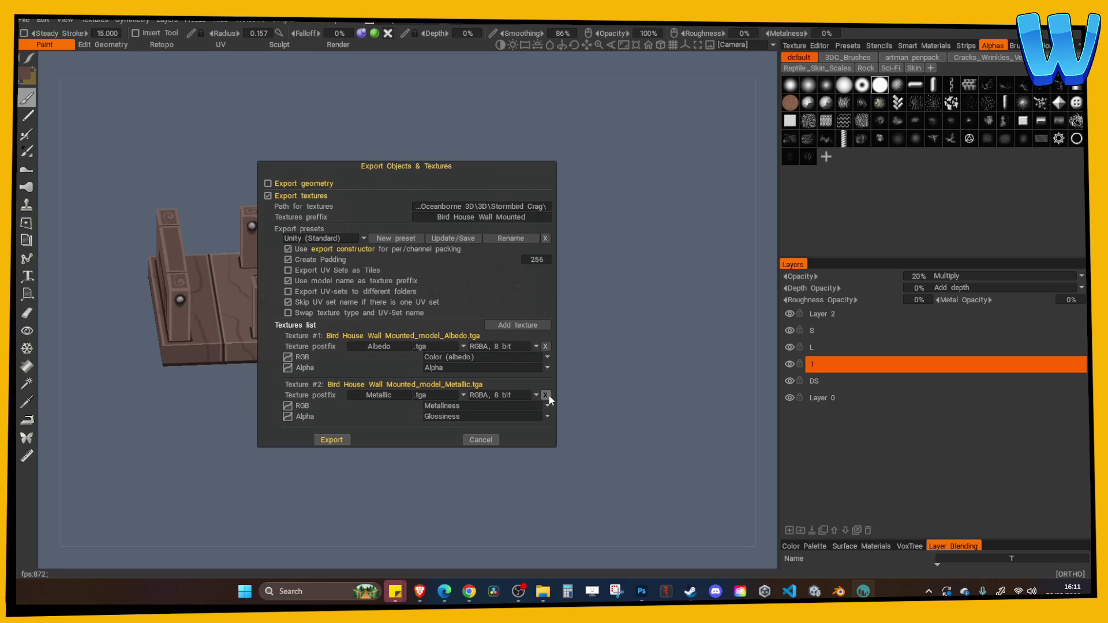
pyautogui.click(545, 394)
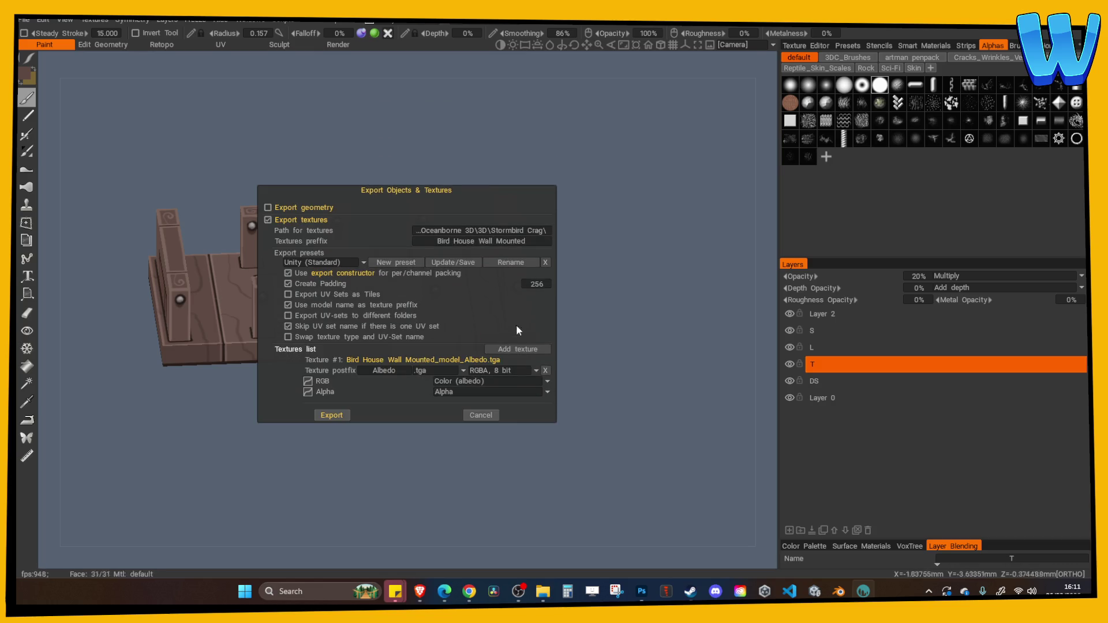
pyautogui.click(491, 245)
pyautogui.write('Elevator Platfo')
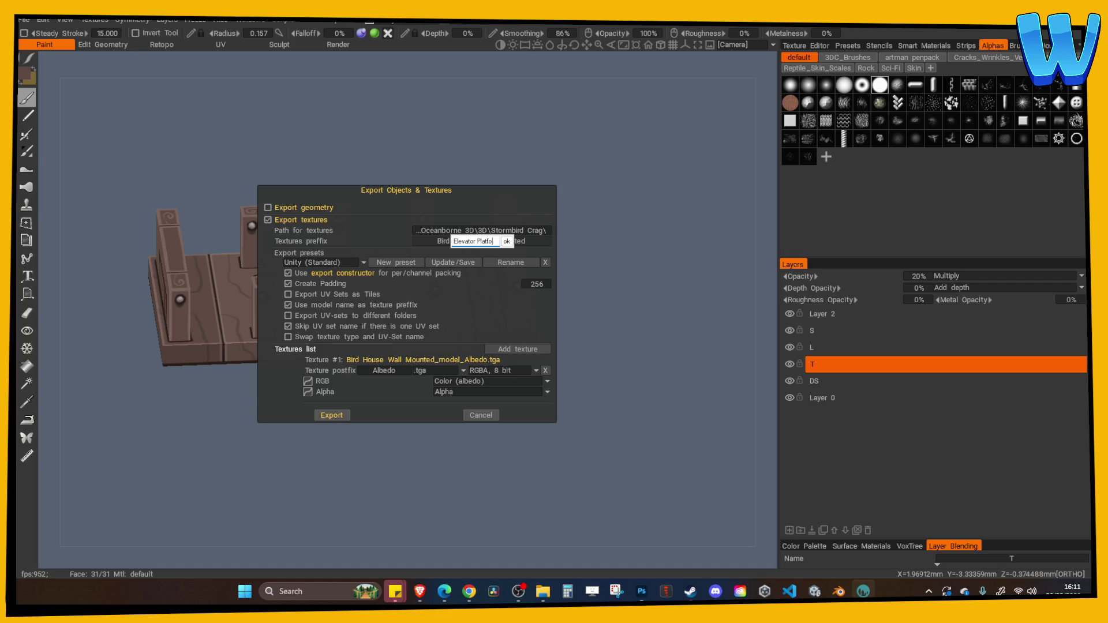
pyautogui.write('rm')
pyautogui.press('Return')
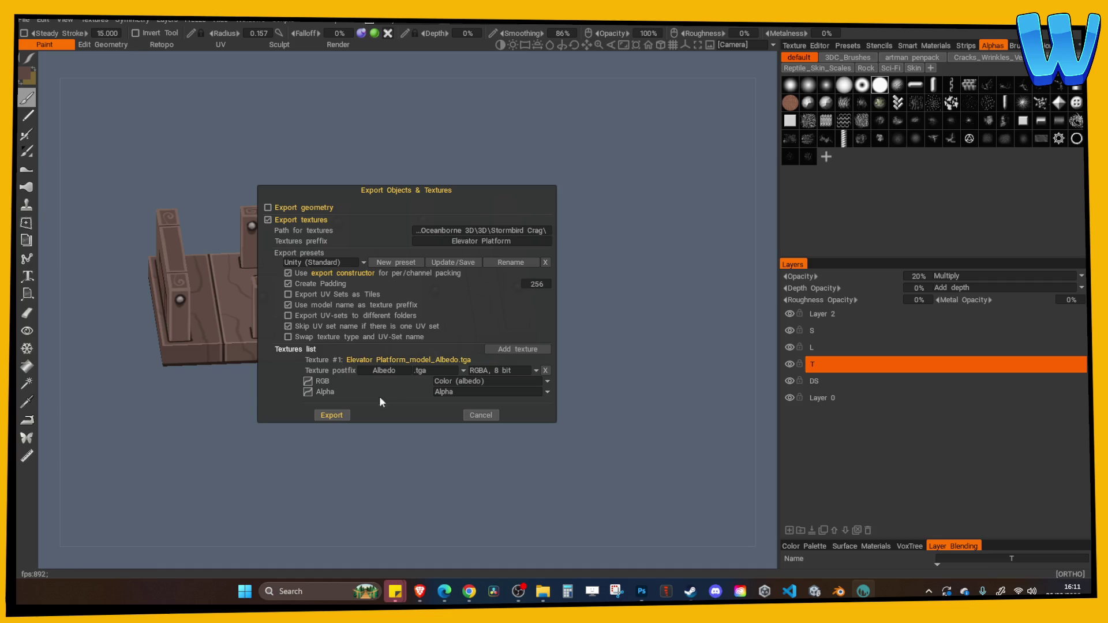
pyautogui.click(332, 415)
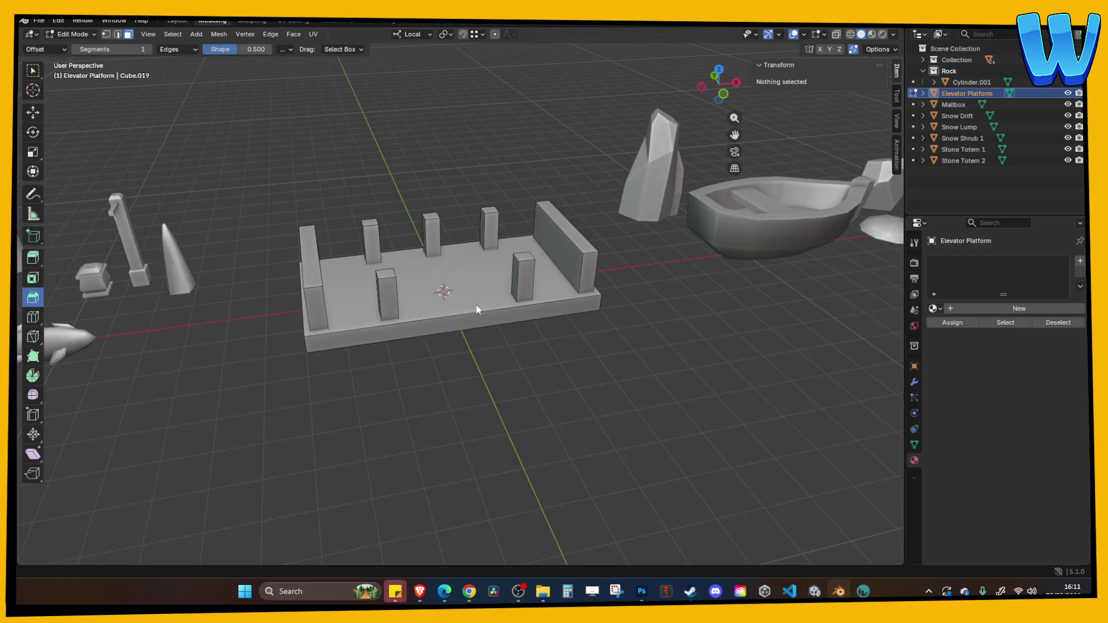
pyautogui.press('Tab')
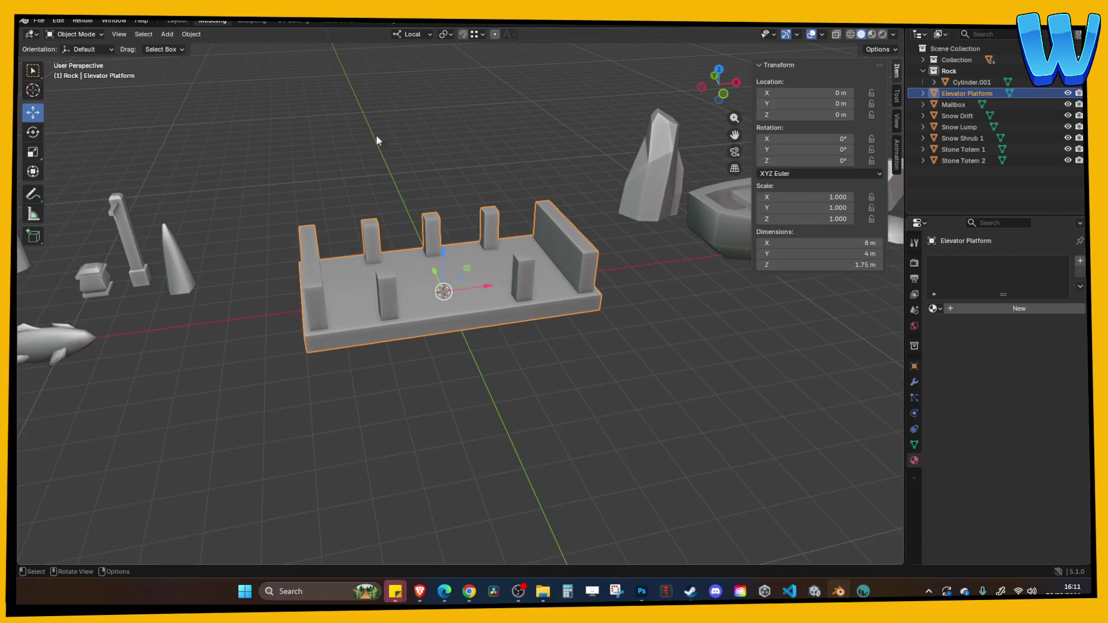
# Step: Load Elevator Platform_model_Albedo.tga from the Stormbird Crag folder into the UV editor
pyautogui.click(305, 22)
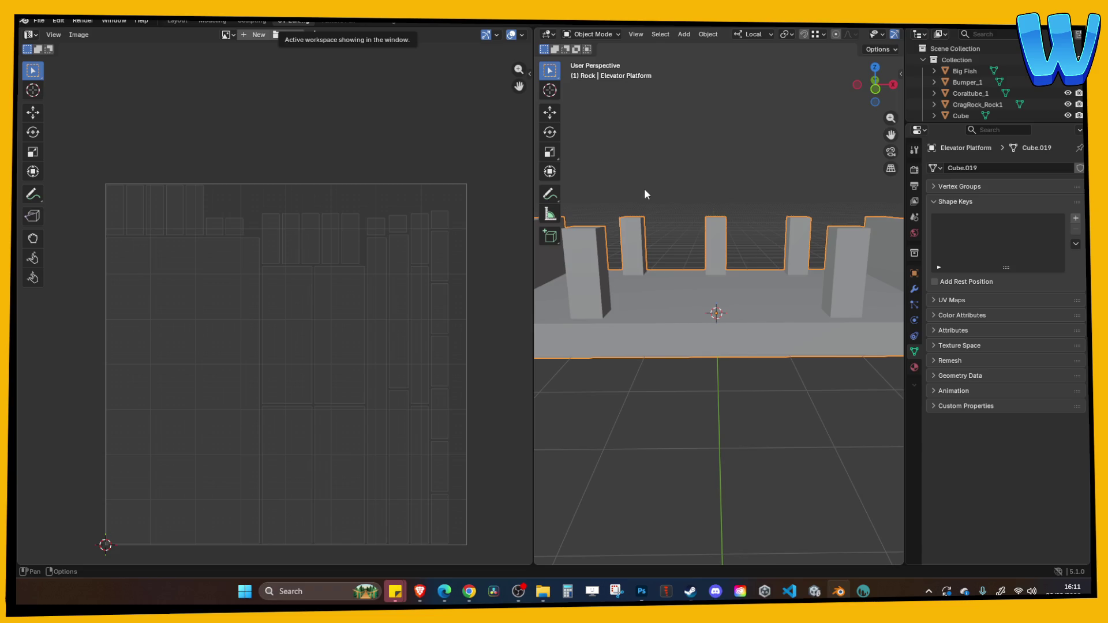
pyautogui.press('Tab')
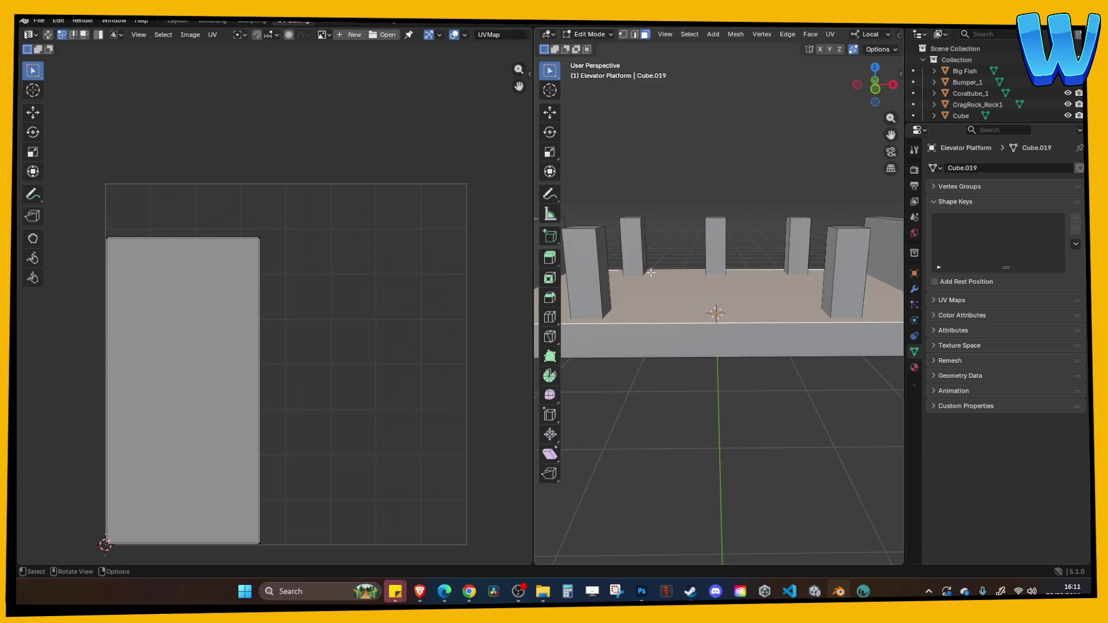
pyautogui.click(397, 35)
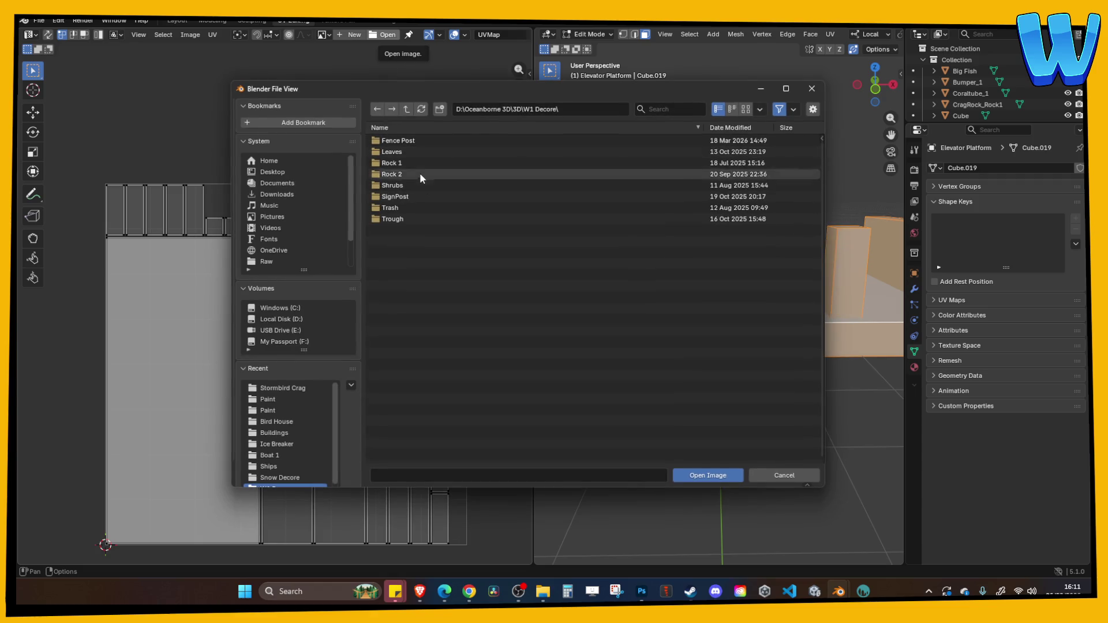
pyautogui.click(406, 109)
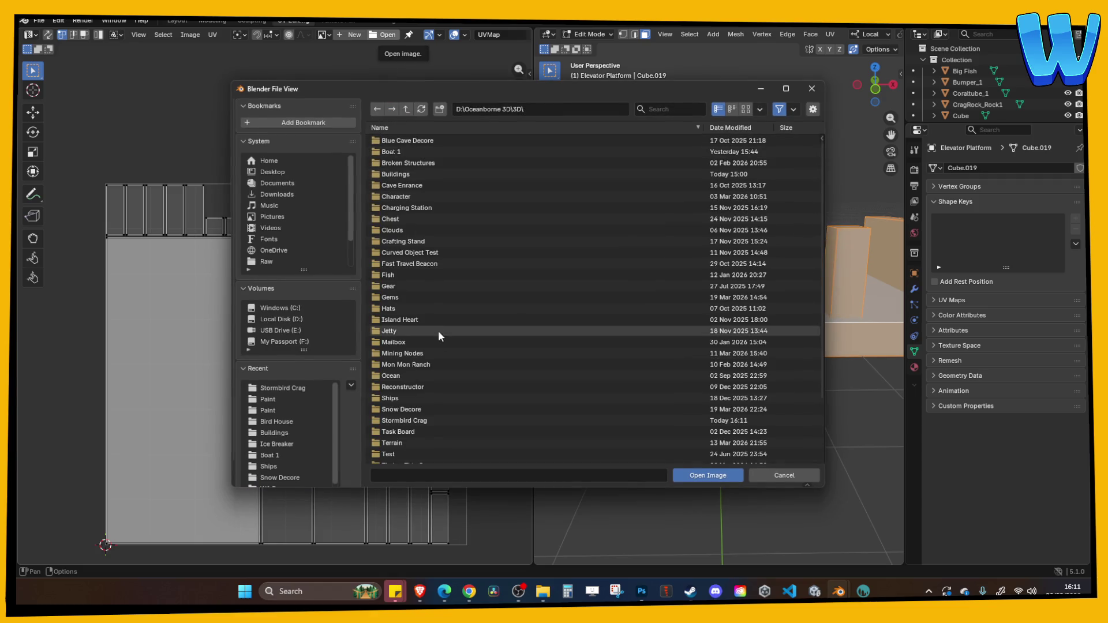
pyautogui.scroll(-3, 438, 330)
pyautogui.click(418, 345)
pyautogui.doubleClick(419, 346)
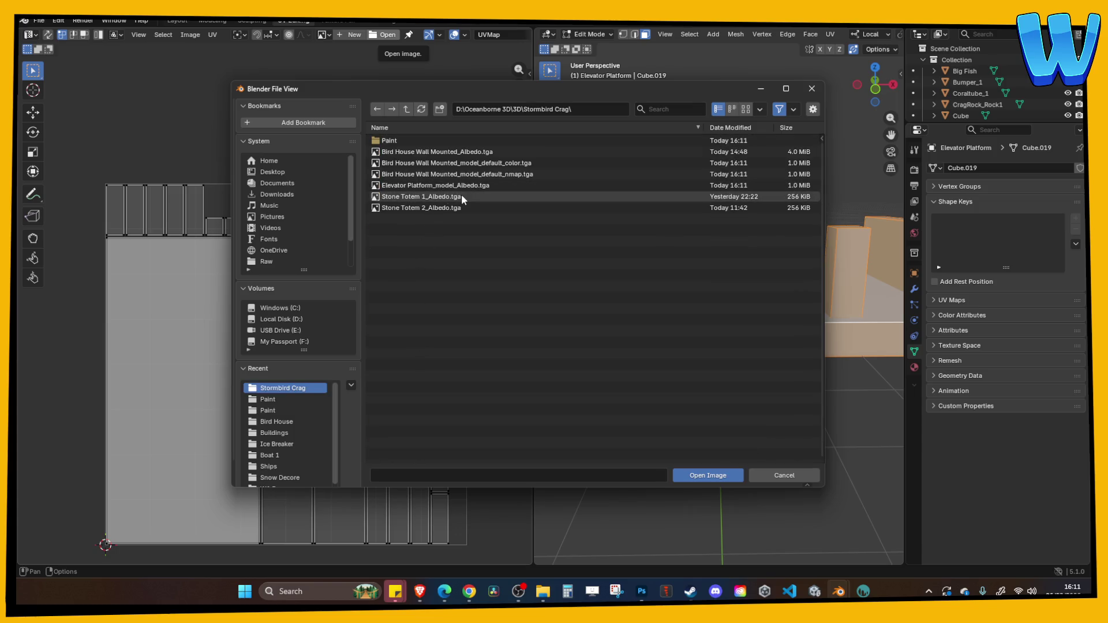
pyautogui.click(444, 187)
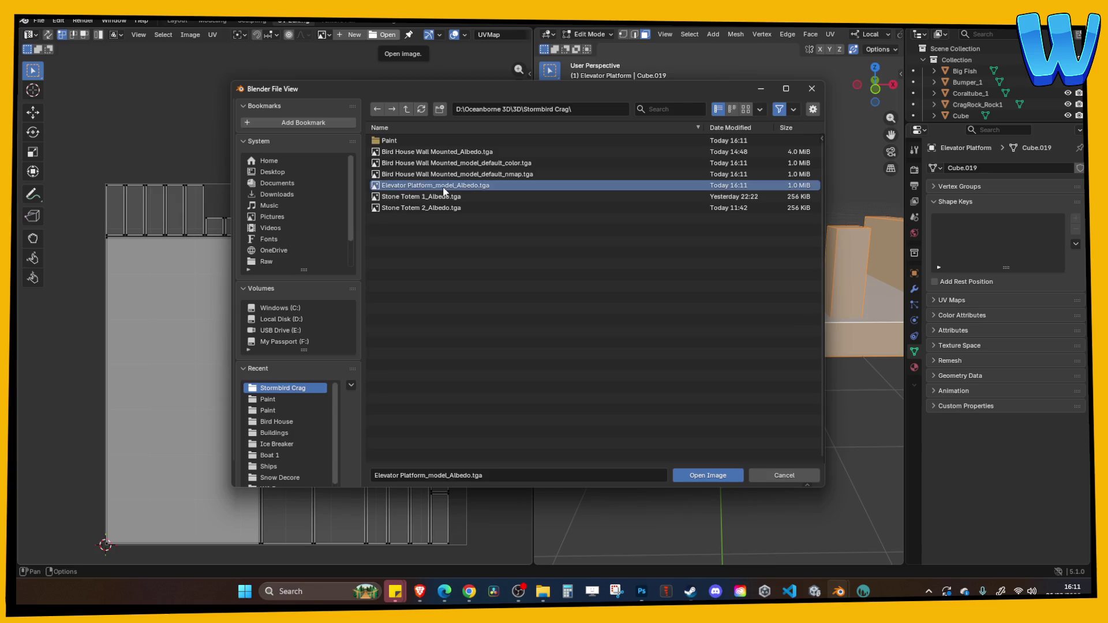
pyautogui.doubleClick(444, 191)
pyautogui.click(212, 21)
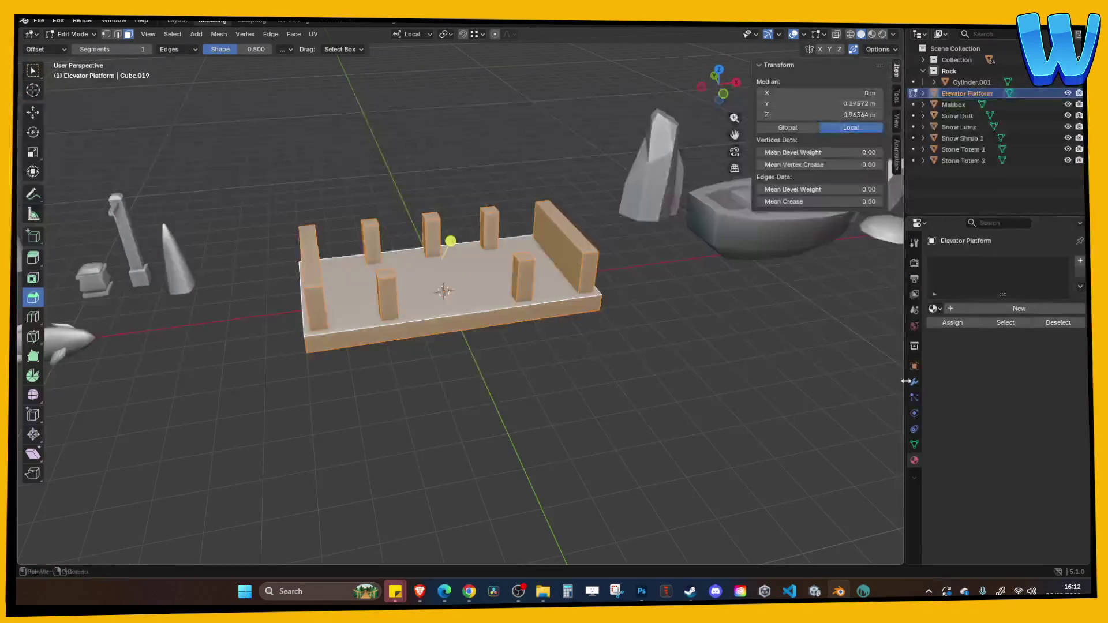
# Step: Create a new material for the platform named 'Elevator Platform#'
pyautogui.click(975, 309)
pyautogui.doubleClick(975, 310)
pyautogui.write('Elevator Platfo')
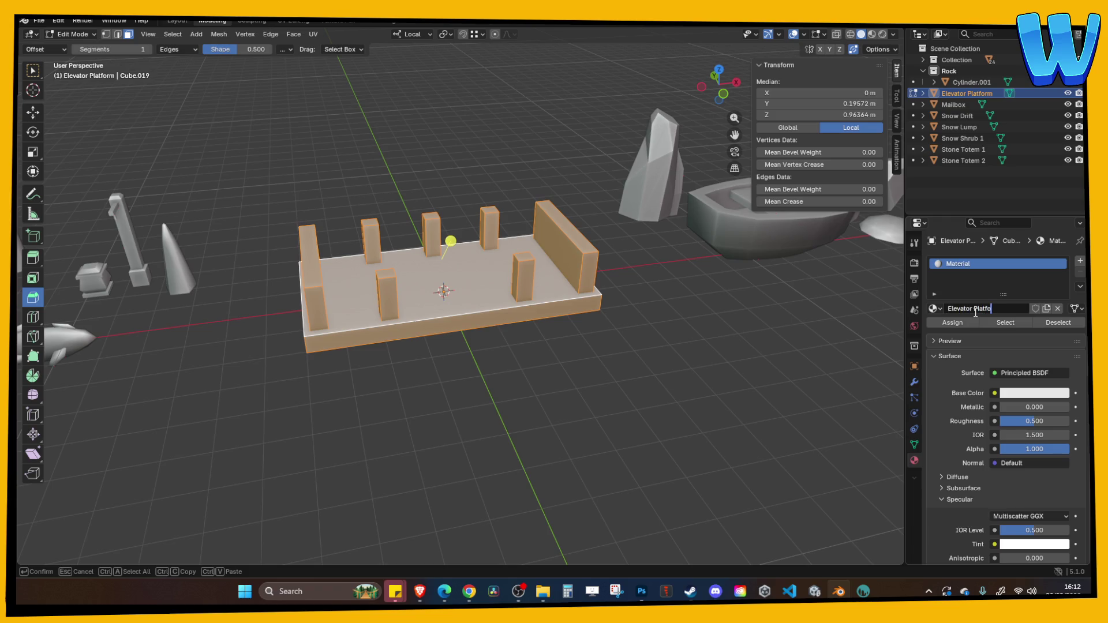
pyautogui.write('rm#')
pyautogui.press('Return')
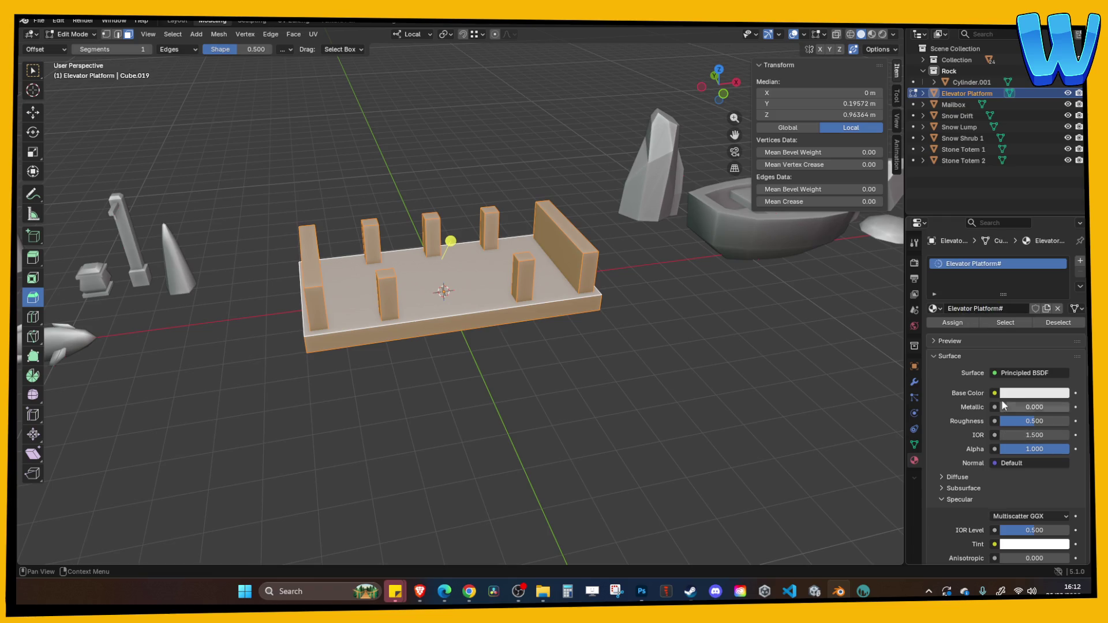
# Step: Use the albedo TGA as an Image Texture for Base Color and set specular IOR level to 0
pyautogui.click(994, 393)
pyautogui.click(754, 468)
pyautogui.click(937, 407)
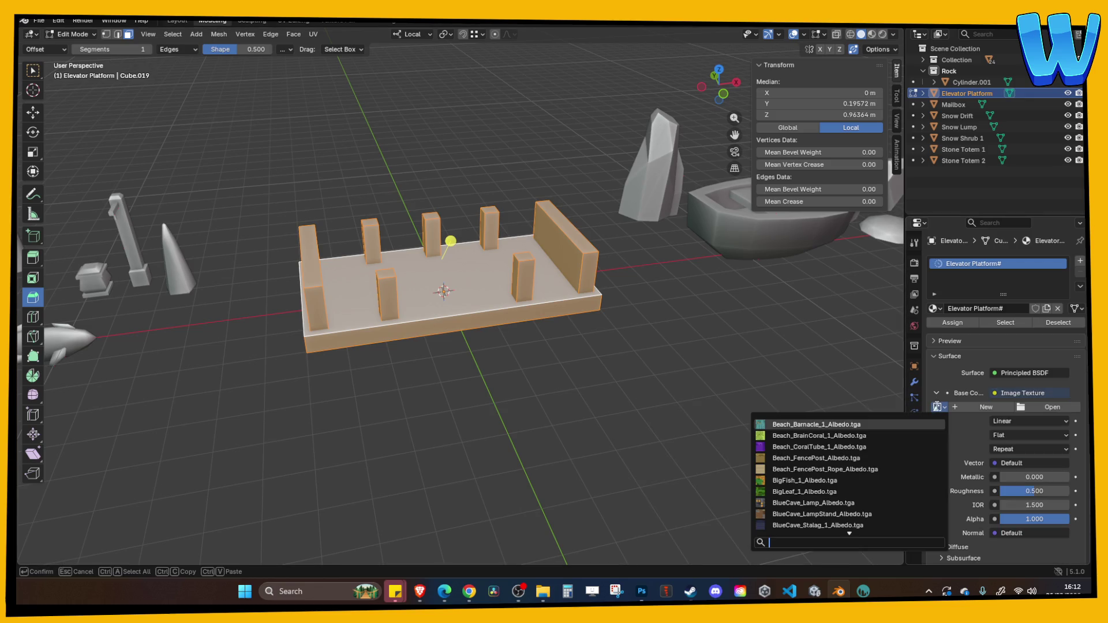
pyautogui.scroll(-10, 841, 478)
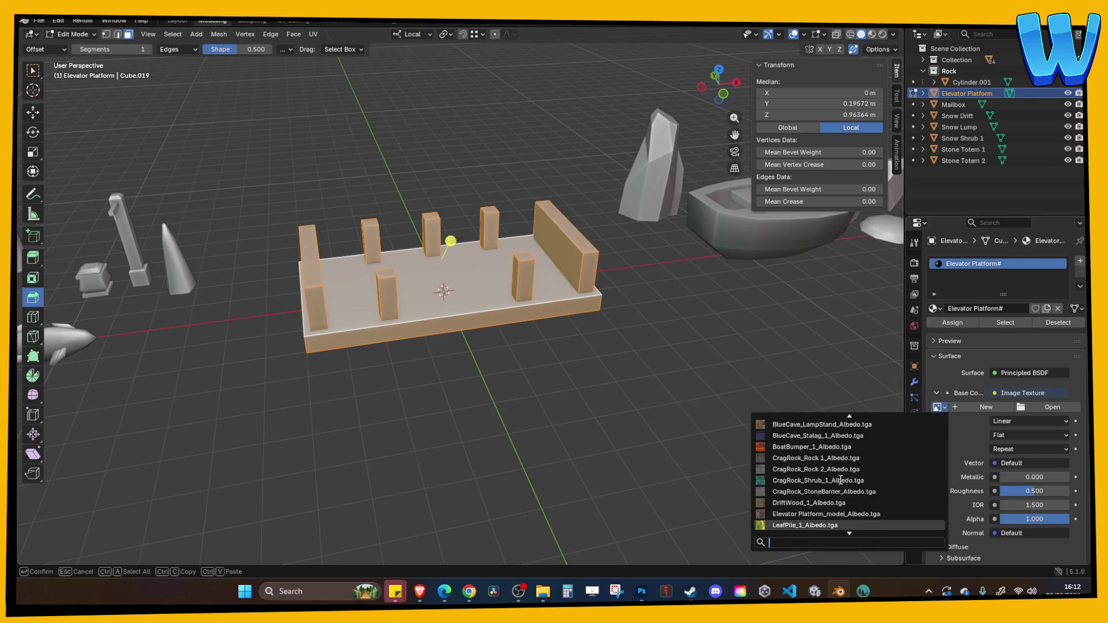
pyautogui.click(821, 447)
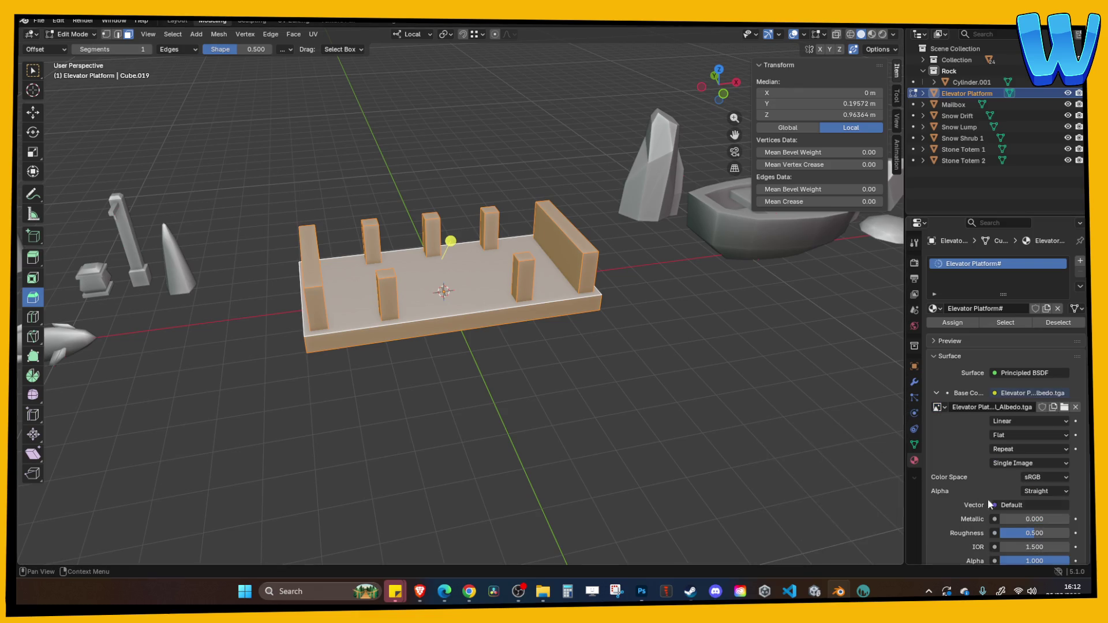
pyautogui.scroll(-5, 1046, 532)
pyautogui.scroll(-3, 975, 430)
pyautogui.moveTo(1033, 463); pyautogui.dragTo(1001, 463)
pyautogui.click(820, 388)
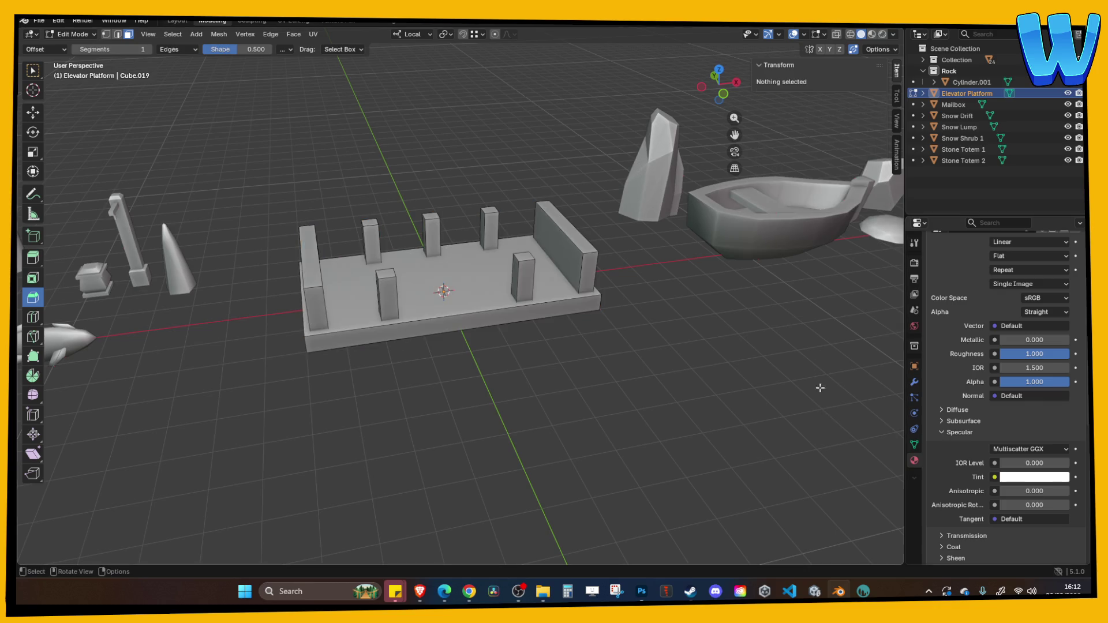
# Step: Switch to Material Preview, return to Object Mode and save the Blender file
pyautogui.click(870, 36)
pyautogui.press('Tab')
pyautogui.hotkey('ctrl', 's')
# Step: Export the model as FBX, overwriting Elevator Platform.fbx, then go to Unity
pyautogui.click(39, 20)
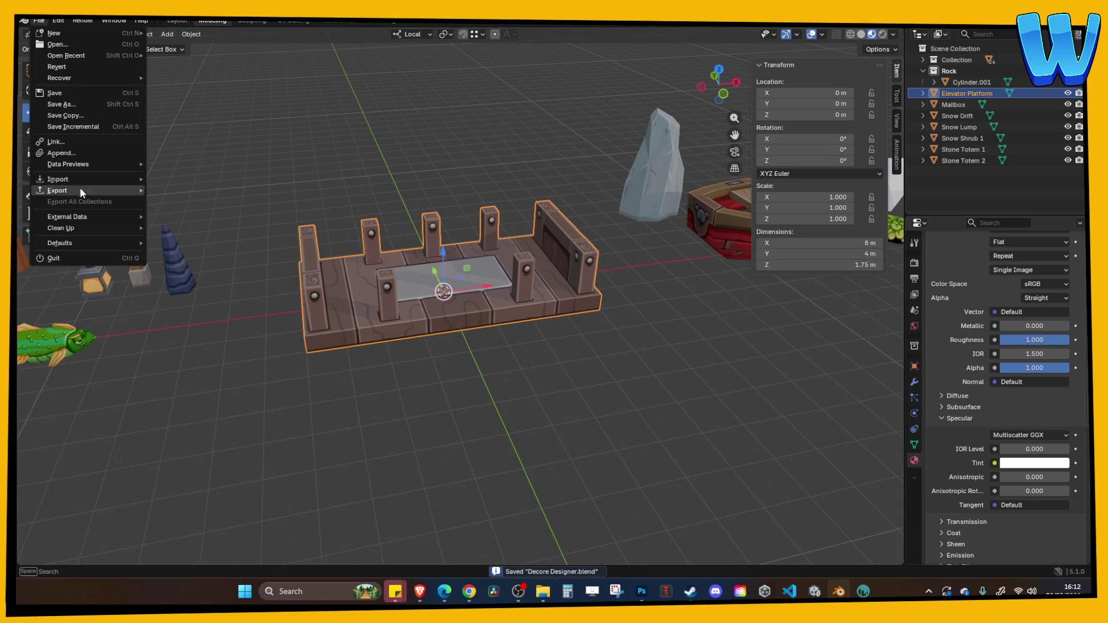
pyautogui.moveTo(78, 189)
pyautogui.click(214, 262)
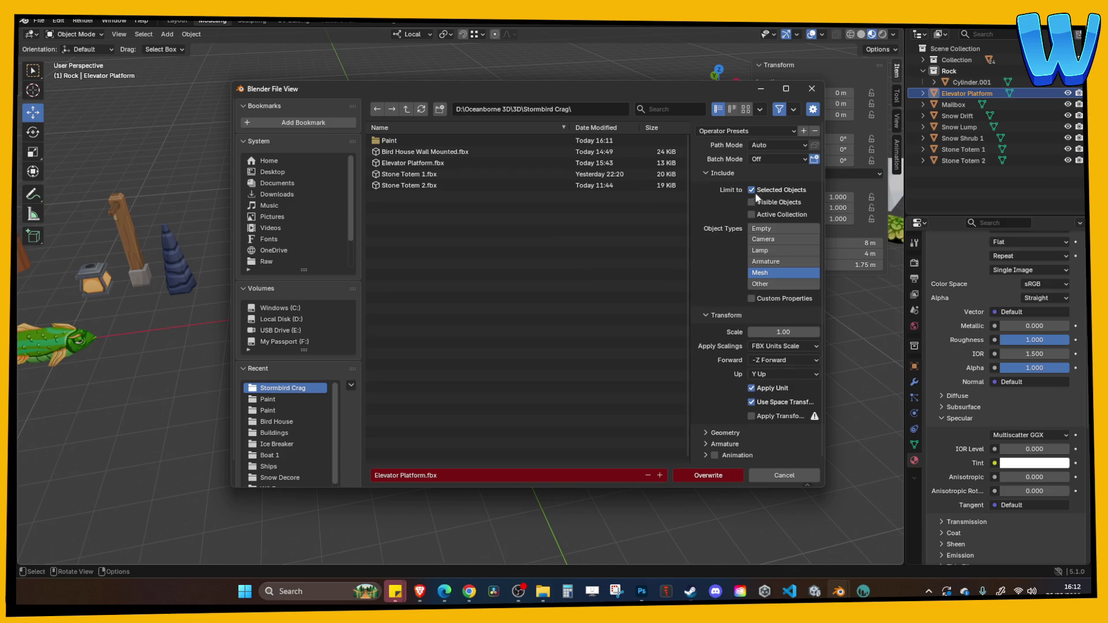
pyautogui.click(718, 477)
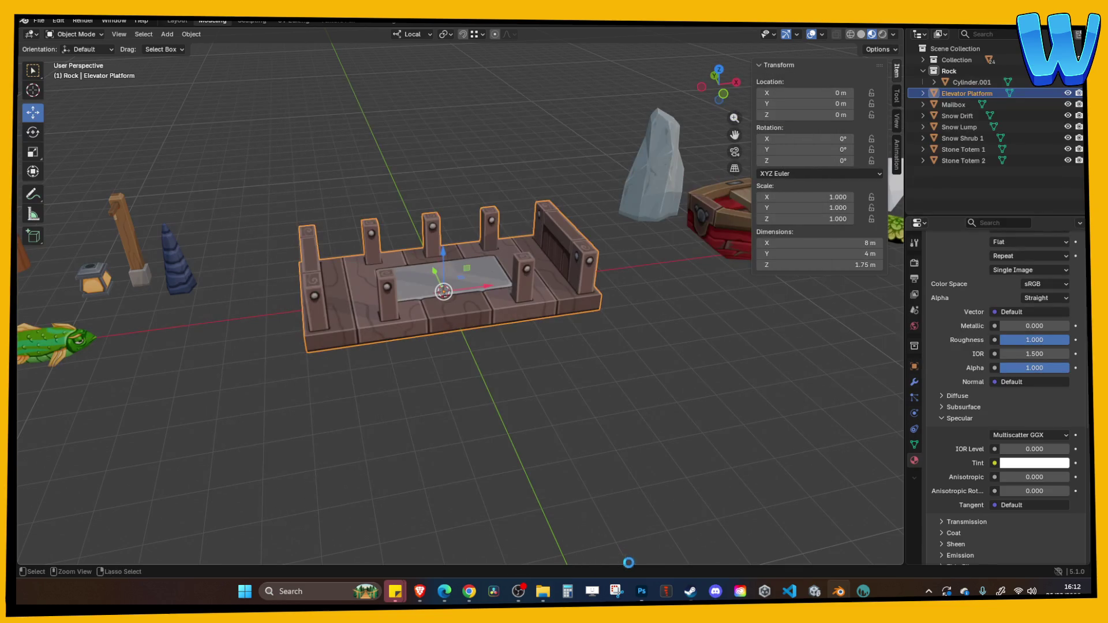
pyautogui.hotkey('alt', 'Tab')
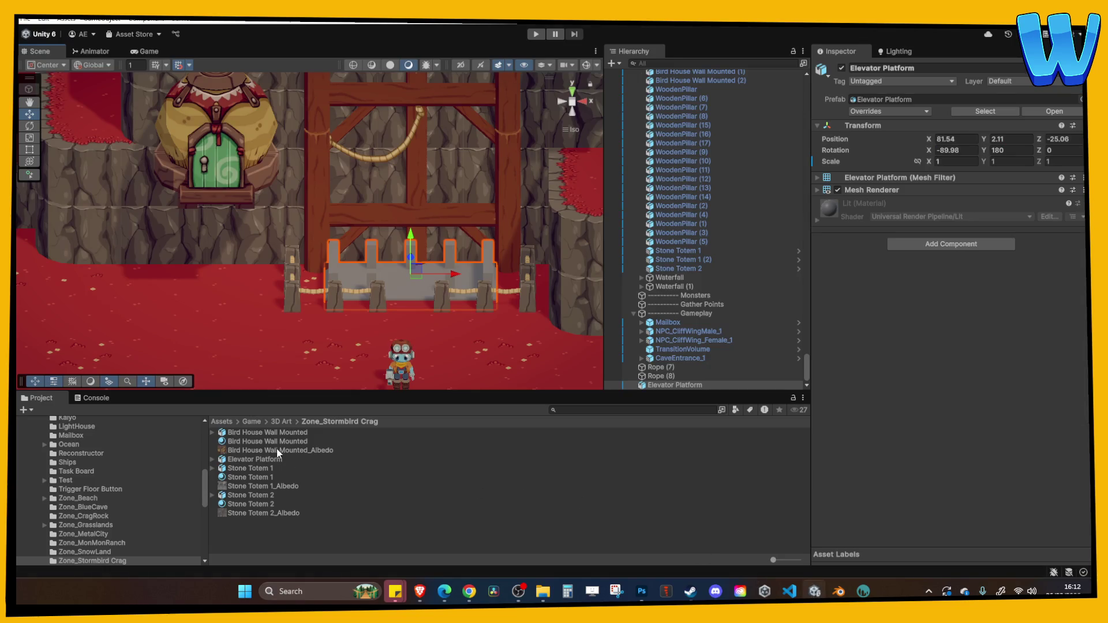
# Step: Open the Unity assets folder in File Explorer next to the Stormbird Crag export folder
pyautogui.rightClick(253, 468)
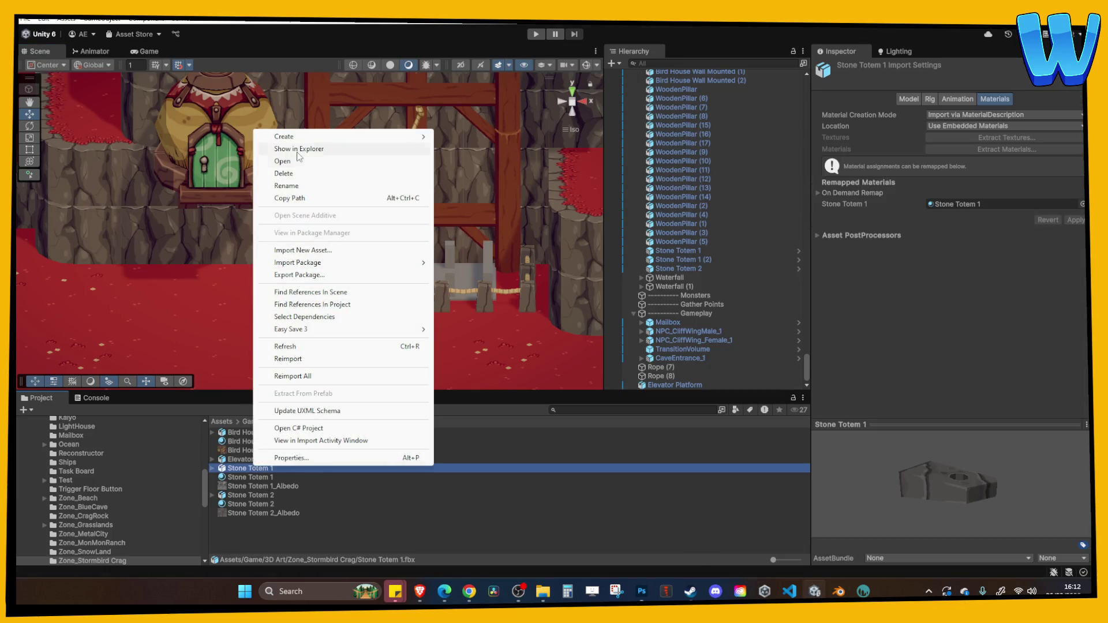
pyautogui.click(283, 149)
pyautogui.moveTo(542, 590)
pyautogui.click(481, 513)
pyautogui.click(608, 449)
pyautogui.moveTo(542, 49); pyautogui.dragTo(704, 64)
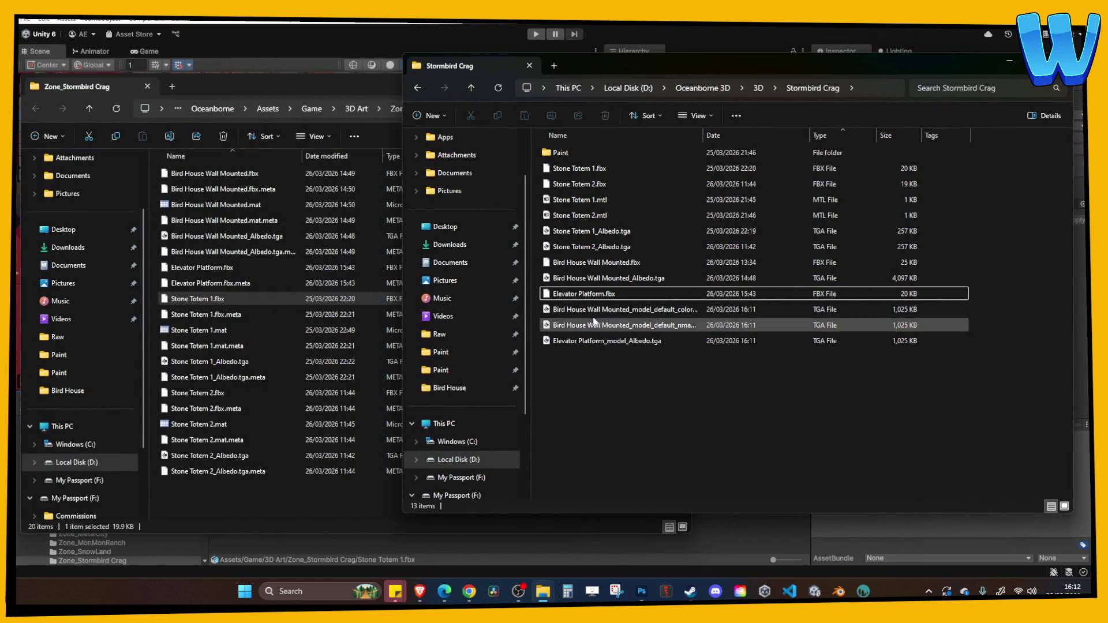
# Step: Replace Elevator Platform.fbx in the Unity assets folder and import the Elevator Platform_model_Albedo texture
pyautogui.click(588, 294)
pyautogui.click(307, 317)
pyautogui.hotkey('ctrl', 'v')
pyautogui.click(577, 213)
pyautogui.click(679, 83)
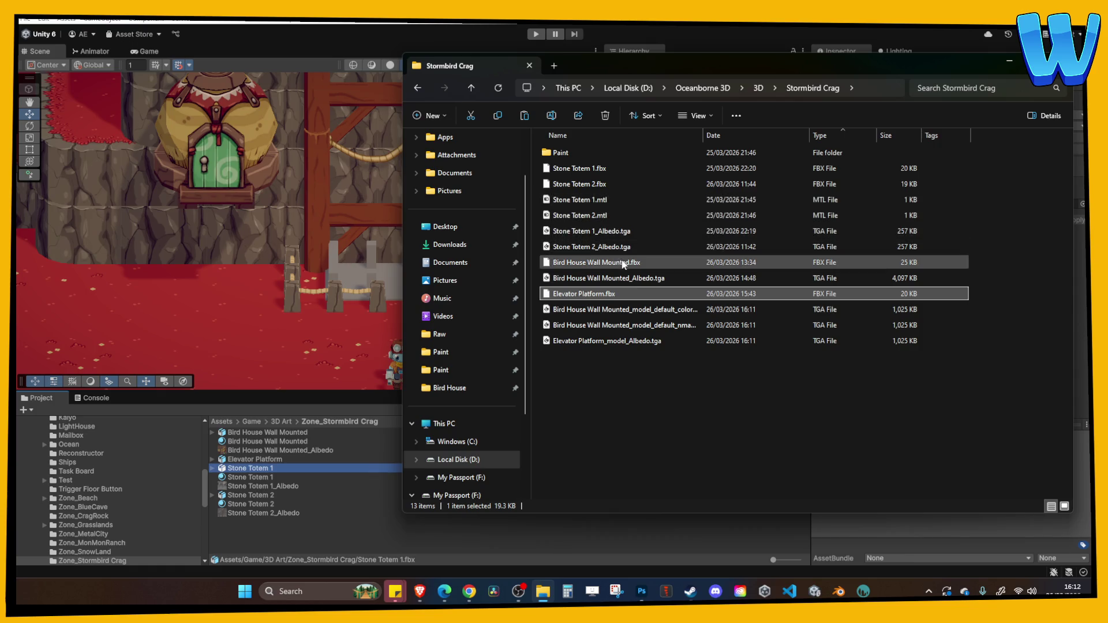
pyautogui.moveTo(630, 341)
pyautogui.mouseDown()
pyautogui.moveTo(591, 473)
pyautogui.moveTo(339, 556)
pyautogui.mouseUp()
pyautogui.click(257, 486)
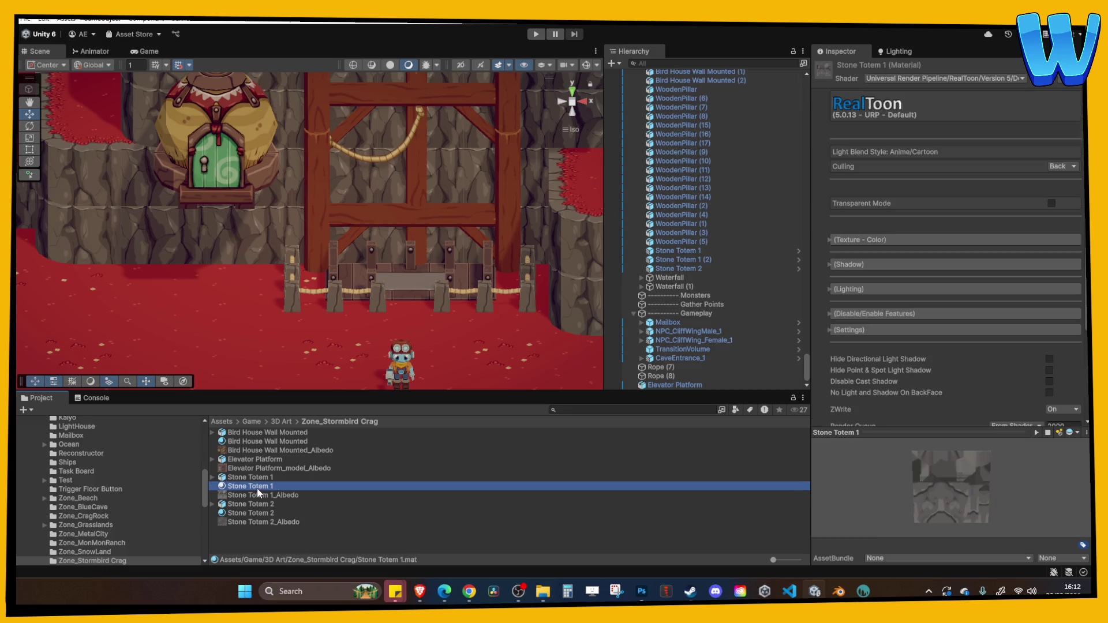
# Step: Duplicate Stone Totem 1 into an Elevator Platform material using the Elevator Platform_model_Albedo texture
pyautogui.hotkey('ctrl', 'd')
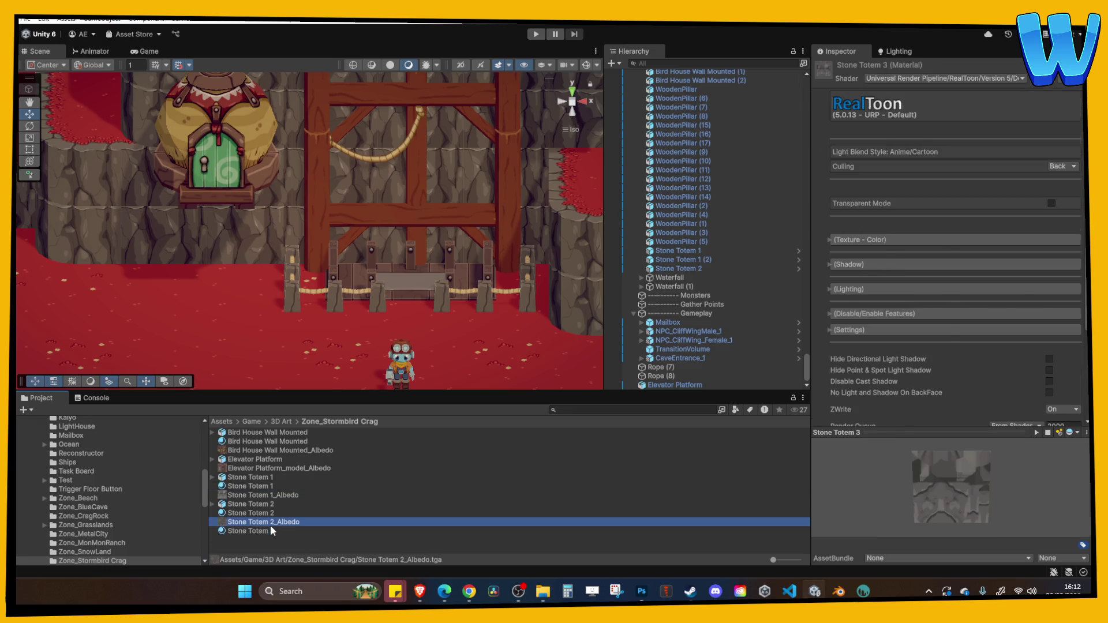
pyautogui.click(272, 531)
pyautogui.write('Ele')
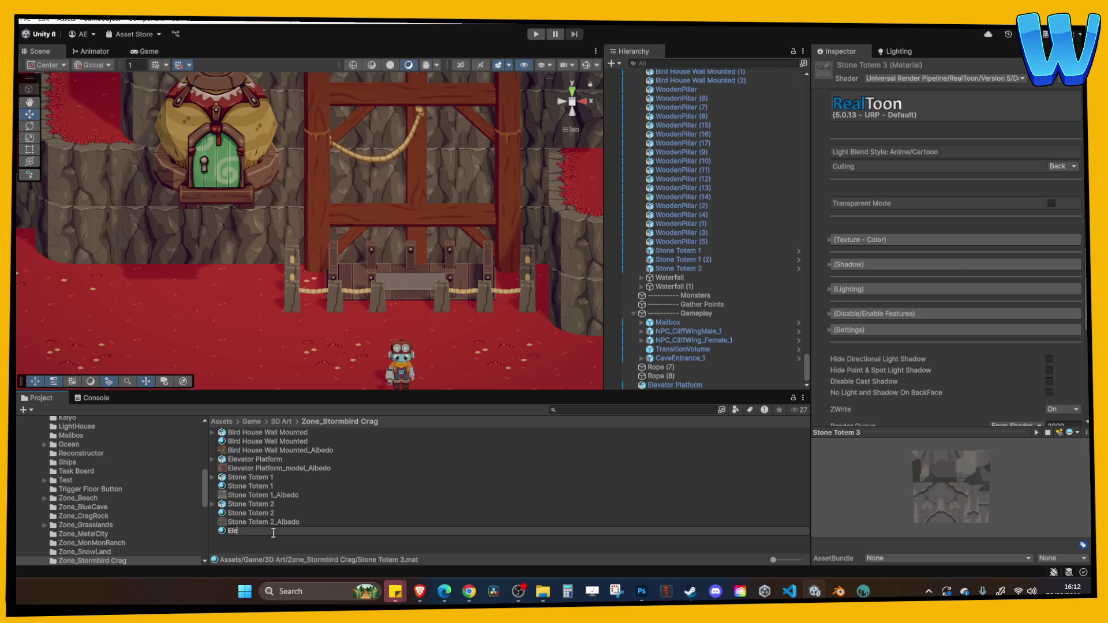
pyautogui.write('orm')
pyautogui.press('Return')
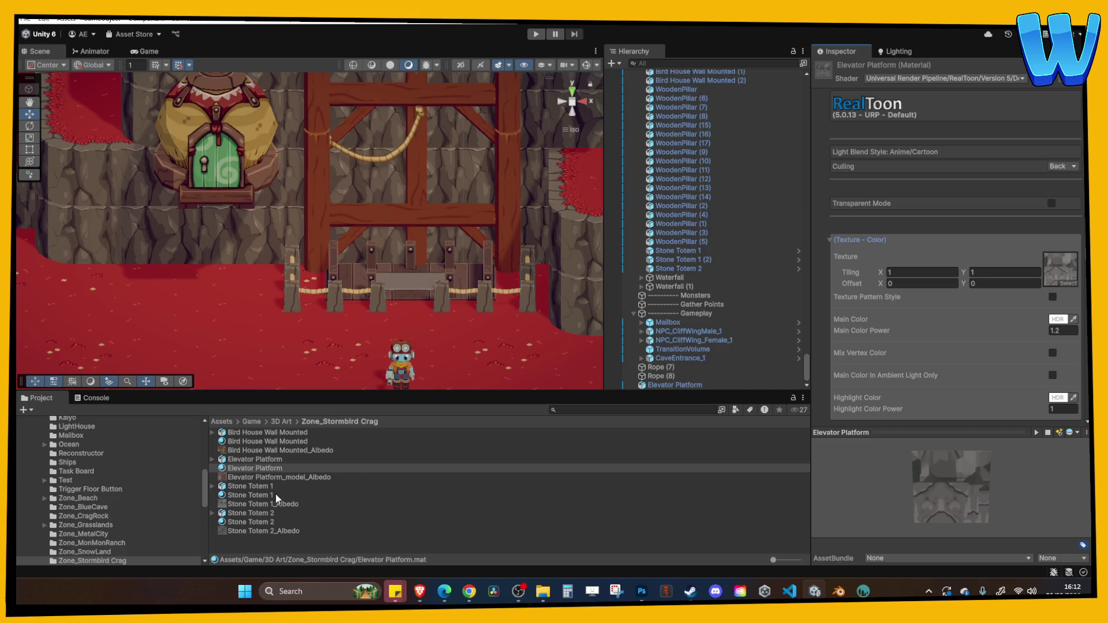
pyautogui.moveTo(261, 479)
pyautogui.mouseDown()
pyautogui.moveTo(929, 327)
pyautogui.moveTo(1060, 269)
pyautogui.mouseUp()
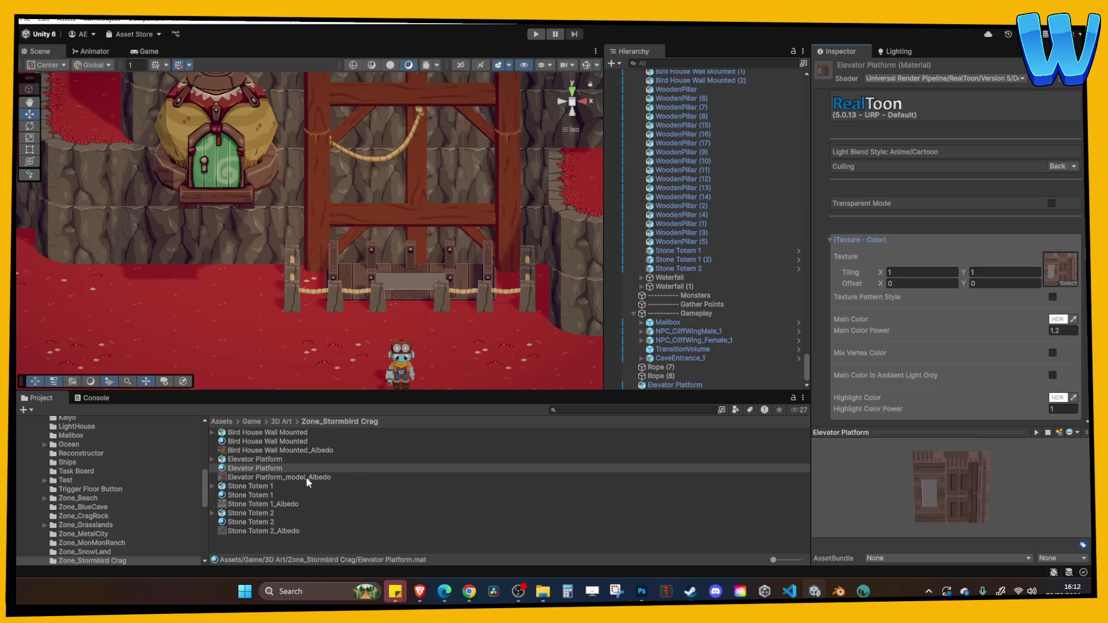
# Step: Remap the Elevator Platform FBX's material to Elevator Platform, apply, and start Play mode
pyautogui.click(300, 459)
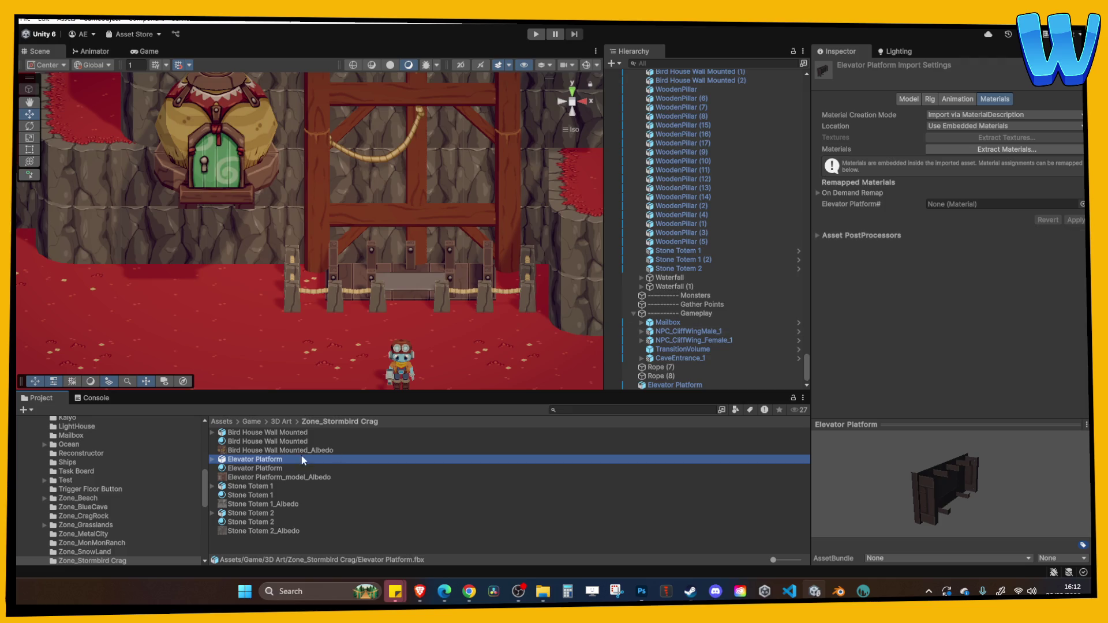
pyautogui.moveTo(259, 468)
pyautogui.mouseDown()
pyautogui.moveTo(279, 470)
pyautogui.moveTo(975, 176)
pyautogui.moveTo(981, 205)
pyautogui.mouseUp()
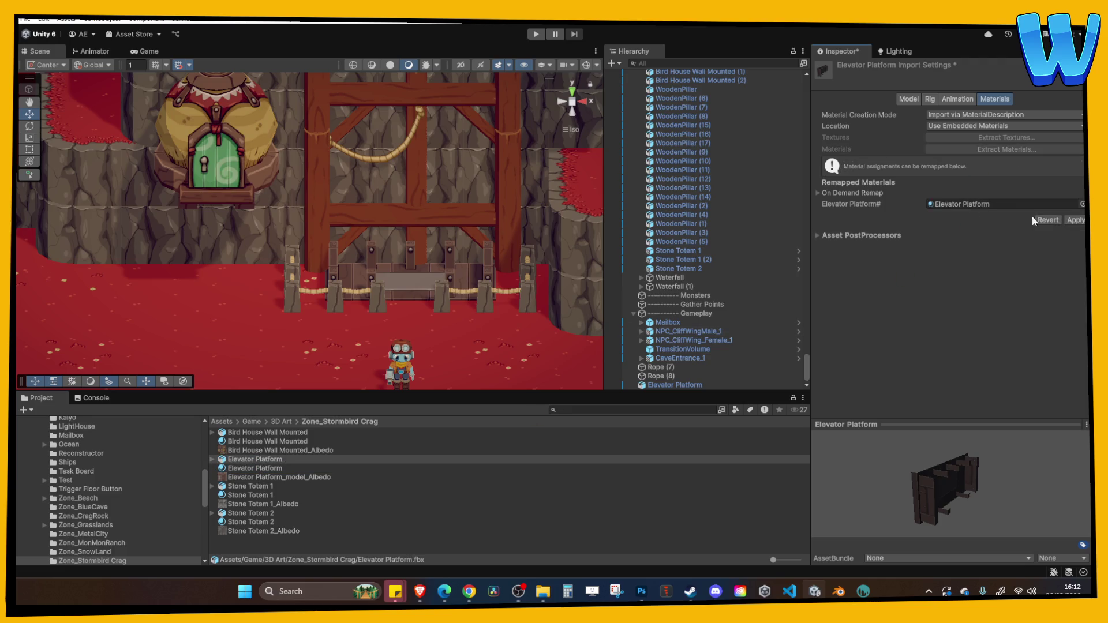
pyautogui.click(1076, 221)
pyautogui.moveTo(502, 333); pyautogui.dragTo(548, 82)
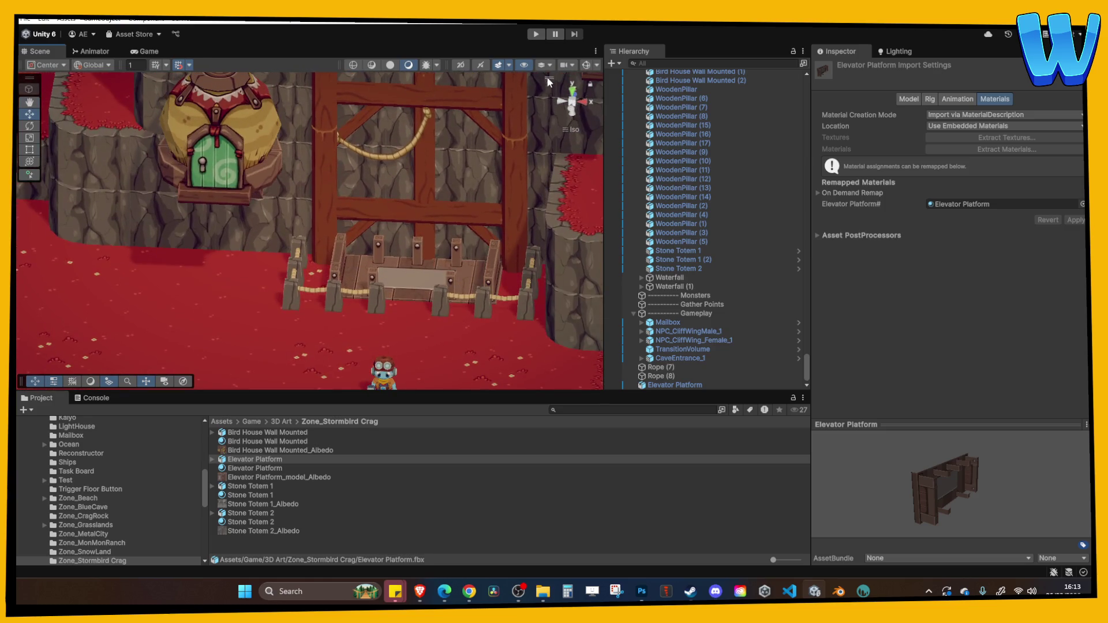
pyautogui.click(536, 35)
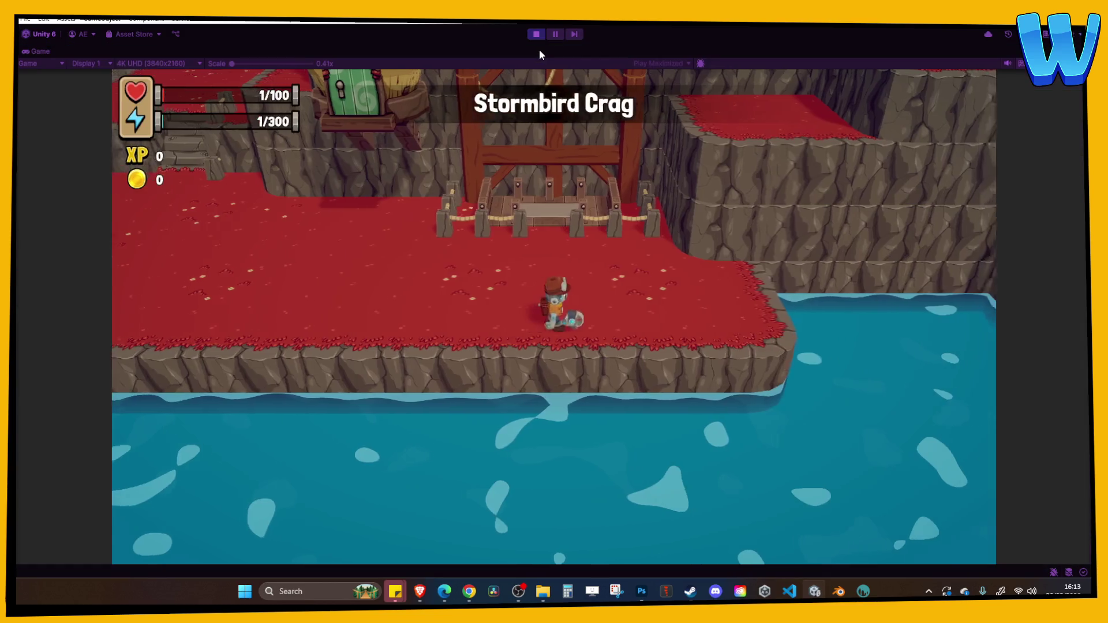
# Step: Walk the character onto and across the wooden lift with W, D, A, S, then stop Play mode
pyautogui.press('w')
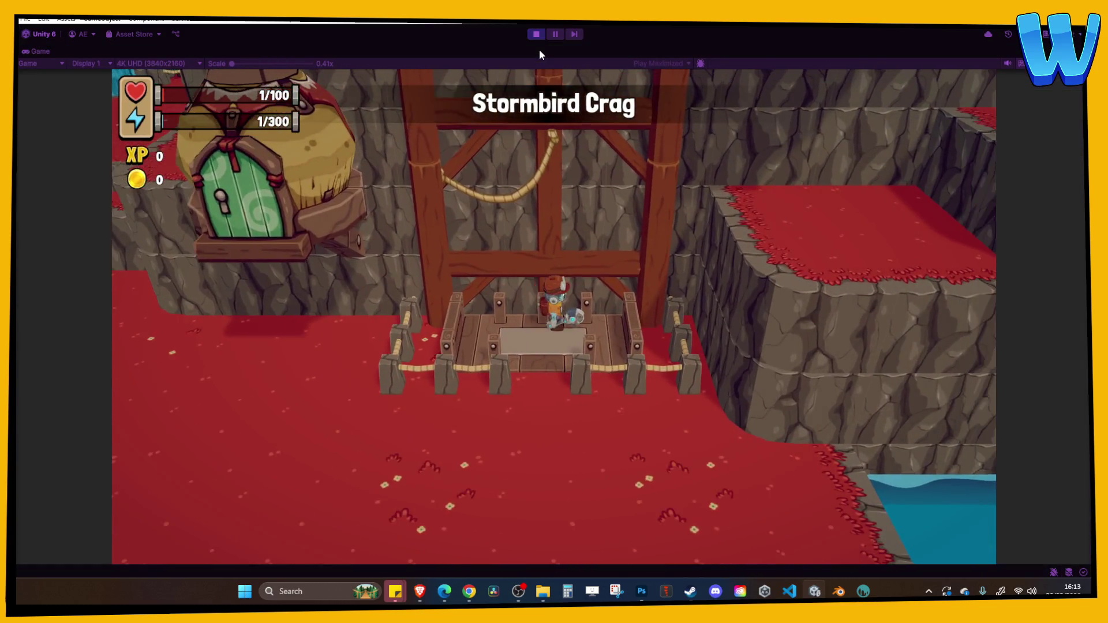
pyautogui.press('d')
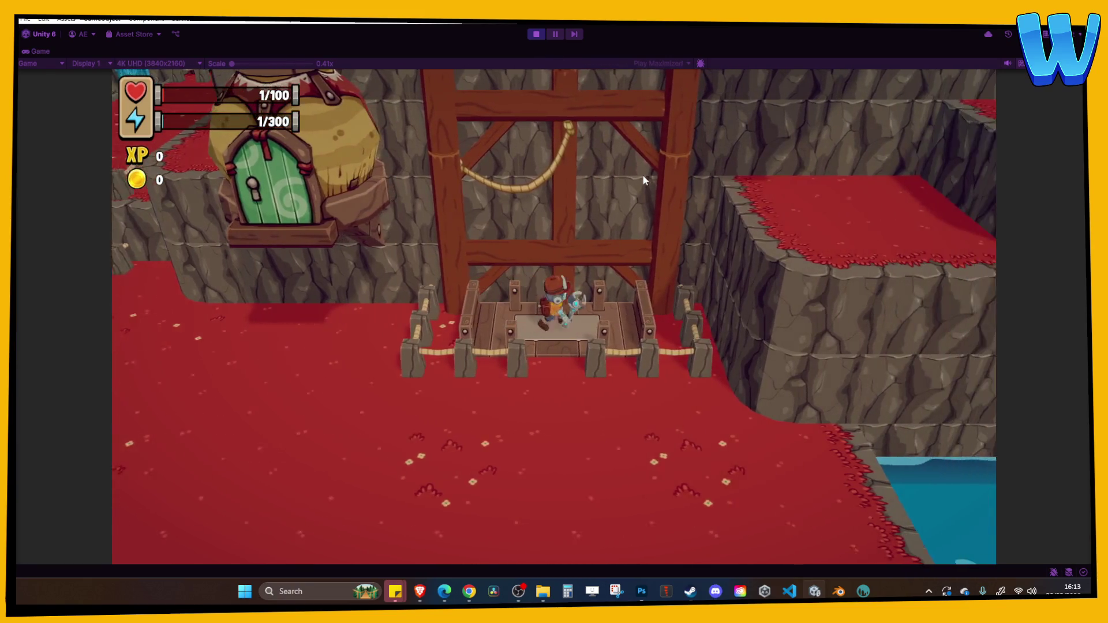
pyautogui.press('a')
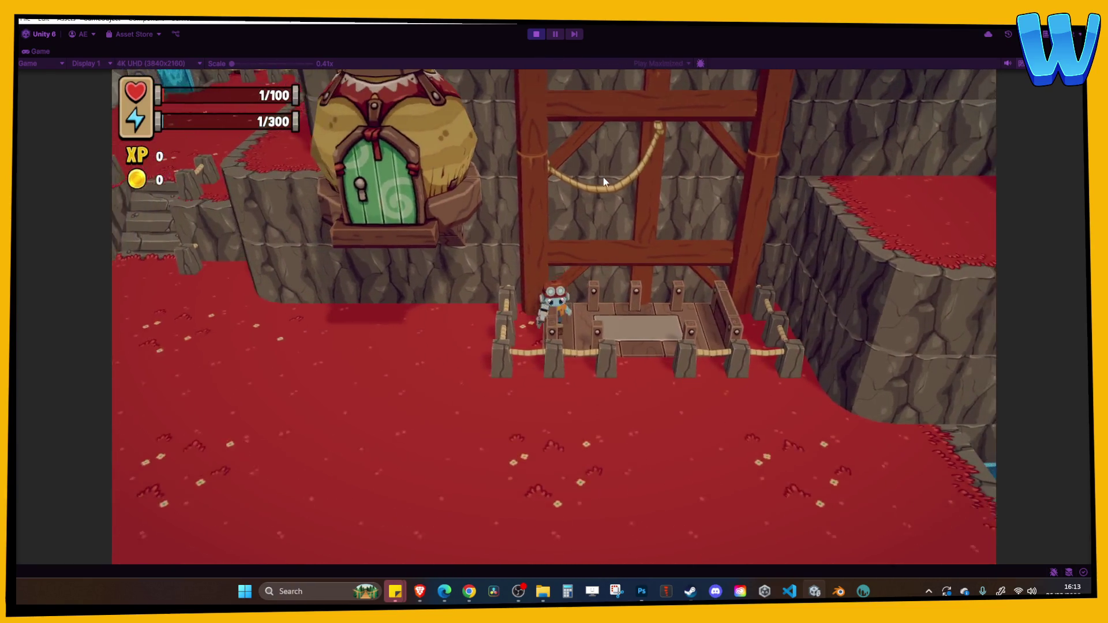
pyautogui.press('s')
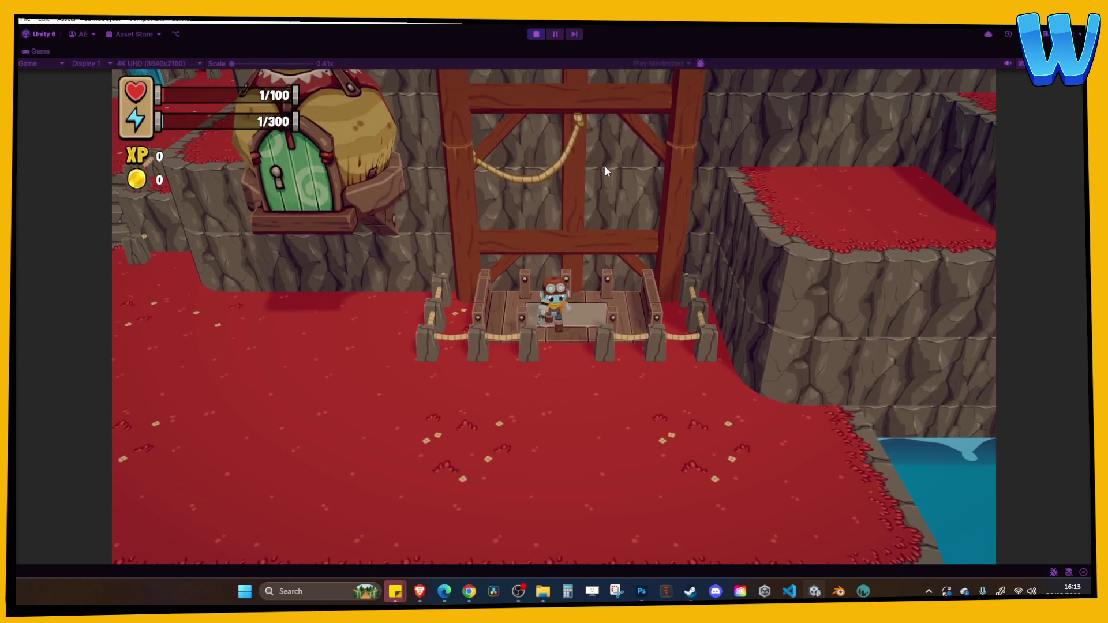
pyautogui.click(532, 32)
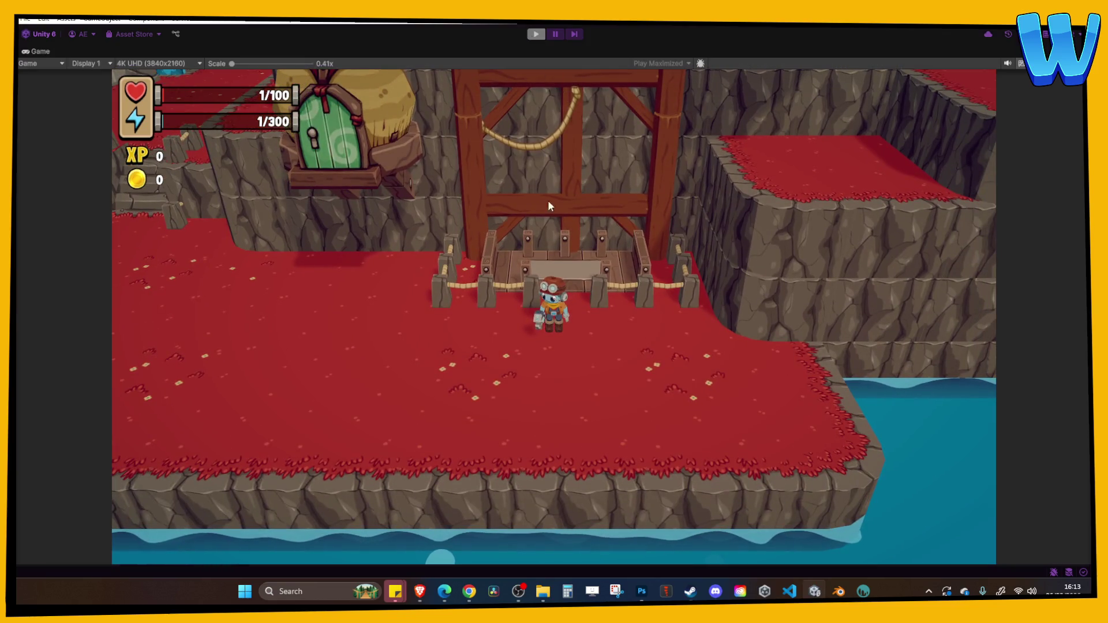
pyautogui.click(545, 329)
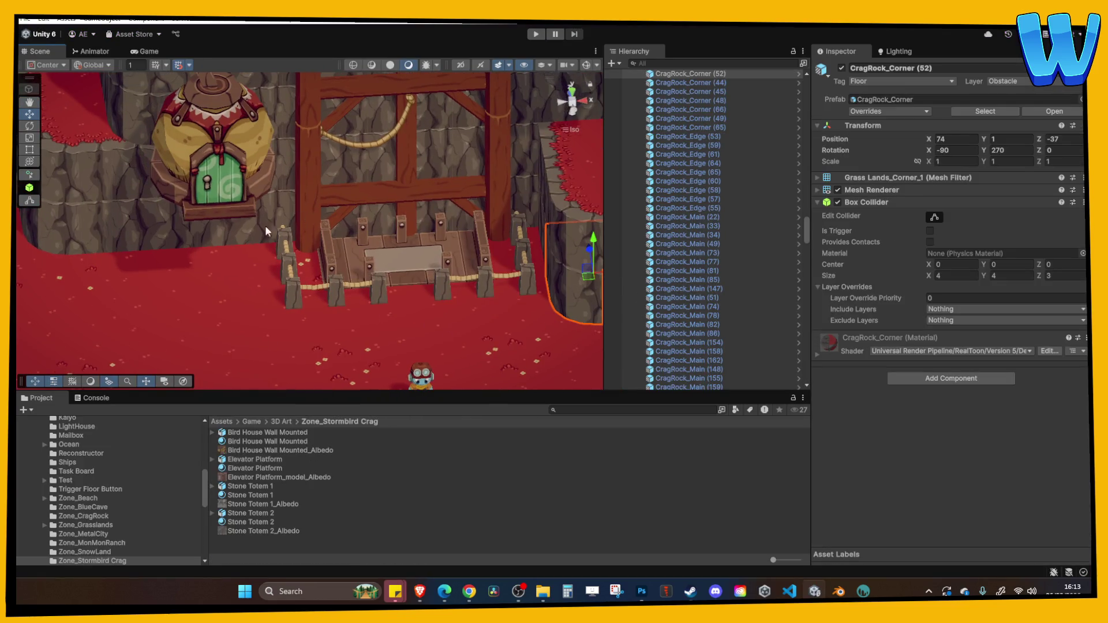
# Step: Raise the elevator platform to test its movement, then lower it back to ground level
pyautogui.click(343, 280)
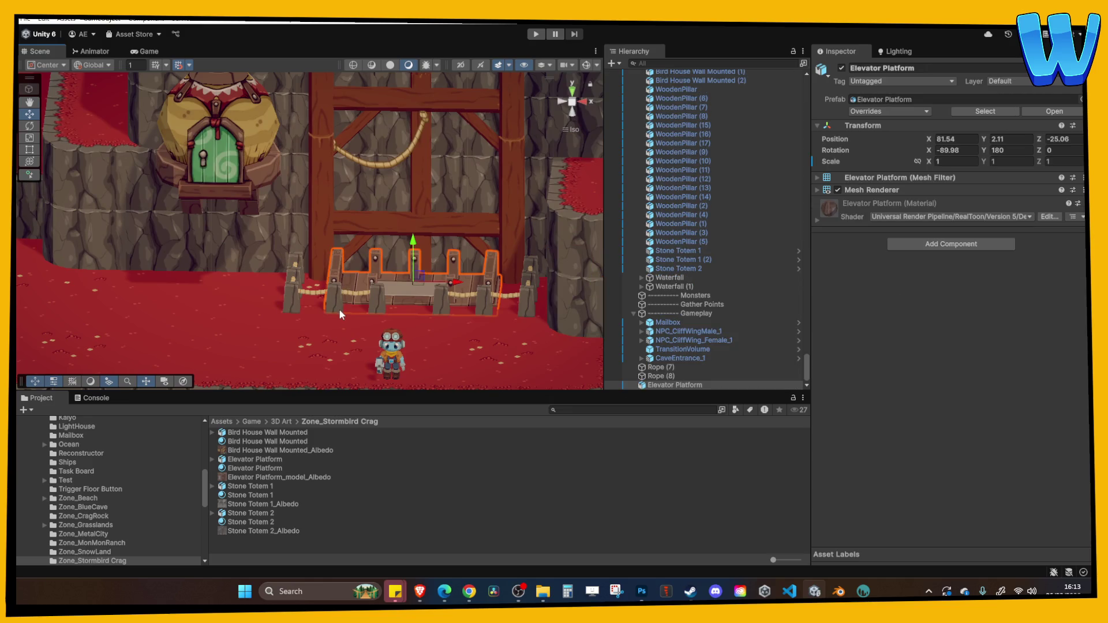
pyautogui.click(404, 295)
pyautogui.click(413, 271)
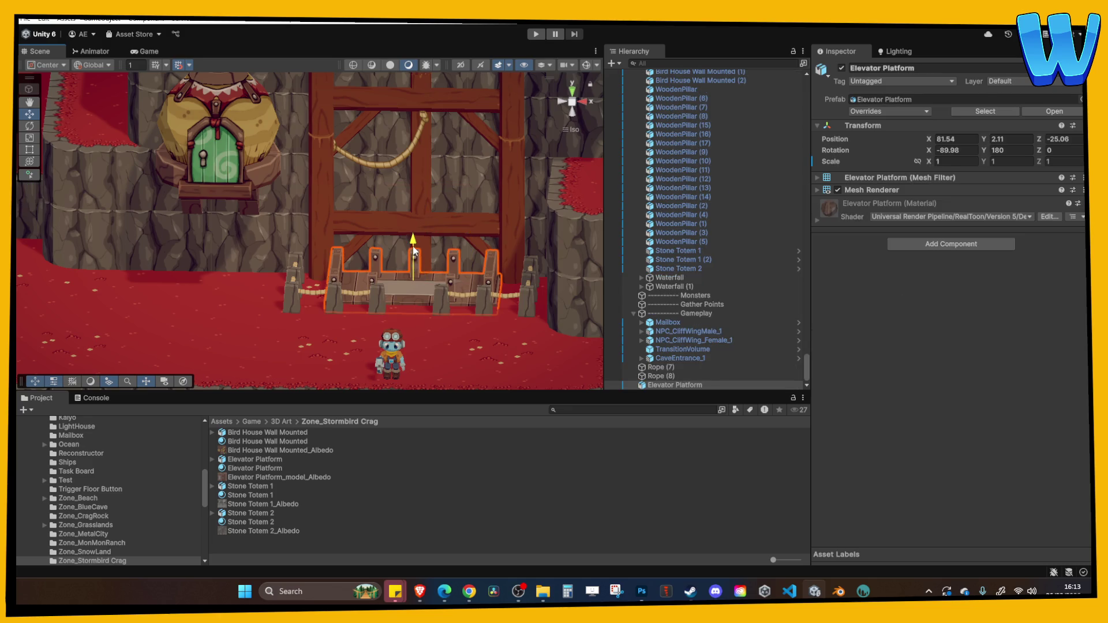
pyautogui.moveTo(415, 225)
pyautogui.mouseDown()
pyautogui.moveTo(417, 104)
pyautogui.moveTo(421, 119)
pyautogui.mouseUp()
pyautogui.press('f')
pyautogui.moveTo(379, 234); pyautogui.dragTo(379, 87)
pyautogui.press('f')
pyautogui.moveTo(380, 173)
pyautogui.mouseDown()
pyautogui.moveTo(407, 188)
pyautogui.moveTo(410, 287)
pyautogui.mouseUp()
pyautogui.press('w')
pyautogui.click(427, 284)
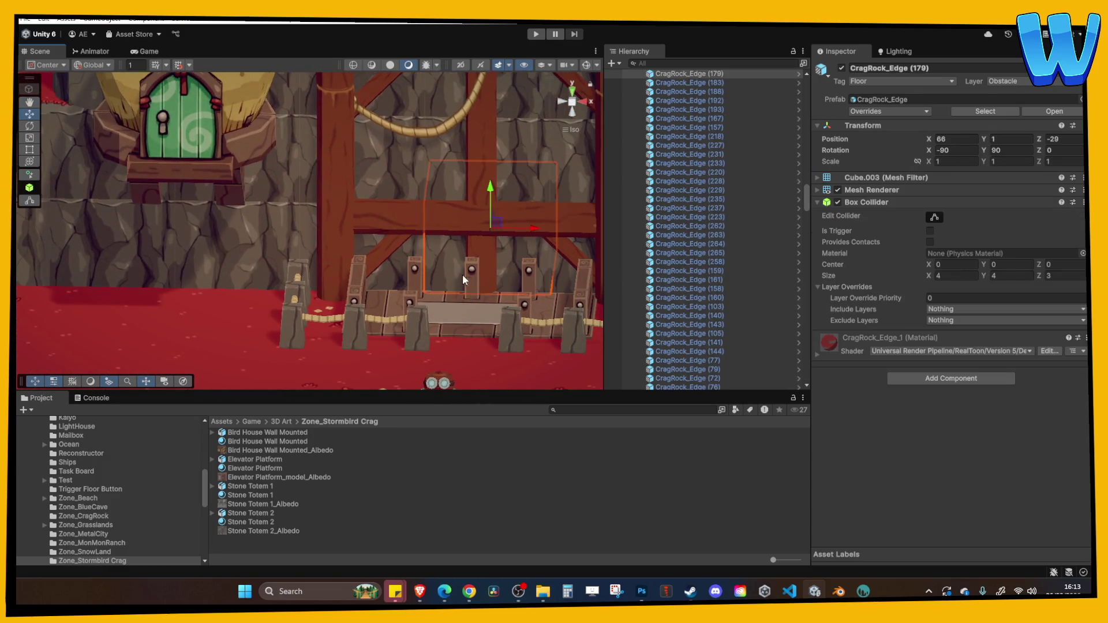
# Step: Duplicate the rope on the lift frame and set the copy's scale to 2, 1, 1
pyautogui.click(437, 136)
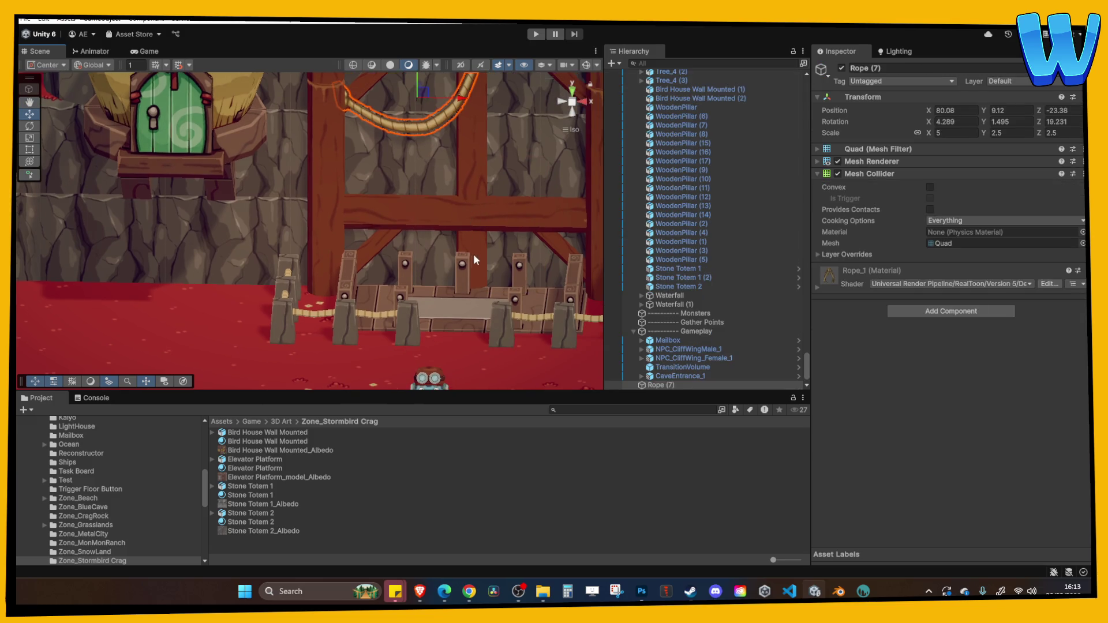
pyautogui.hotkey('ctrl', 'd')
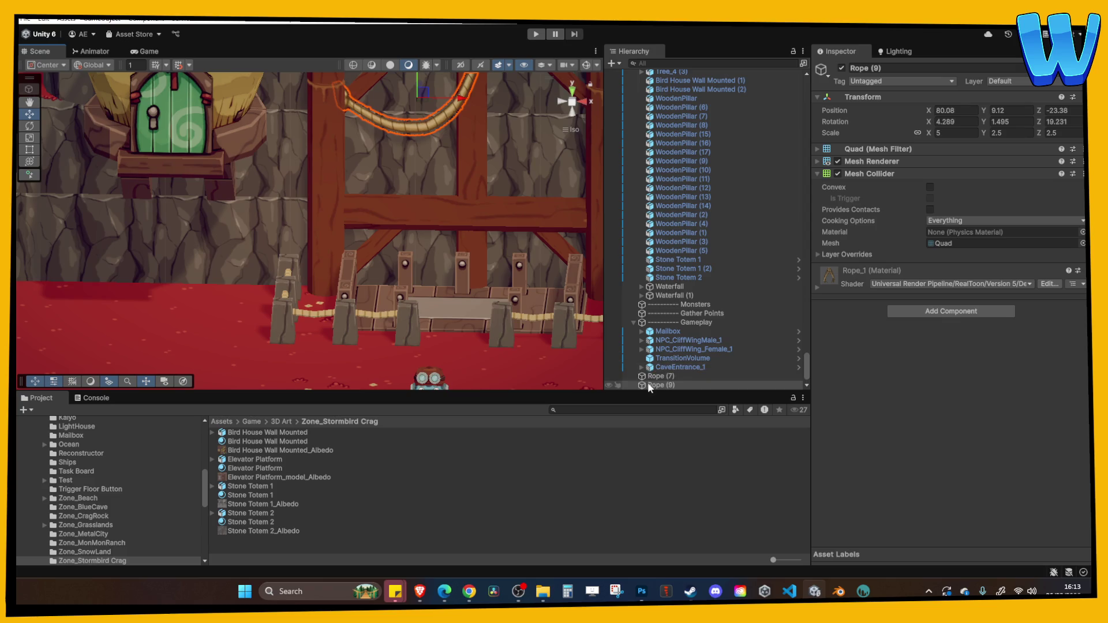
pyautogui.write('2')
pyautogui.press('Tab')
pyautogui.write('1')
pyautogui.press('Tab')
pyautogui.write('1')
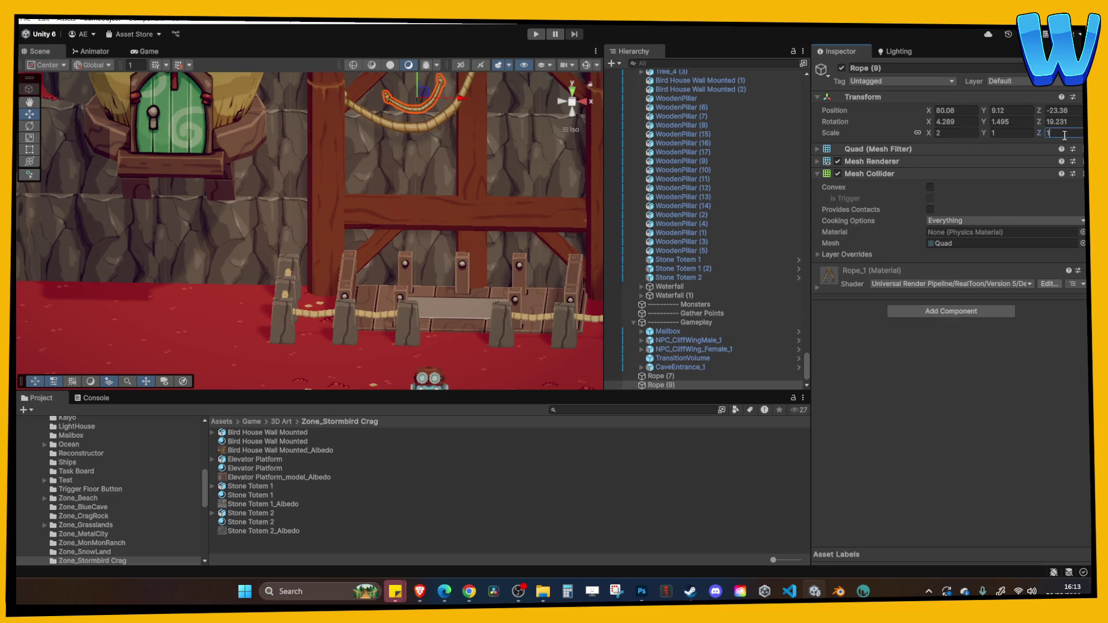
pyautogui.click(955, 132)
pyautogui.write('1')
pyautogui.press('Return')
# Step: Set the rope copy's rotation to 0, 0, 0 and select the Elevator Platform
pyautogui.moveTo(481, 132); pyautogui.dragTo(462, 168)
pyautogui.click(955, 133)
pyautogui.write('2')
pyautogui.moveTo(479, 115)
pyautogui.mouseDown()
pyautogui.moveTo(462, 104)
pyautogui.moveTo(404, 124)
pyautogui.moveTo(404, 299)
pyautogui.mouseUp()
pyautogui.click(958, 122)
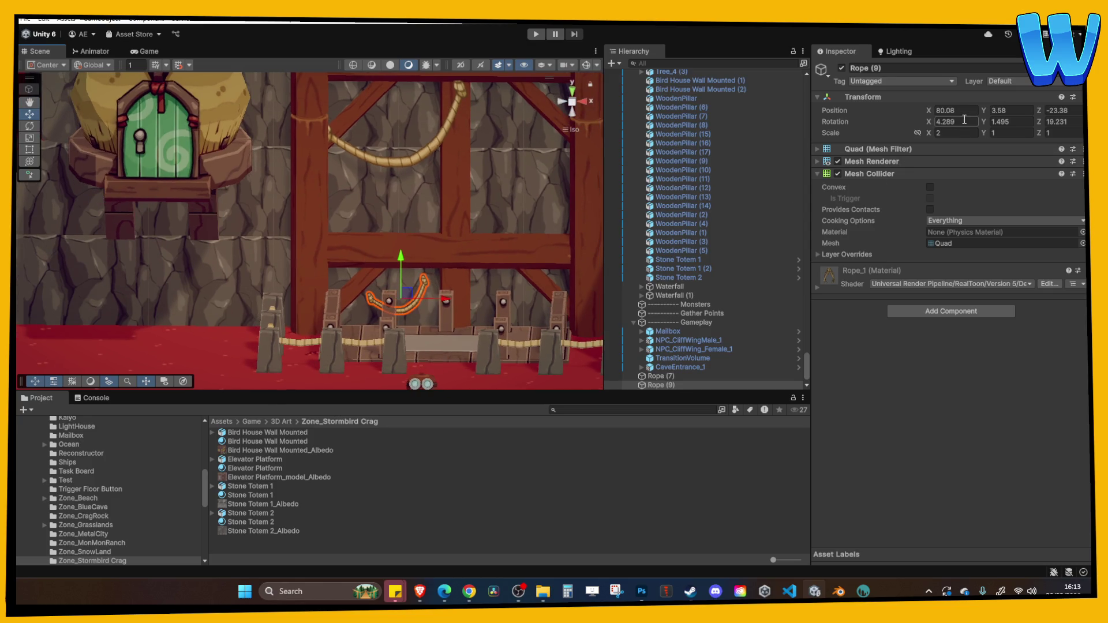
pyautogui.write('0')
pyautogui.press('Tab')
pyautogui.write('0')
pyautogui.press('Tab')
pyautogui.write('0')
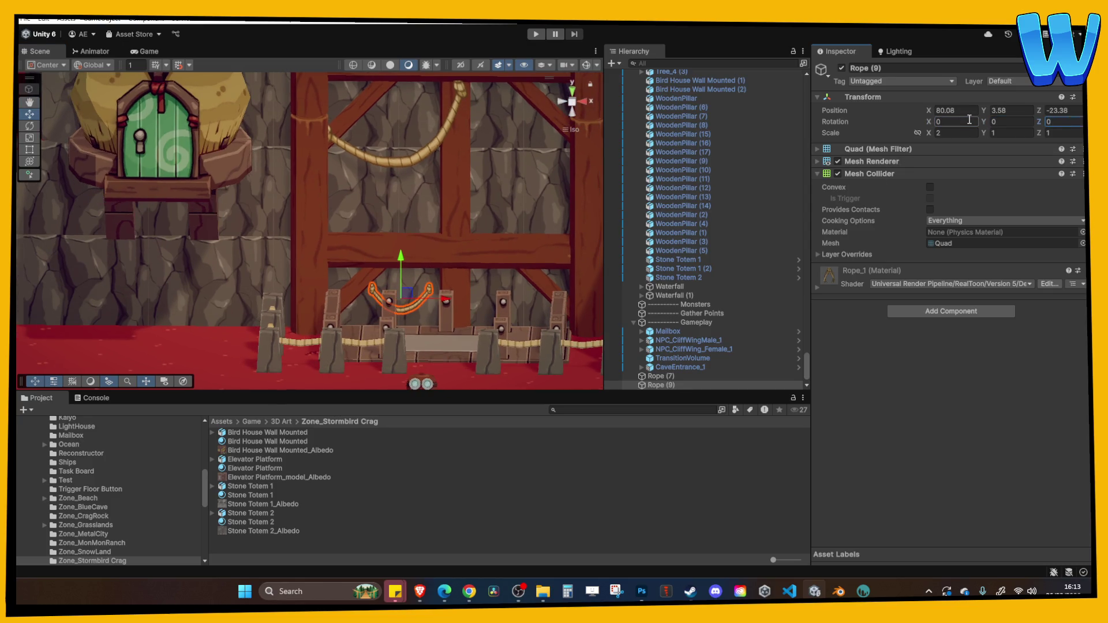
pyautogui.moveTo(443, 249)
pyautogui.mouseDown()
pyautogui.moveTo(483, 296)
pyautogui.moveTo(397, 279)
pyautogui.mouseUp()
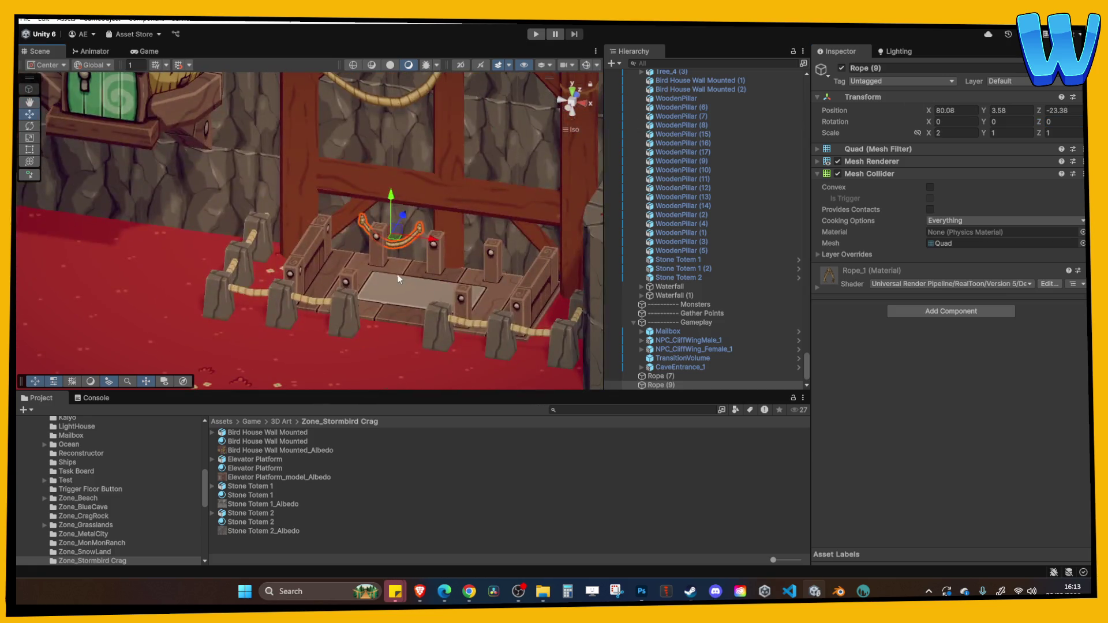
pyautogui.click(396, 268)
pyautogui.rightClick(653, 384)
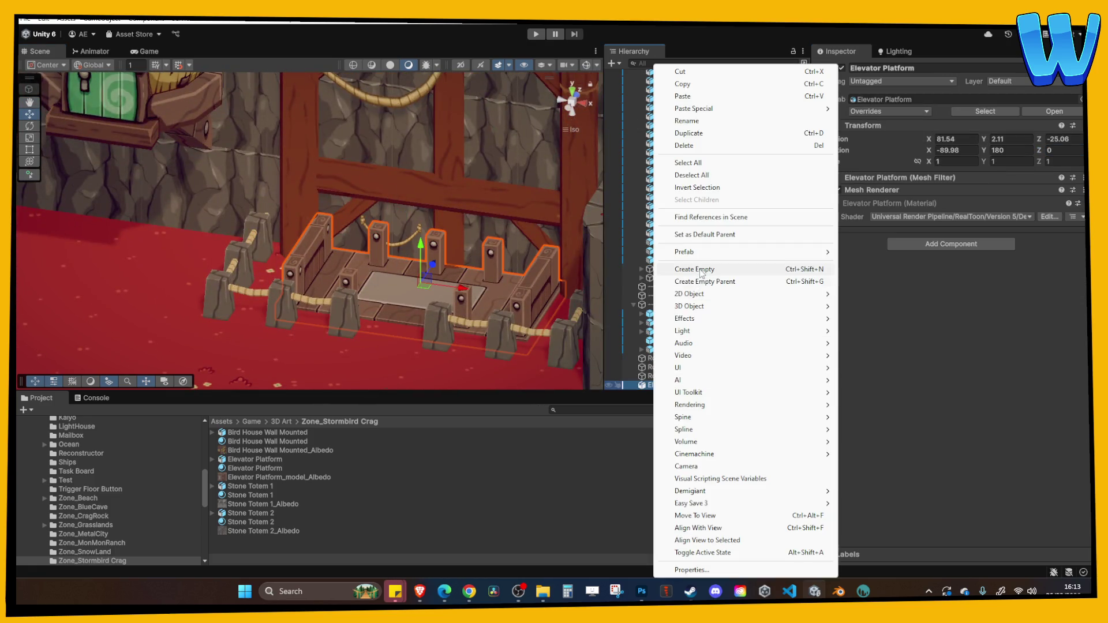
# Step: Create an empty parent named Elevator Platform around the platform
pyautogui.click(709, 283)
pyautogui.write('Elev')
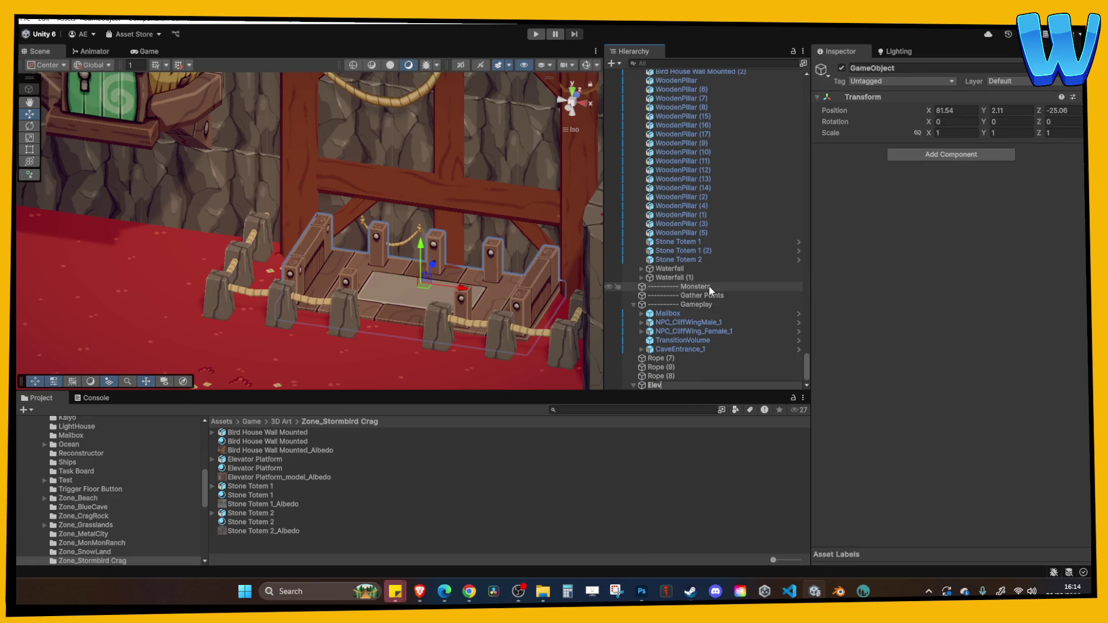
pyautogui.write('ator Platf')
pyautogui.write('orm')
pyautogui.press('Return')
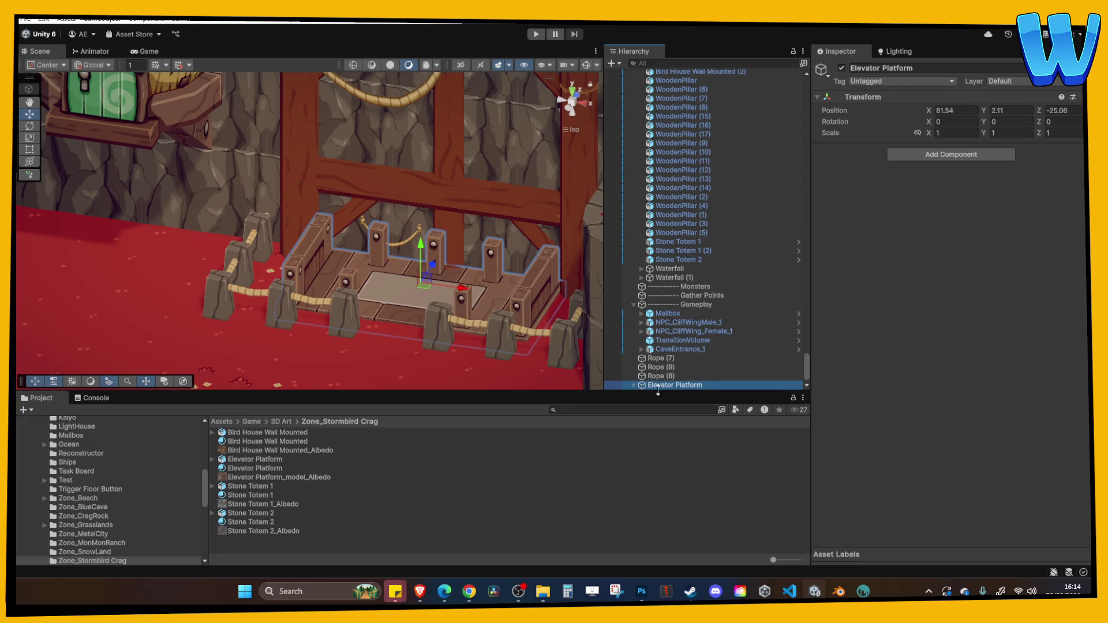
# Step: Move Rope (9) into the Elevator Platform group and slide it back onto the platform posts
pyautogui.click(402, 246)
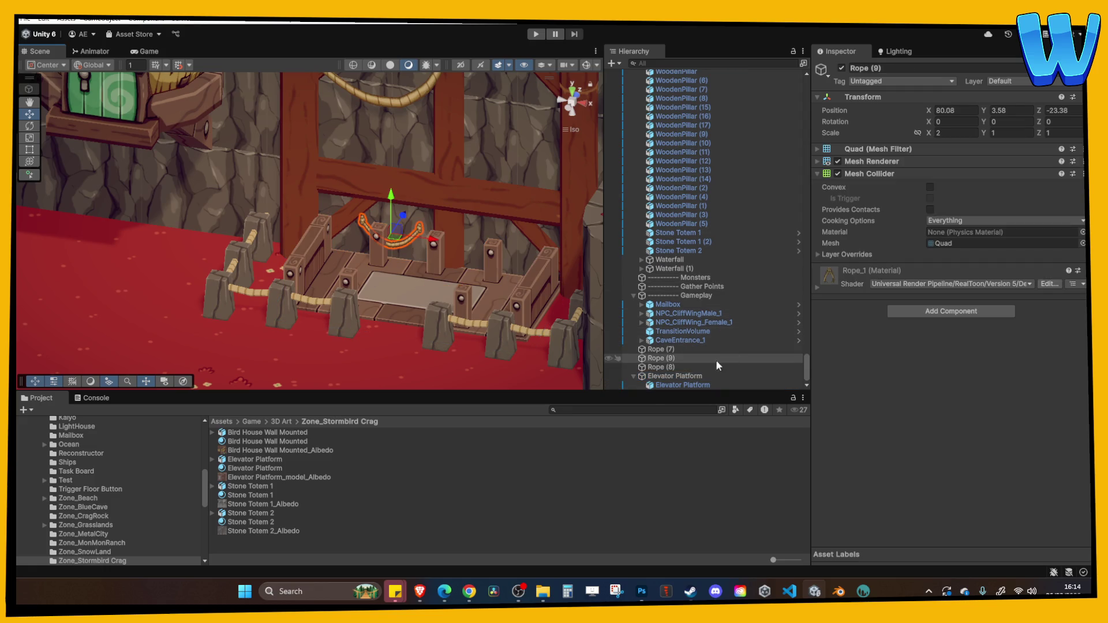
pyautogui.moveTo(673, 359); pyautogui.dragTo(675, 376)
pyautogui.scroll(2, 448, 240)
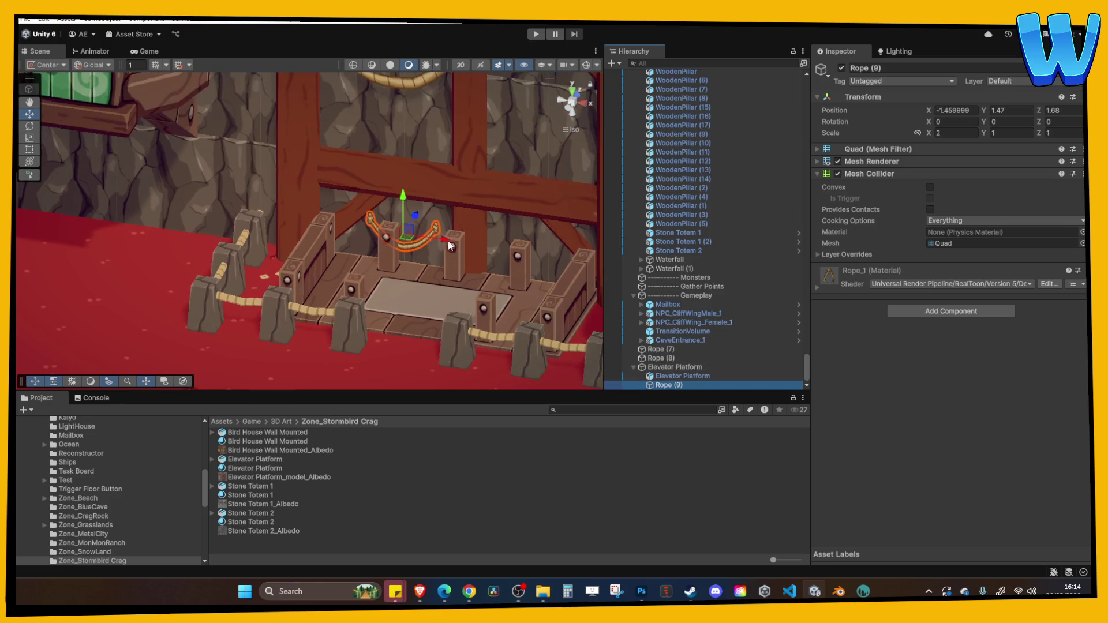
pyautogui.moveTo(428, 200)
pyautogui.mouseDown()
pyautogui.moveTo(431, 216)
pyautogui.moveTo(384, 194)
pyautogui.mouseUp()
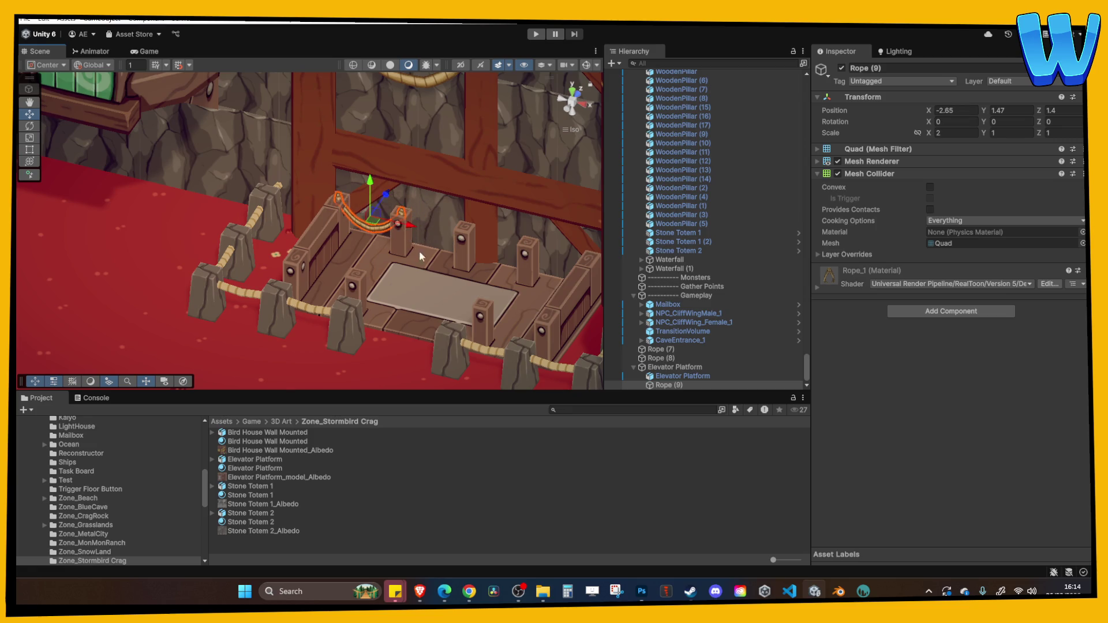
pyautogui.click(331, 202)
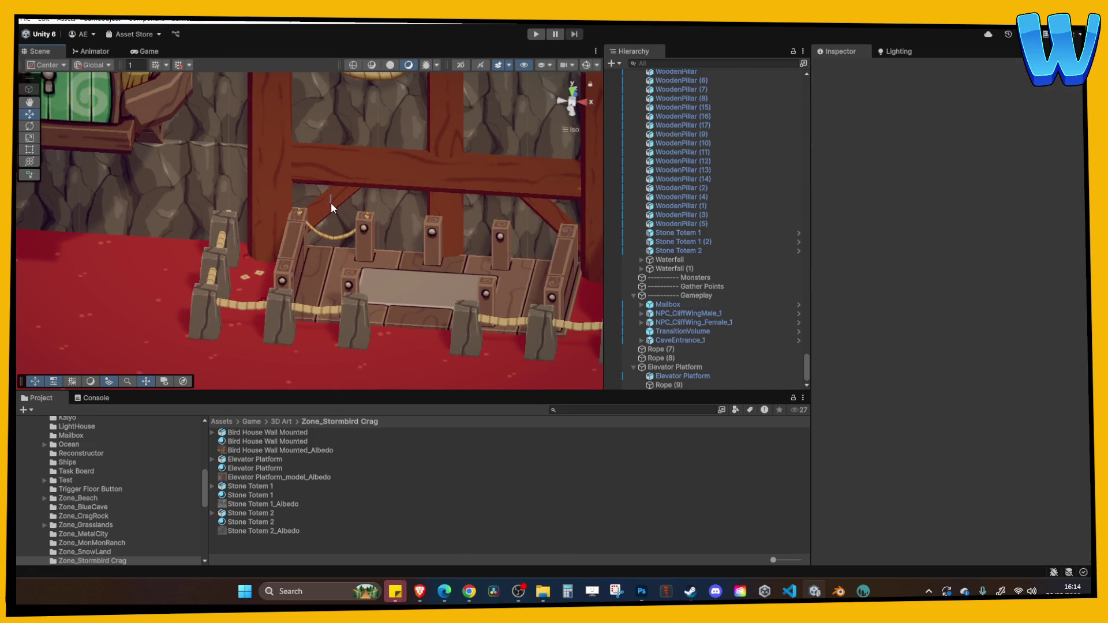
pyautogui.click(331, 237)
pyautogui.moveTo(331, 236)
pyautogui.mouseDown()
pyautogui.moveTo(339, 220)
pyautogui.moveTo(332, 229)
pyautogui.mouseUp()
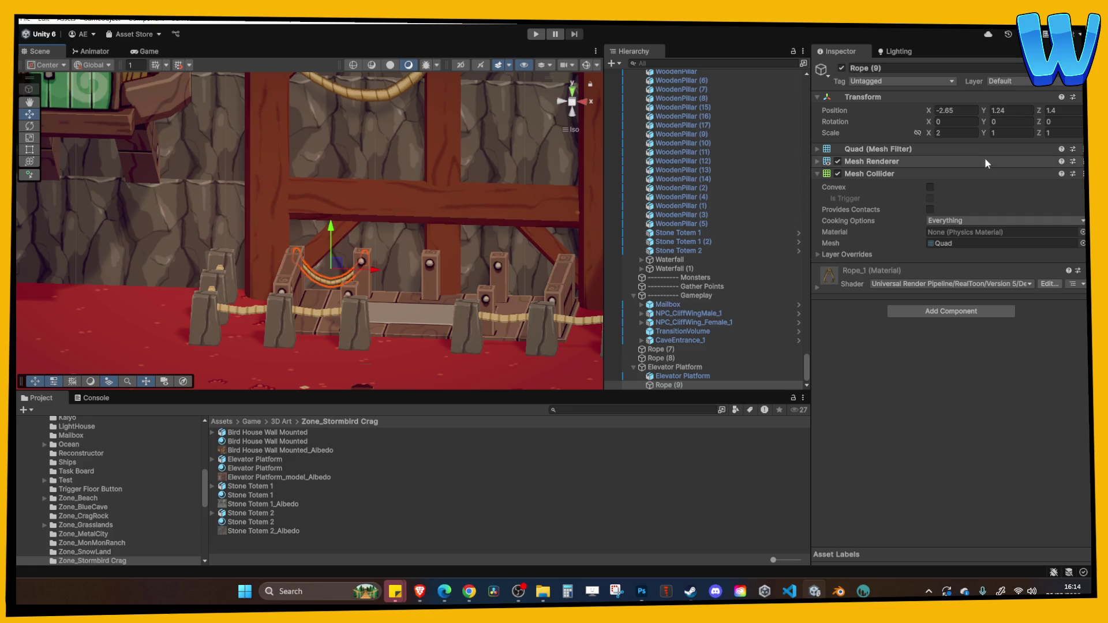
# Step: Shrink the rope proportionally to 1.67 by 0.835 between the posts, then duplicate it
pyautogui.click(947, 132)
pyautogui.write('1')
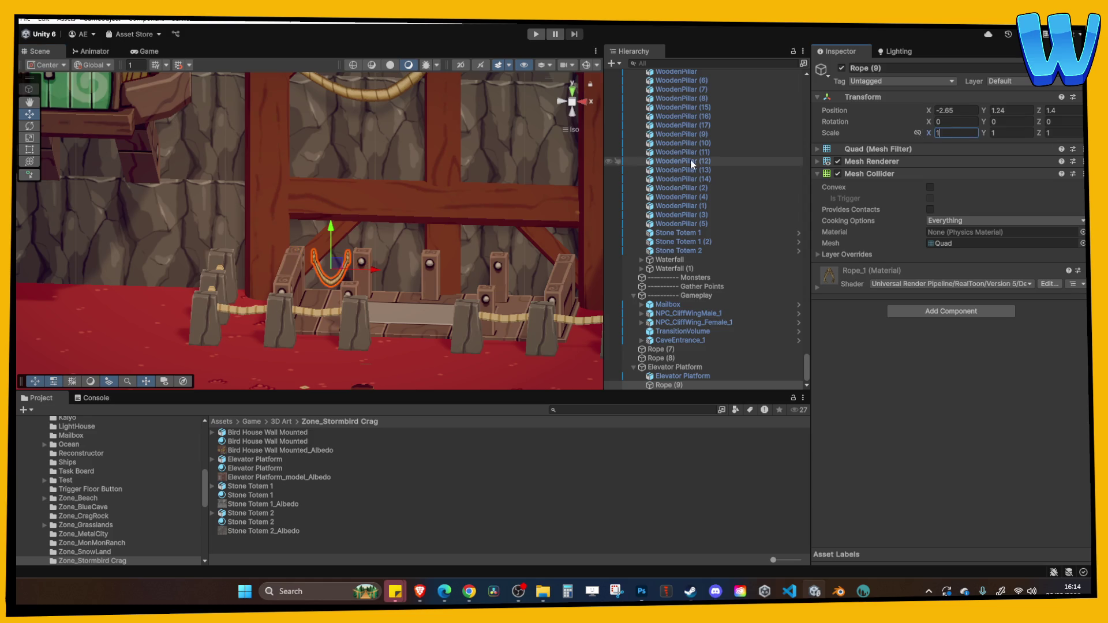
pyautogui.press('Escape')
pyautogui.write('2')
pyautogui.click(917, 131)
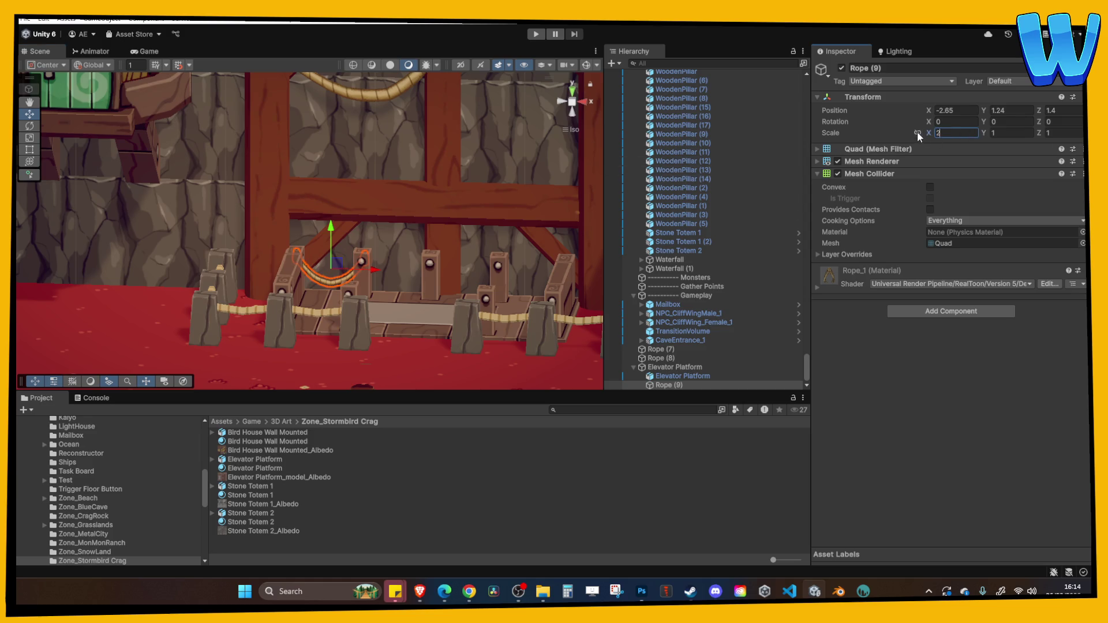
pyautogui.moveTo(927, 132); pyautogui.dragTo(923, 130)
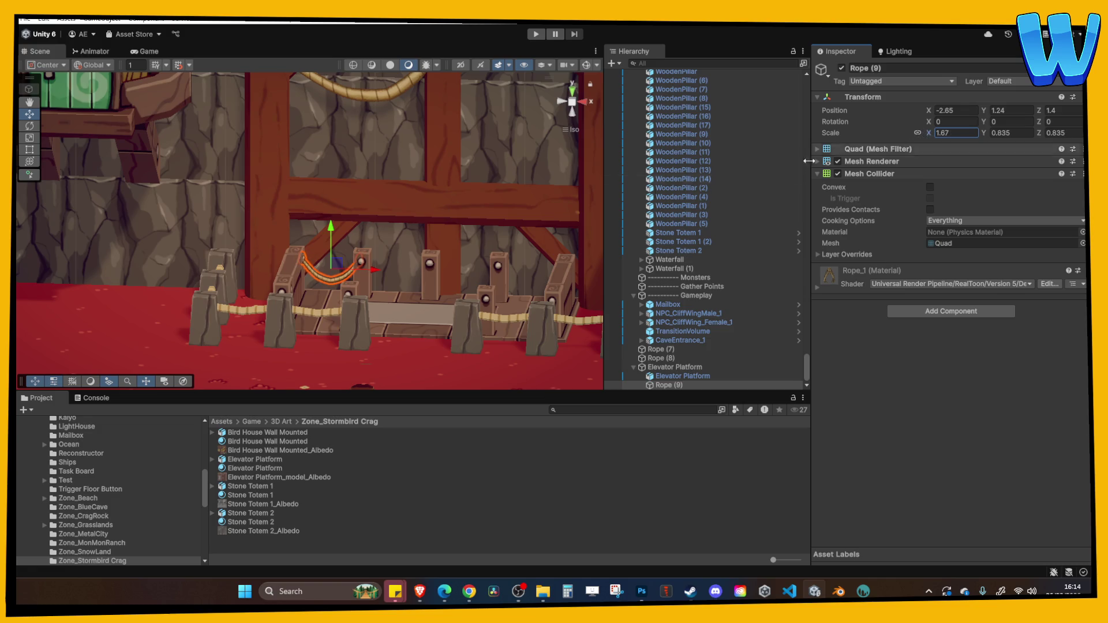
pyautogui.click(317, 214)
pyautogui.click(315, 294)
pyautogui.scroll(3, 315, 294)
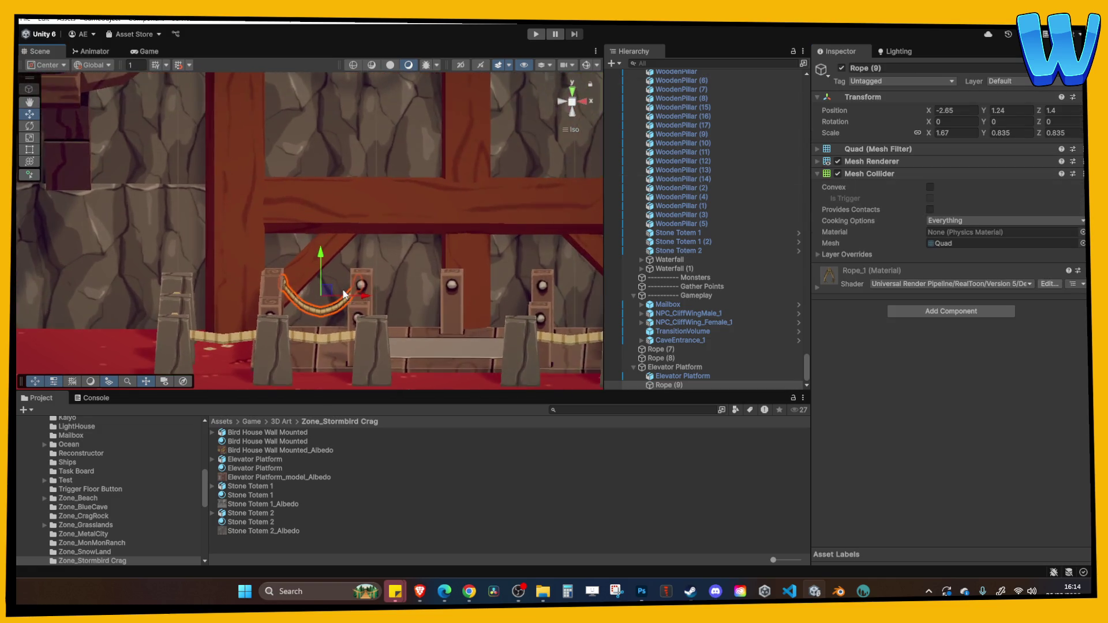
pyautogui.moveTo(358, 306)
pyautogui.mouseDown()
pyautogui.moveTo(561, 312)
pyautogui.moveTo(415, 291)
pyautogui.moveTo(583, 300)
pyautogui.moveTo(469, 270)
pyautogui.mouseUp()
pyautogui.hotkey('ctrl', 'd')
pyautogui.hotkey('ctrl', 'd')
pyautogui.hotkey('ctrl', 'd')
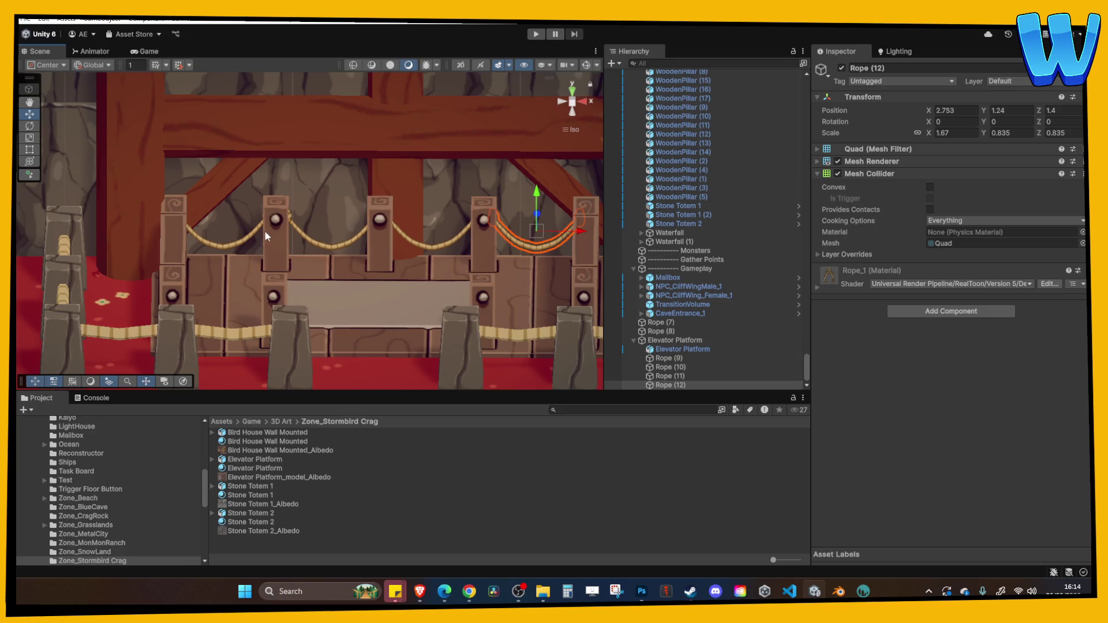